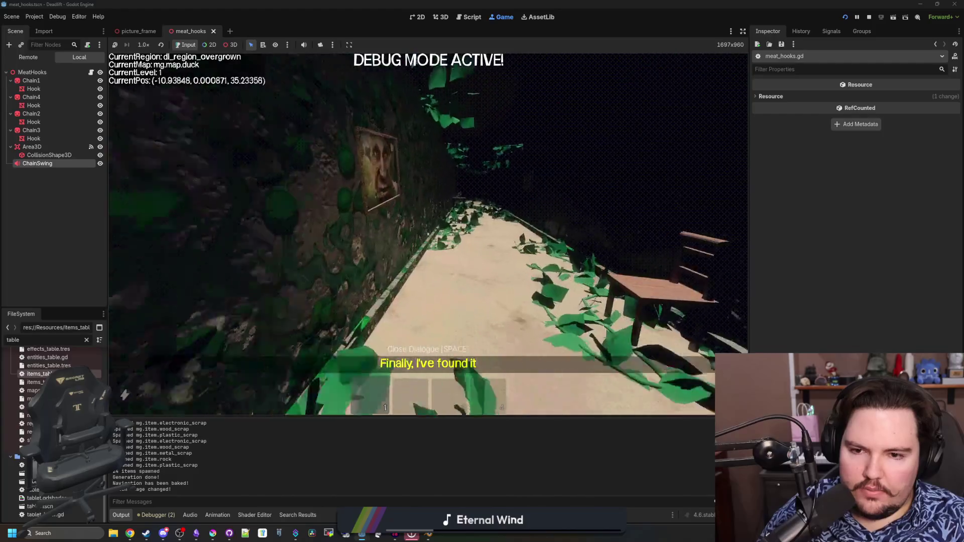
Step: Pause the game, launch Filter Forge 11 from a 'filter' search, and position its browser window
key("Escape")
left_click(53, 533)
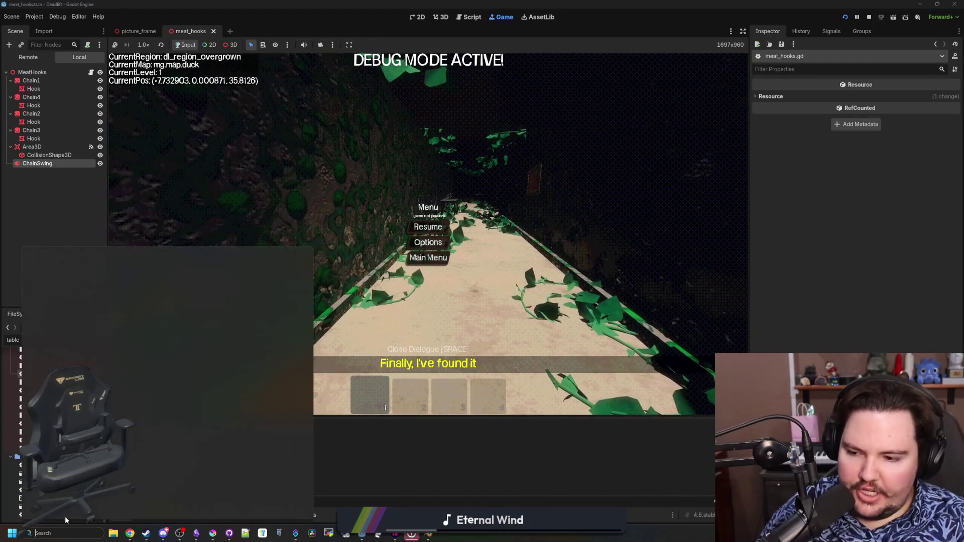
type("efilter")
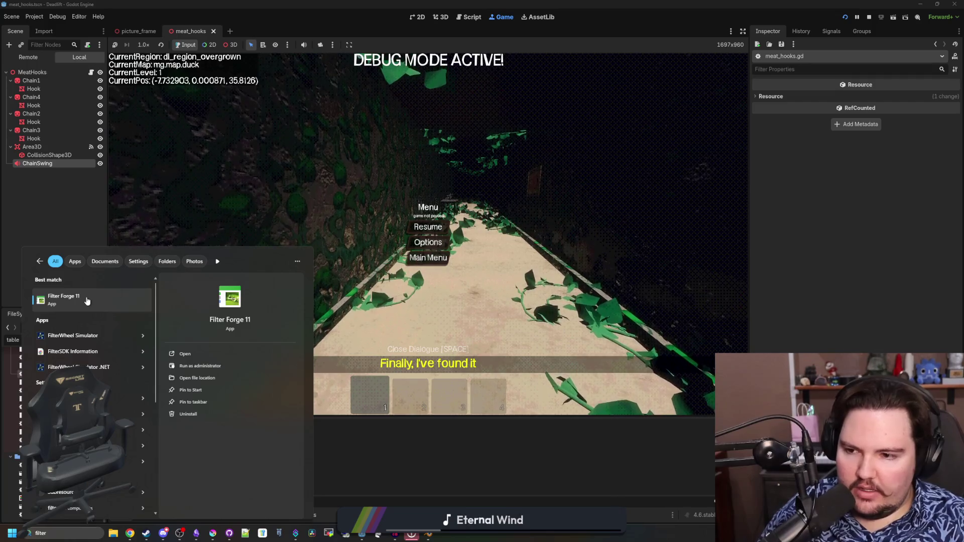
left_click(87, 301)
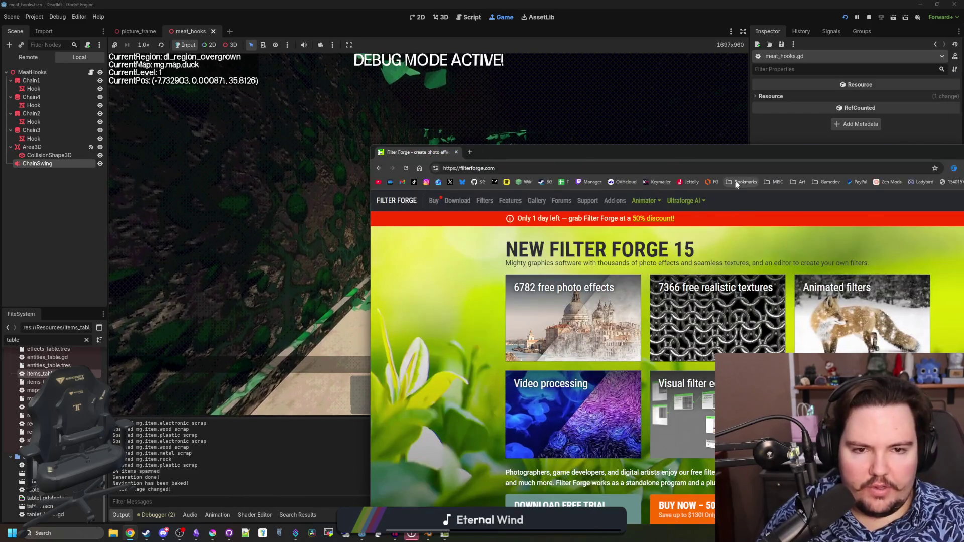
left_click_drag(763, 155, 586, 110)
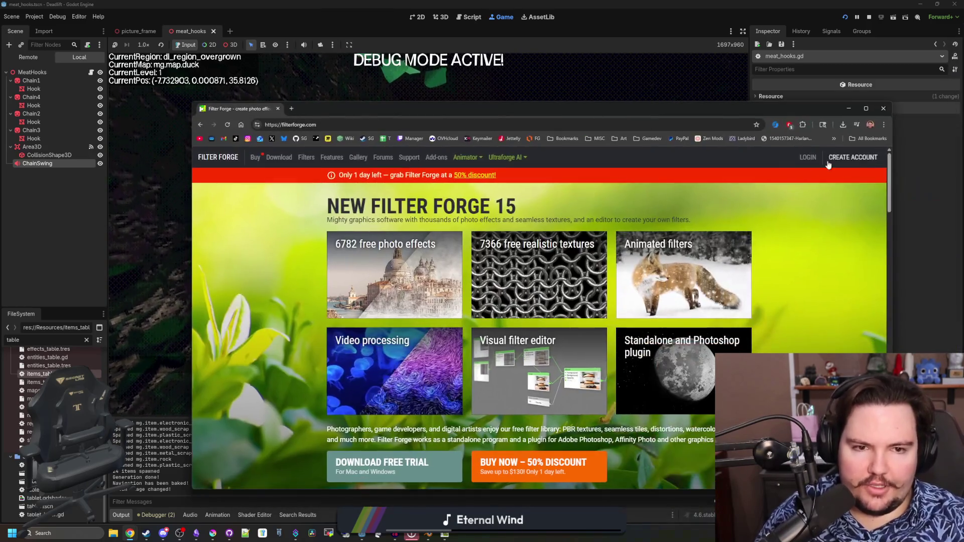
Step: Search the Filter Forge library for 'chain' and open the Chains texture in the Filter Forge app
left_click(306, 158)
type("chain")
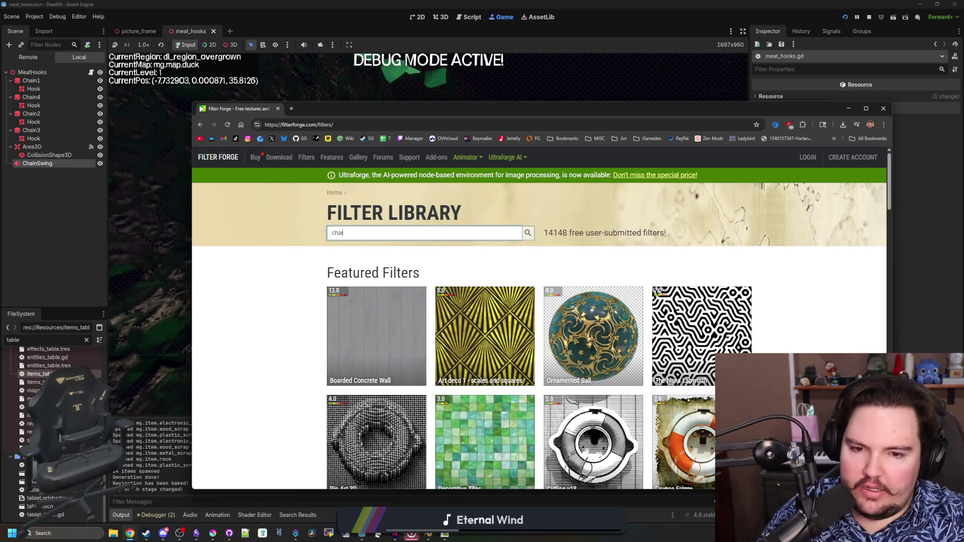
key("Return")
scroll(383, 325, "down", 10)
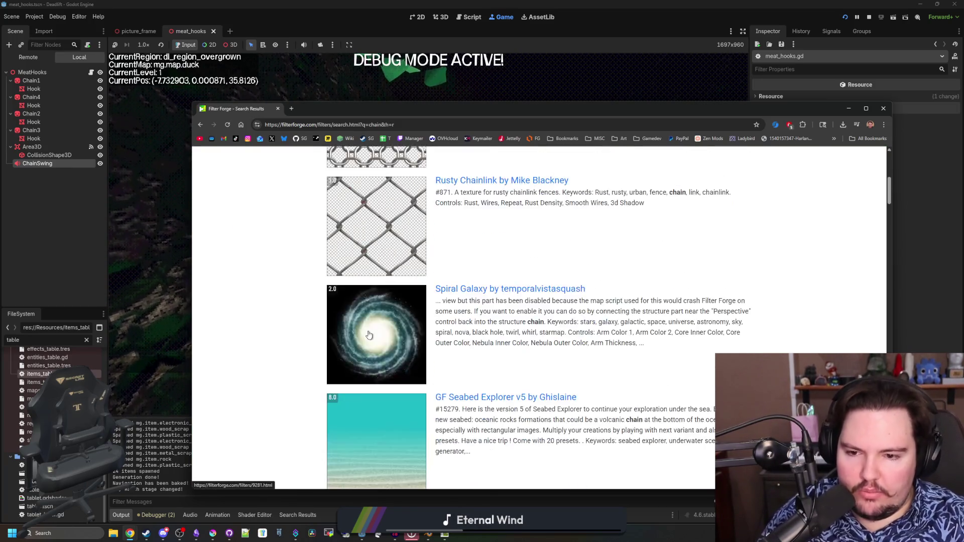
left_click(385, 323)
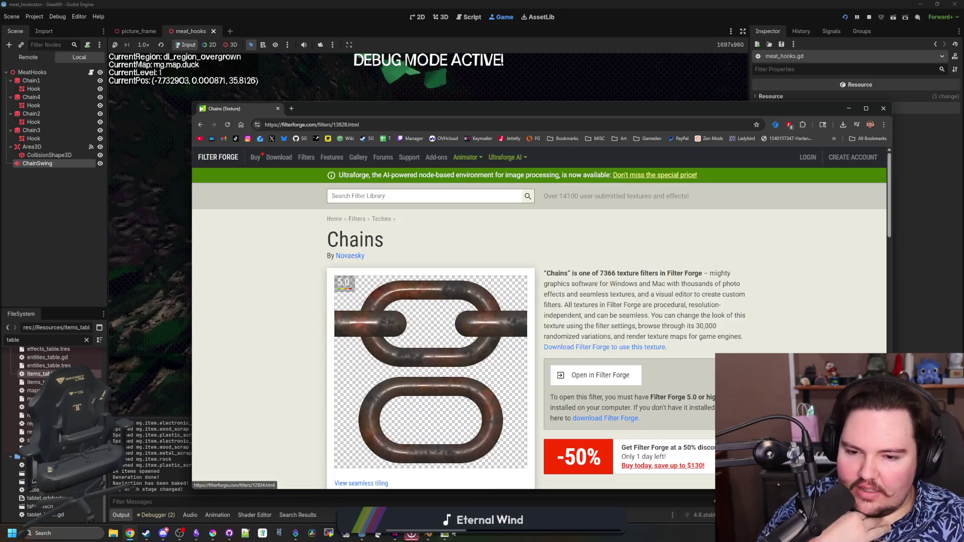
left_click(590, 381)
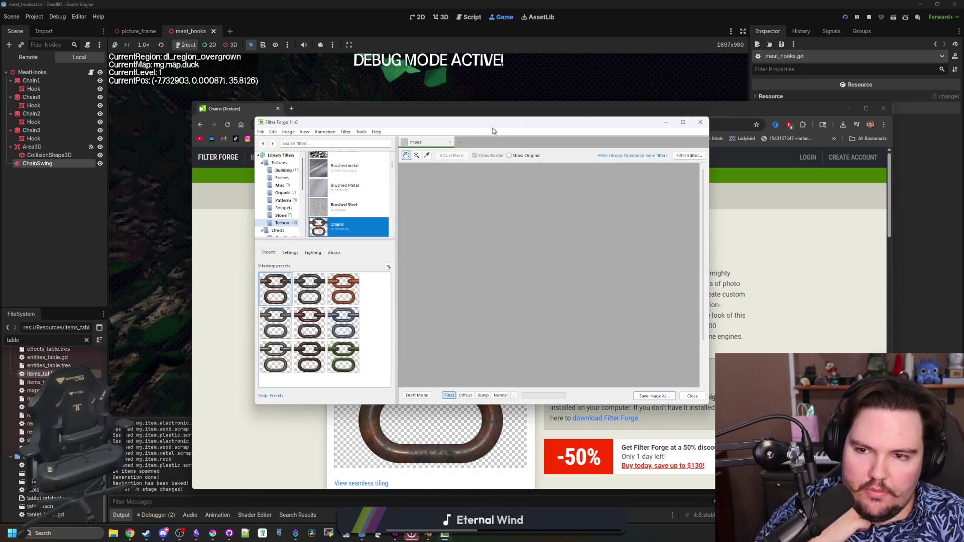
Step: Maximise Filter Forge, try the blue steel chain preset, then apply the rusty chain preset
left_click_drag(496, 122, 503, 4)
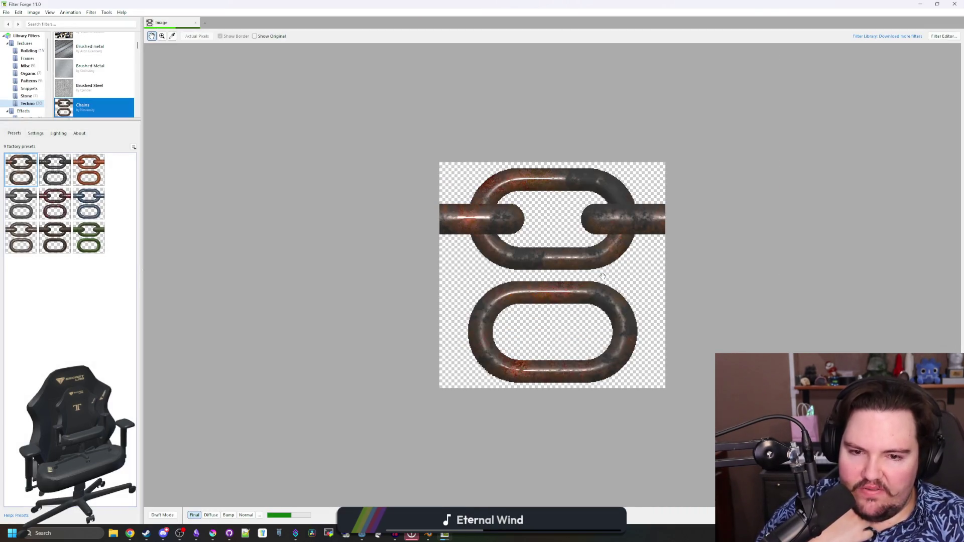
double_click(602, 276)
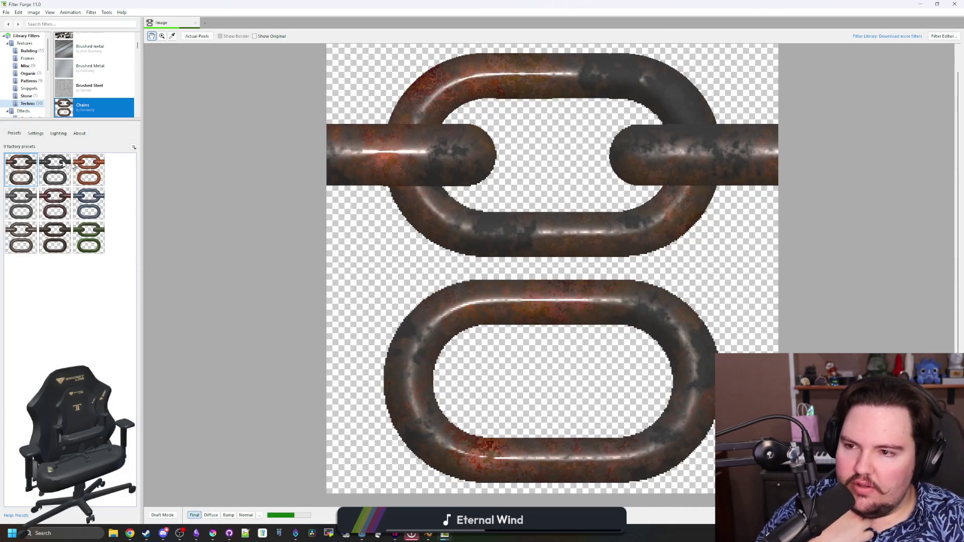
left_click(97, 199)
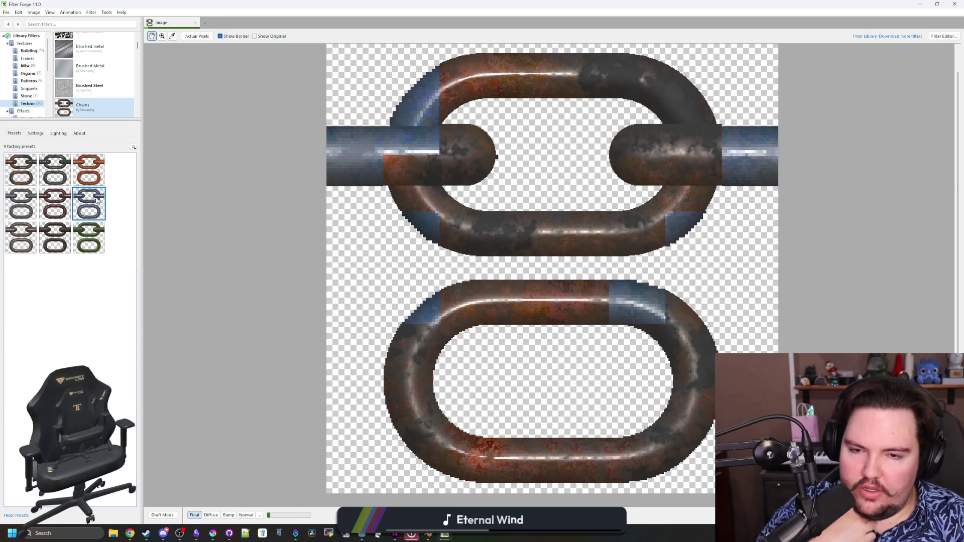
scroll(324, 273, "down", 4)
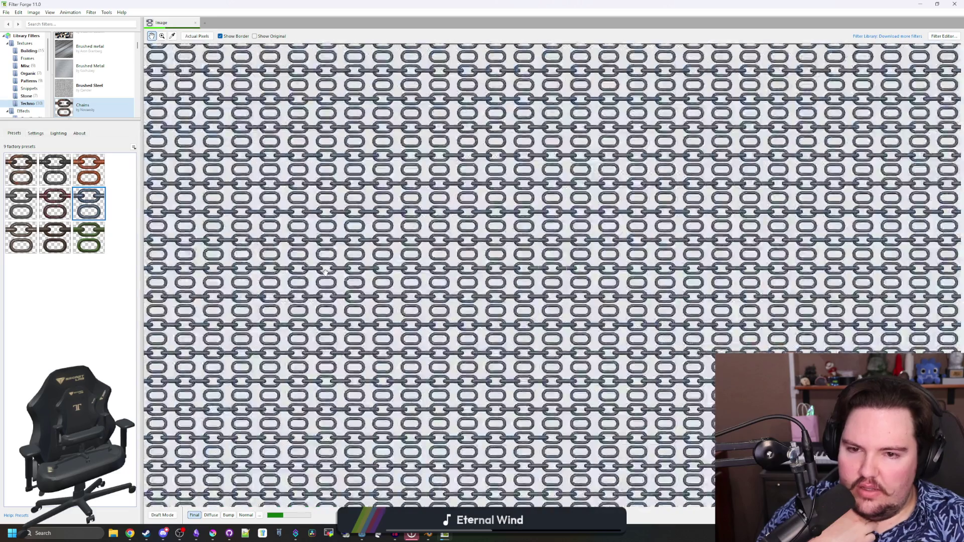
scroll(475, 271, "up", 3)
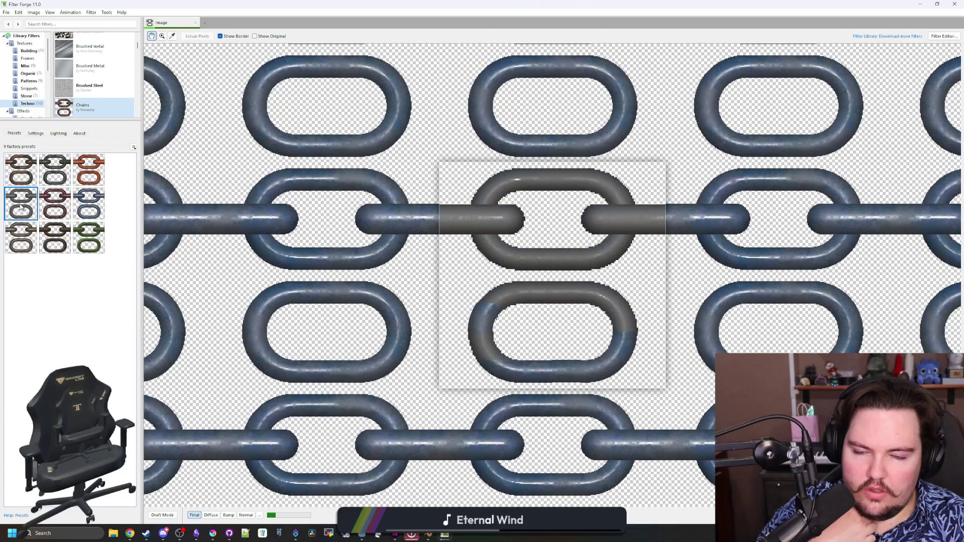
left_click(25, 179)
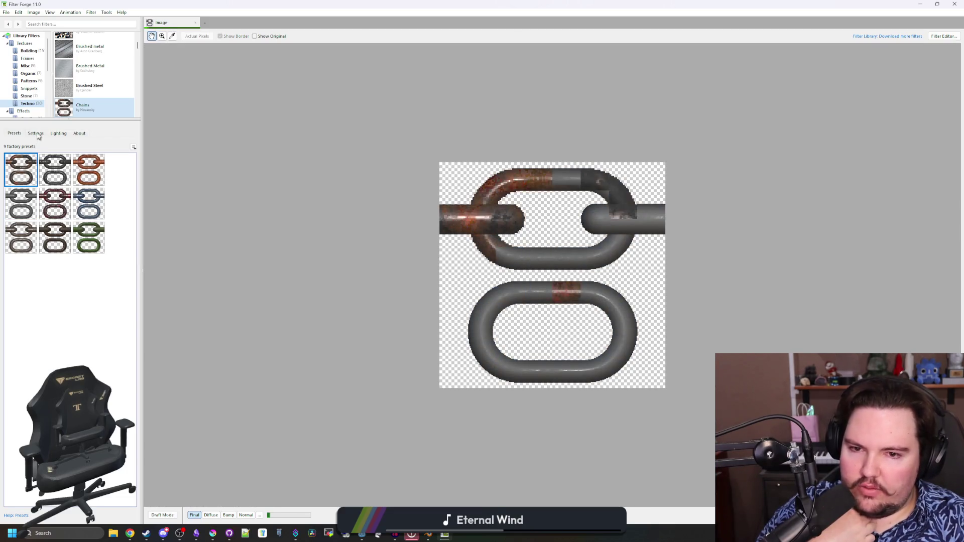
Step: Show the filter settings at actual pixel size and preview the diffuse, bump and normal maps
left_click(35, 133)
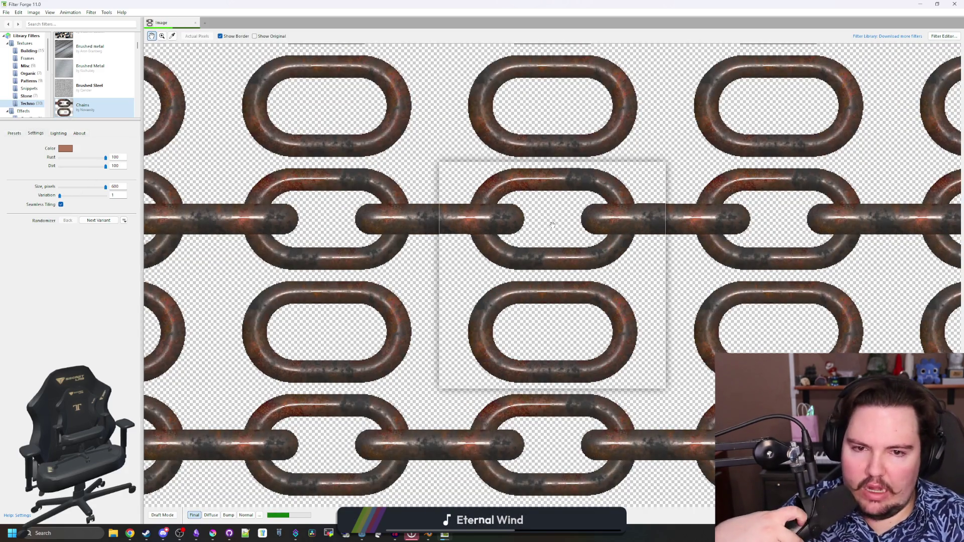
scroll(628, 256, "up", 2)
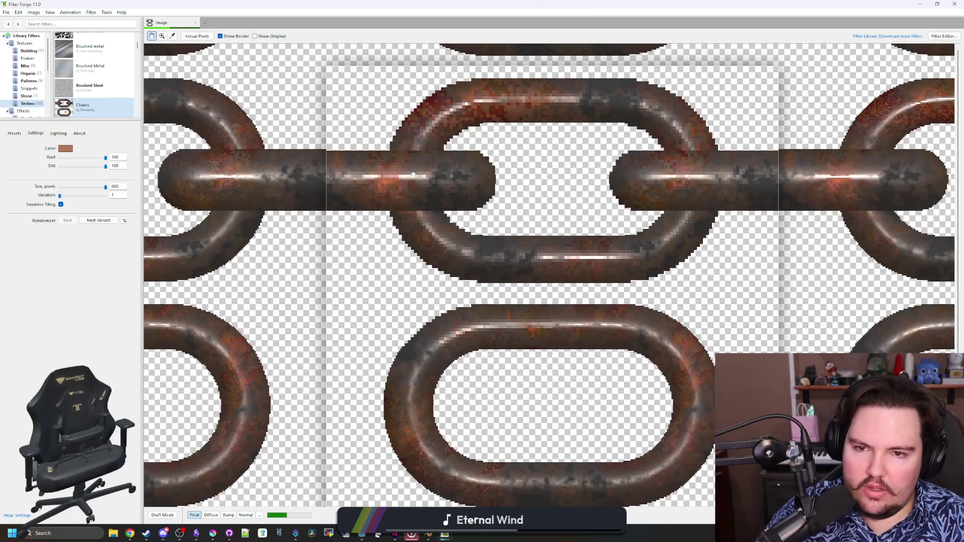
left_click(33, 12)
mouse_move(6, 15)
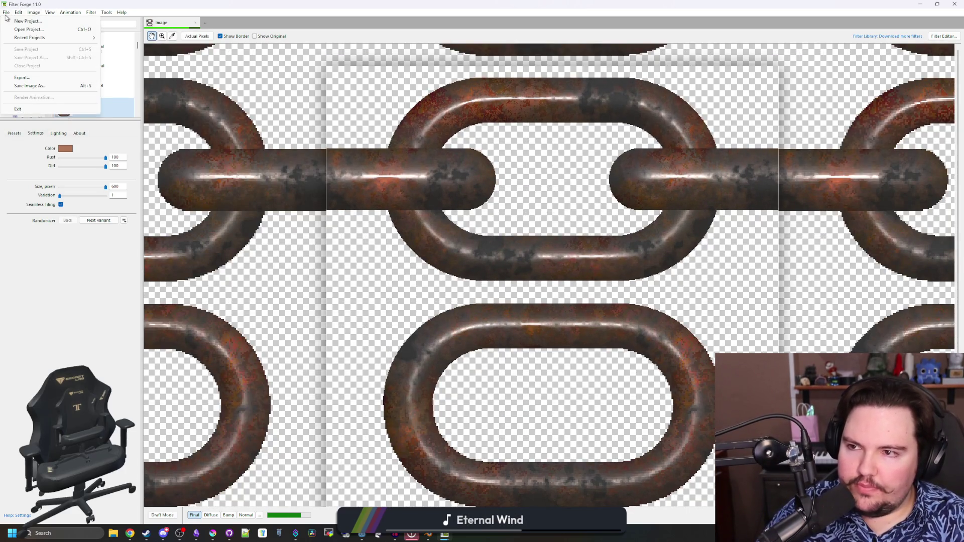
left_click(211, 515)
left_click(229, 515)
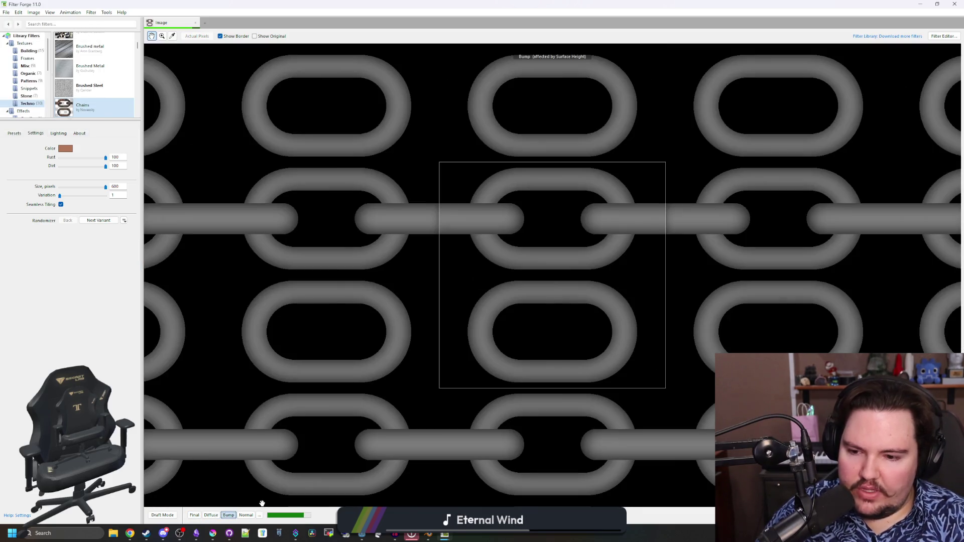
left_click(246, 515)
Step: Hide the browser, inspect the Chain3 sprite node, and check the hanging chains in the game
key("super+Down")
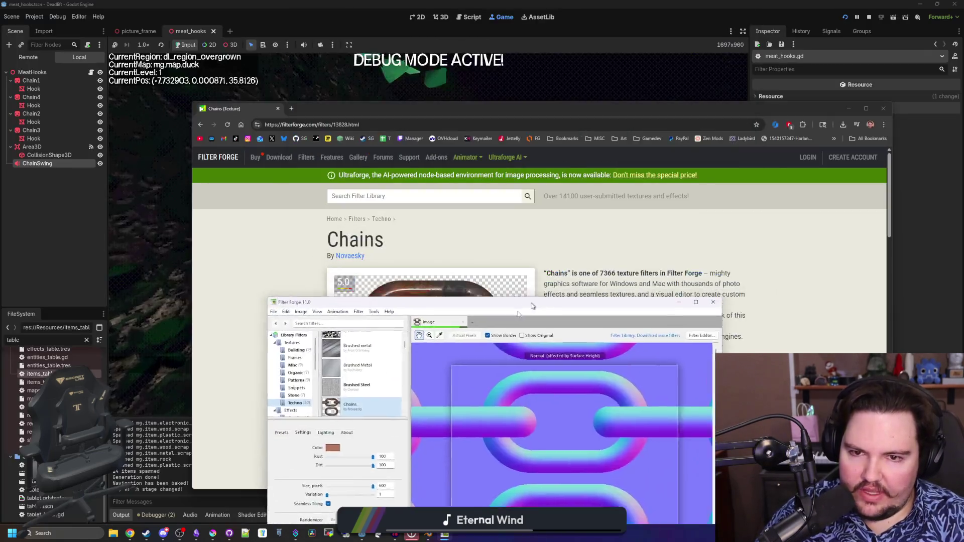
left_click(848, 108)
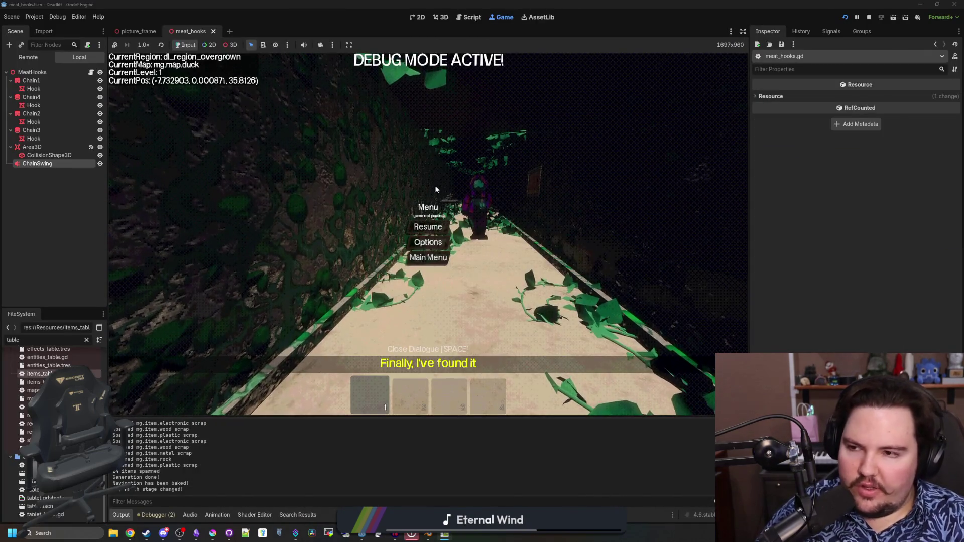
left_click(29, 130)
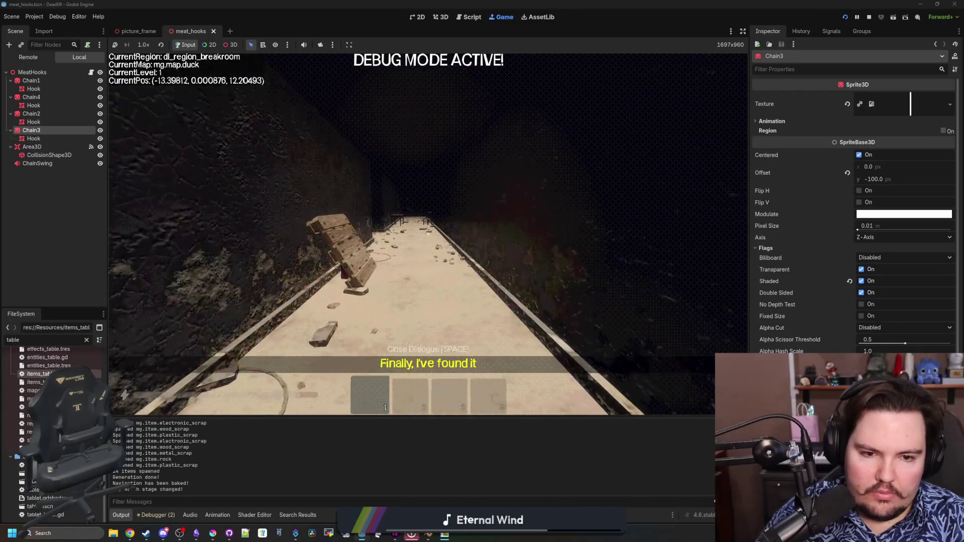
key("Escape")
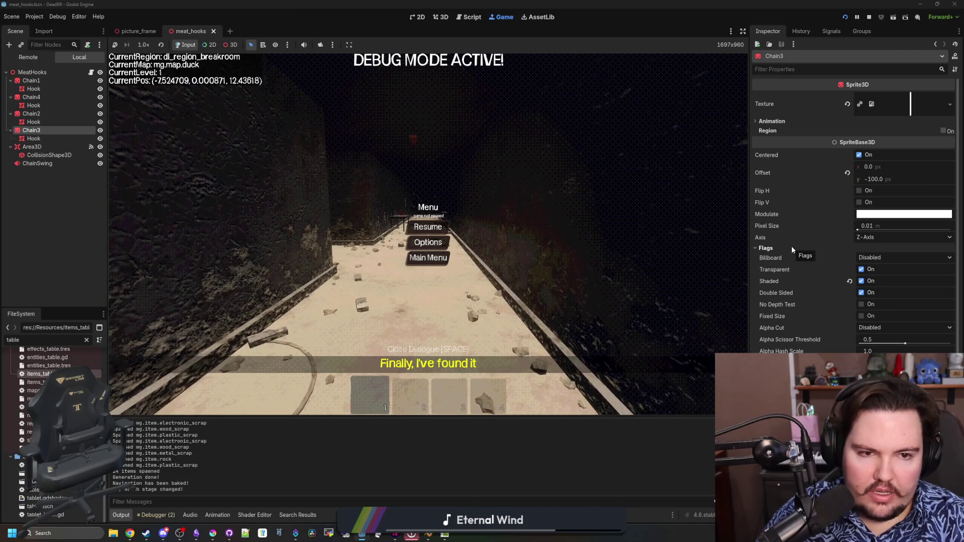
left_click(790, 120)
left_click(789, 121)
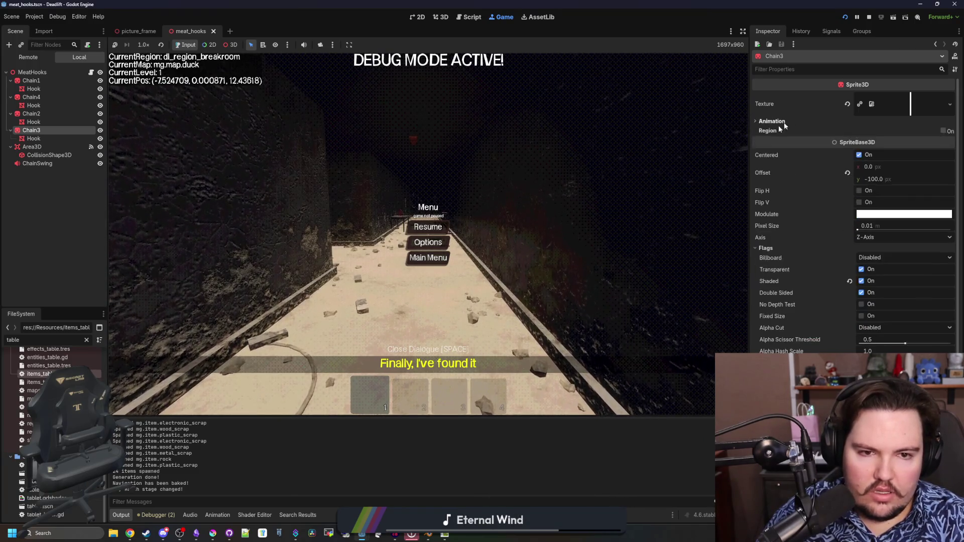
key("Escape")
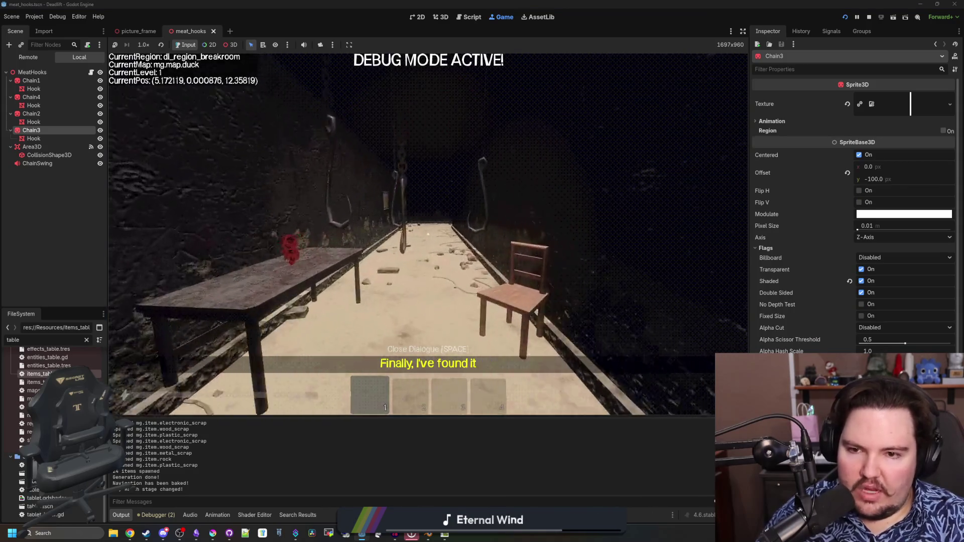
key("Escape")
Step: Copy Filter Forge's rusty diffuse chain image, then return to Godot and bring up Krita
key("alt+Tab")
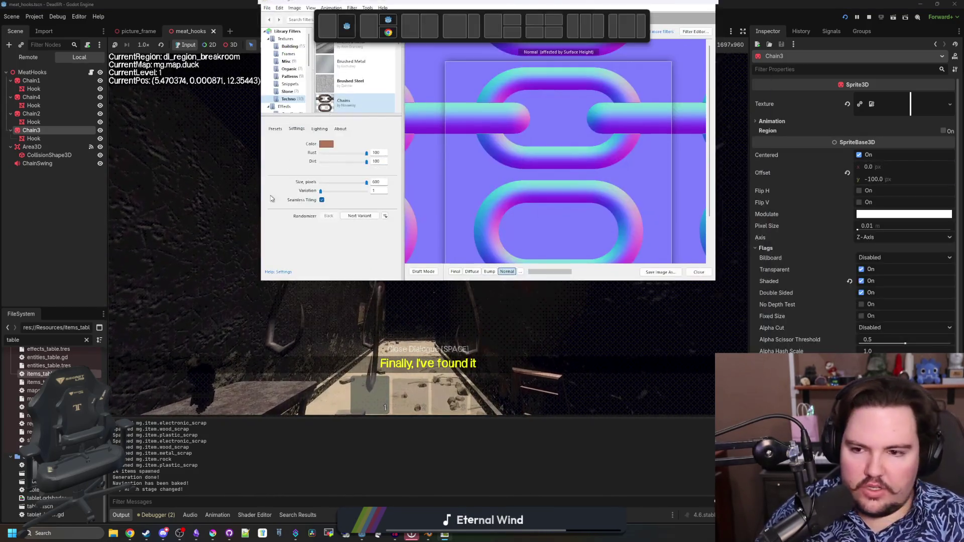
left_click(210, 516)
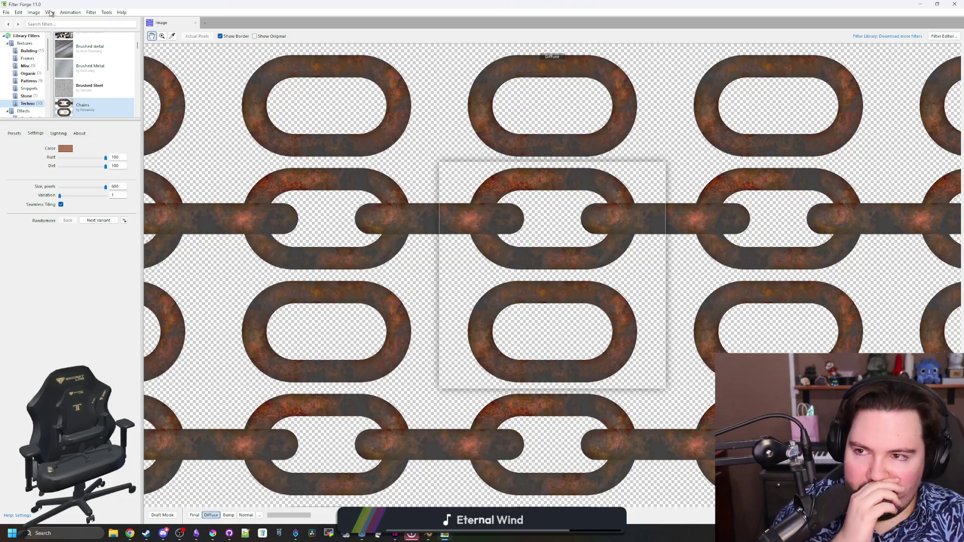
left_click(7, 12)
left_click(7, 13)
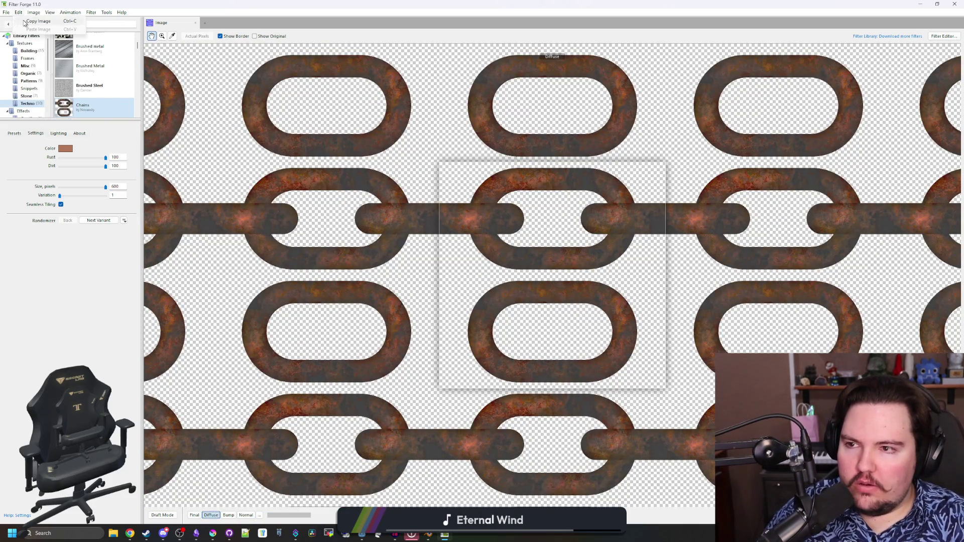
key("alt+Tab")
left_click(213, 534)
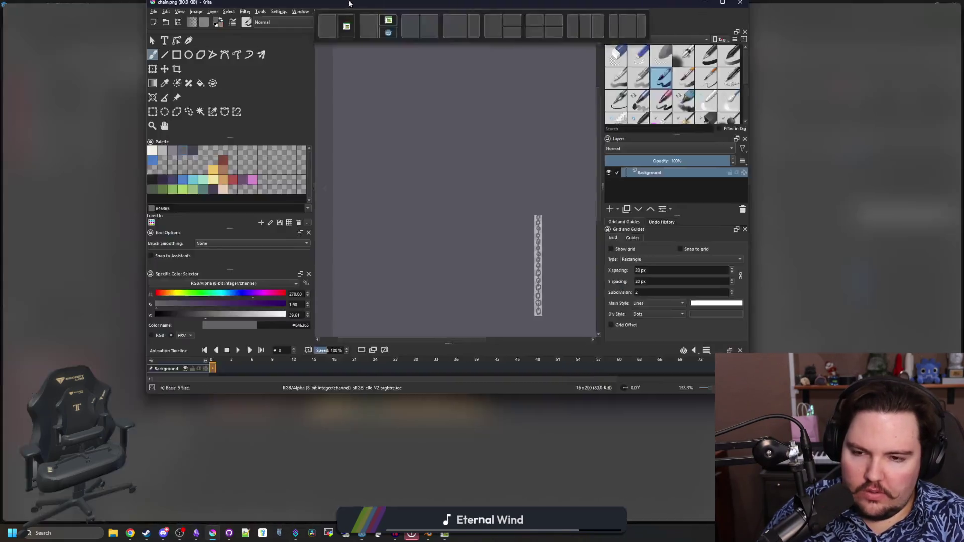
Step: Create a new Krita document from the clipboard's rusty chain image
double_click(350, 3)
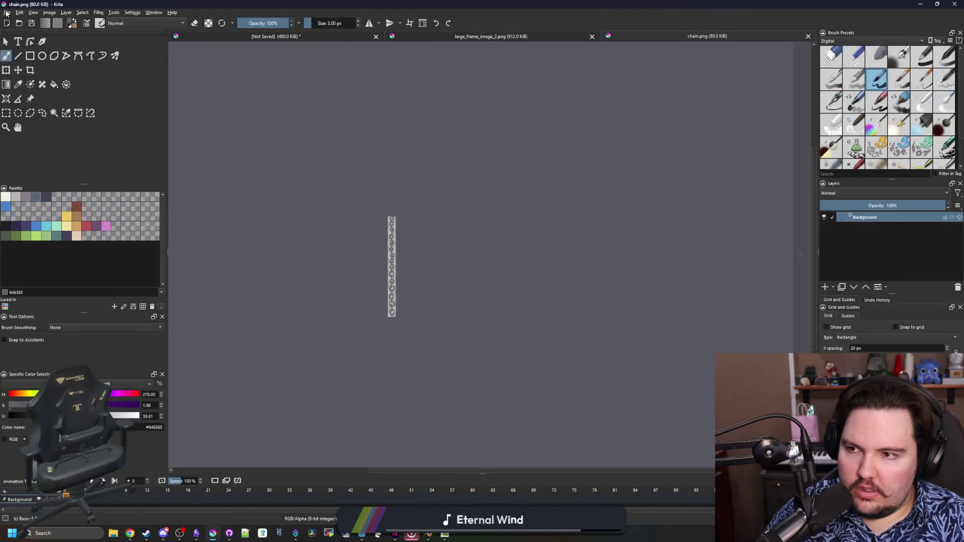
left_click(7, 12)
left_click(14, 23)
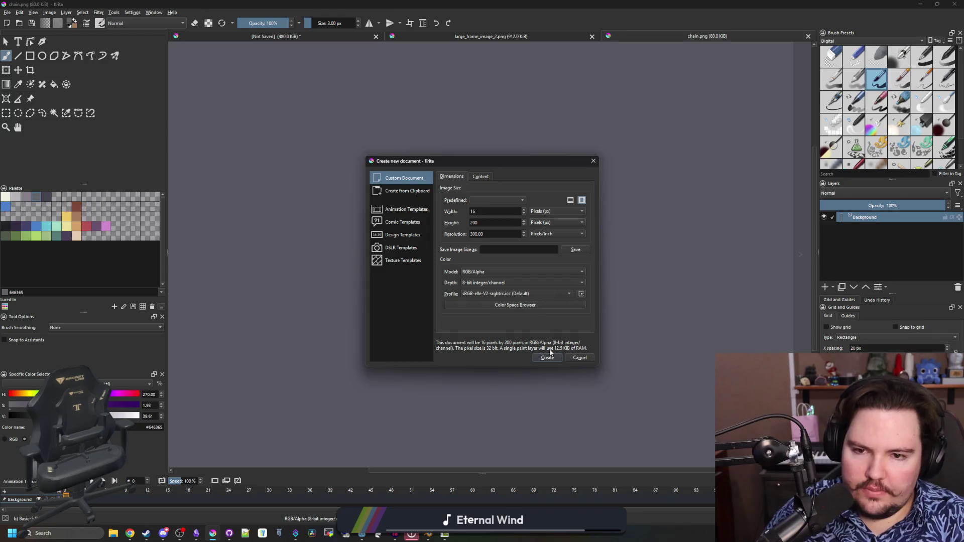
left_click(416, 192)
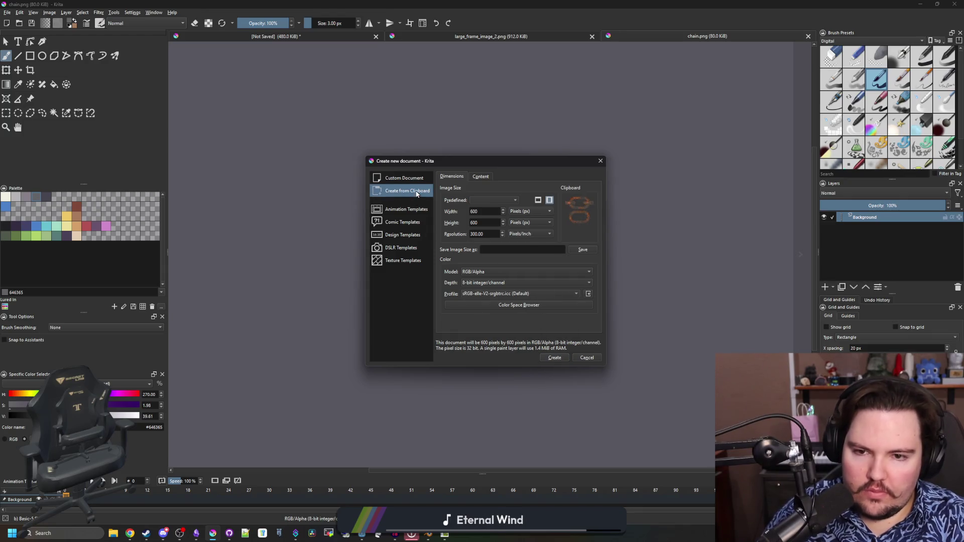
left_click(558, 358)
scroll(506, 279, "down", 1)
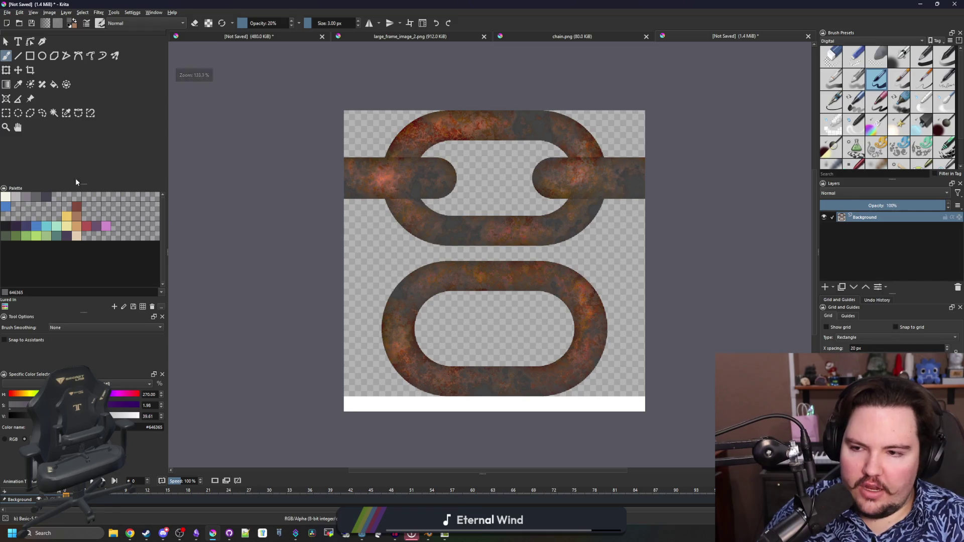
Step: Erase the lower chain link and white strip with a rectangular selection
left_click(6, 113)
mouse_move(724, 437)
left_mouse_down()
mouse_move(338, 296)
mouse_move(284, 249)
left_mouse_up()
key("Delete")
left_click(625, 356)
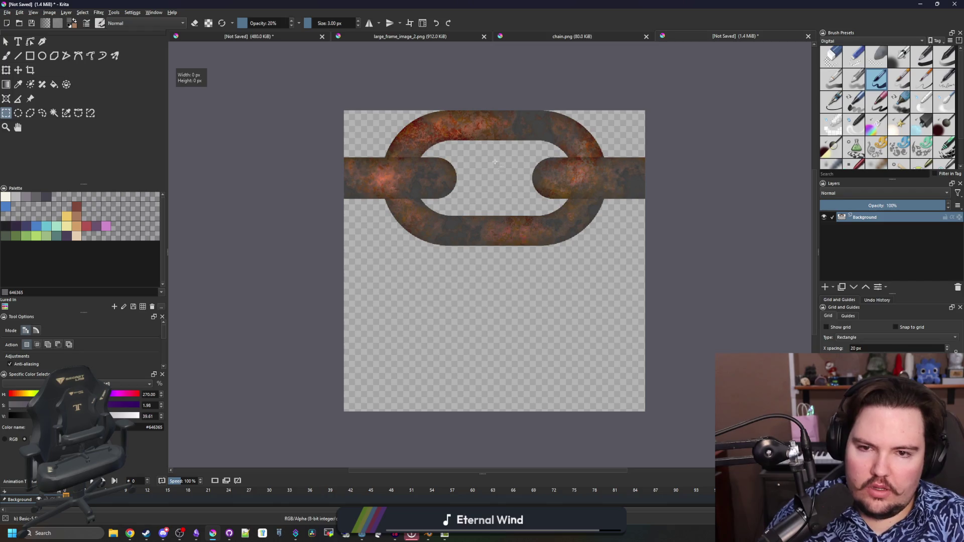
scroll(354, 112, "up", 5)
Step: Select the 600 px wide upper link area and fit the image in view
mouse_move(323, 107)
left_mouse_down()
mouse_move(452, 176)
mouse_move(349, 257)
mouse_move(603, 305)
mouse_move(469, 462)
left_mouse_up()
scroll(349, 256, "up", 2)
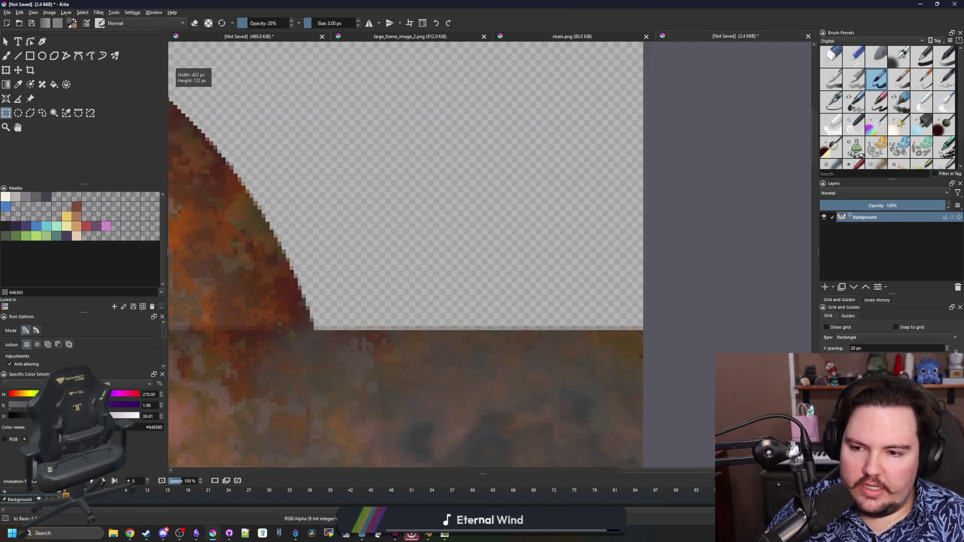
scroll(294, 284, "down", 5)
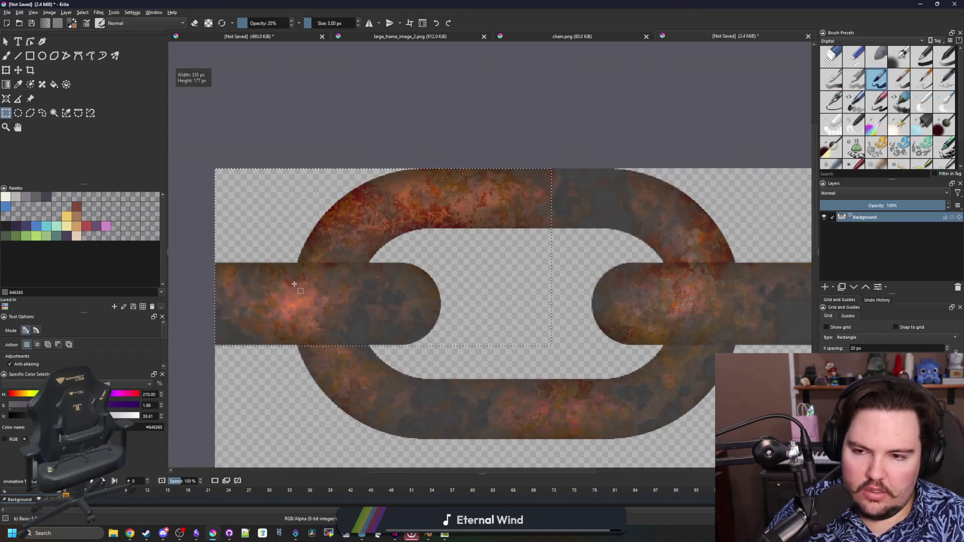
scroll(274, 230, "down", 2)
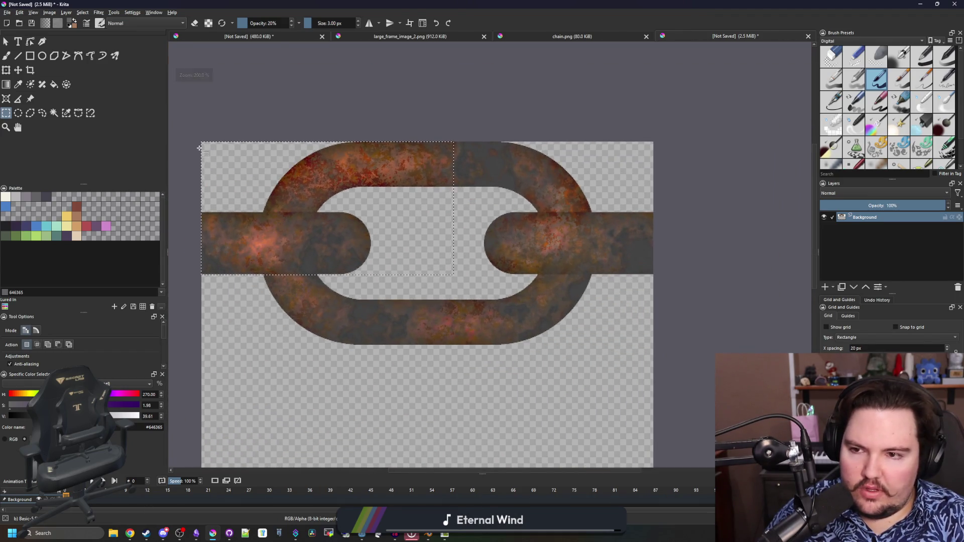
mouse_move(202, 141)
left_mouse_down()
mouse_move(488, 276)
mouse_move(568, 337)
mouse_move(653, 344)
left_mouse_up()
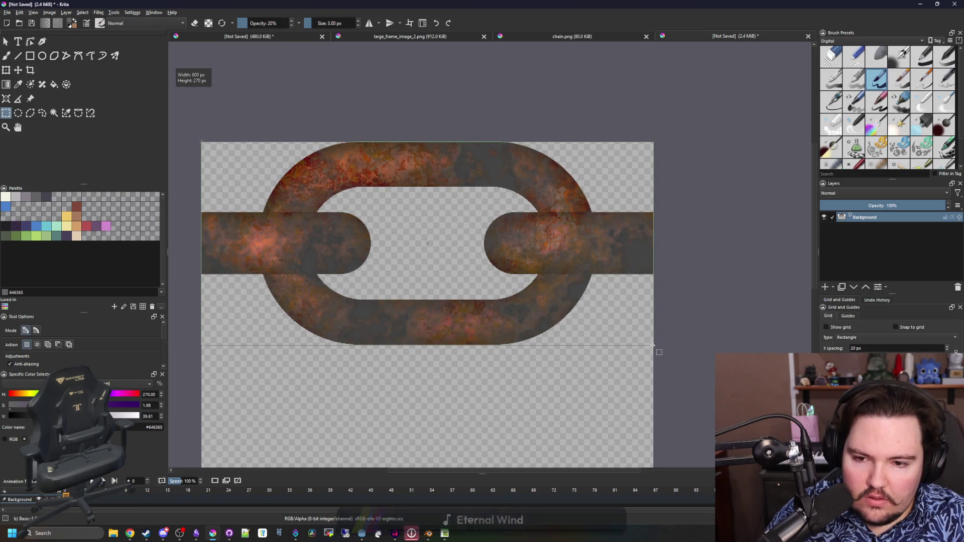
scroll(422, 344, "up", 2)
key("1")
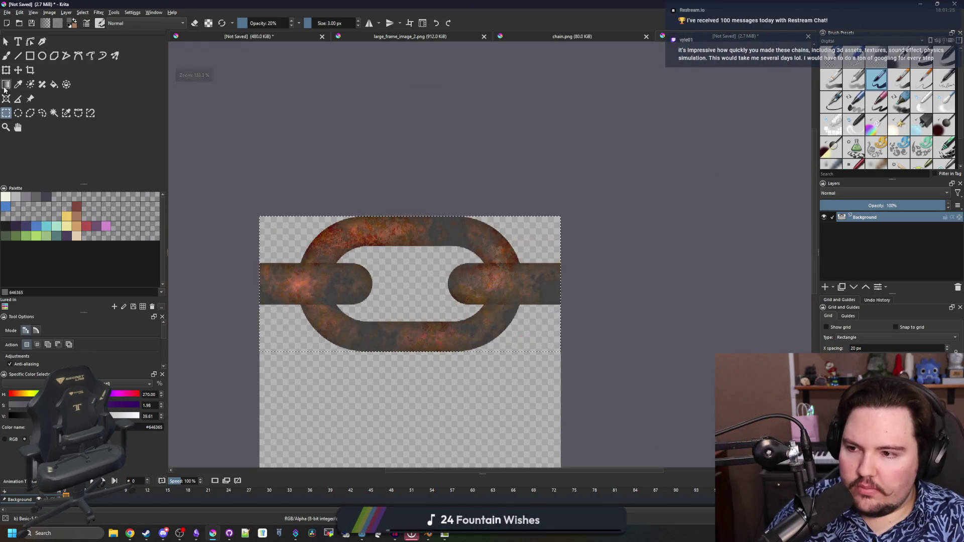
Step: Crop the canvas to the 600×270 chain link and rotate it 90° into portrait
left_click(31, 70)
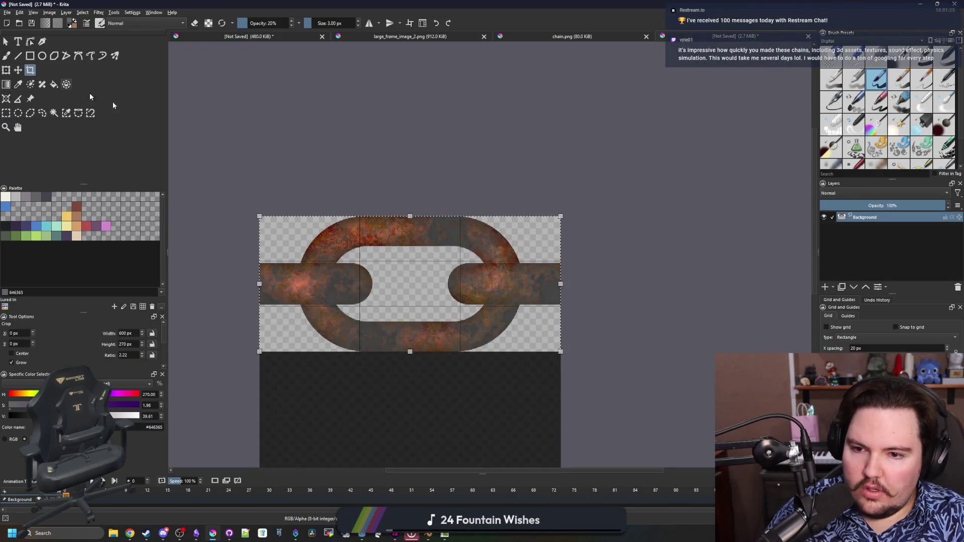
key("Return")
scroll(339, 300, "up", 1)
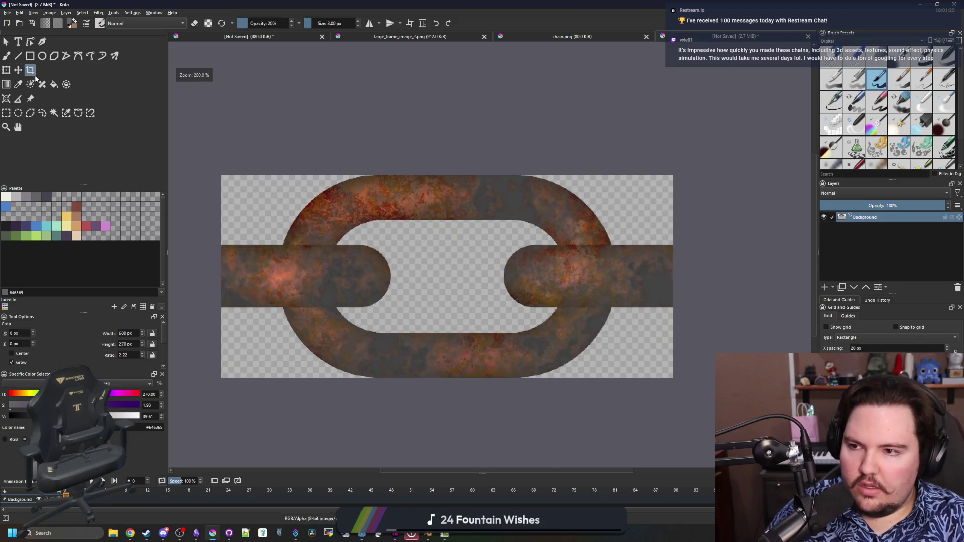
left_click(49, 12)
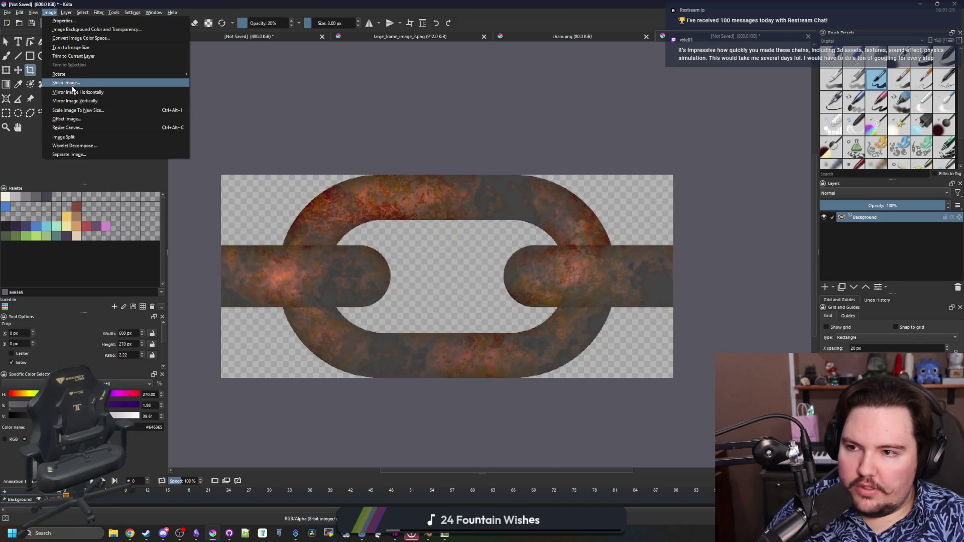
mouse_move(75, 74)
left_click(240, 89)
scroll(345, 167, "down", 1)
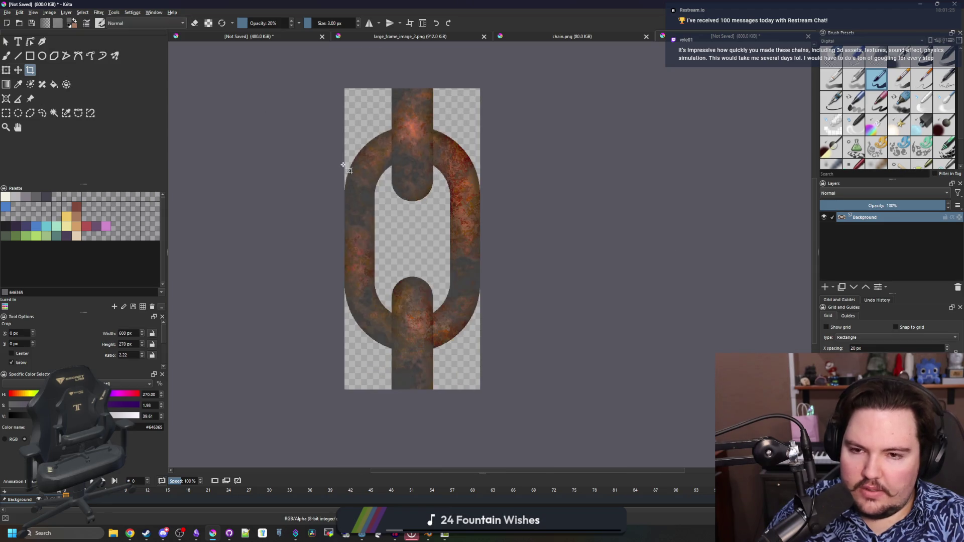
Step: Measure one link in the chain.png reference, then return to the rusty link image
left_click(50, 13)
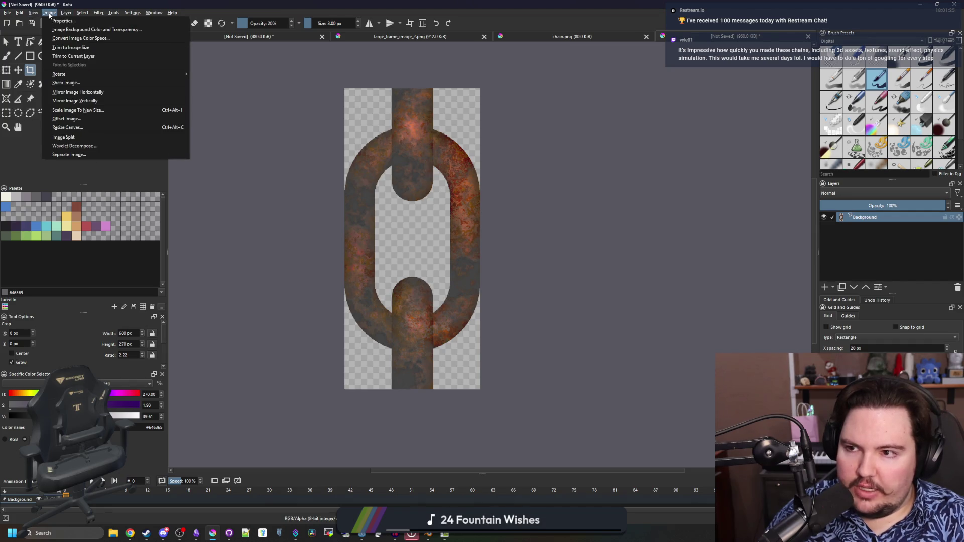
left_click(7, 114)
left_click(595, 37)
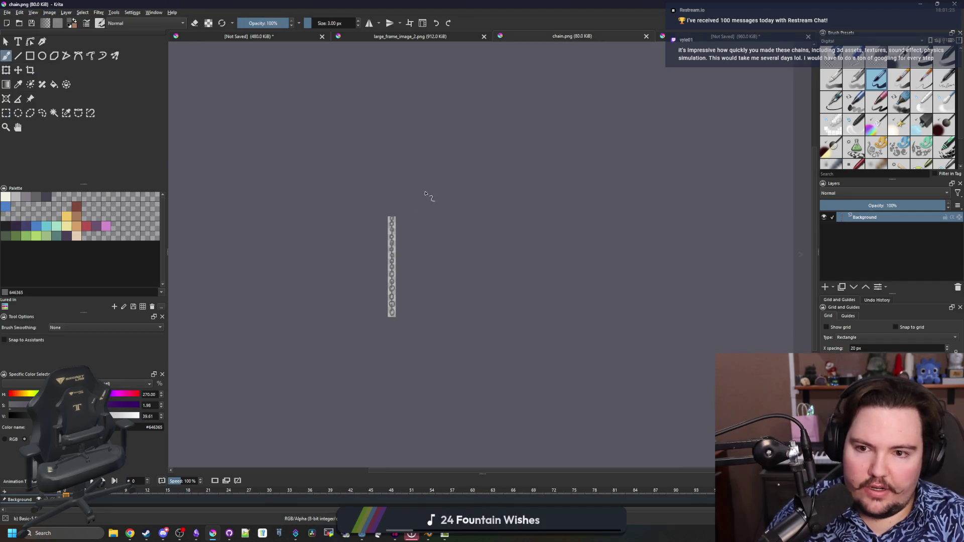
scroll(430, 251, "up", 10)
left_click(6, 113)
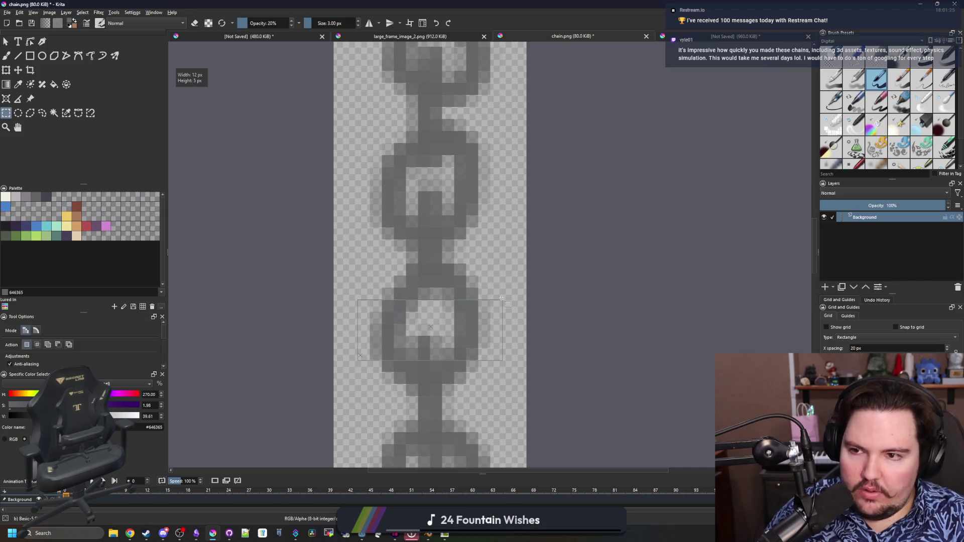
left_click_drag(502, 293, 499, 290)
left_click(754, 36)
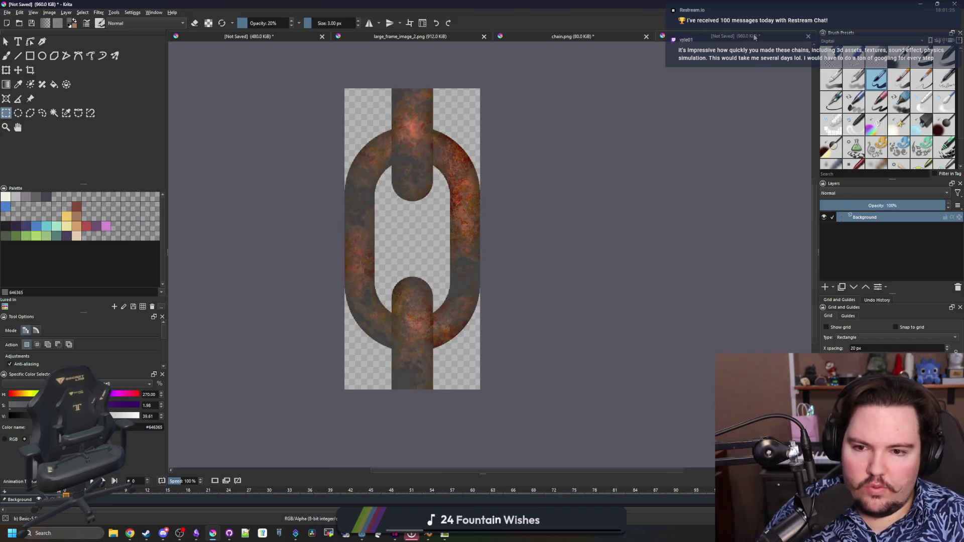
left_click(49, 12)
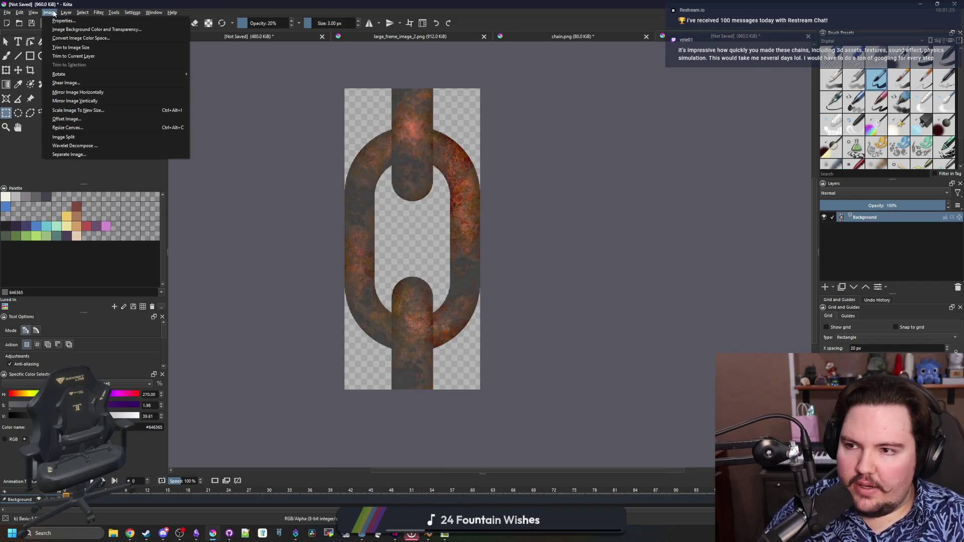
Step: Scale the chain link down to 12×27 px with Nearest Neighbor
left_click(75, 111)
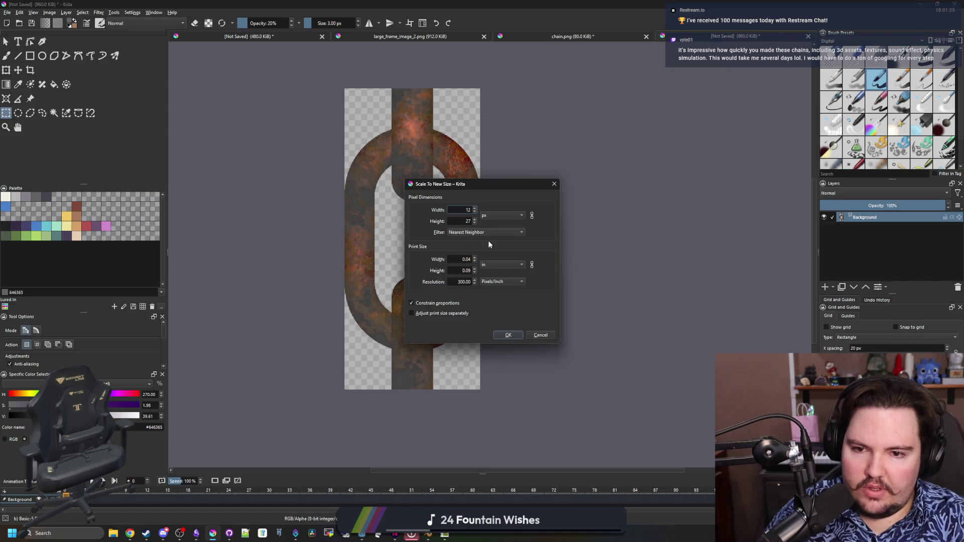
left_click(507, 335)
scroll(399, 241, "up", 5)
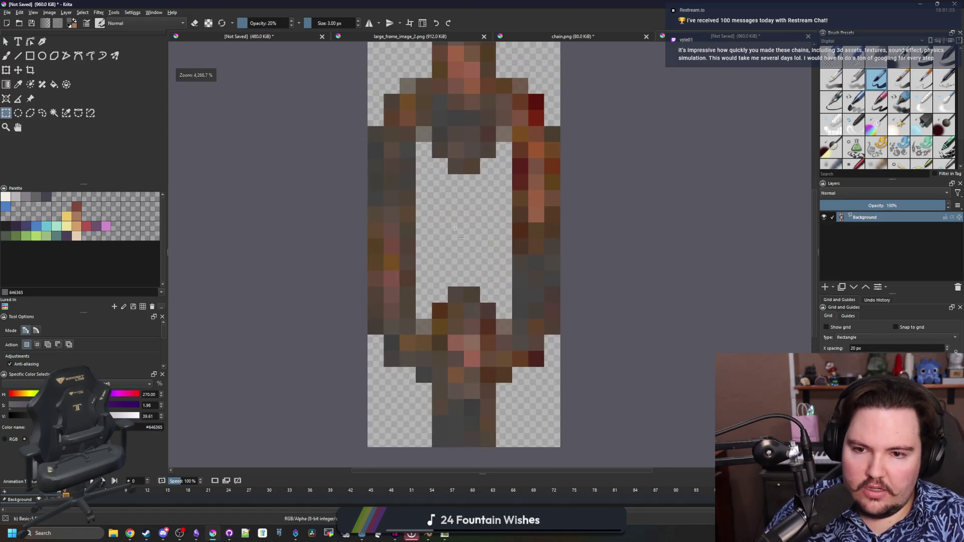
Step: Posterize the link to 14 steps, then minimise Krita to check the Godot game
left_click(98, 12)
mouse_move(151, 64)
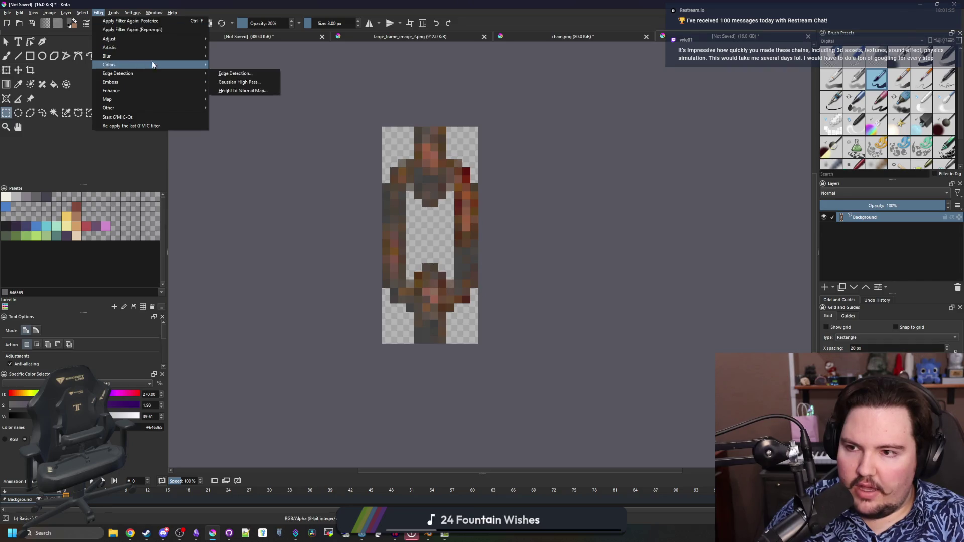
mouse_move(150, 47)
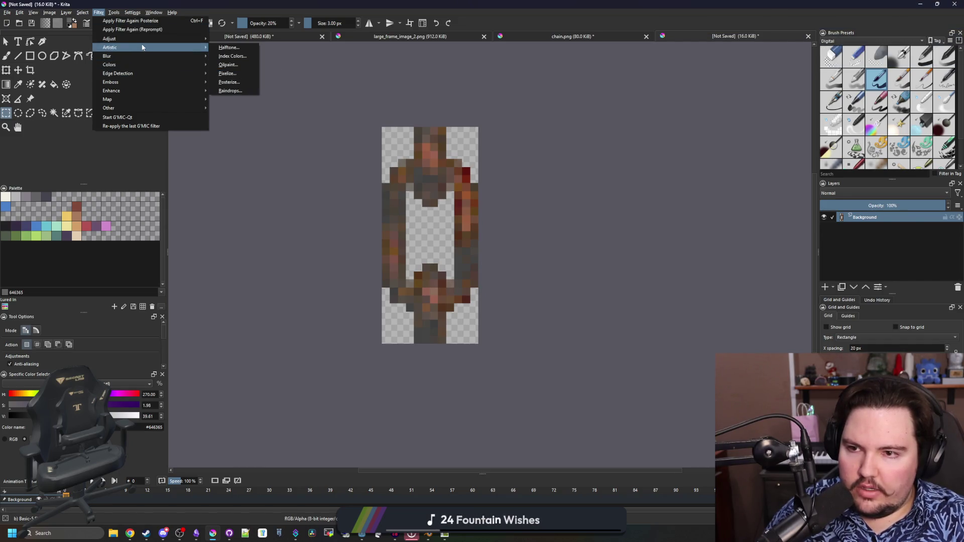
left_click(229, 84)
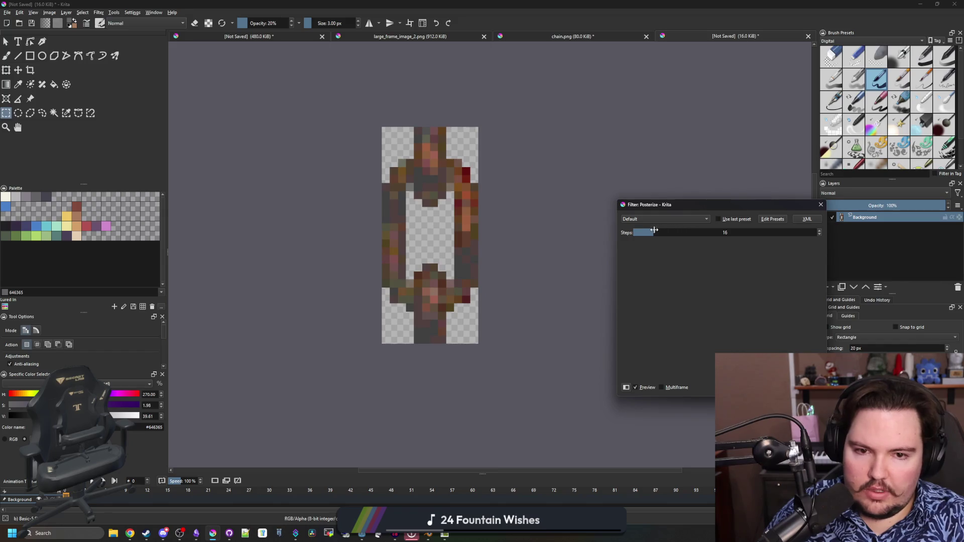
left_click_drag(644, 231, 651, 231)
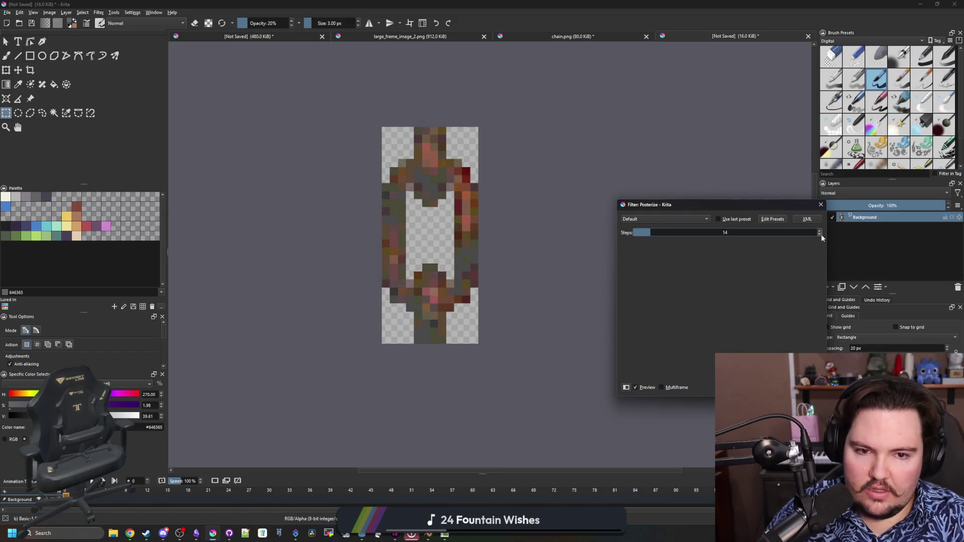
left_click(766, 387)
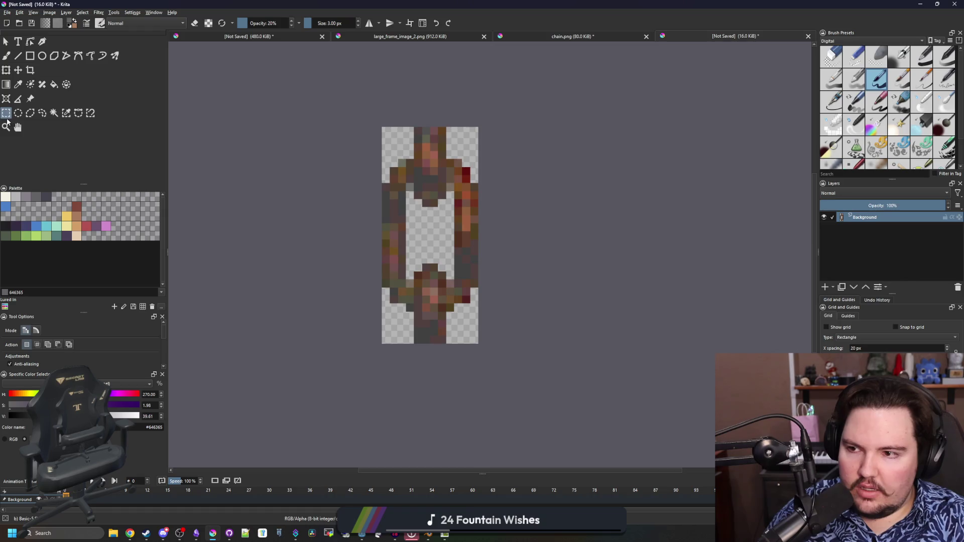
key("super+Down")
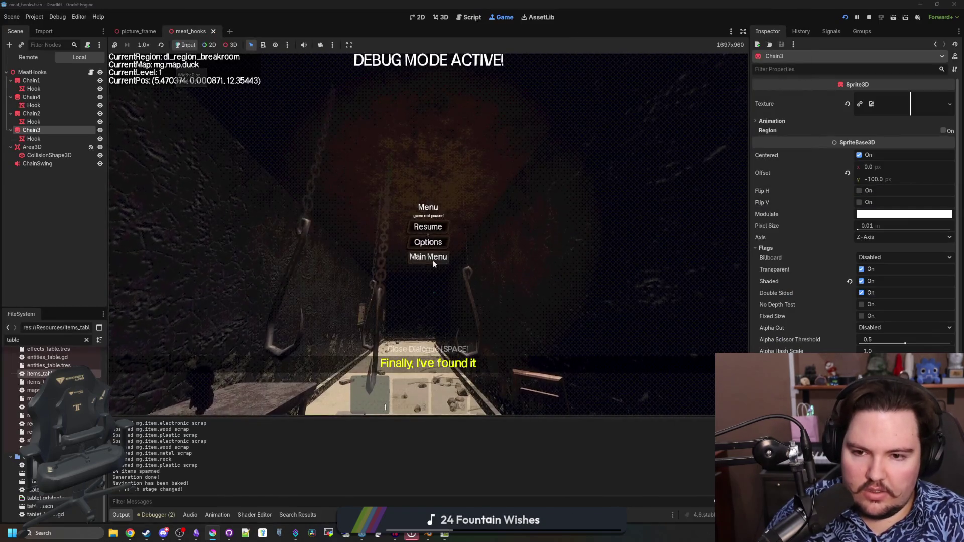
Step: Copy the 12×27 rusty link sprite into chain.png and move it over the chain strip
key("alt+Tab")
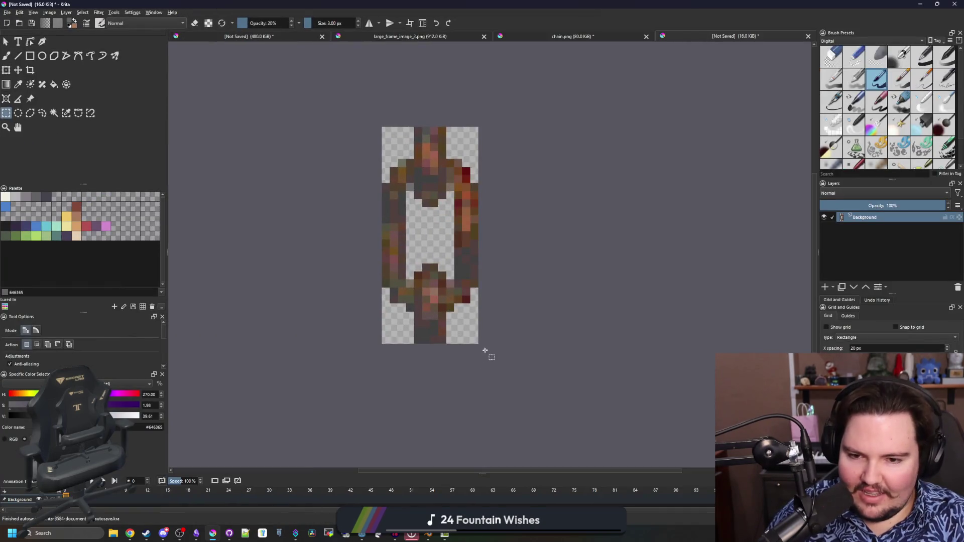
left_click_drag(478, 346, 390, 138)
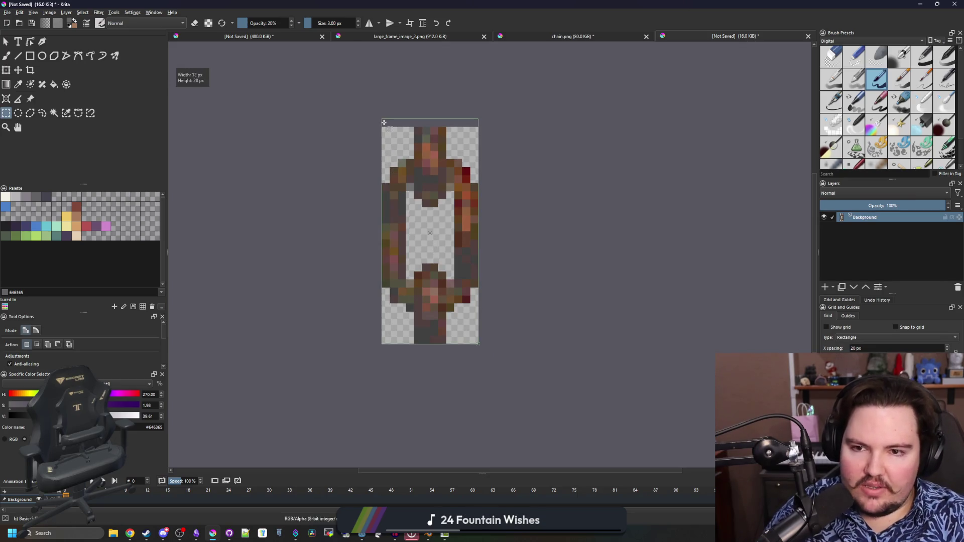
key("ctrl+z")
key("minus")
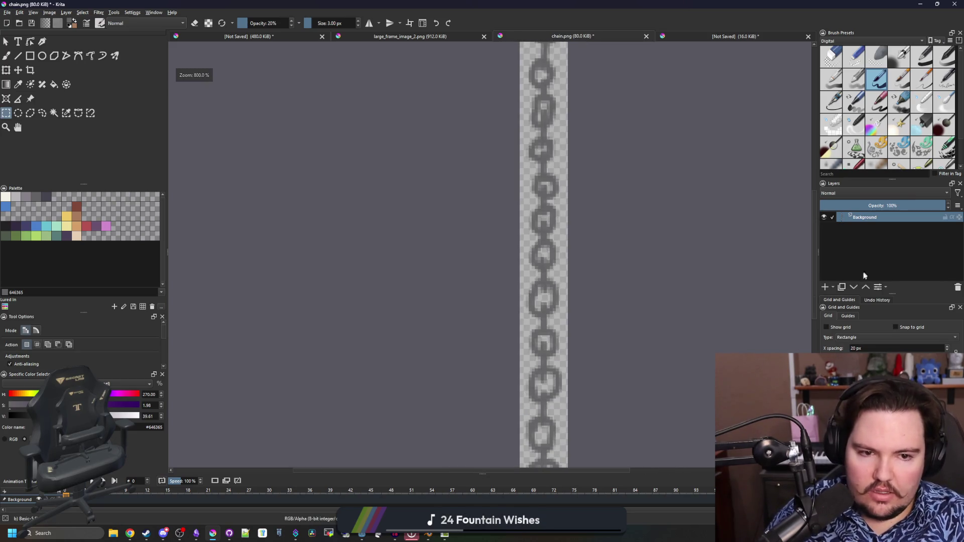
left_click(825, 287)
key("minus")
key("ctrl+t")
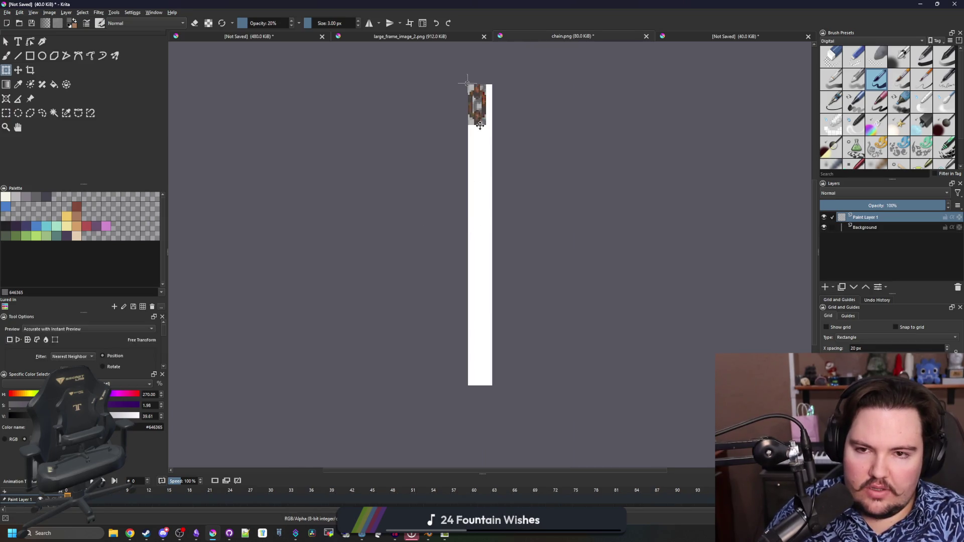
mouse_move(480, 126)
left_mouse_down()
mouse_move(484, 369)
mouse_move(470, 351)
left_mouse_up()
scroll(486, 372, "up", 5)
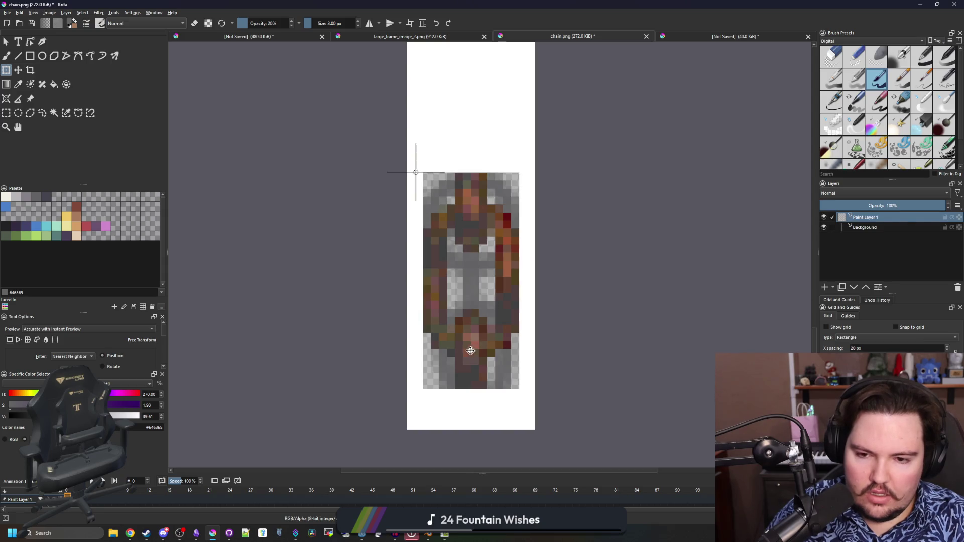
Step: Draw a rectangular selection around the rusty link at the bottom of the strip
left_click(54, 113)
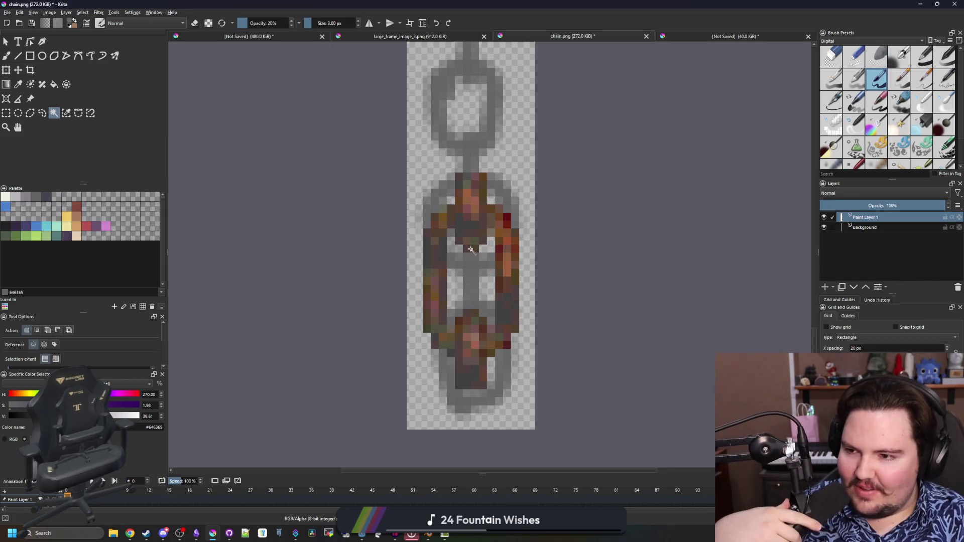
scroll(484, 320, "up", 1)
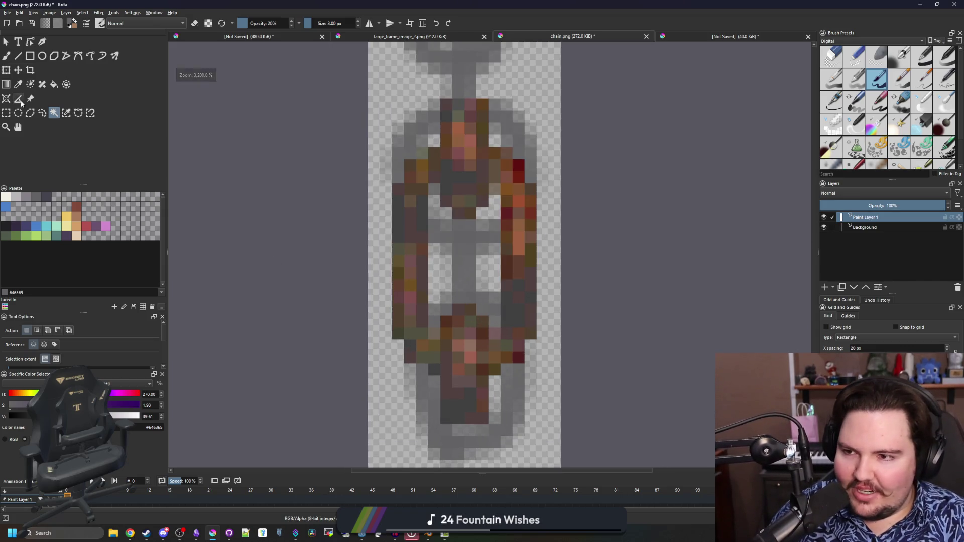
left_click(6, 70)
scroll(509, 266, "down", 1)
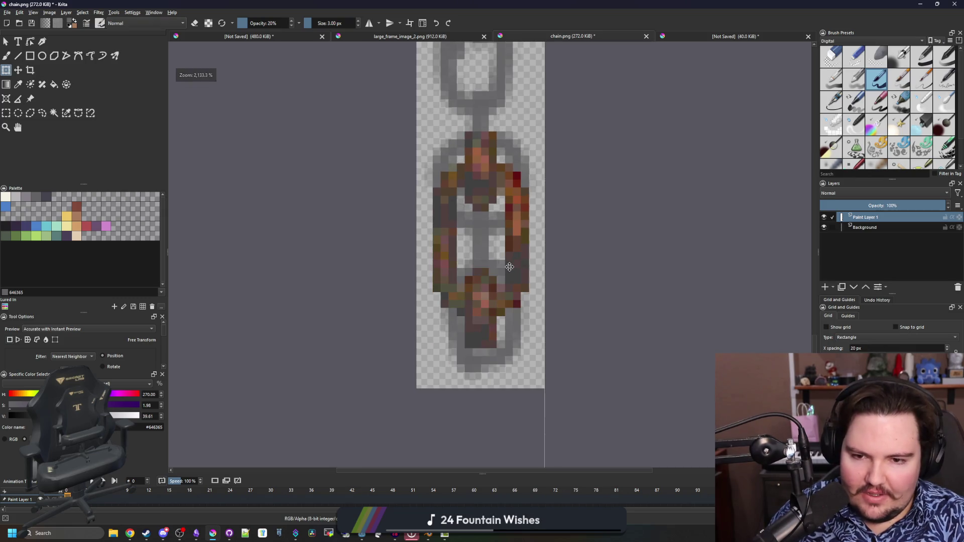
left_click(6, 112)
scroll(506, 222, "up", 1)
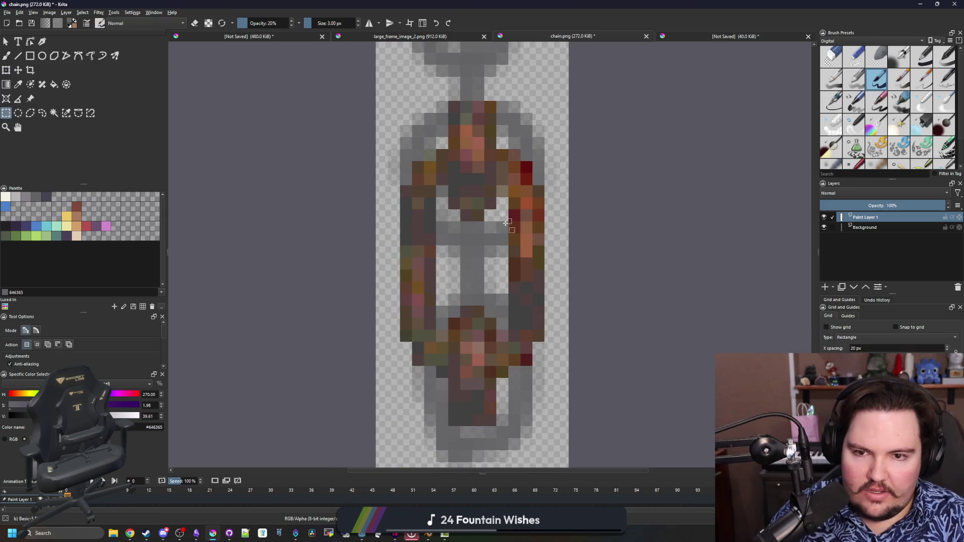
left_click_drag(441, 195, 404, 112)
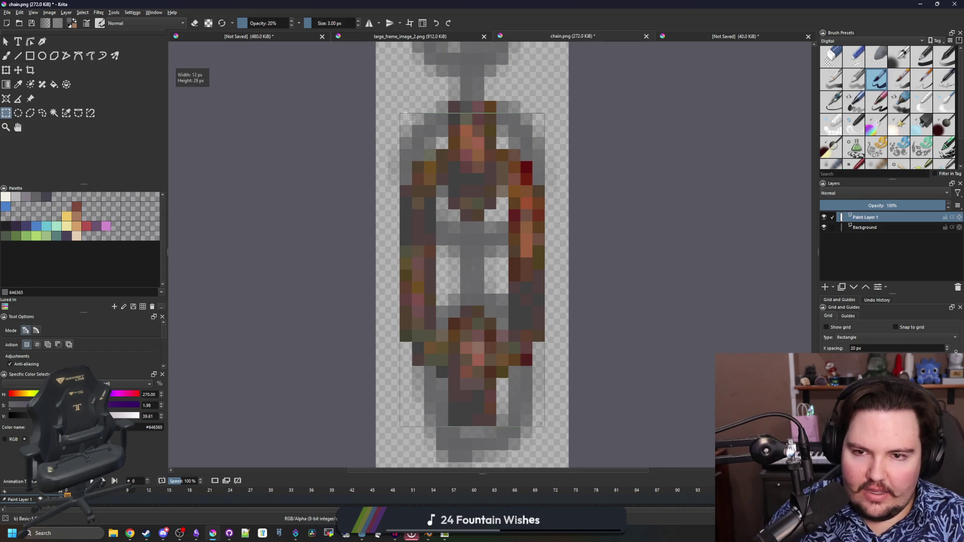
Step: Transform-move the selected rusty link up over the first grey links of the strip
scroll(459, 297, "down", 1)
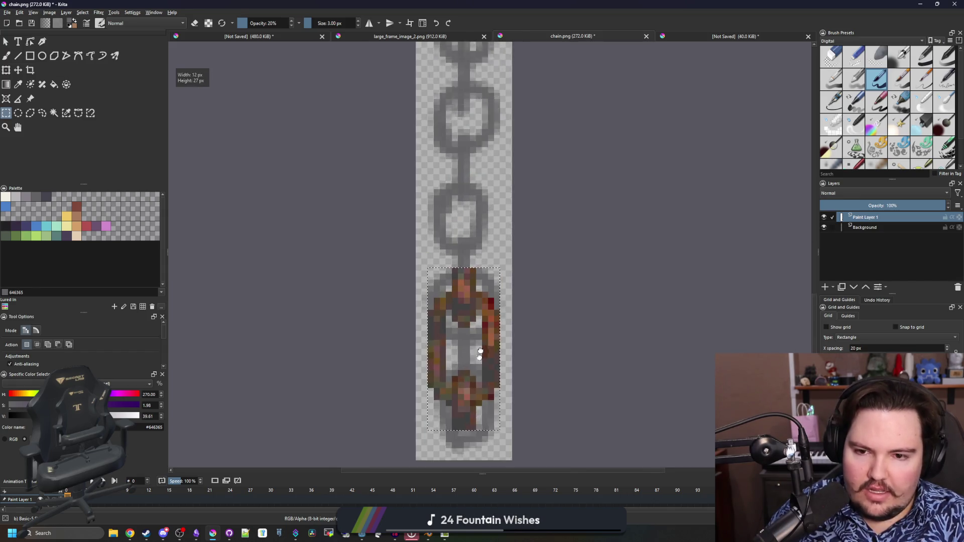
key("ctrl+t")
left_click_drag(475, 367, 480, 214)
scroll(480, 214, "up", 2)
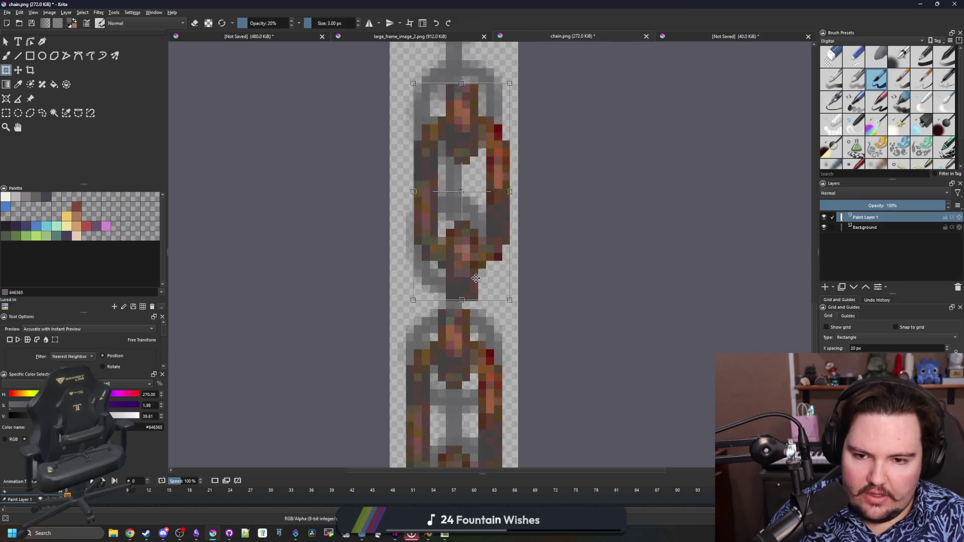
scroll(495, 398, "down", 3)
left_click_drag(495, 397, 486, 230)
scroll(486, 230, "up", 3)
scroll(486, 230, "down", 6)
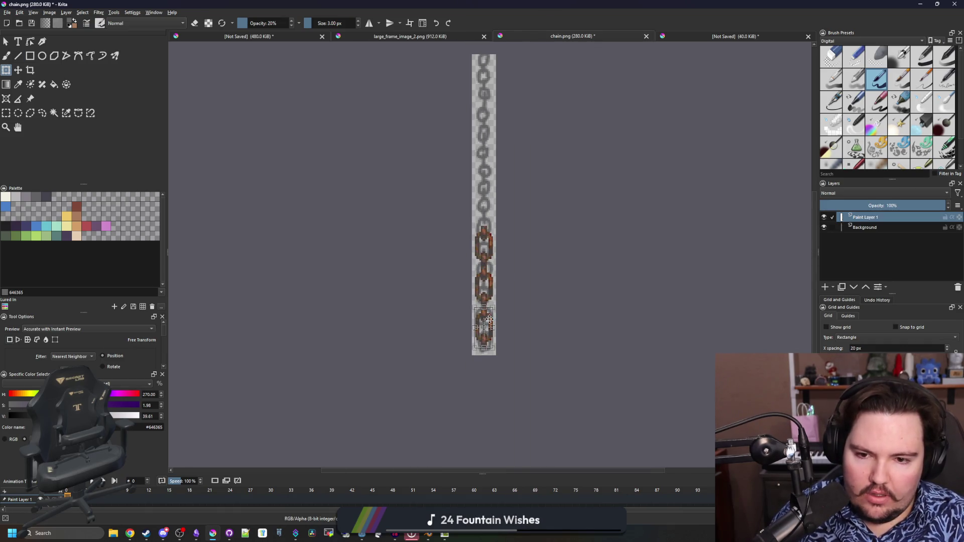
scroll(491, 190, "up", 3)
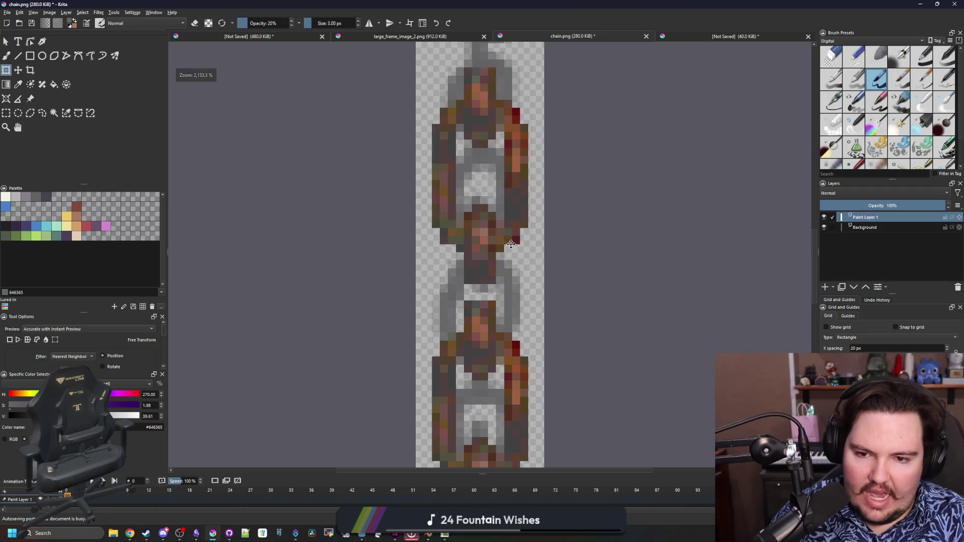
scroll(497, 322, "down", 2)
scroll(497, 322, "down", 1)
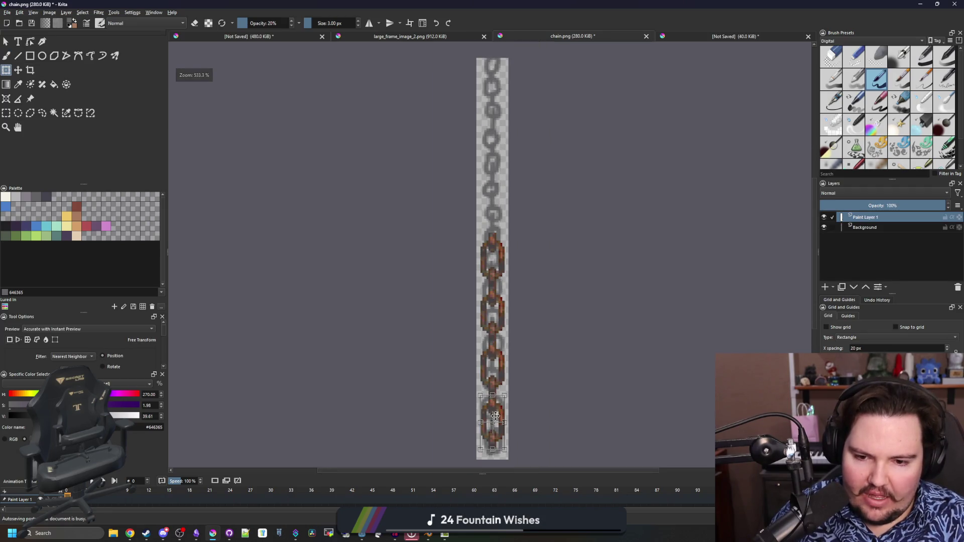
Step: Move the rusty link further up the chain and nudge it left to align with the links
left_click_drag(495, 415, 495, 171)
scroll(495, 181, "up", 3)
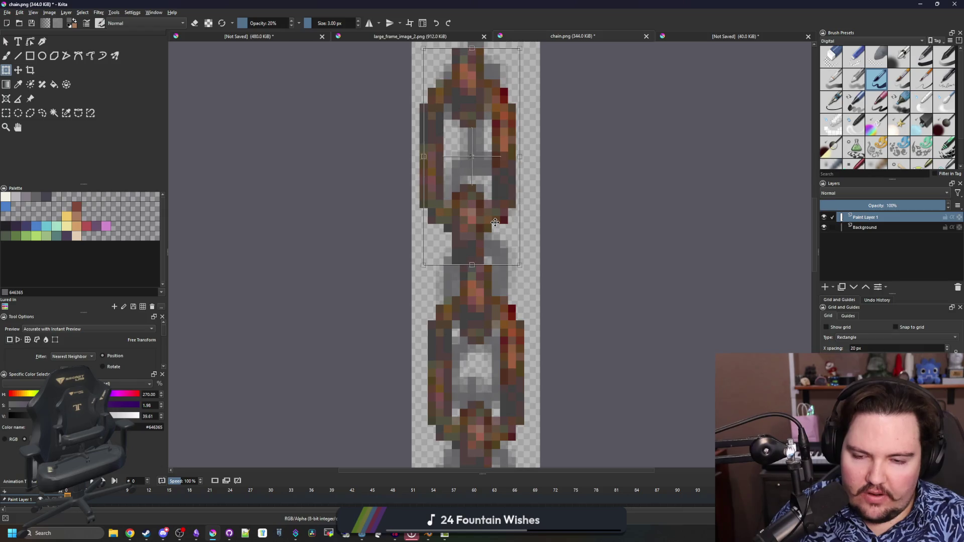
scroll(495, 222, "down", 4)
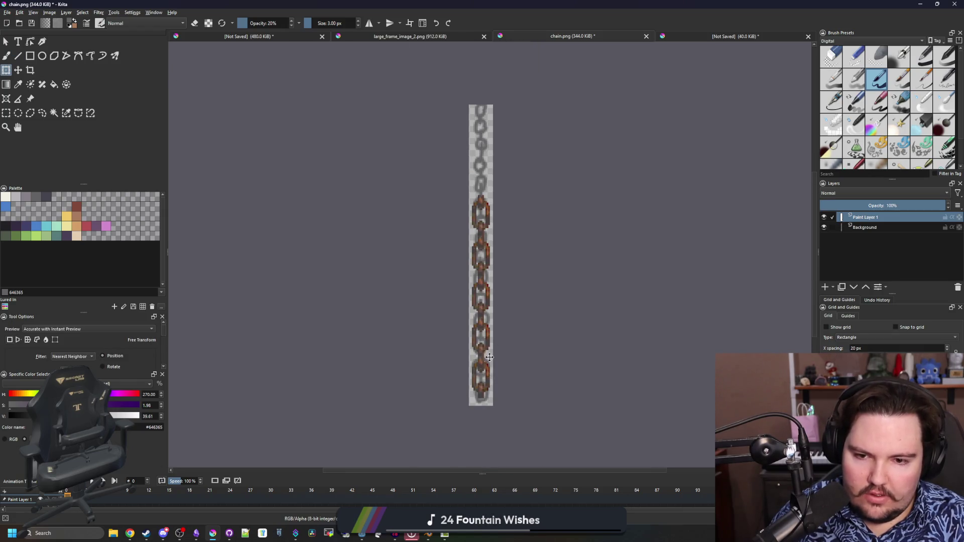
scroll(490, 185, "up", 3)
left_click_drag(486, 210, 463, 207)
scroll(463, 208, "down", 4)
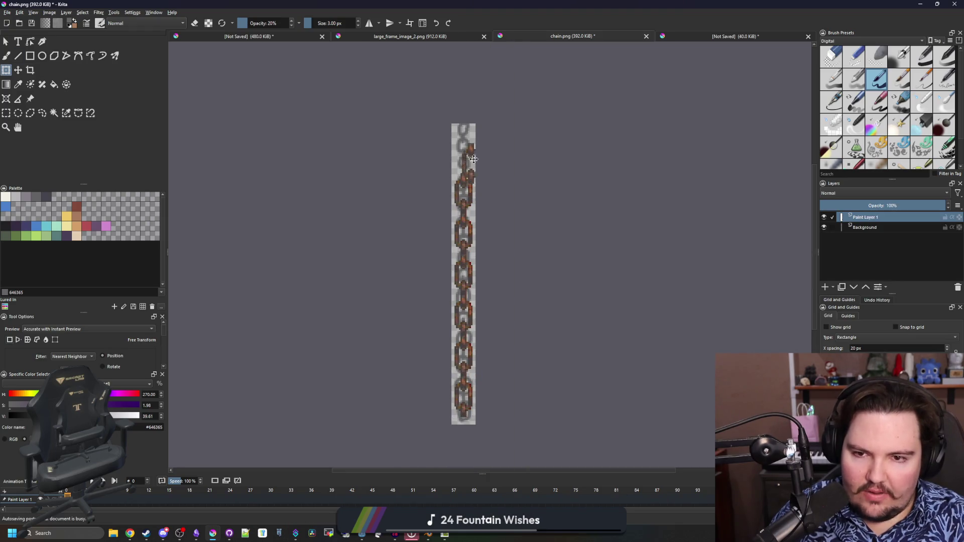
scroll(474, 159, "up", 4)
scroll(470, 203, "down", 2)
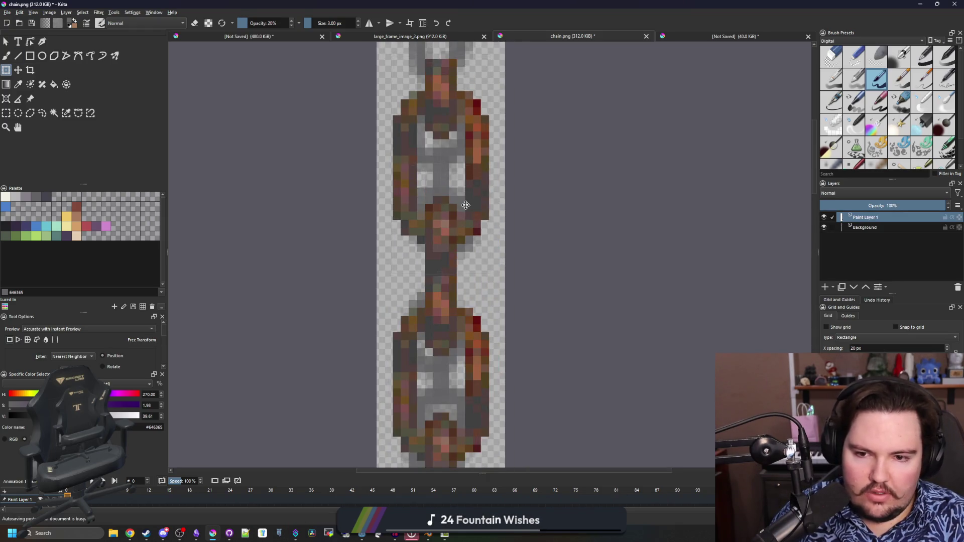
scroll(453, 210, "down", 4)
scroll(437, 302, "up", 1)
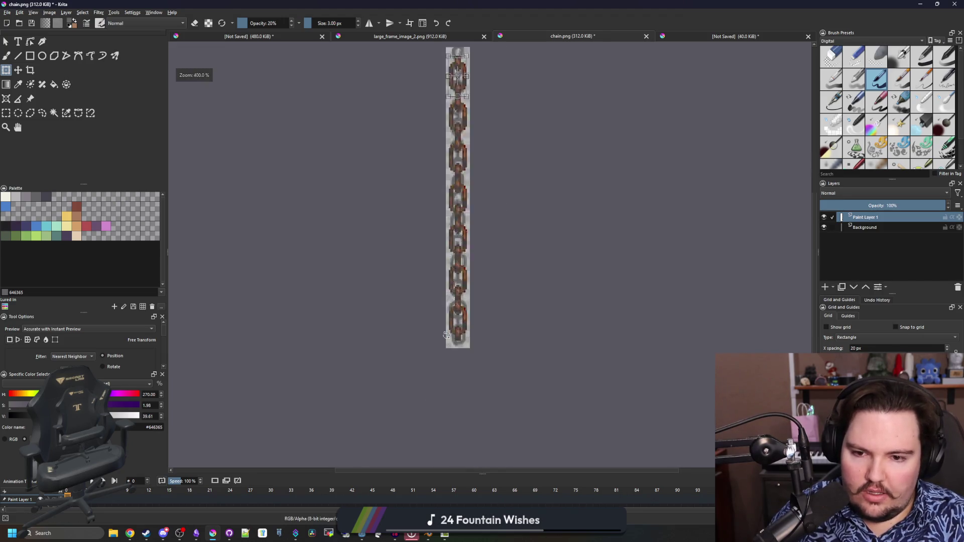
scroll(429, 387, "down", 1)
scroll(444, 374, "up", 2)
scroll(433, 378, "up", 2)
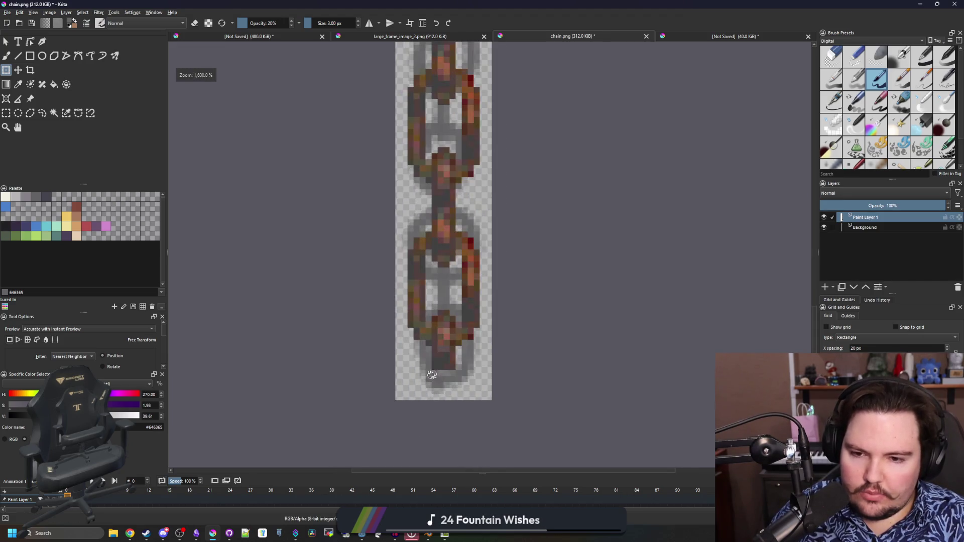
scroll(430, 372, "down", 3)
scroll(434, 316, "up", 8)
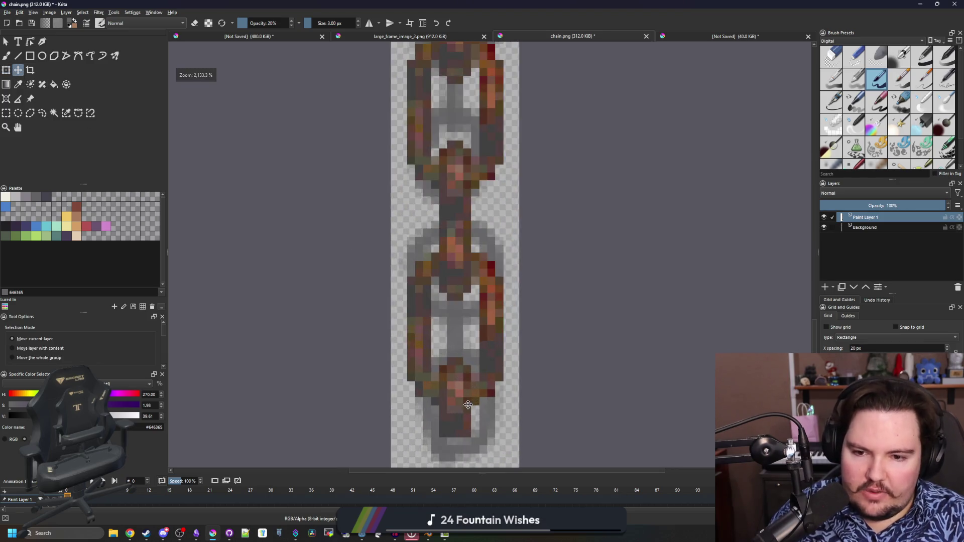
Step: Select stray parts of the lower chain link and shift the chain content down into place
left_click(6, 113)
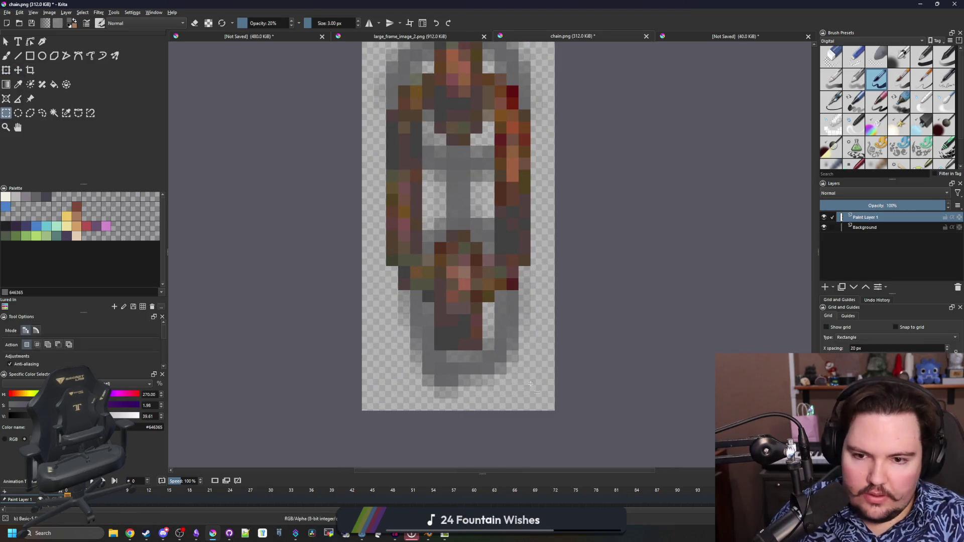
left_click_drag(543, 386, 422, 302)
left_click_drag(478, 263, 437, 229)
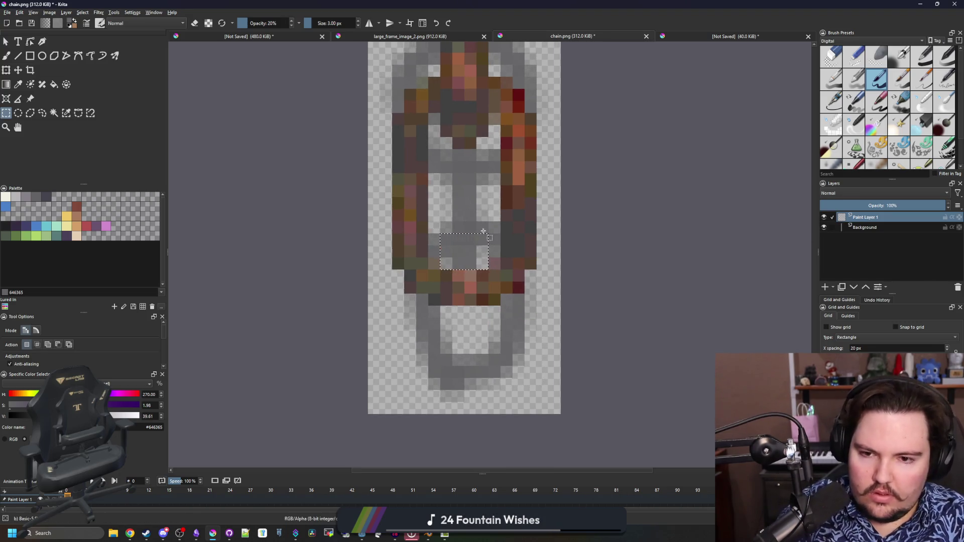
left_click(17, 71)
left_click_drag(477, 211, 479, 389)
key("minus")
key("minus")
key("minus")
scroll(479, 389, "down", 4)
scroll(452, 369, "up", 3)
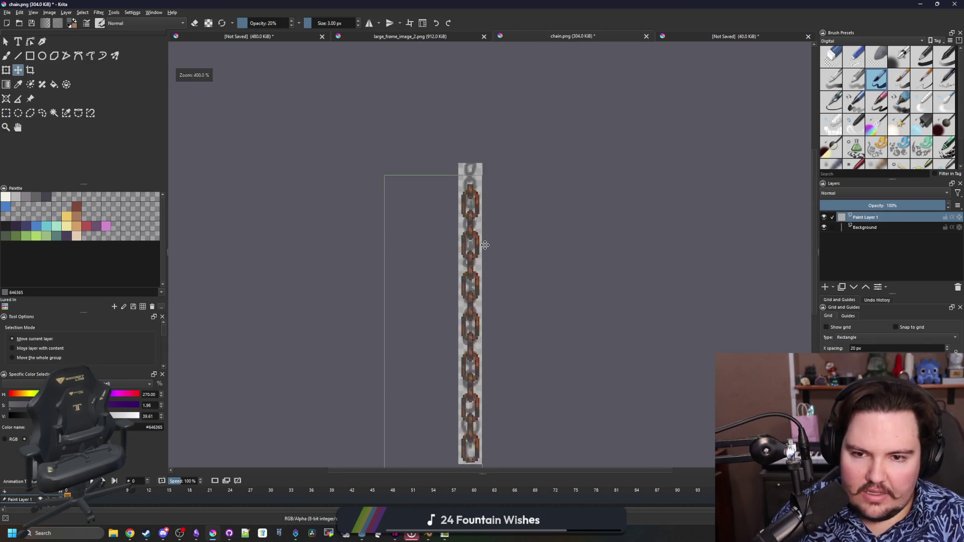
scroll(452, 368, "up", 5)
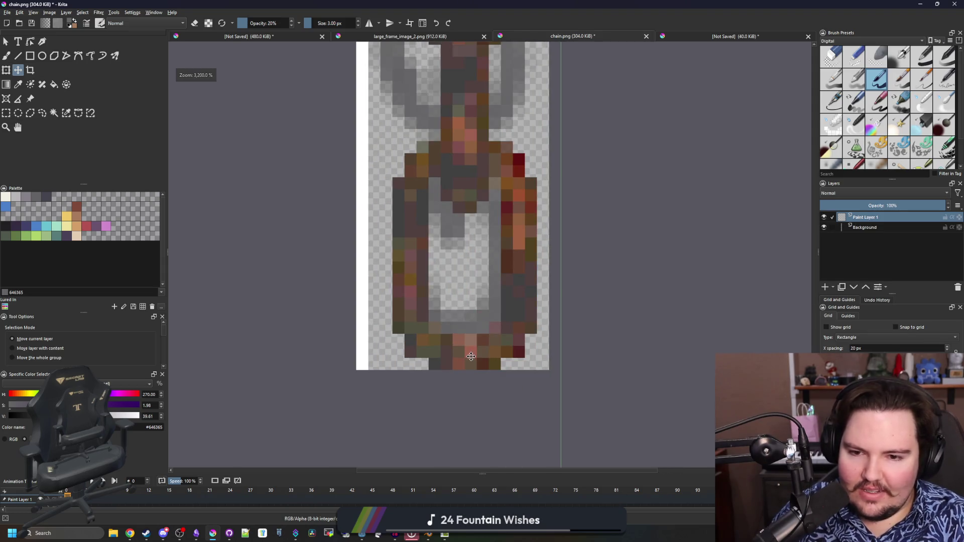
scroll(517, 363, "down", 5)
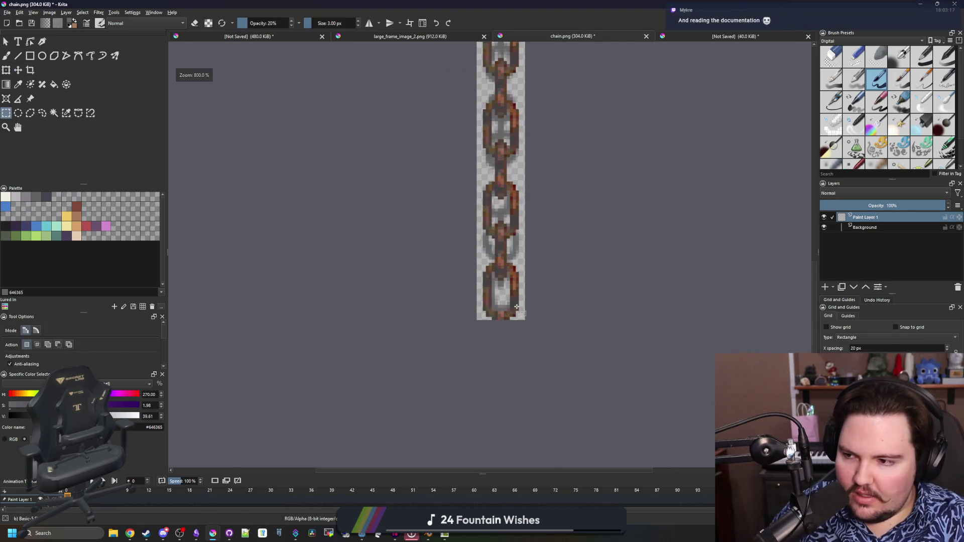
Step: Reposition the chain content with a free transform
key("ctrl+t")
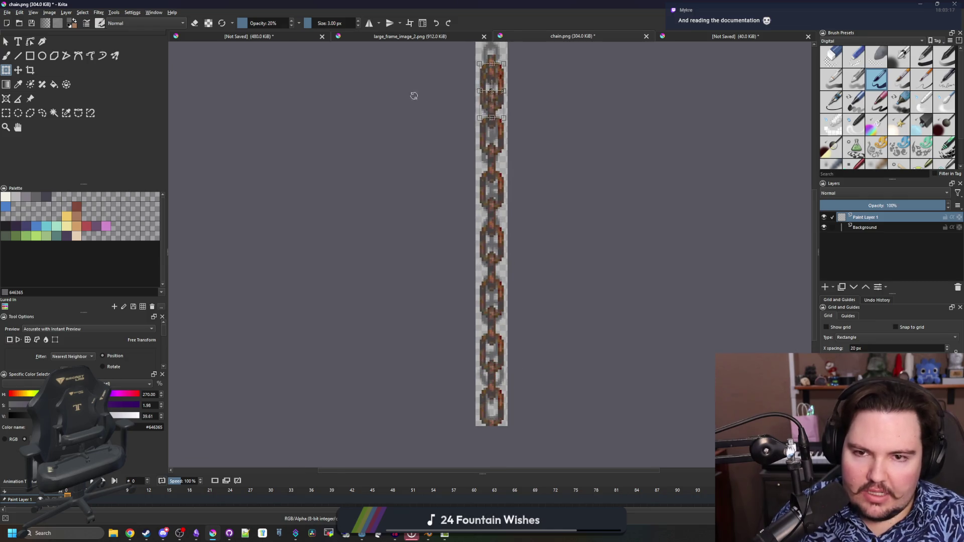
scroll(445, 306, "up", 6)
scroll(393, 181, "down", 2)
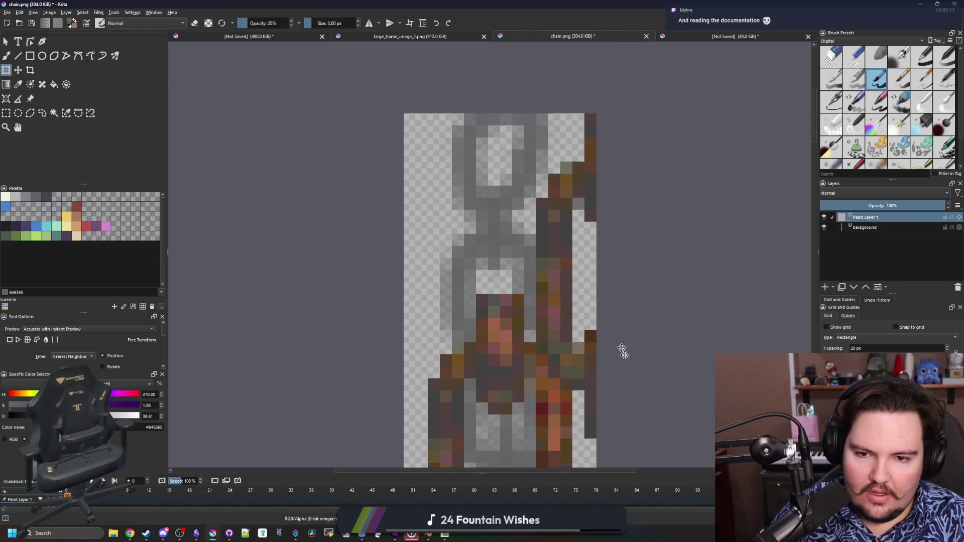
left_click_drag(620, 348, 522, 217)
scroll(521, 217, "down", 7)
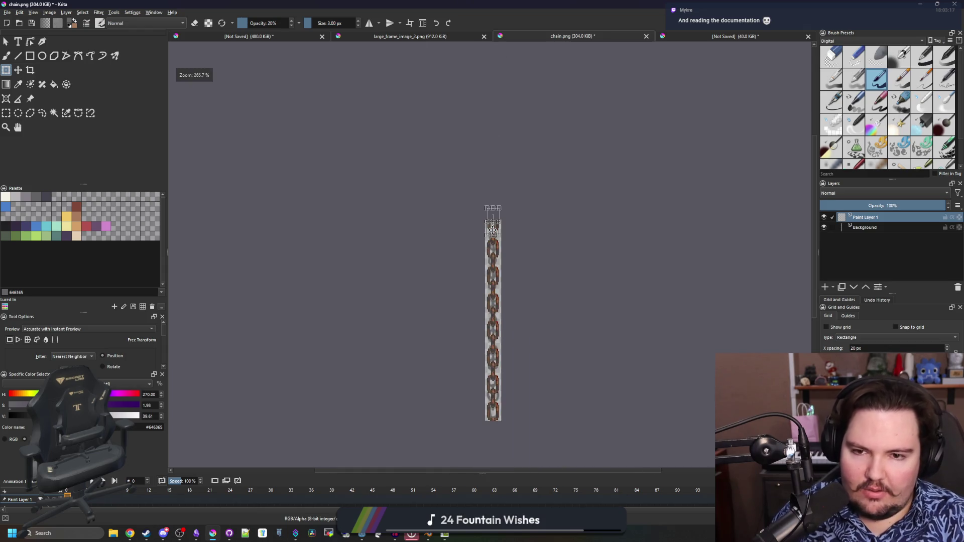
scroll(500, 405, "up", 1)
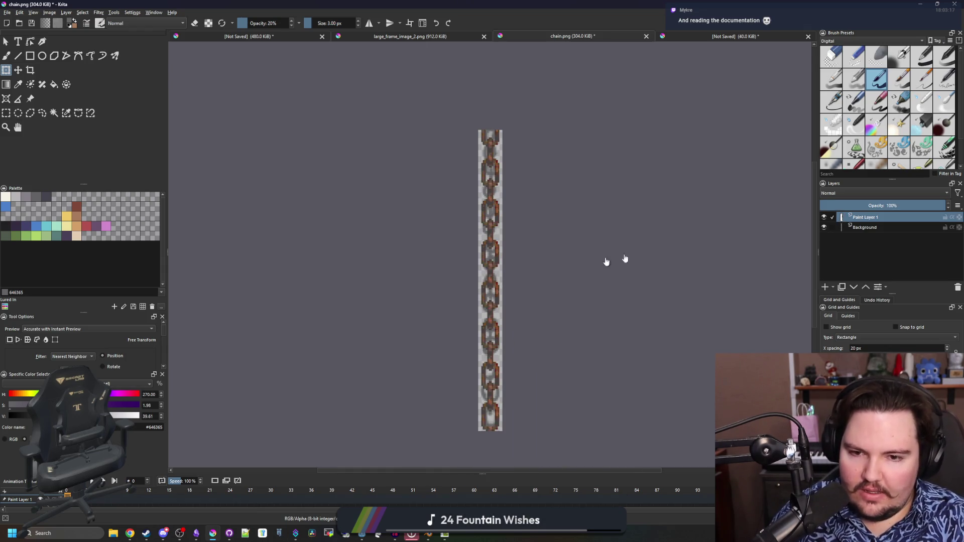
Step: Hide the Background layer and export the rusty chain as chain.png
left_click(825, 228)
scroll(418, 297, "down", 1)
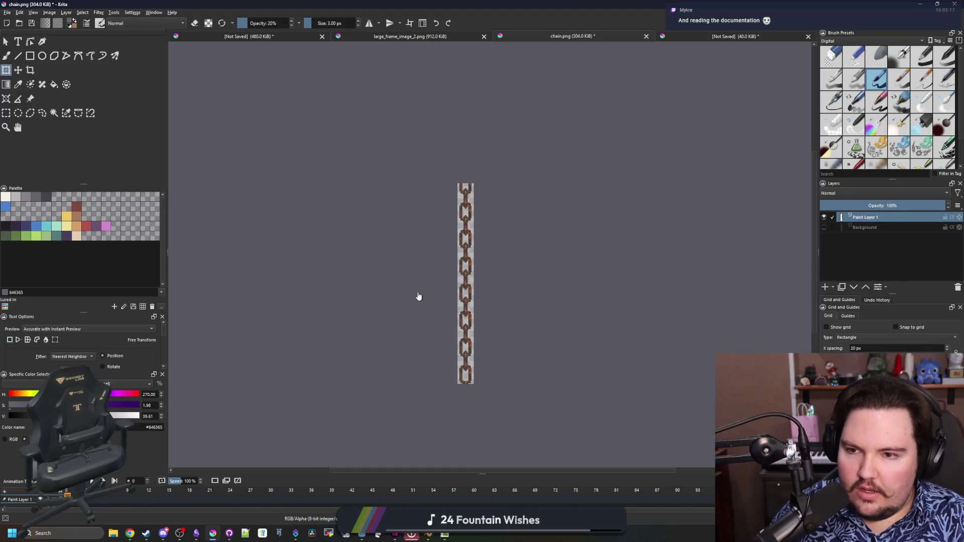
key("ctrl+s")
Step: Confirm the PNG export settings and bring up Godot's 3D chain scene
left_click(517, 350)
key("alt+Tab")
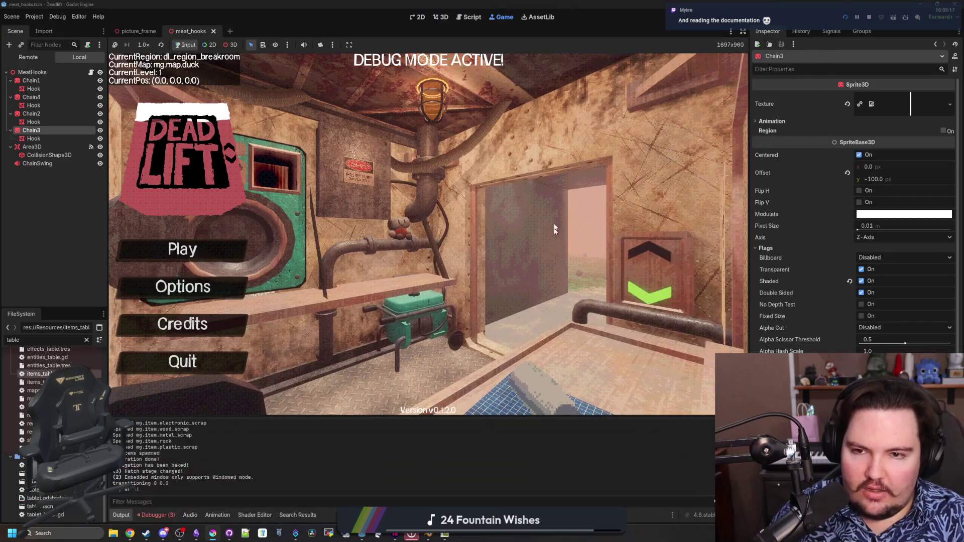
left_click(441, 16)
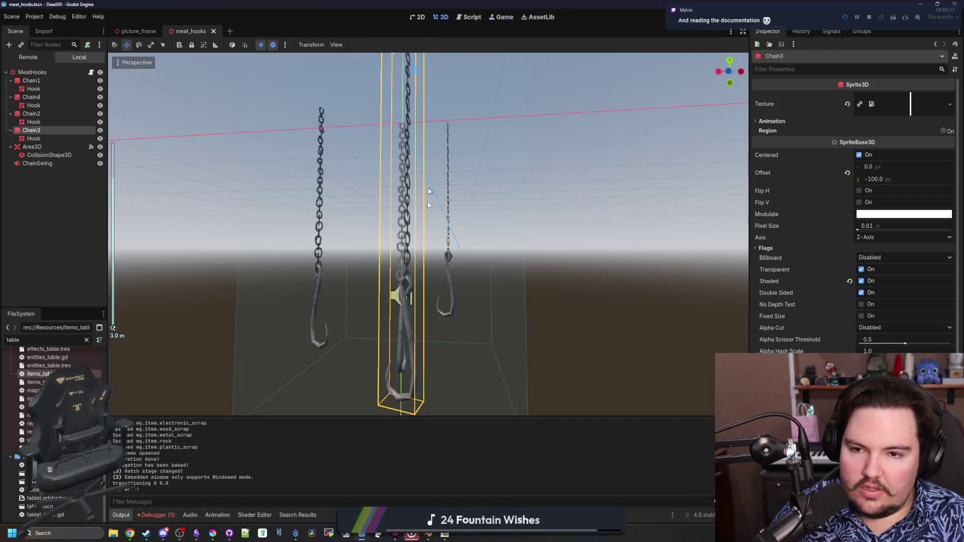
Step: Orbit around the chains and hooks to inspect them, then clear the FileSystem filter
scroll(487, 245, "up", 5)
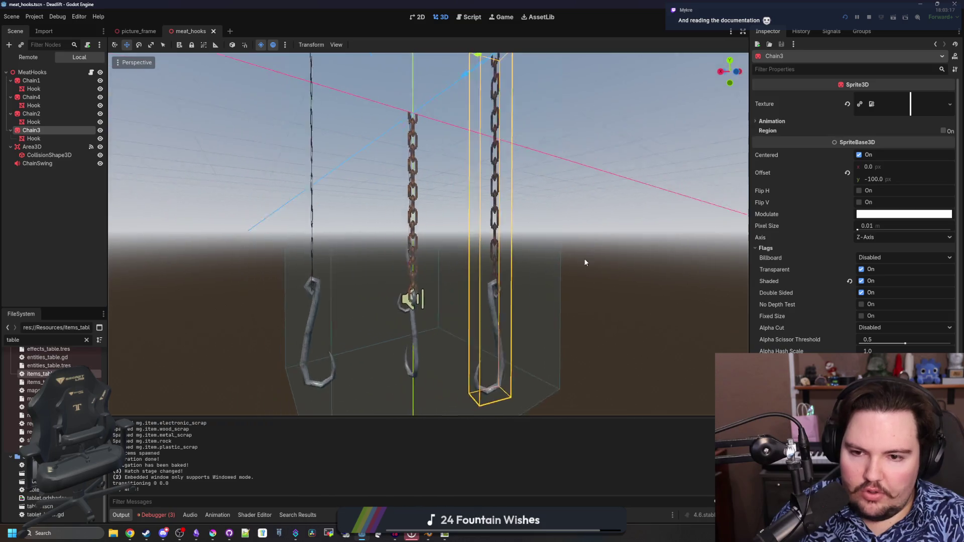
left_click_drag(631, 258, 544, 269)
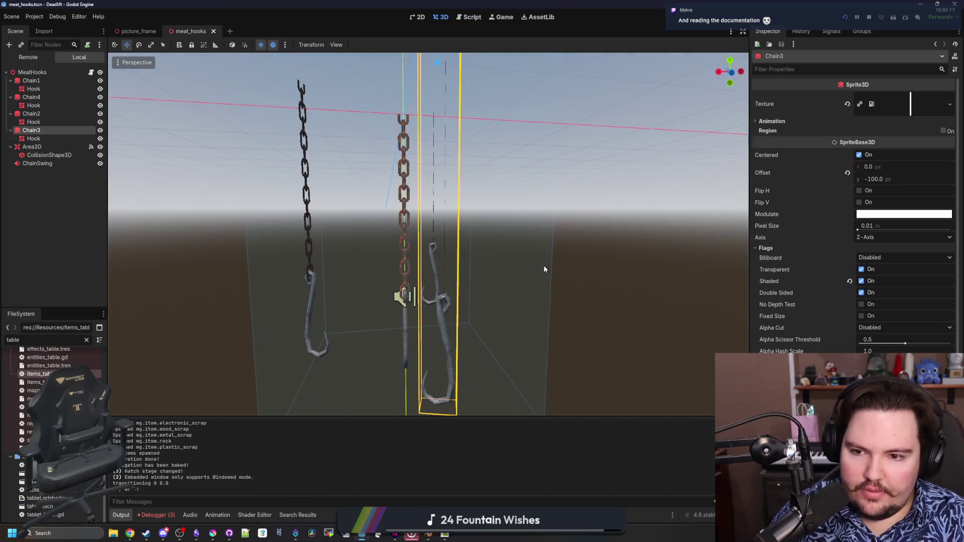
scroll(544, 260, "down", 3)
left_click(567, 253)
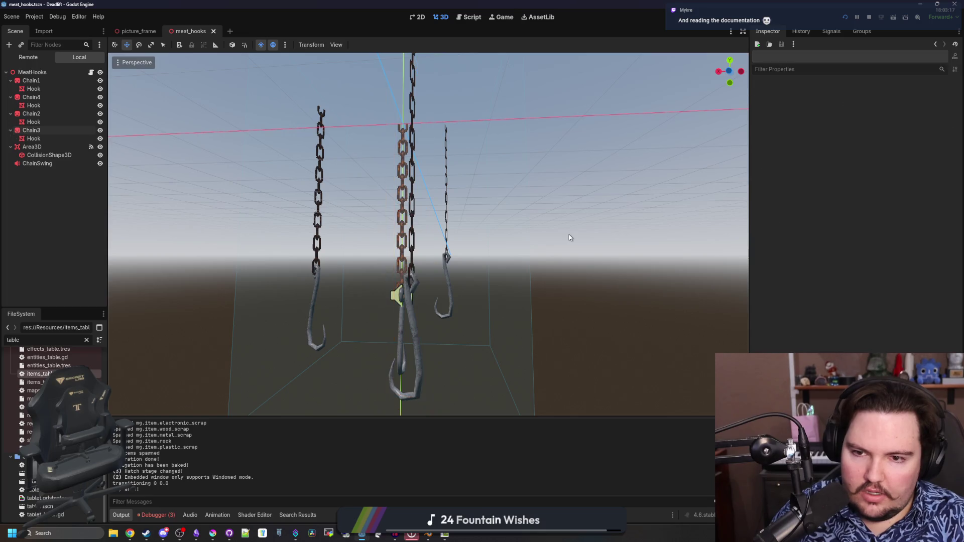
scroll(567, 252, "down", 2)
mouse_move(567, 252)
left_mouse_down()
mouse_move(638, 271)
mouse_move(637, 319)
mouse_move(575, 271)
left_mouse_up()
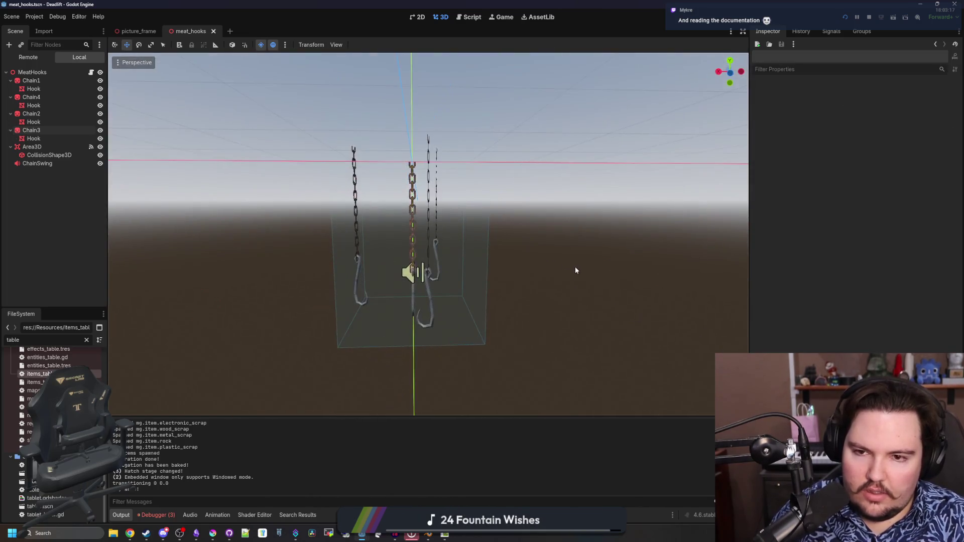
left_click_drag(504, 291, 510, 267)
scroll(511, 266, "up", 5)
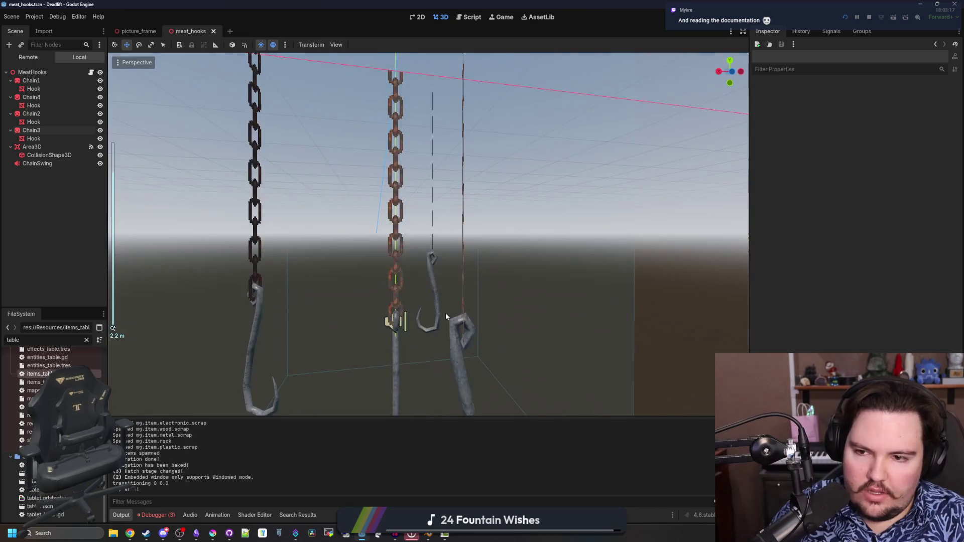
mouse_move(445, 251)
left_mouse_down()
mouse_move(254, 315)
mouse_move(323, 333)
mouse_move(365, 362)
left_mouse_up()
scroll(366, 360, "down", 4)
left_click_drag(463, 330, 396, 362)
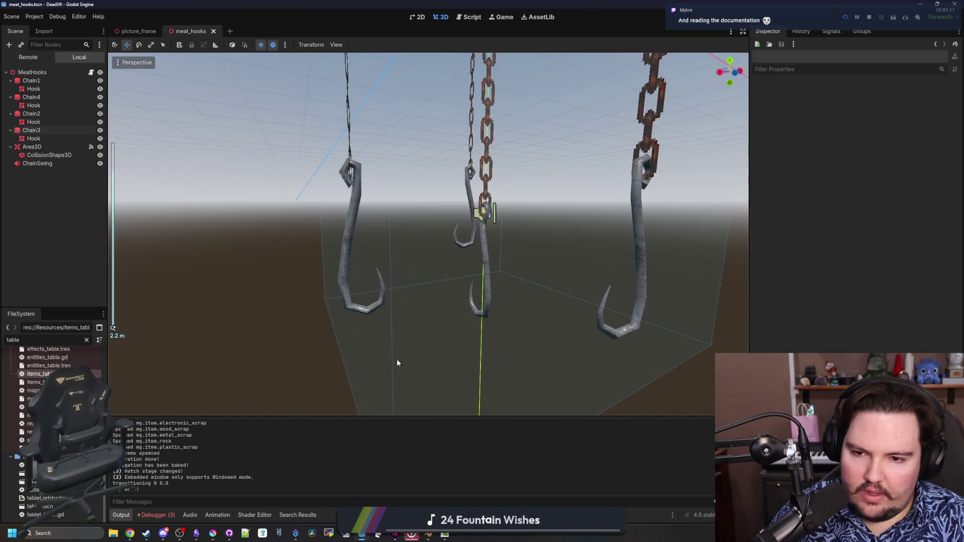
left_click(87, 340)
Step: Filter files by 'metal', select all four hooks, and drop a metal material into their override slot
type("metal")
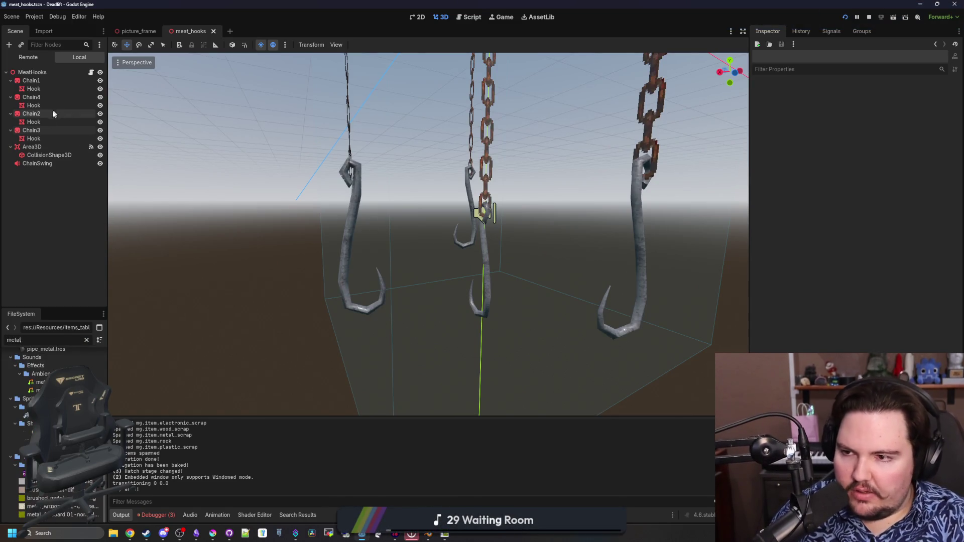
left_click(48, 139)
left_click(45, 122, "ctrl")
left_click(34, 105, "ctrl")
left_click(34, 88, "ctrl")
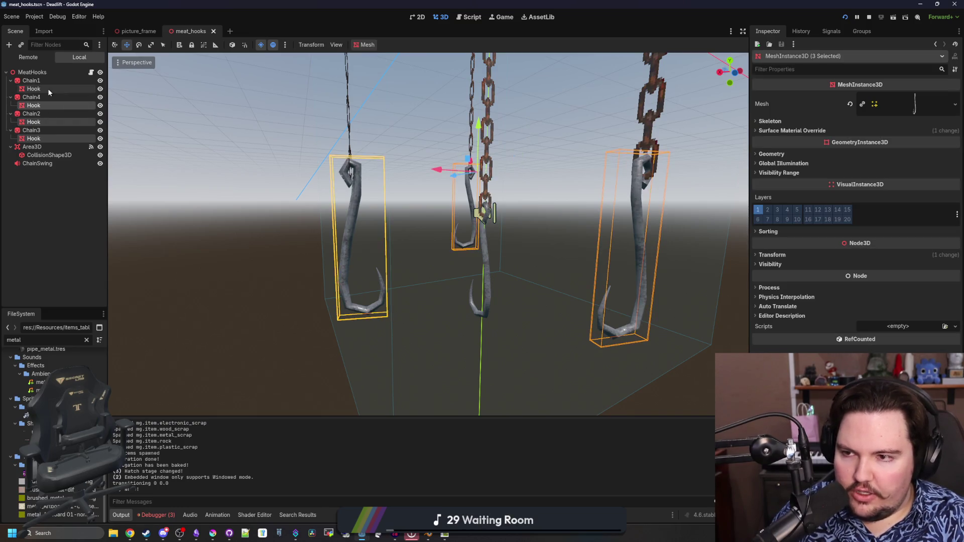
left_click(792, 131)
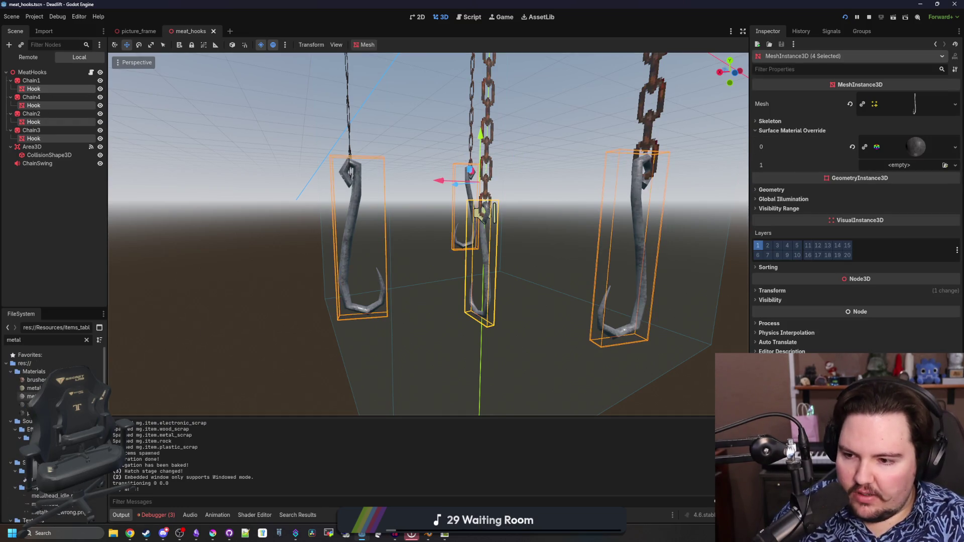
left_click_drag(34, 389, 916, 147)
Step: Replace the four hooks' surface material override with brushed_metal.tres
left_click_drag(468, 329, 118, 413)
scroll(118, 414, "down", 3)
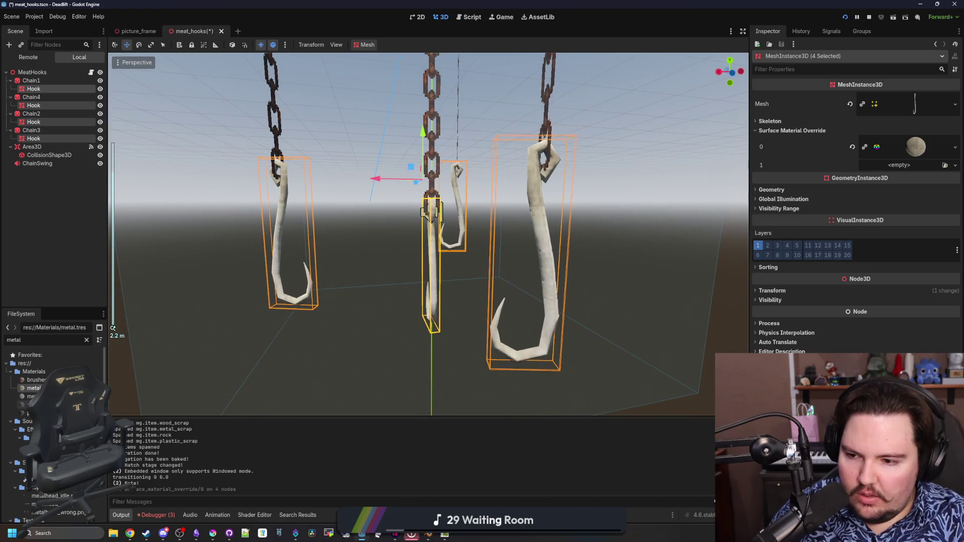
left_click_drag(33, 380, 916, 147)
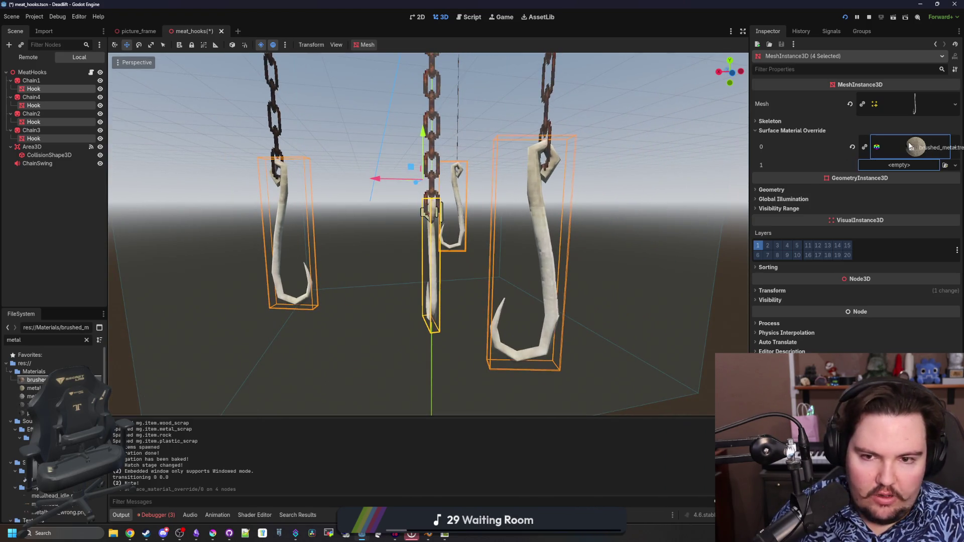
scroll(533, 322, "up", 5)
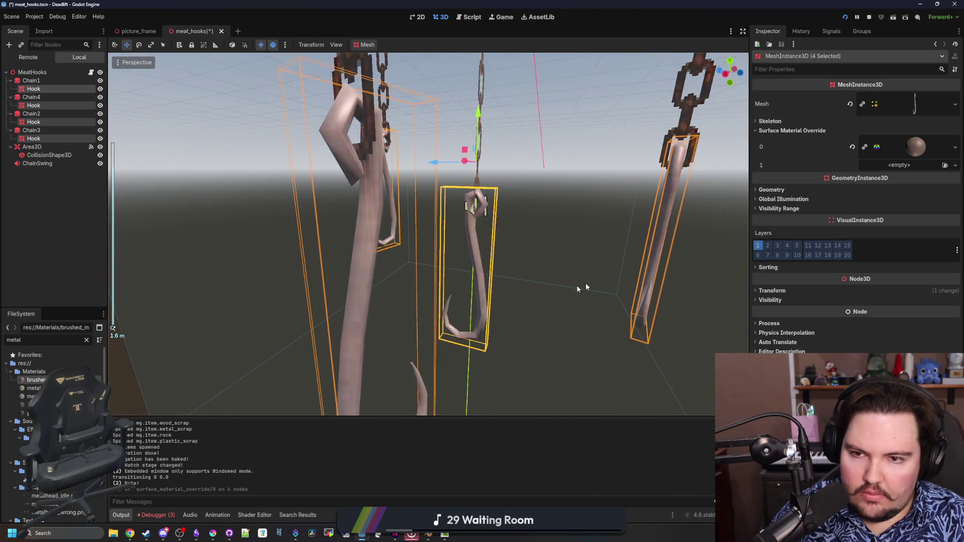
Step: Select Chain4's hook alone and check its surface material override slot
left_click(663, 270)
scroll(499, 267, "down", 3)
left_click(271, 201)
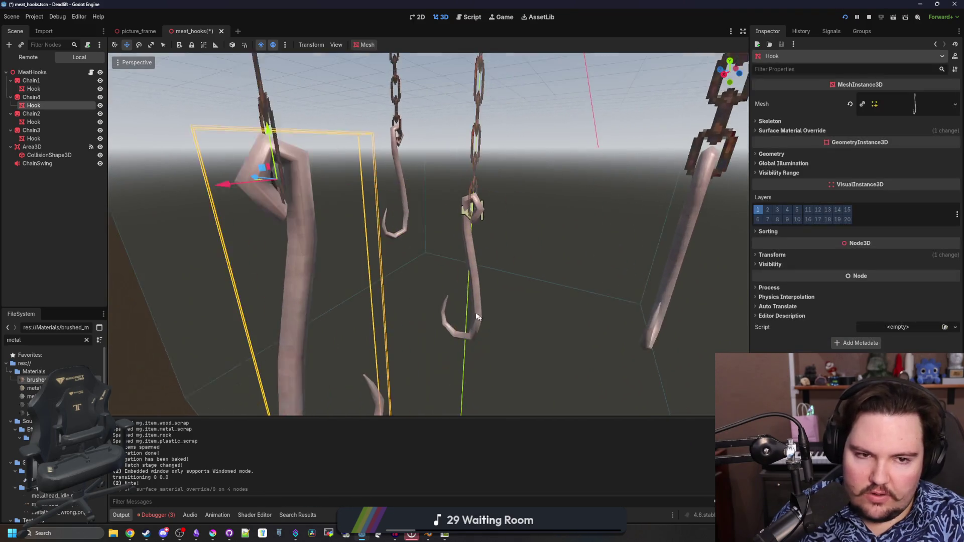
left_click(778, 131)
left_click(777, 130)
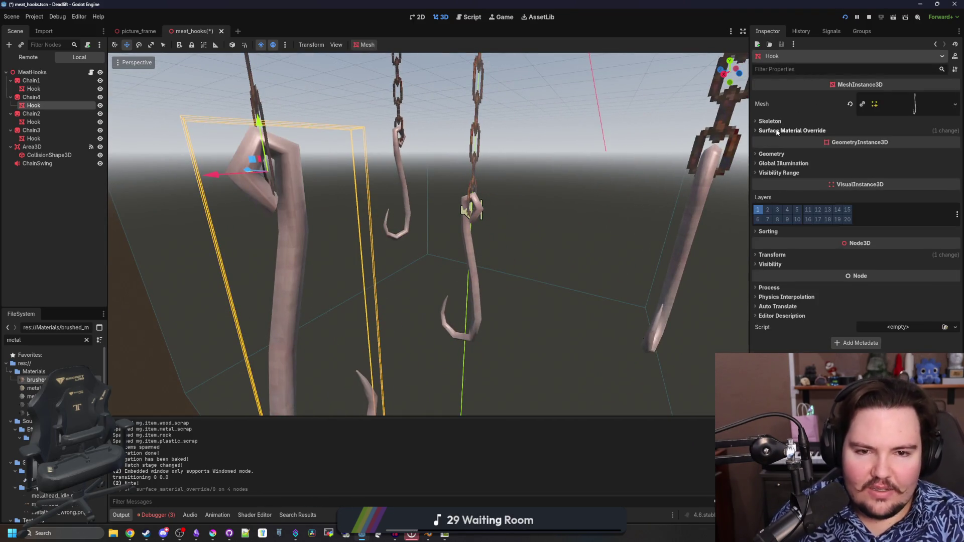
scroll(541, 313, "down", 6)
left_click(430, 535)
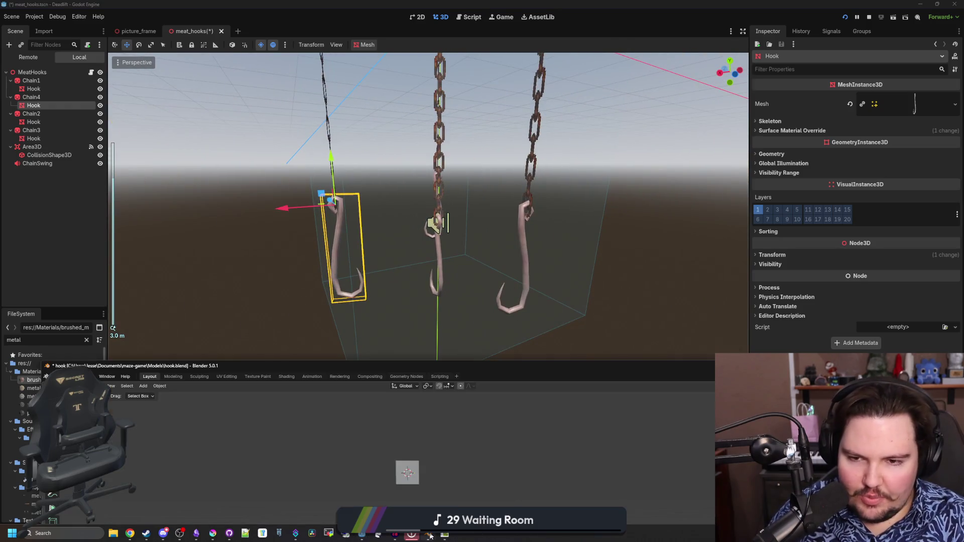
scroll(387, 273, "up", 4)
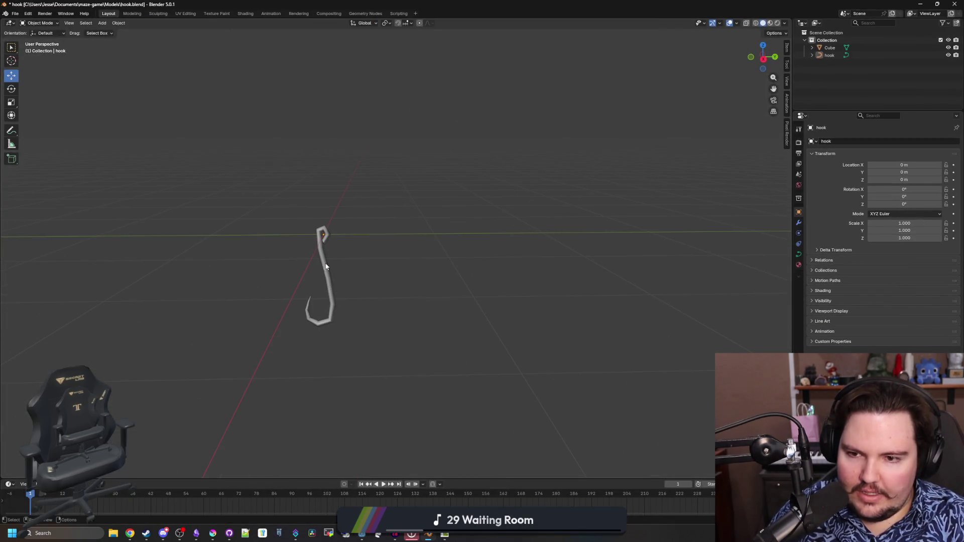
left_click(325, 267)
scroll(364, 267, "down", 3)
scroll(280, 277, "up", 8)
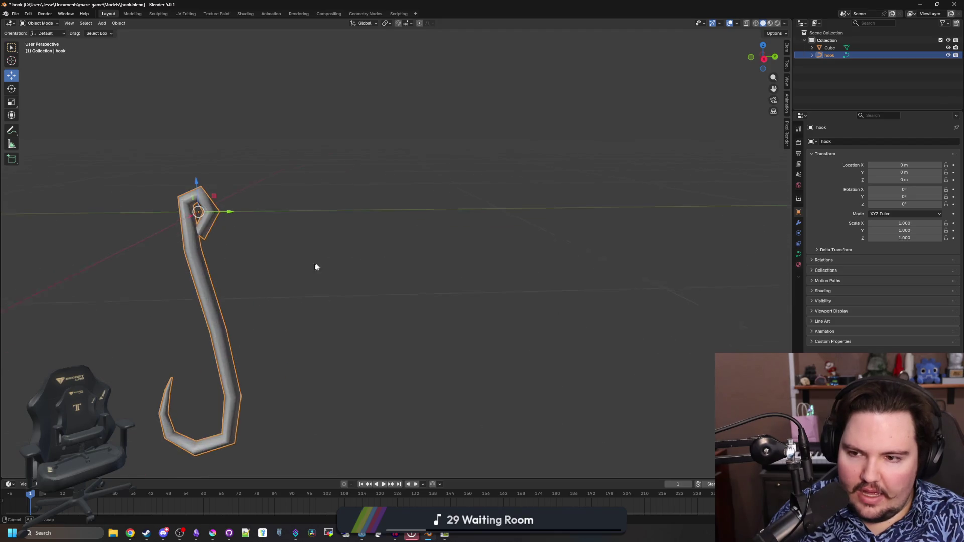
right_click(282, 236)
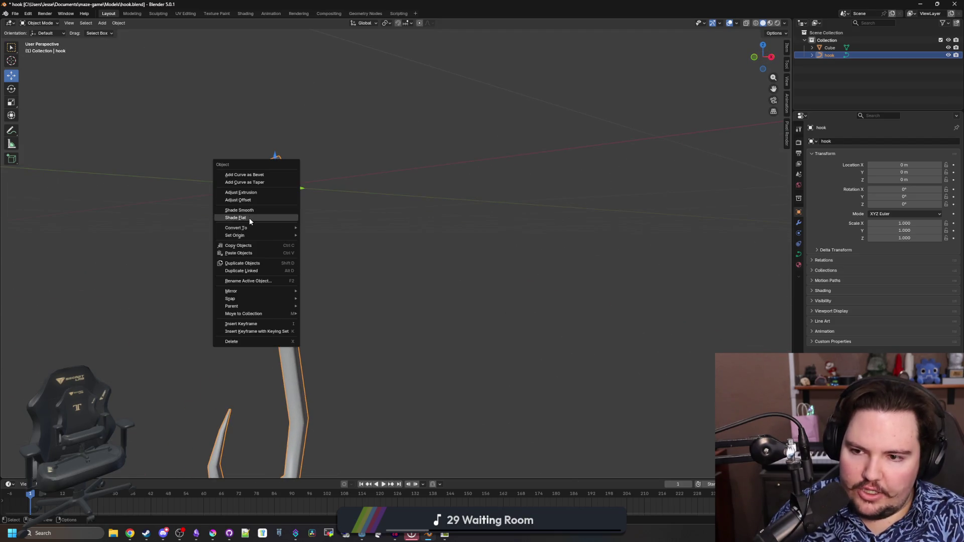
left_click(249, 218)
left_click(395, 297)
scroll(352, 297, "down", 3)
scroll(316, 281, "up", 2)
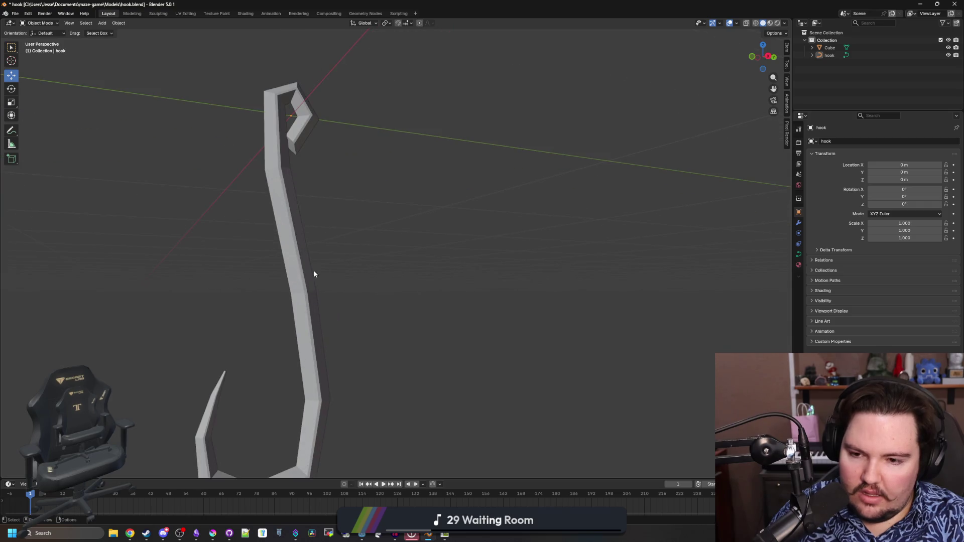
left_click(302, 271)
scroll(322, 327, "up", 3)
scroll(323, 363, "up", 2)
key("Tab")
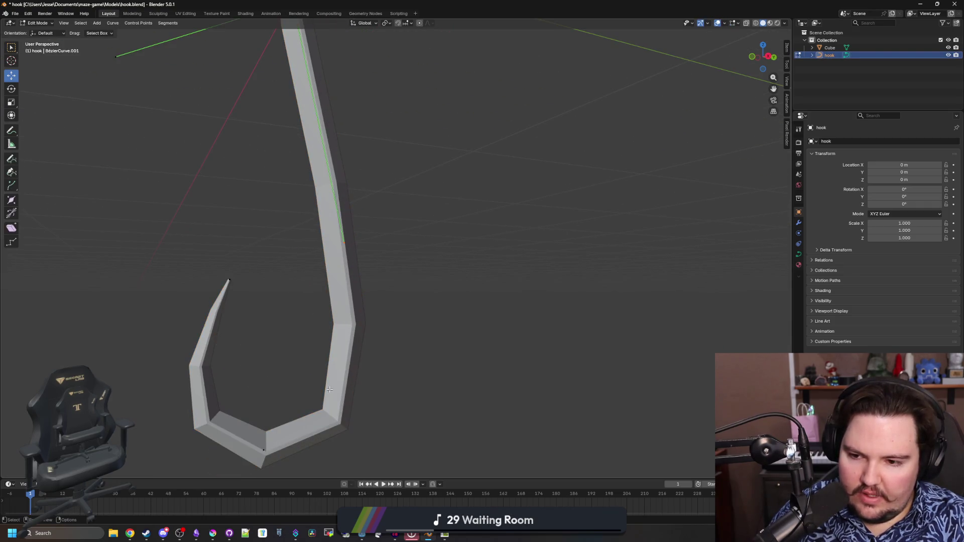
key("Tab")
left_click(798, 254)
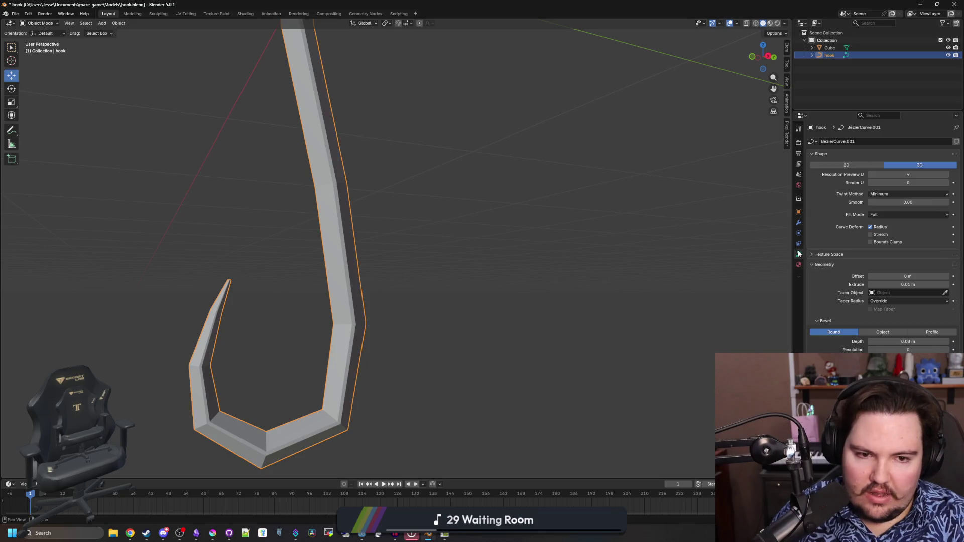
scroll(622, 260, "up", 3)
scroll(625, 322, "up", 1)
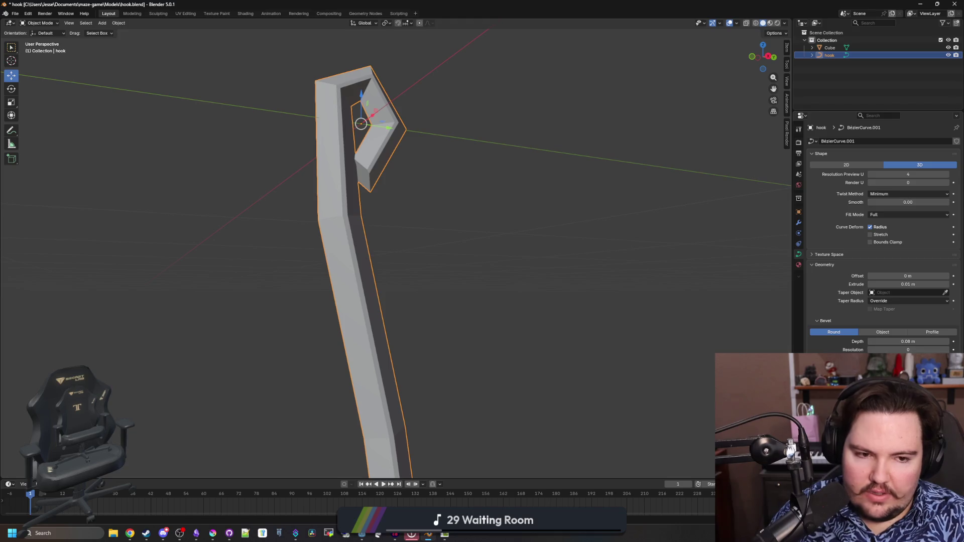
mouse_move(908, 350)
left_mouse_down()
mouse_move(916, 350)
mouse_move(761, 299)
left_mouse_up()
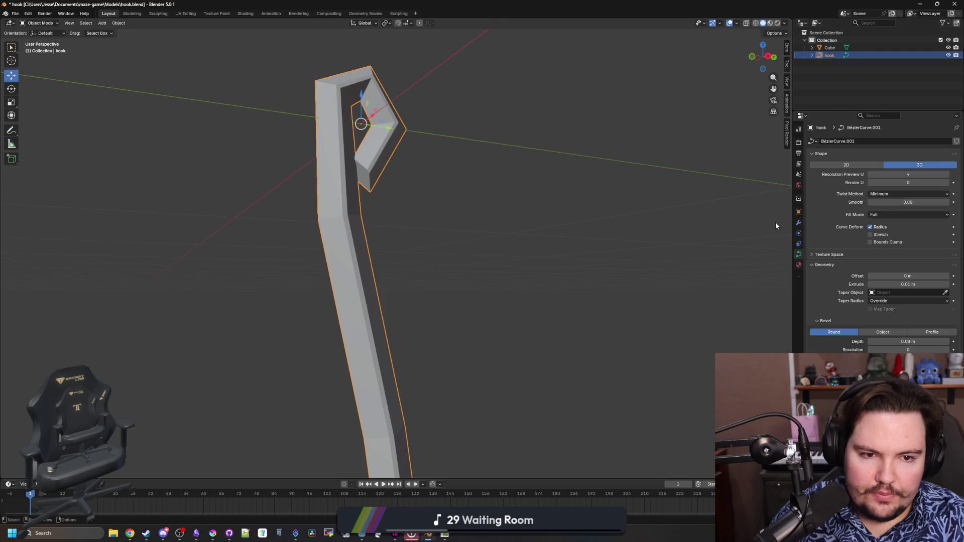
left_click(880, 216)
left_click(881, 235)
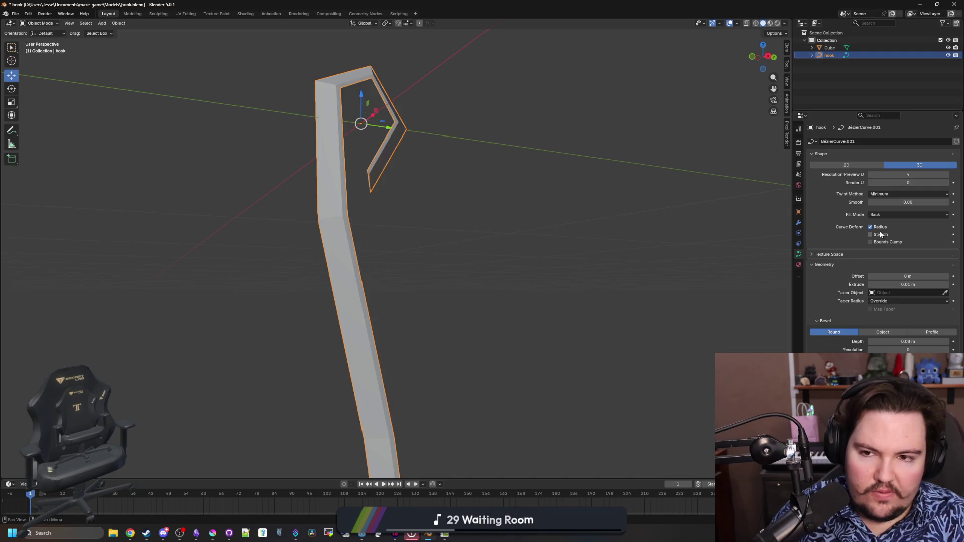
left_click(887, 219)
left_click(886, 224)
left_click(887, 195)
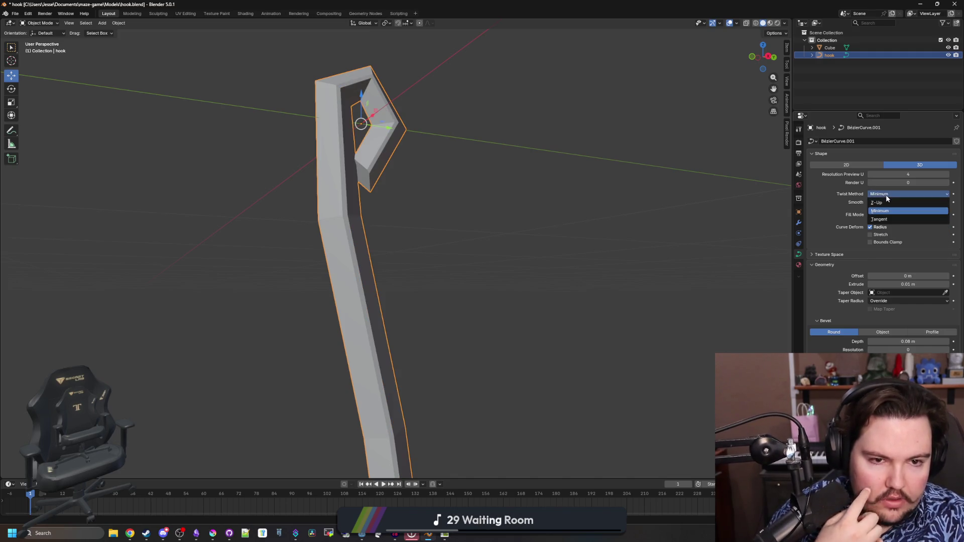
left_click(885, 202)
left_click(885, 194)
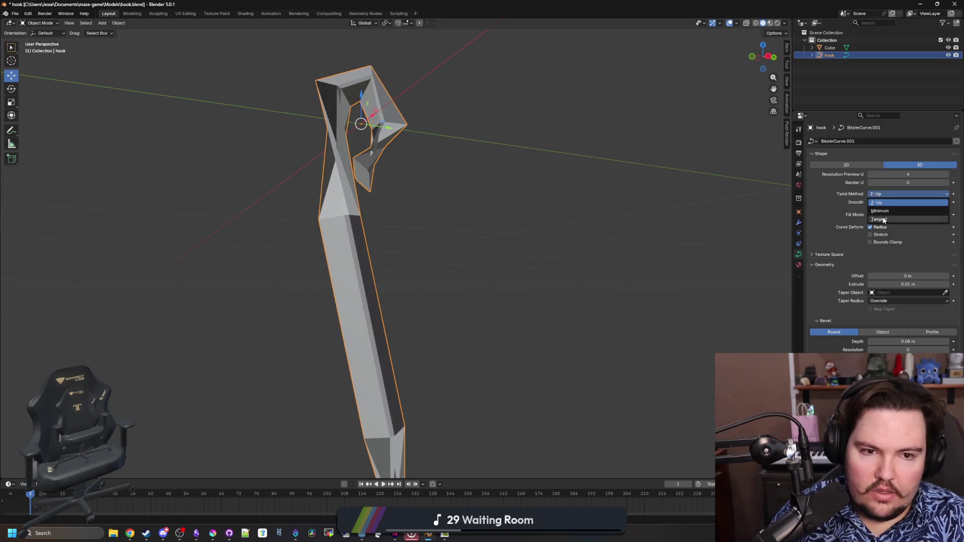
left_click(873, 220)
left_click(904, 193)
left_click(899, 204)
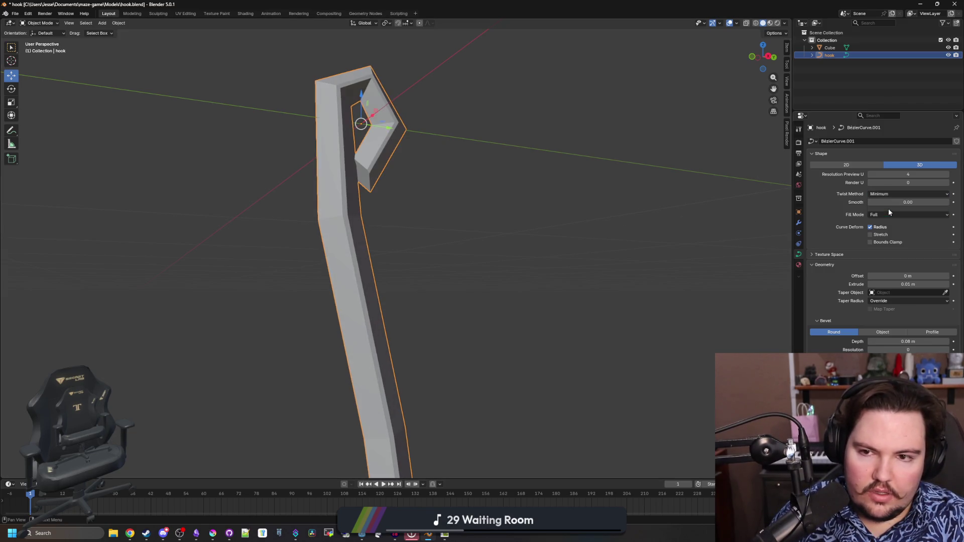
left_click_drag(685, 200, 713, 281)
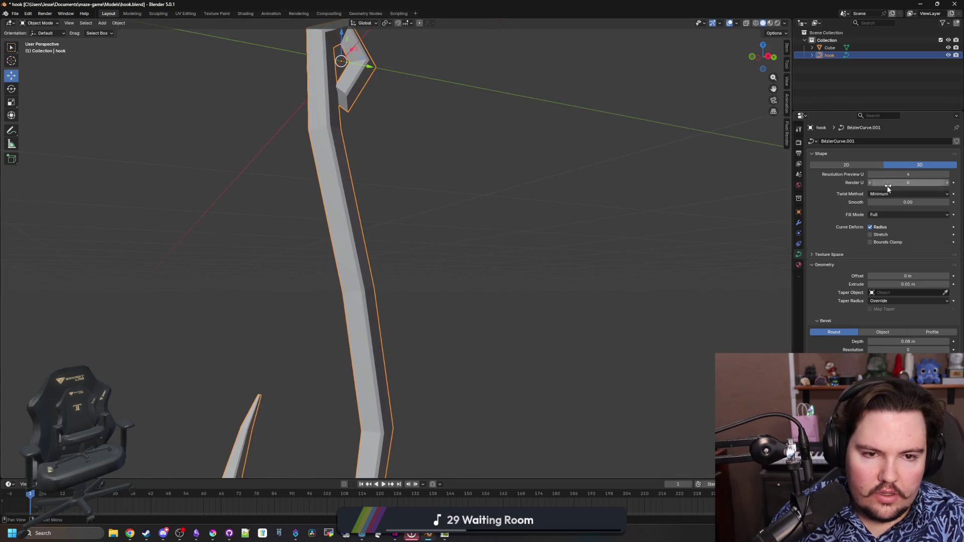
left_click_drag(893, 185, 923, 185)
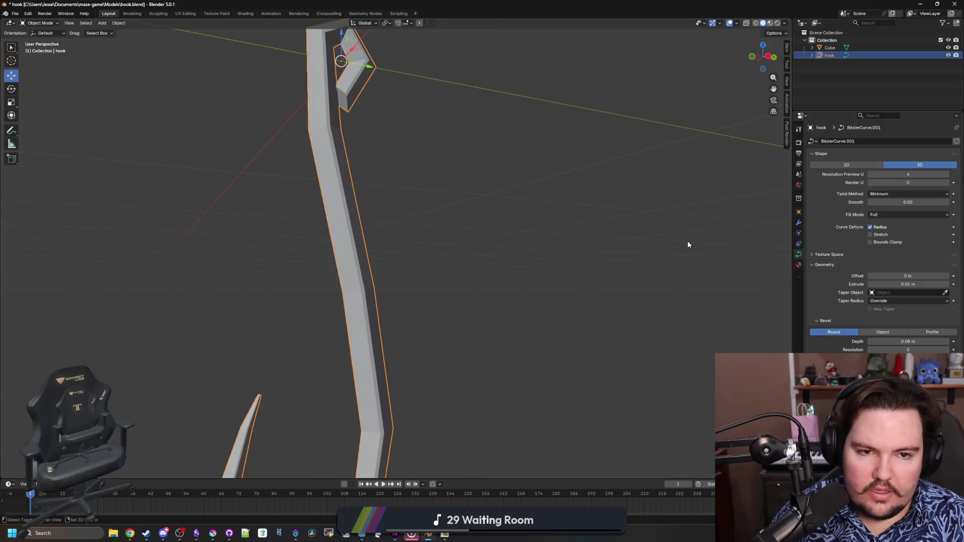
left_click_drag(689, 243, 688, 185)
left_click(871, 174)
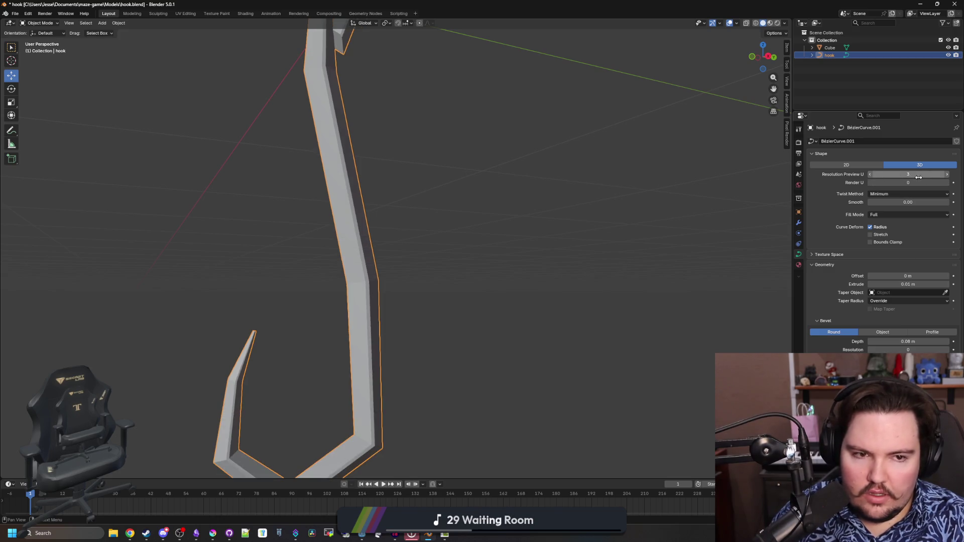
left_click(947, 174)
mouse_move(752, 299)
left_mouse_down()
mouse_move(683, 258)
mouse_move(678, 236)
left_mouse_up()
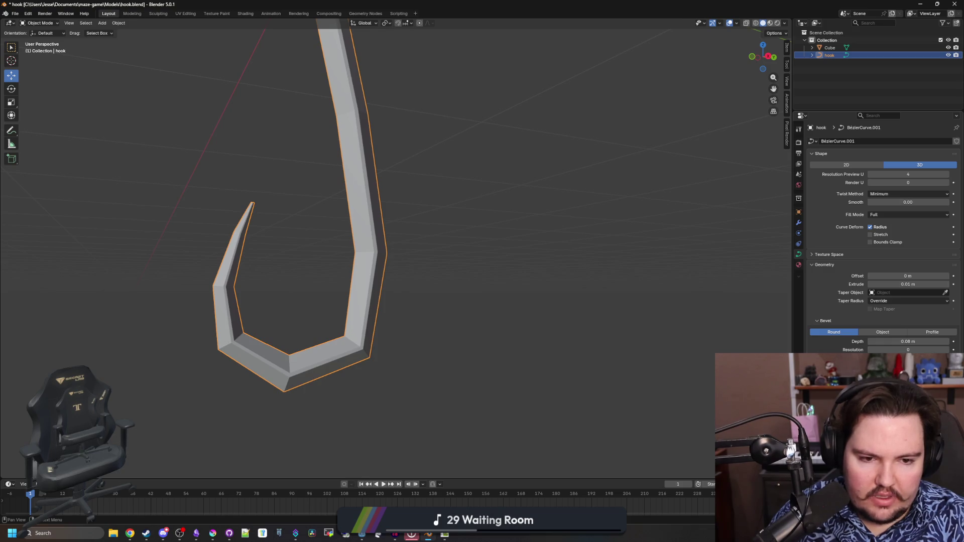
scroll(631, 360, "down", 5)
mouse_move(631, 360)
left_mouse_down()
mouse_move(510, 334)
mouse_move(483, 347)
left_mouse_up()
double_click(625, 4)
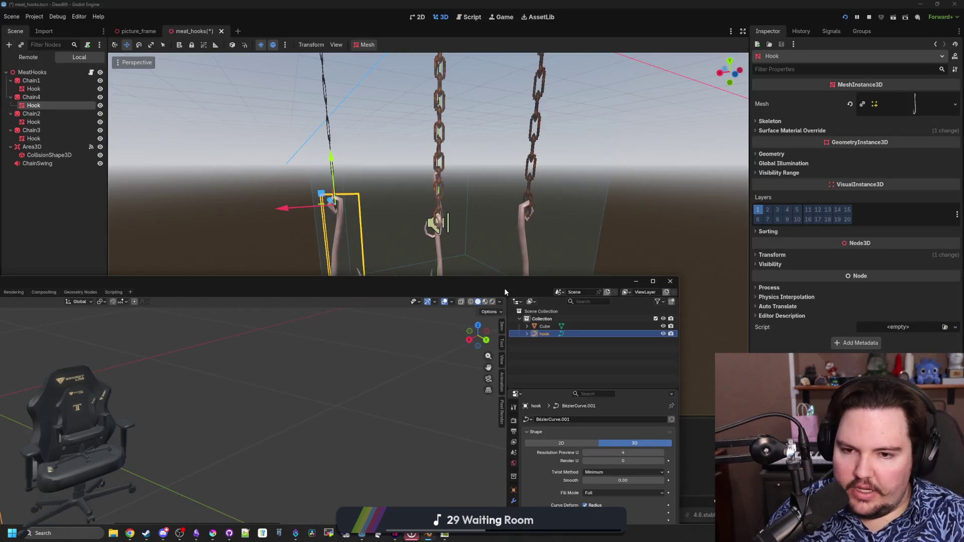
double_click(535, 246)
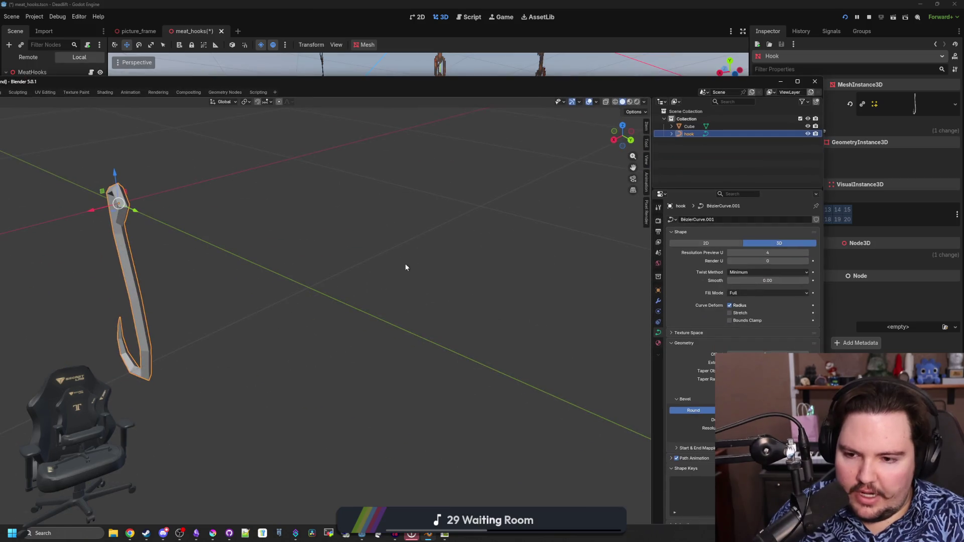
double_click(451, 84)
left_click(953, 5)
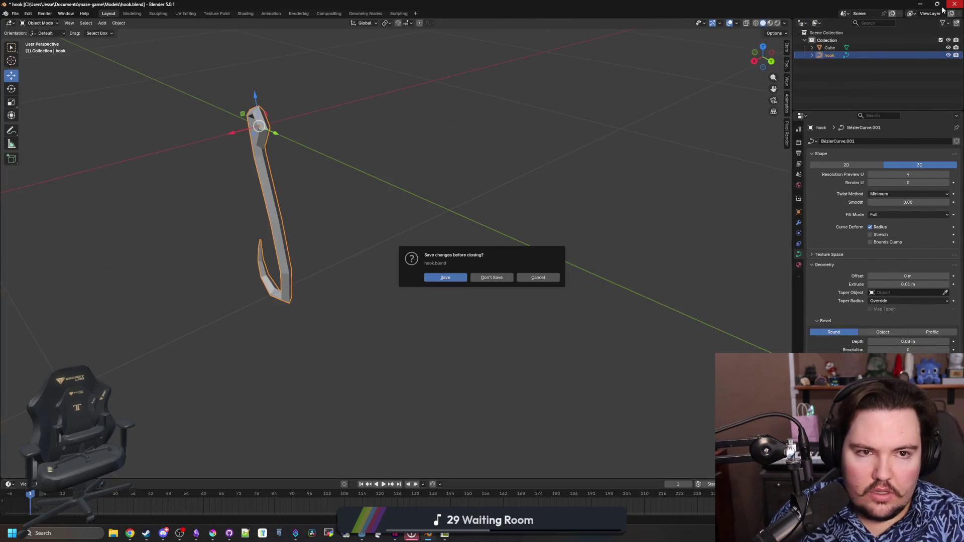
left_click(499, 277)
left_click(499, 275)
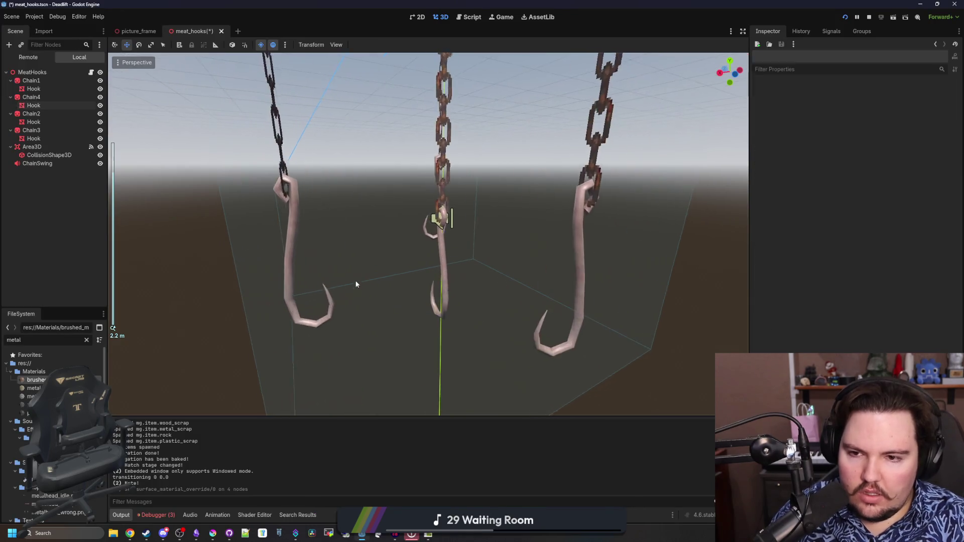
Step: Select the four hooks and drop pipe_metal.tres into their Surface Material Override
scroll(441, 320, "down", 4)
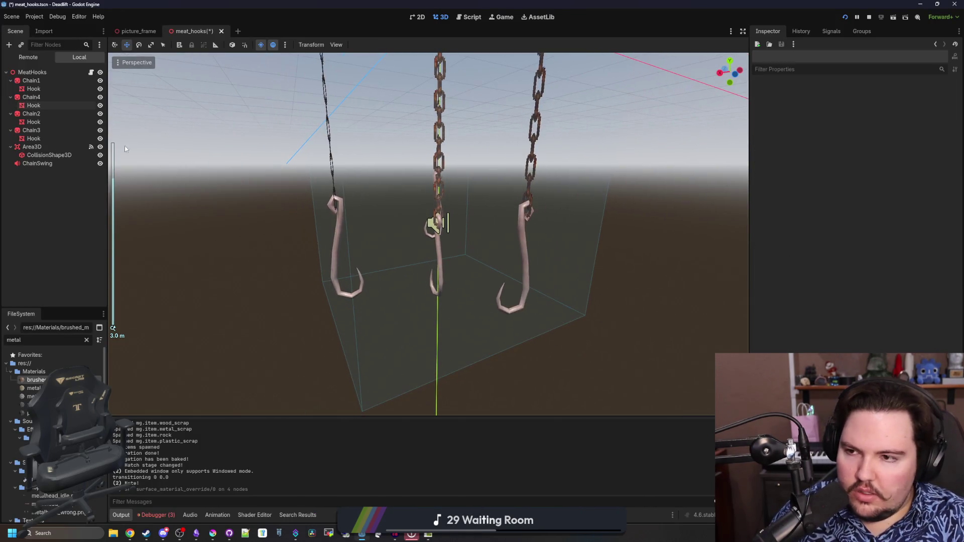
left_click(40, 139)
left_click(38, 122, "ctrl")
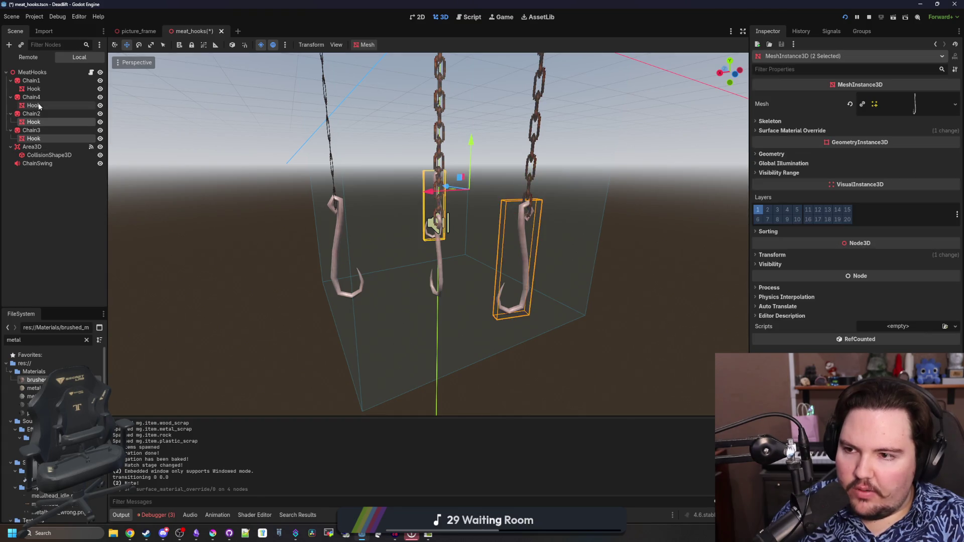
left_click(39, 105, "ctrl")
left_click(35, 89, "ctrl")
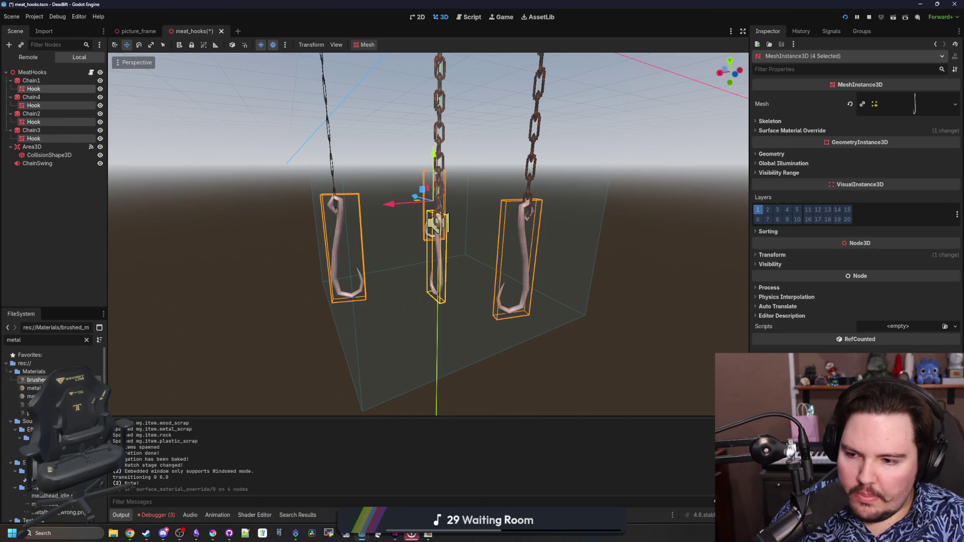
mouse_move(35, 405)
left_mouse_down()
mouse_move(407, 324)
mouse_move(880, 95)
mouse_move(811, 145)
mouse_move(810, 131)
mouse_move(915, 155)
left_mouse_up()
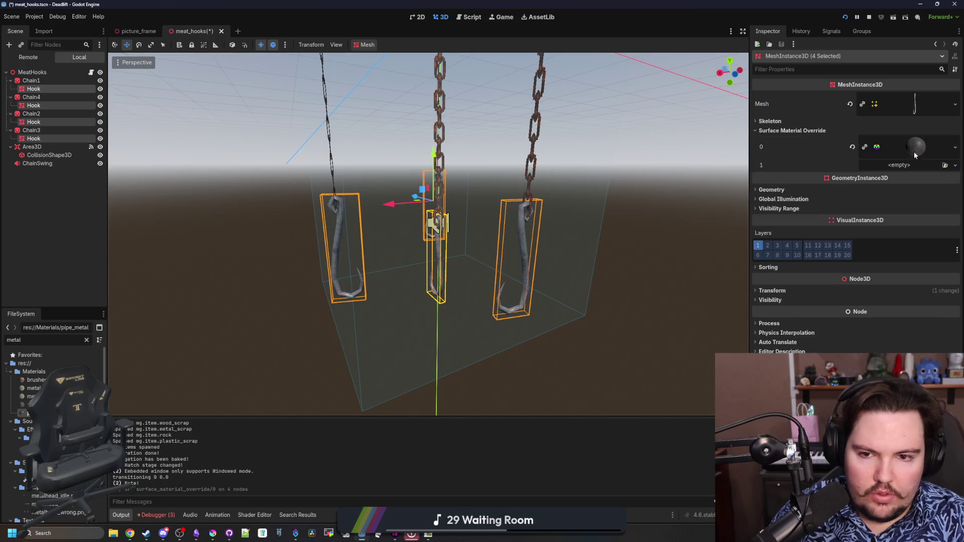
left_click(634, 336)
Step: Save the meat_hooks scene
key("ctrl+s")
scroll(392, 251, "down", 6)
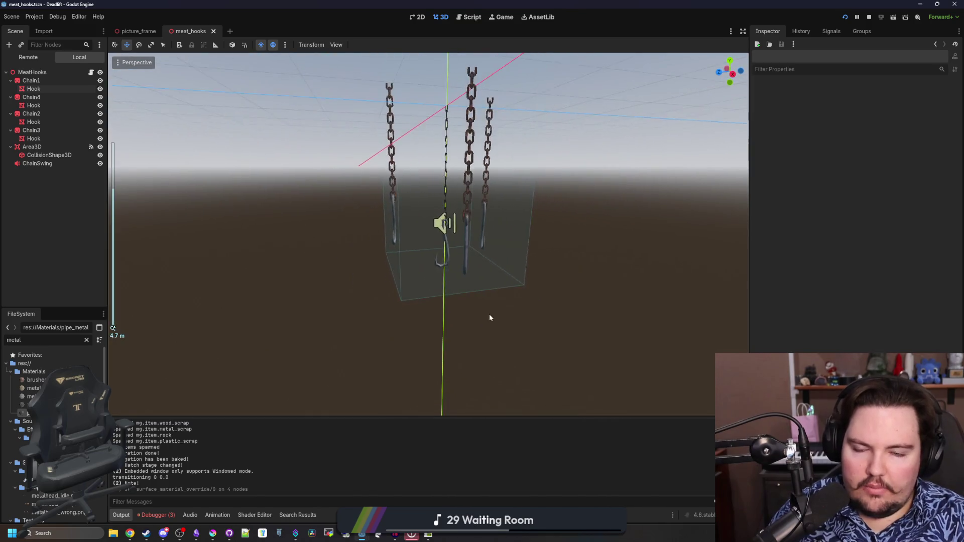
key("ctrl+s")
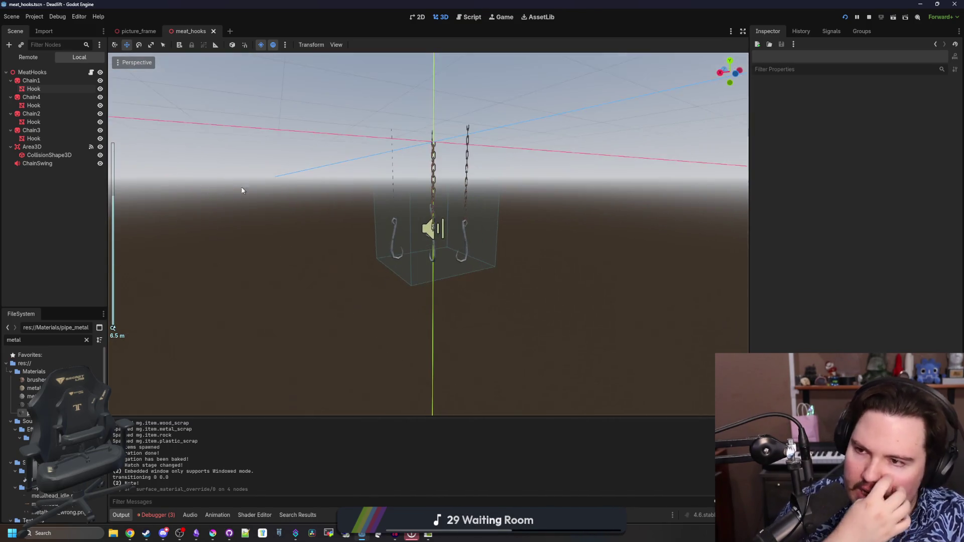
Step: In meat_hooks.gd, add an isPlayer: bool = false parameter to entered()
left_click(91, 73)
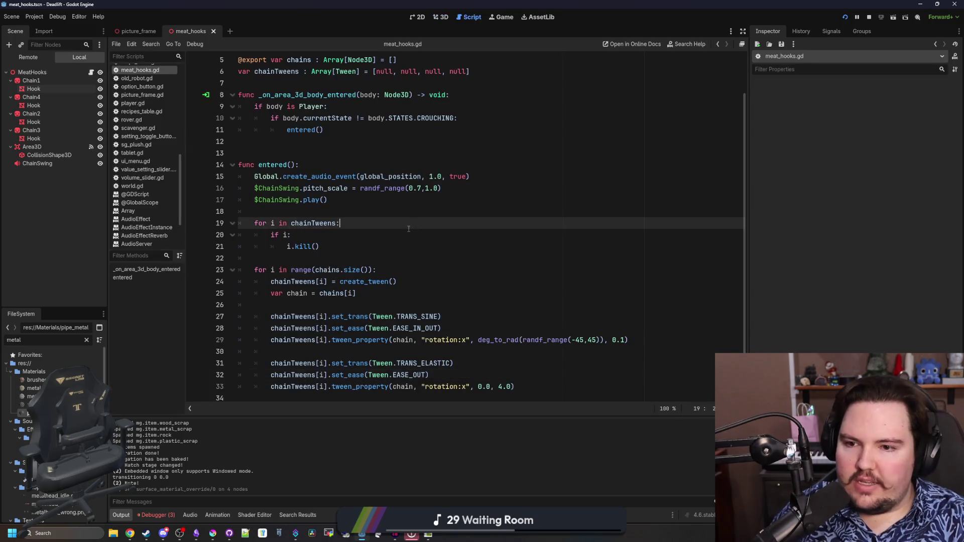
mouse_move(750, 274)
left_mouse_down()
mouse_move(792, 243)
mouse_move(860, 251)
left_mouse_up()
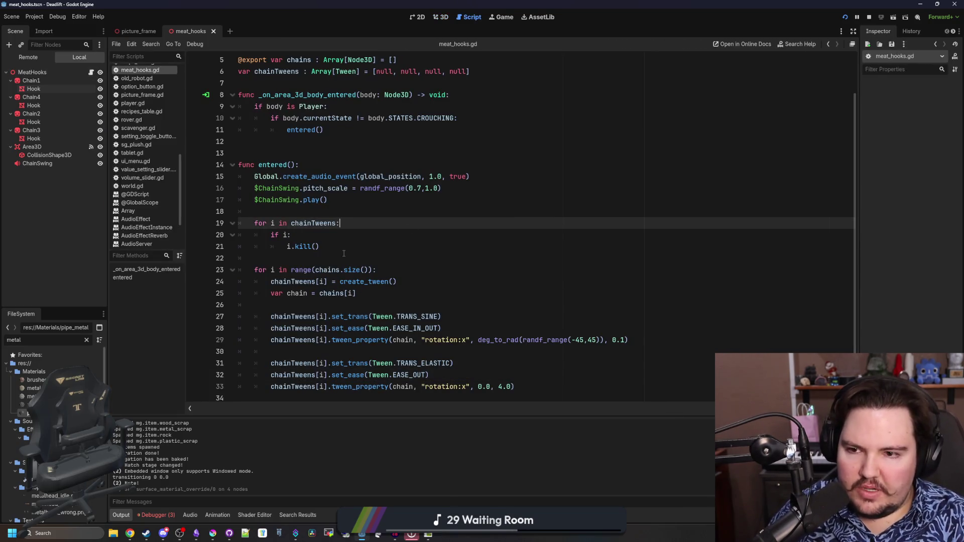
left_click(350, 207)
scroll(350, 207, "up", 2)
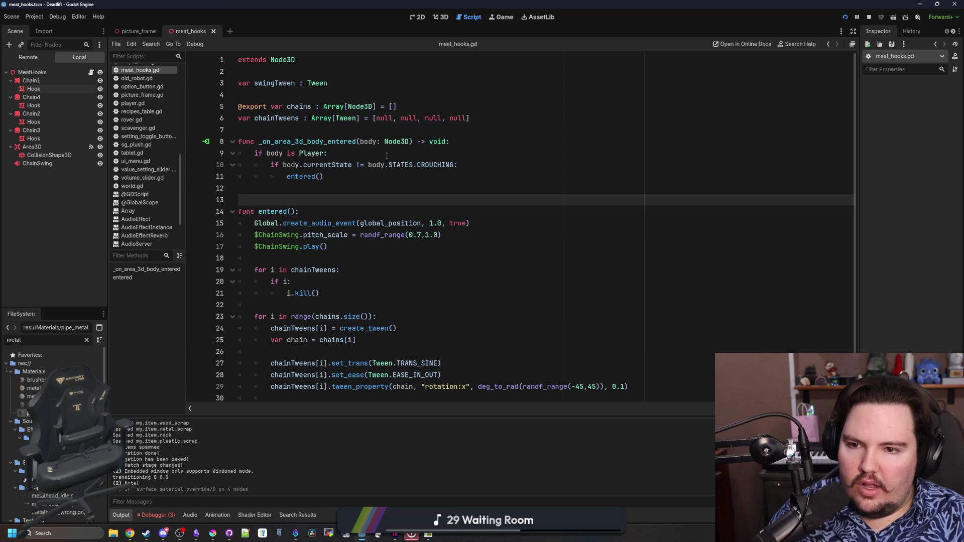
left_click(356, 157)
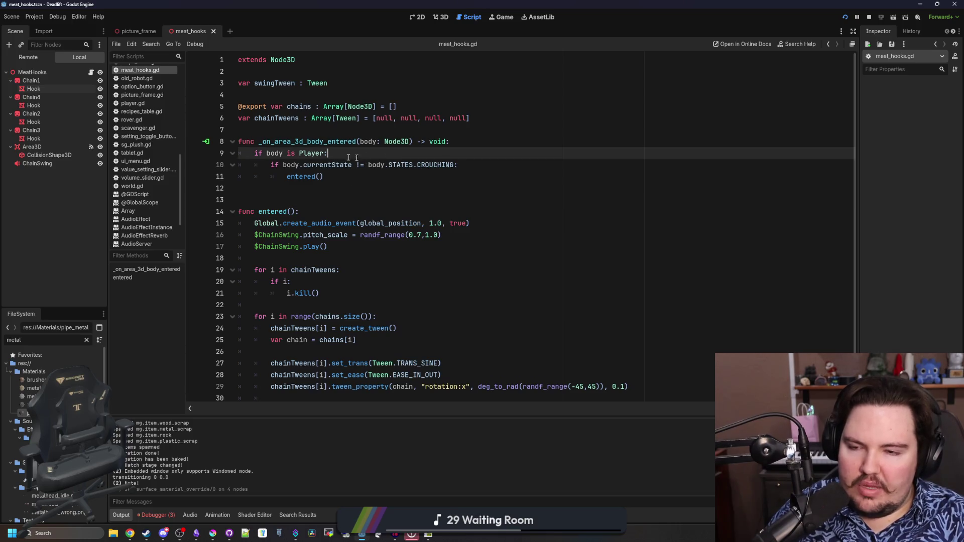
left_click(290, 211)
type("isPlayer : boo")
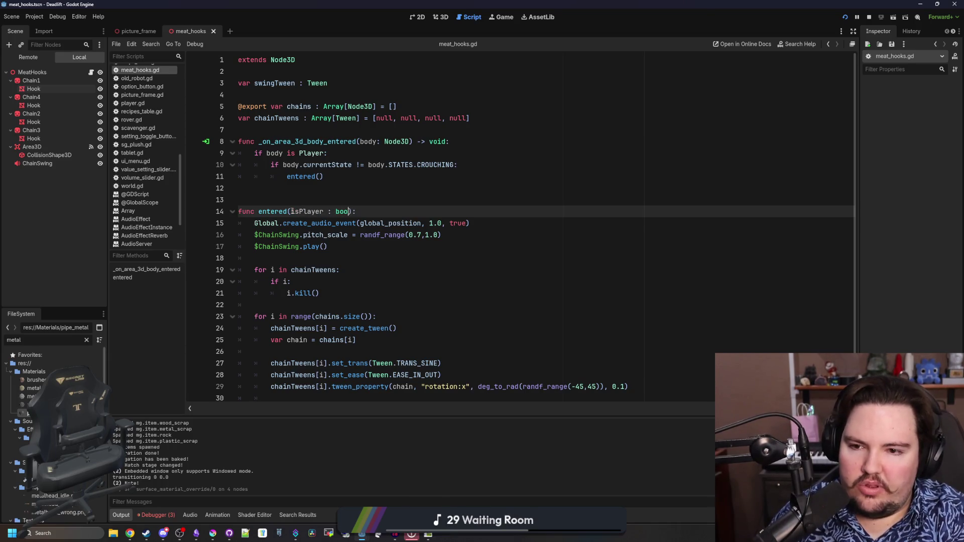
type("l")
left_click(315, 196)
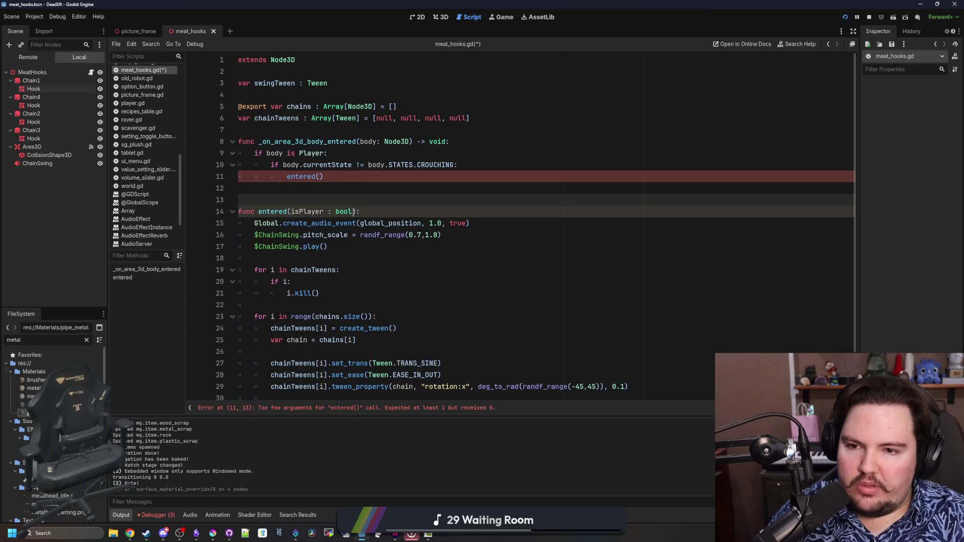
left_click(353, 211)
type("= false")
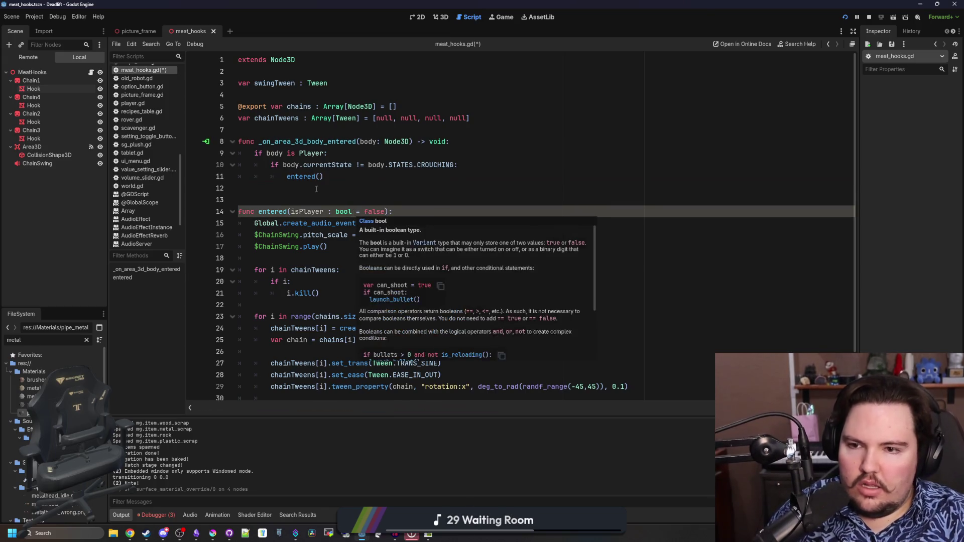
Step: Add an elif body is Entity branch that also calls entered()
left_click(320, 176)
type("true")
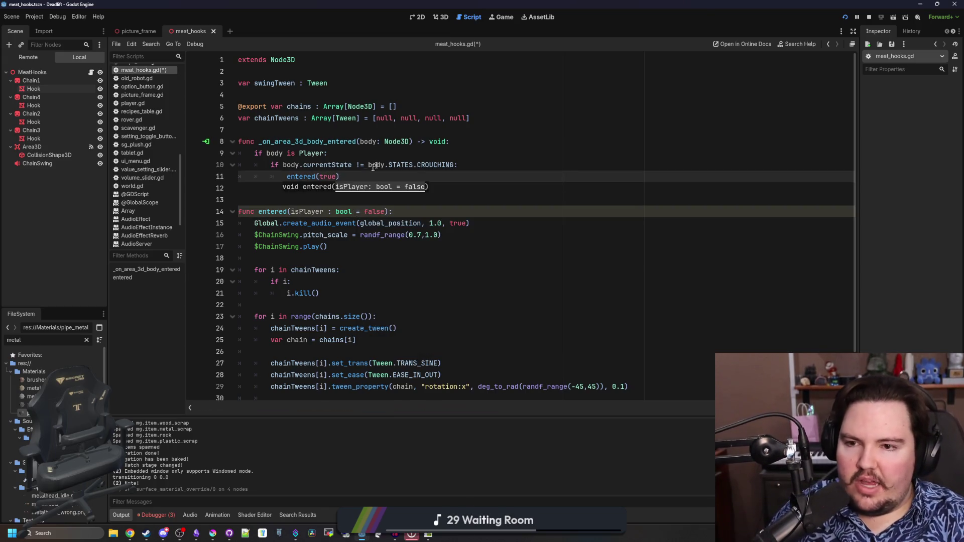
left_click(364, 179)
key("Return")
type("elif body is")
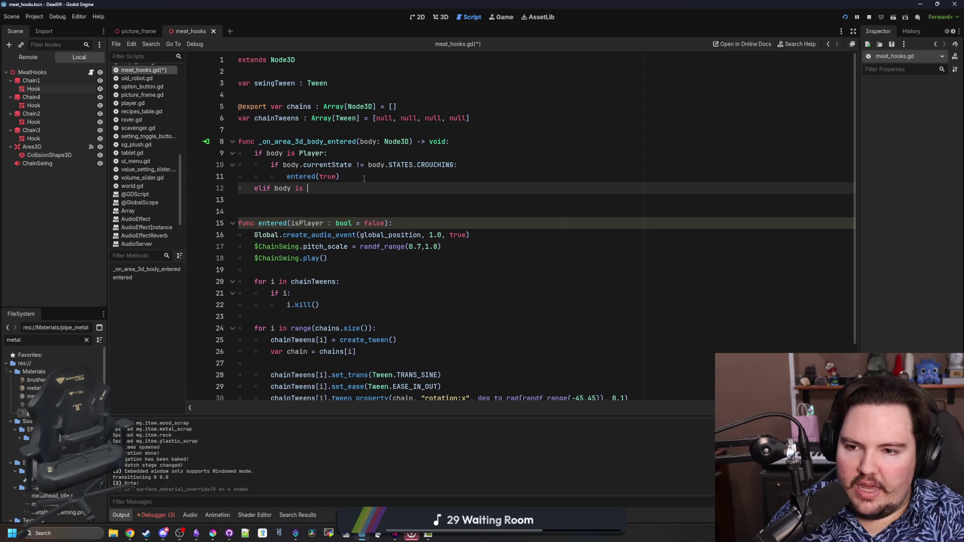
type("Entity:")
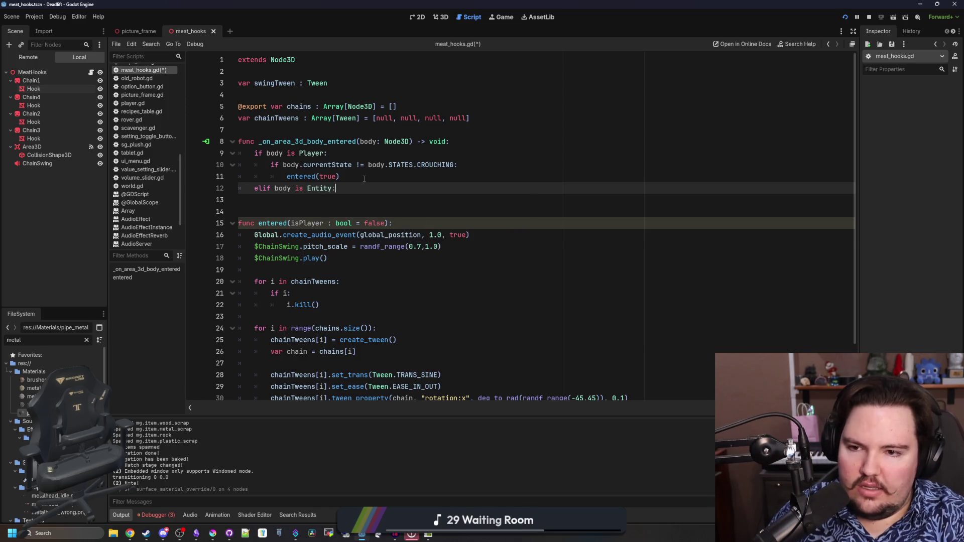
key("Return")
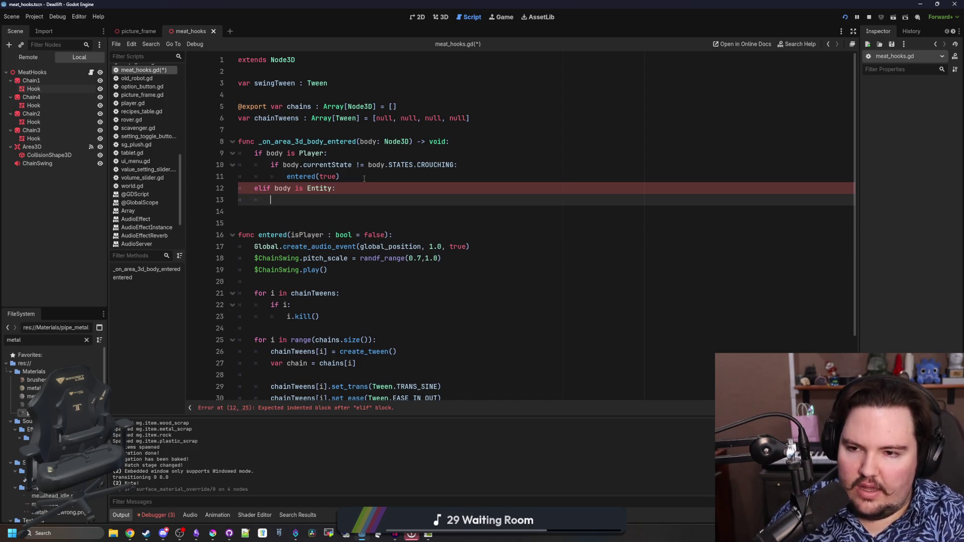
type("entere")
key("Return")
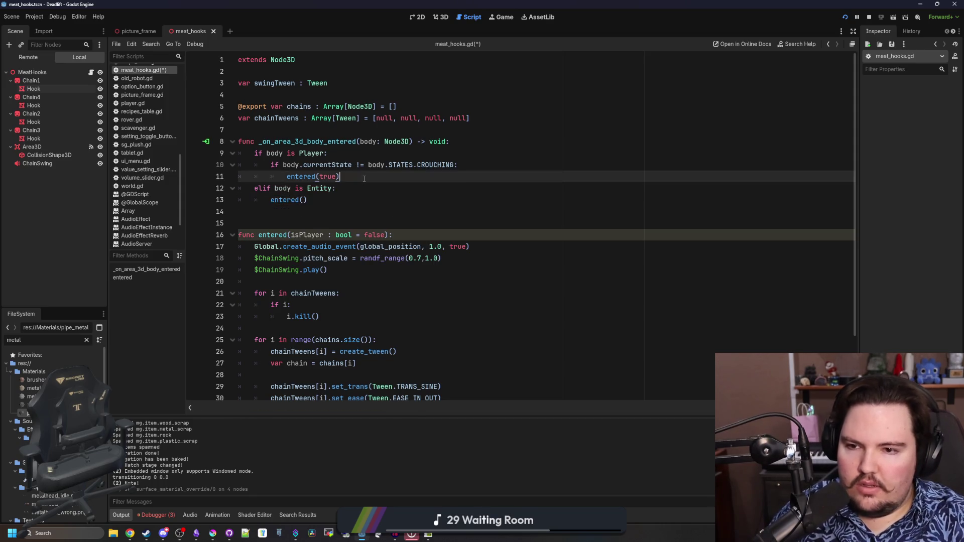
scroll(365, 179, "down", 2)
Step: Pass isPlayer as the last argument of create_audio_event and save the script
left_click(389, 222)
left_click(332, 207)
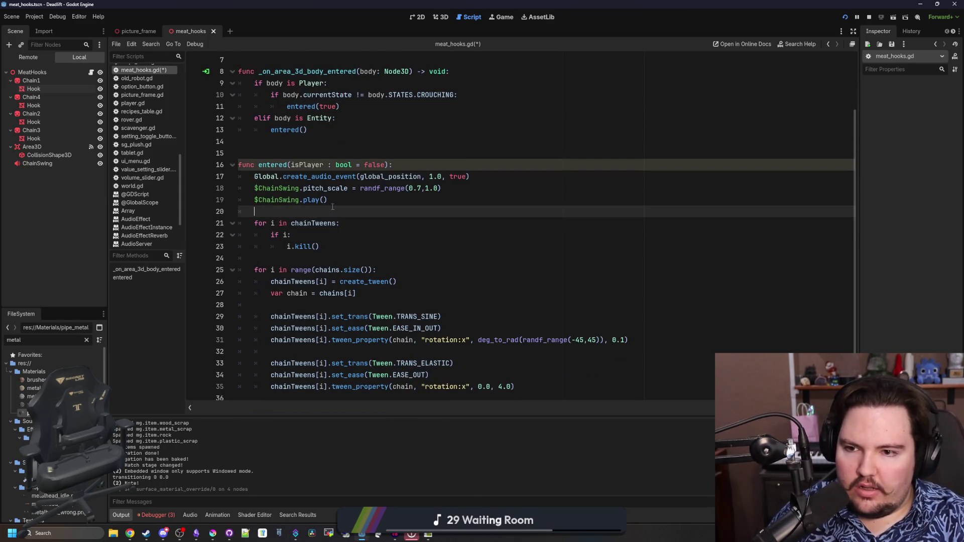
left_click(461, 177)
type("is")
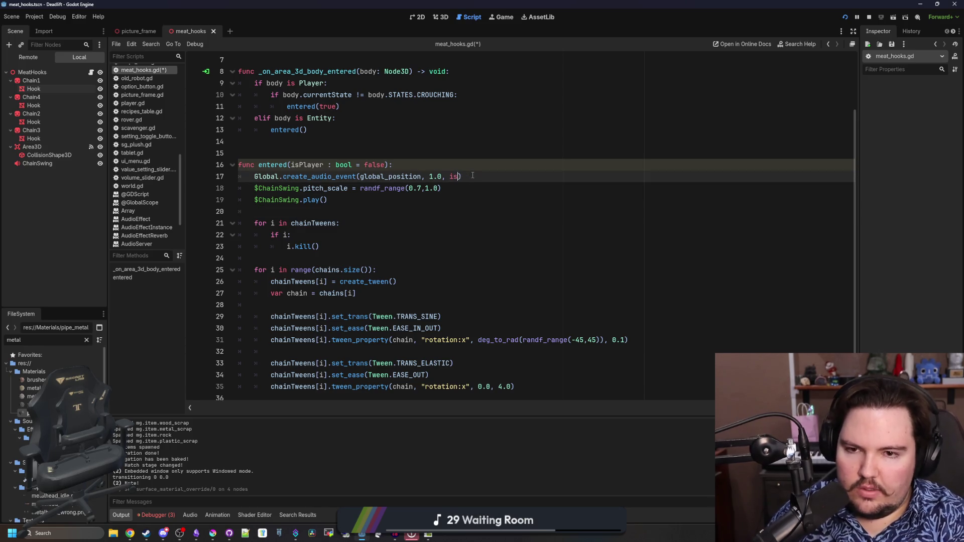
type("Pl")
key("Return")
left_click(488, 145)
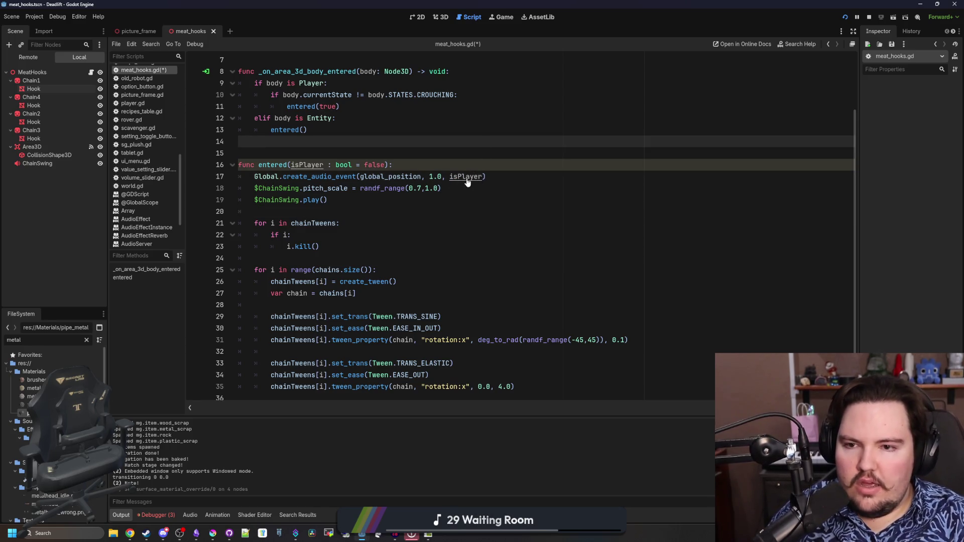
left_click(283, 157)
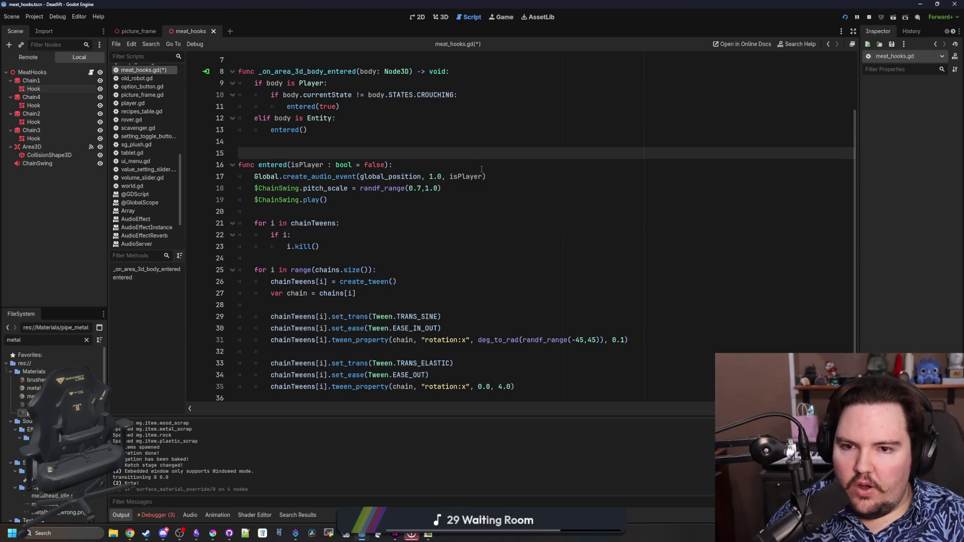
key("ctrl+s")
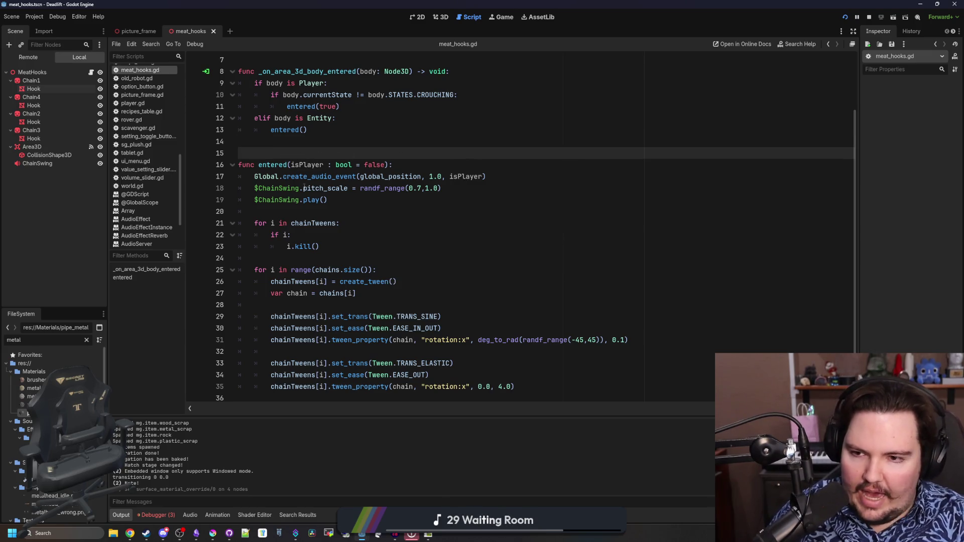
Step: Save again and jump to create_audio_event's definition in global.gd
left_click(283, 215)
left_click(293, 142)
key("ctrl+s")
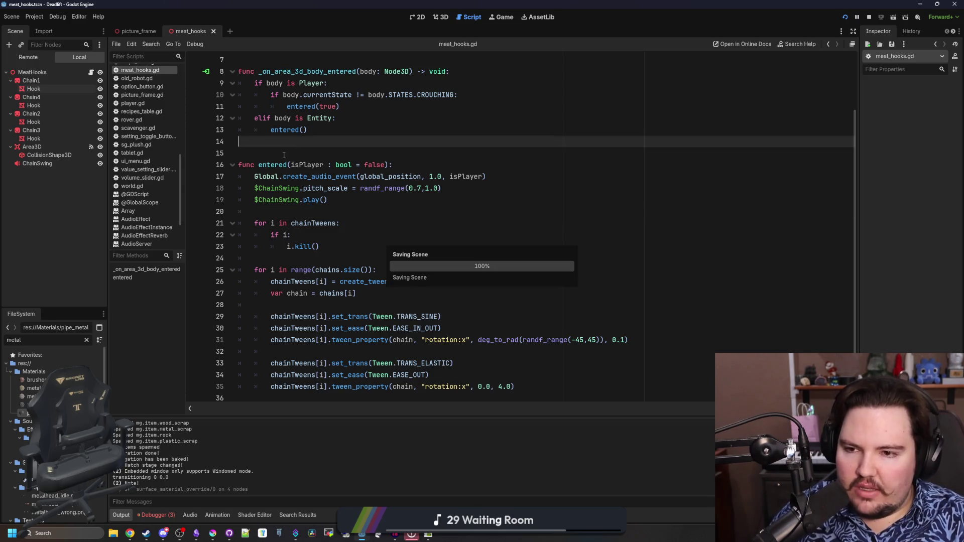
left_click(294, 154)
left_click(301, 211)
left_click(302, 153)
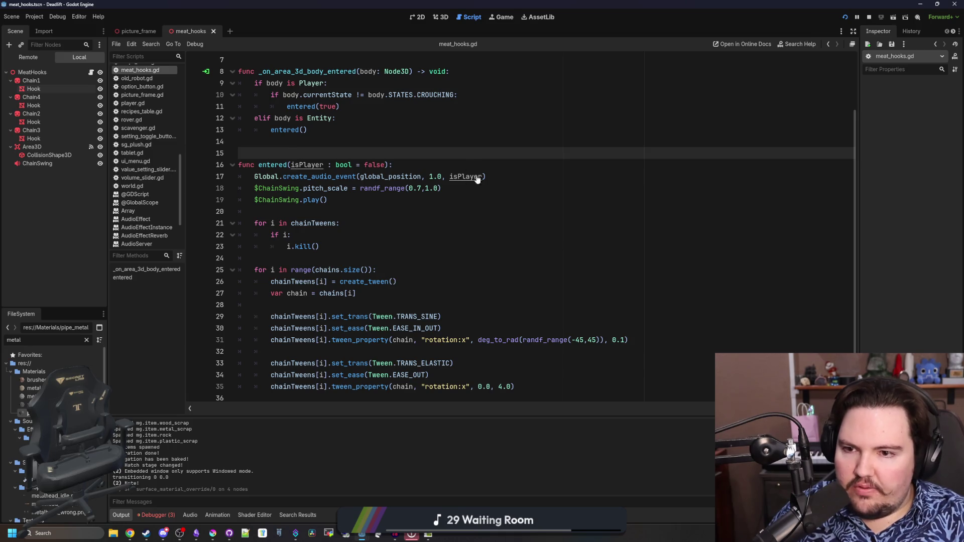
left_click(316, 177, "ctrl")
Step: Run a quick project-wide search, close it, save, and return to meat_hooks.gd
left_click(404, 211)
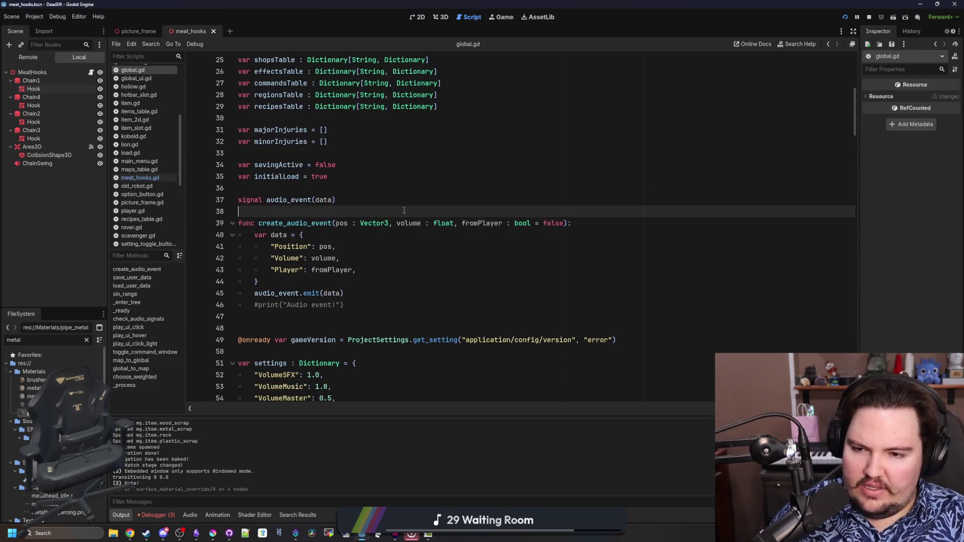
key("ctrl+shift+f")
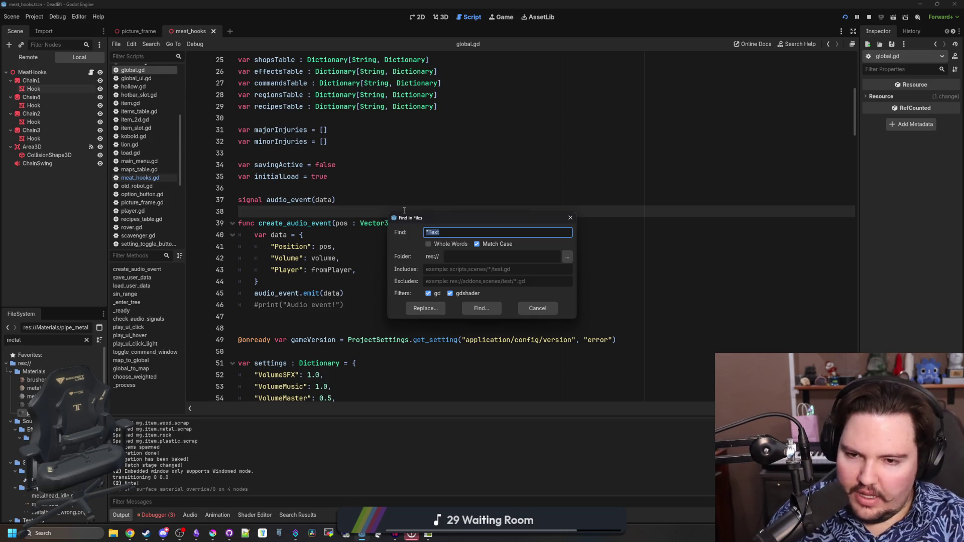
left_click(571, 218)
key("ctrl+s")
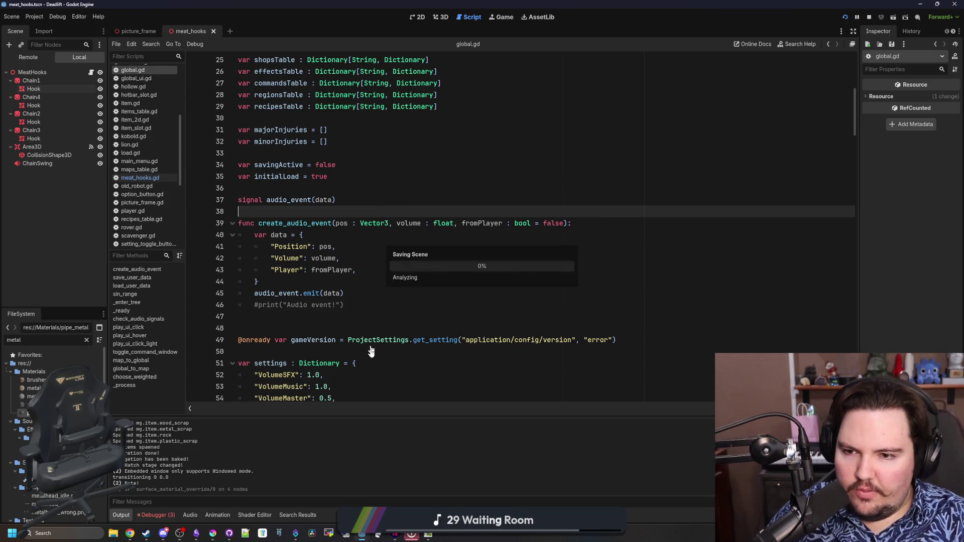
left_click(162, 178)
left_click(400, 215)
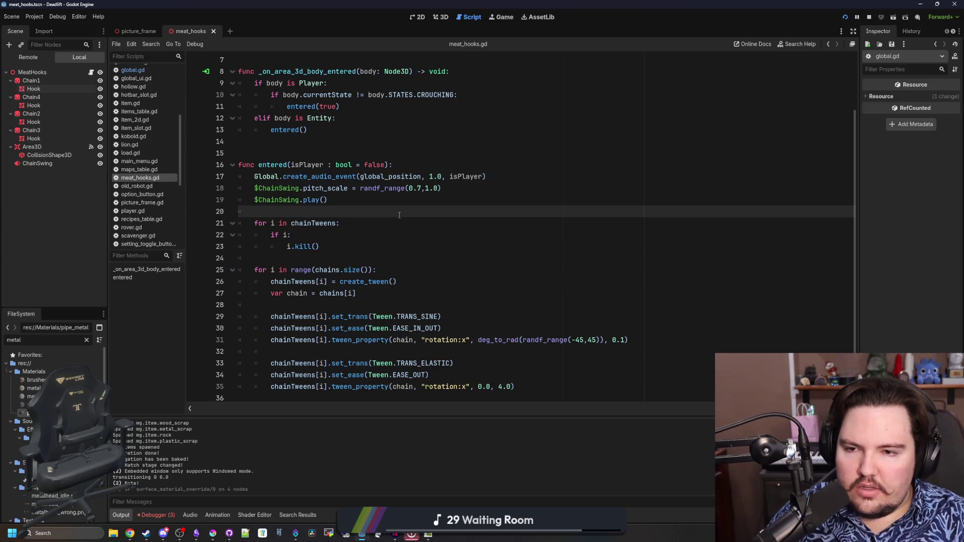
scroll(399, 215, "up", 3)
left_click(400, 215)
scroll(399, 215, "down", 2)
scroll(434, 241, "up", 2)
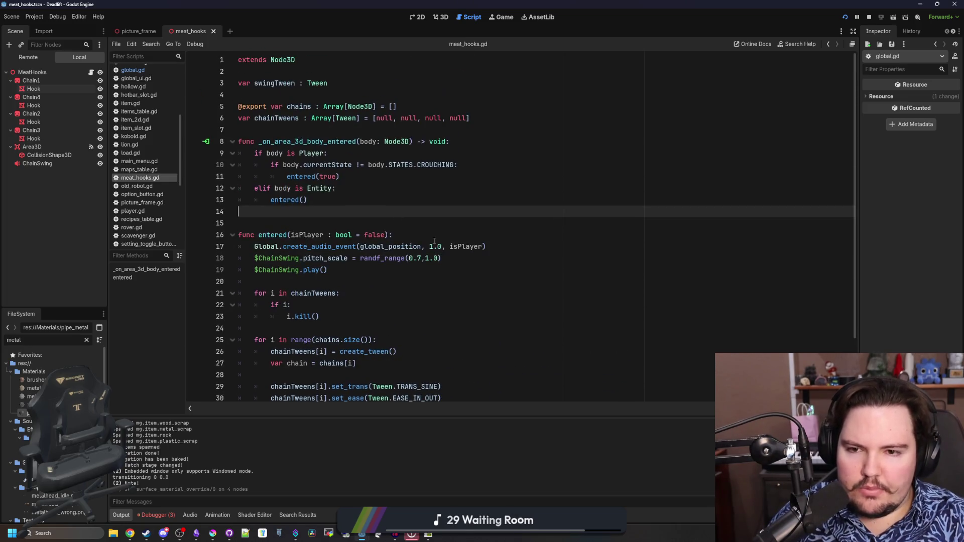
Step: Add an isPlayer check before the audio call that lowers vol to 0.5
left_click_drag(442, 246, 432, 246)
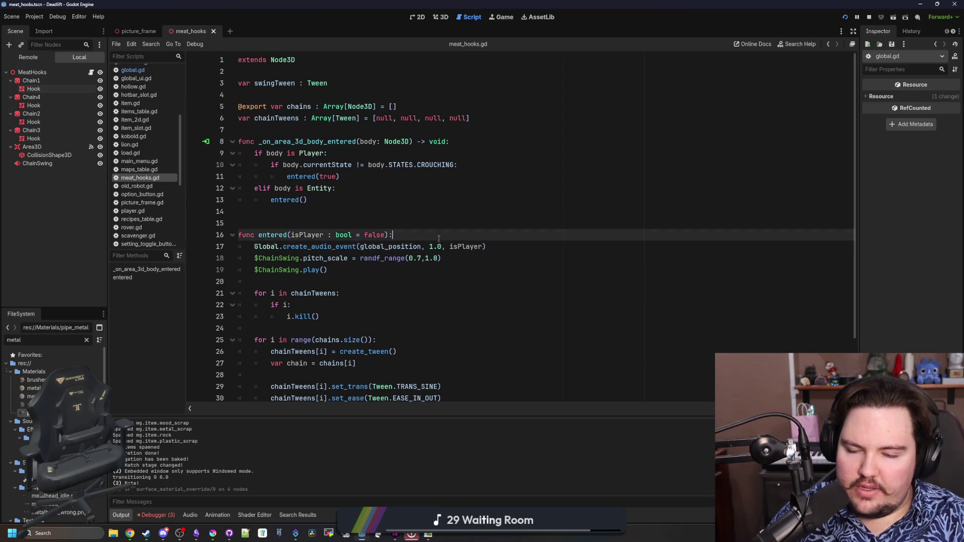
key("ctrl+shift+Return")
key("ctrl+shift+Return")
type("if isPlayer:")
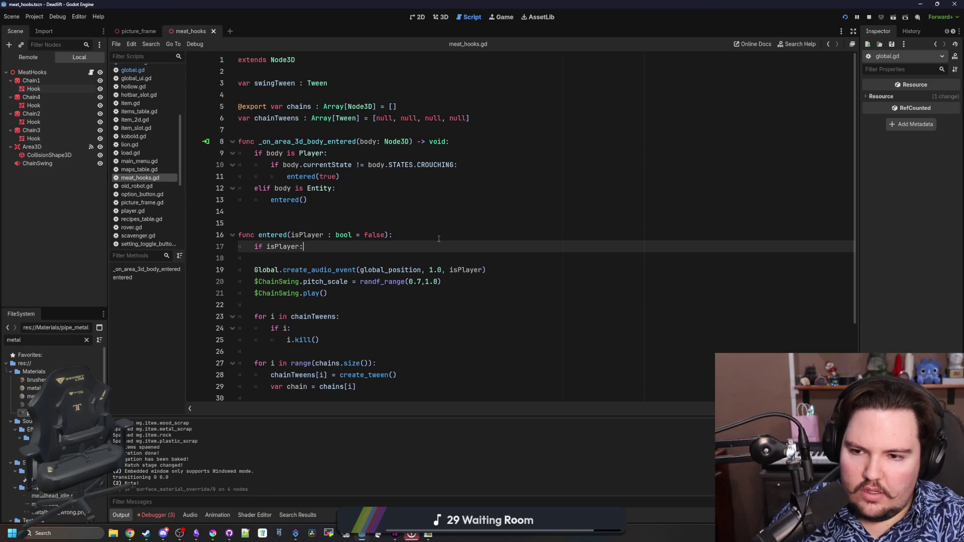
key("Return")
type("v")
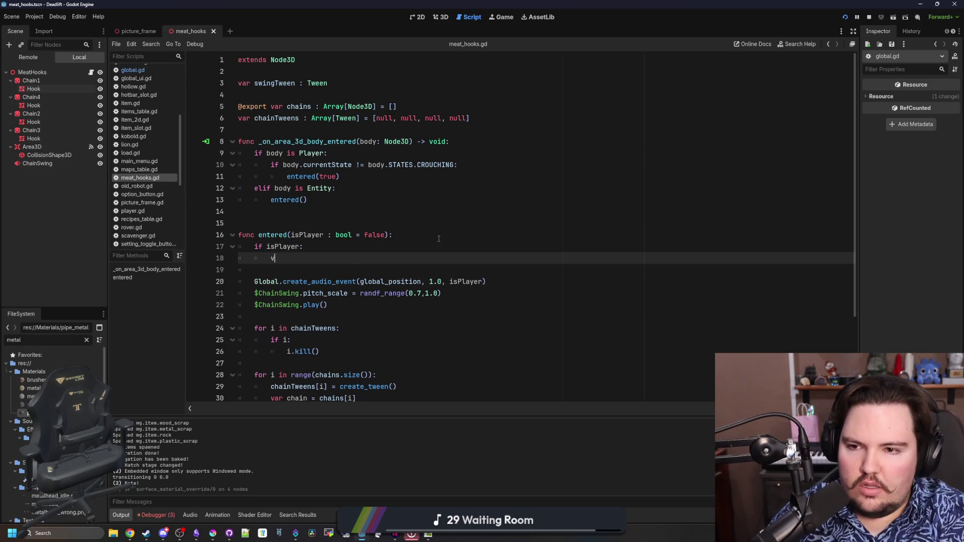
key("BackSpace")
type("v")
type("l = 0.5")
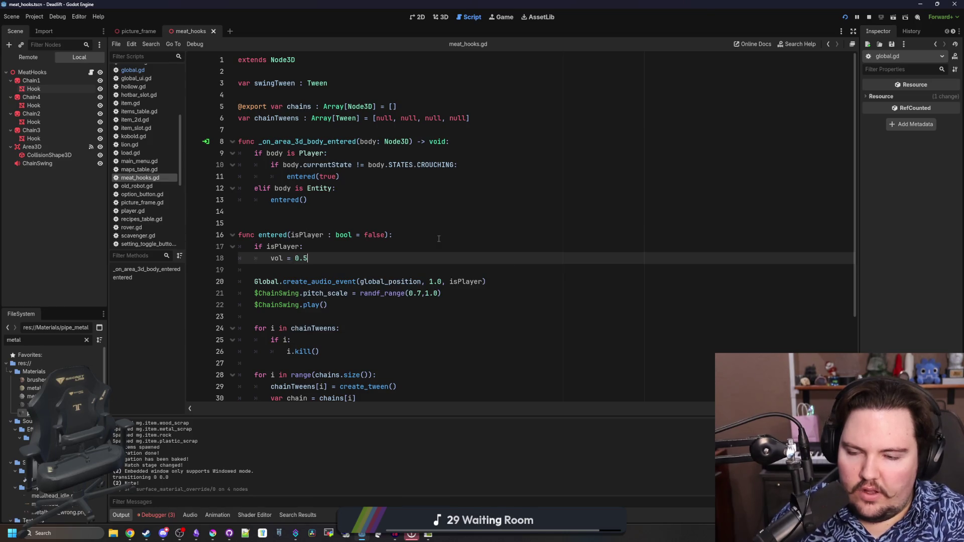
Step: Add a default vol of 1.0 at the top of entered() and use vol instead of 1.0
left_click(438, 239)
key("Return")
type("vol = 1.0")
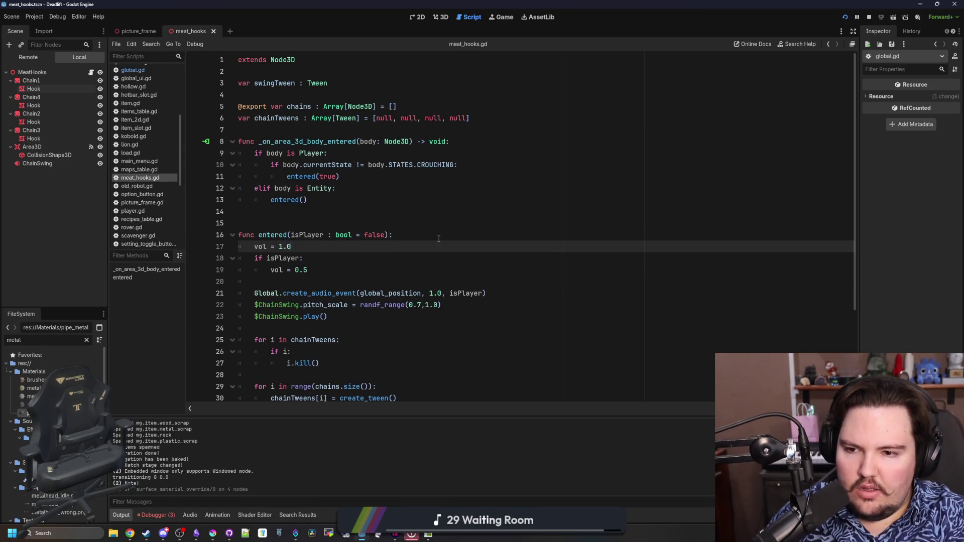
key("Return")
scroll(438, 238, "down", 1)
double_click(276, 247)
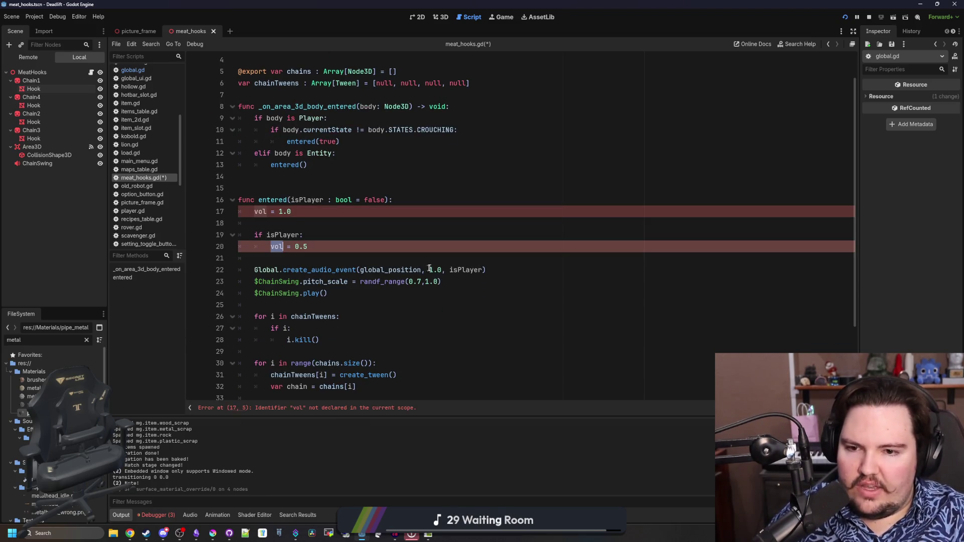
left_click_drag(442, 270, 429, 269)
type("vol")
Step: Declare vol with var on line 17, save the script, and inspect the pitch range line
left_click(254, 211)
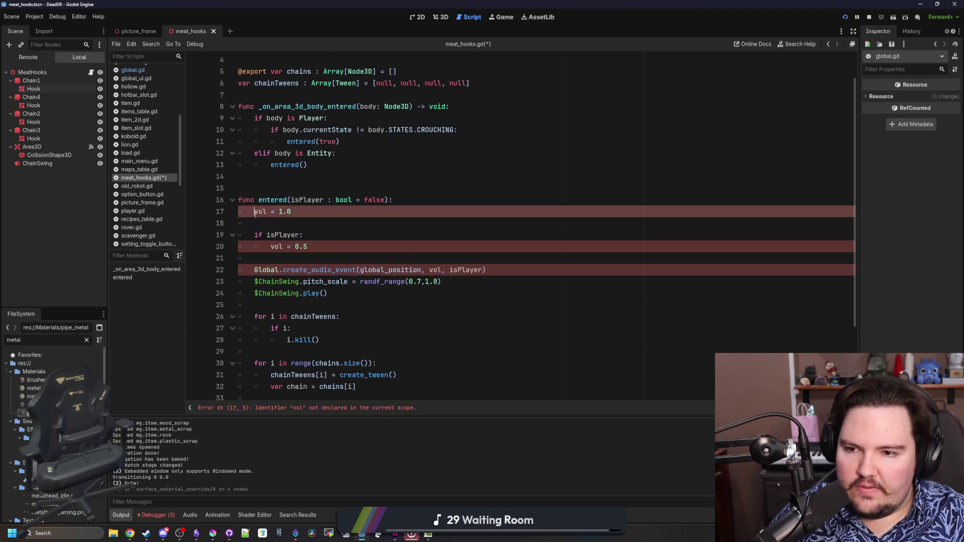
type("var")
left_click(331, 183)
key("ctrl+s")
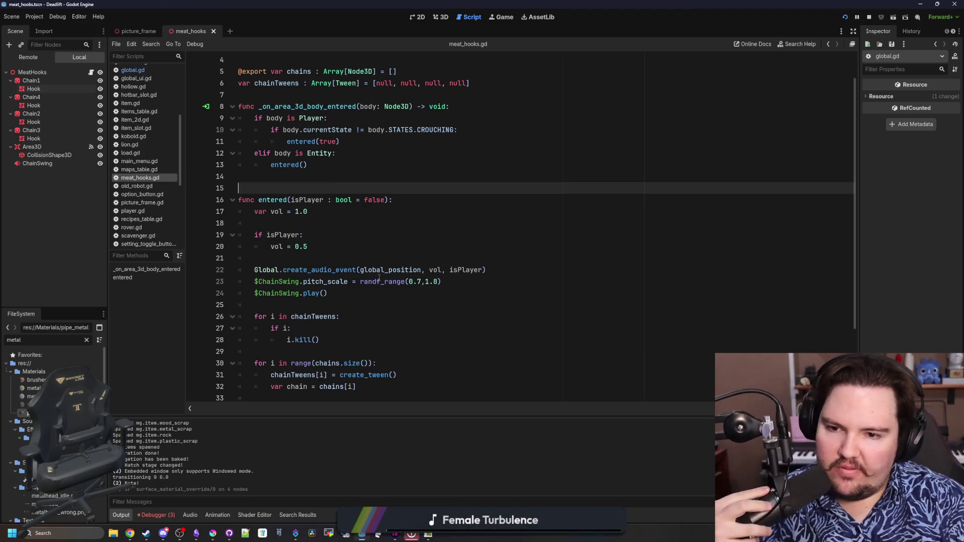
left_click(379, 293)
left_click_drag(428, 281, 436, 281)
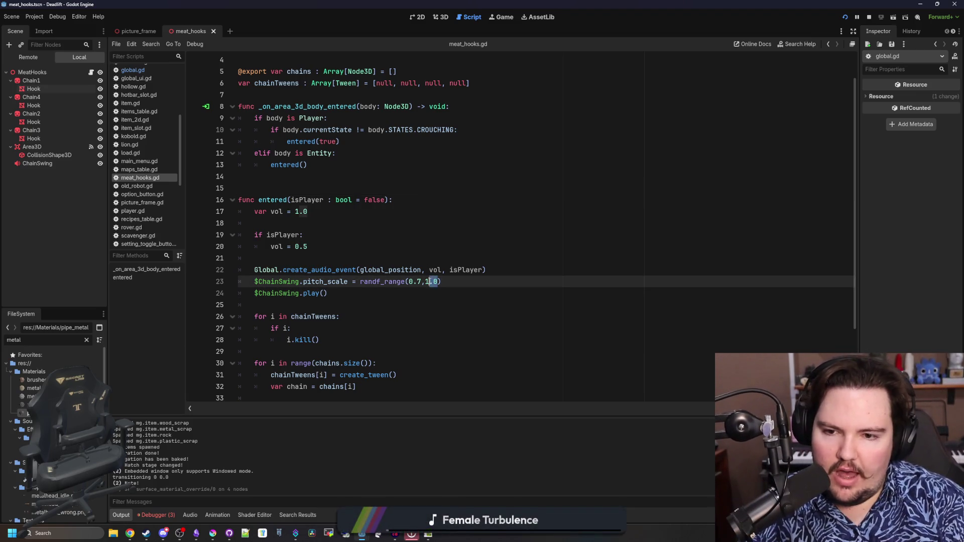
left_click(412, 256)
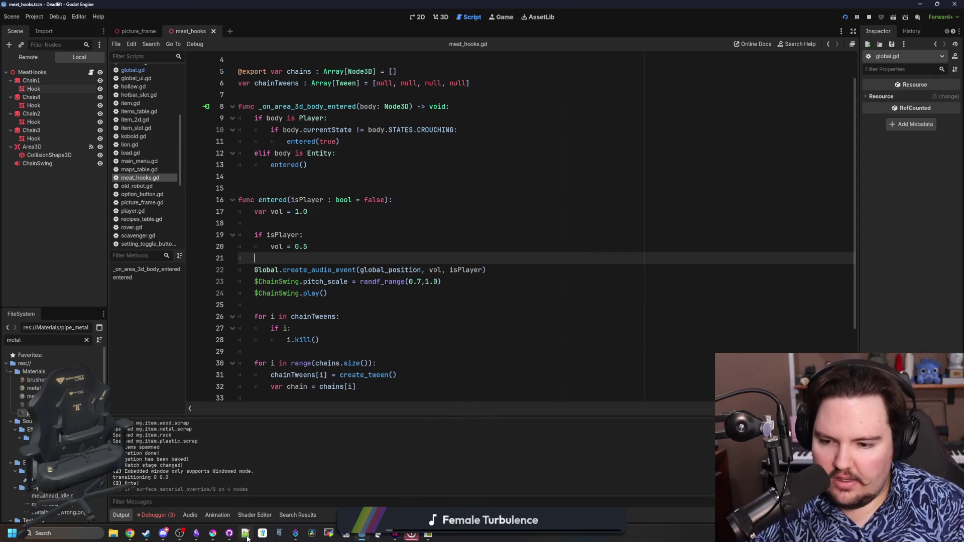
Step: Bring up chain.png maximized in Krita with white selected and a 1 px brush
mouse_move(213, 533)
left_click(411, 482)
double_click(412, 165)
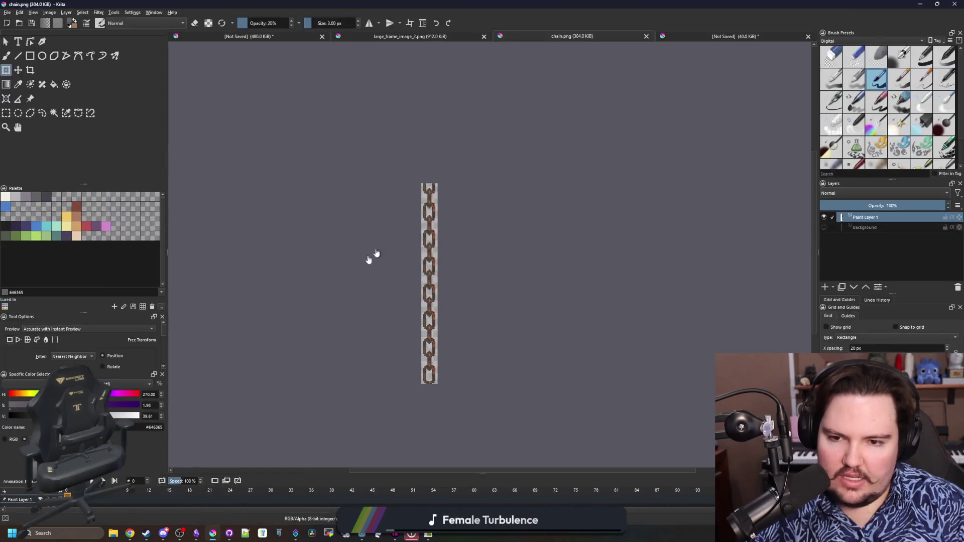
scroll(446, 404, "up", 10)
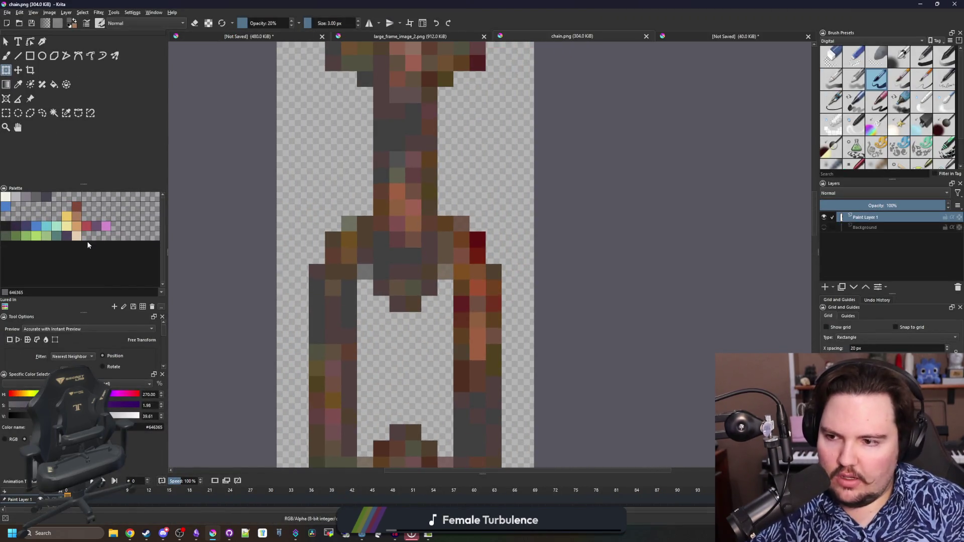
left_click(6, 196)
key("b")
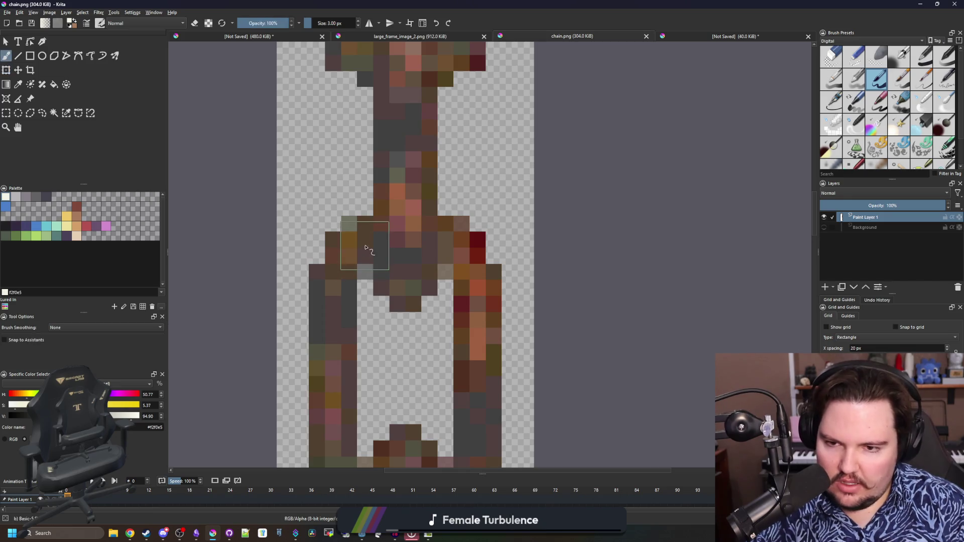
key("bracketleft")
Step: Paint white highlight pixels along the chain links, then return to Godot
mouse_move(360, 241)
left_mouse_down()
mouse_move(333, 269)
mouse_move(333, 301)
left_mouse_up()
left_click_drag(445, 244, 477, 289)
scroll(477, 289, "down", 3)
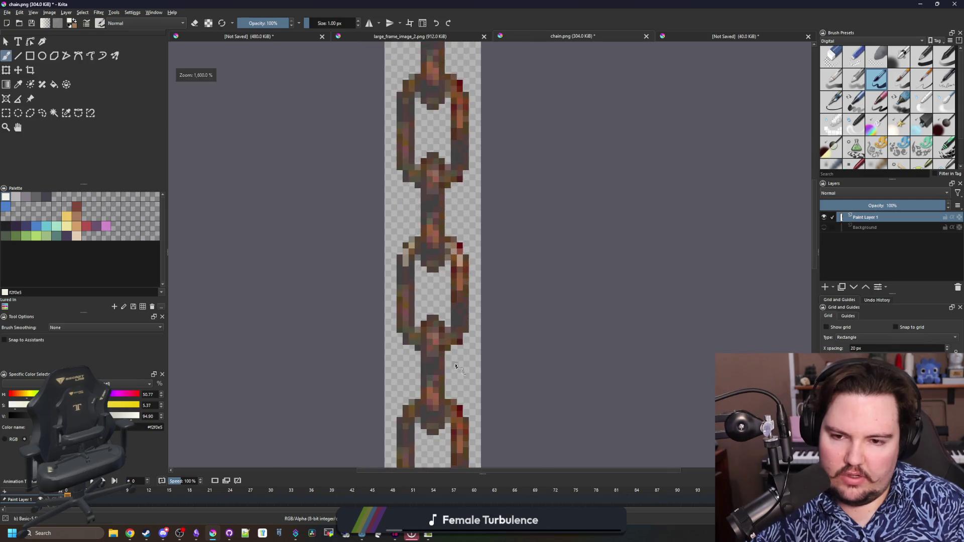
scroll(427, 302, "up", 3)
left_click_drag(409, 290, 428, 307)
scroll(427, 191, "down", 10)
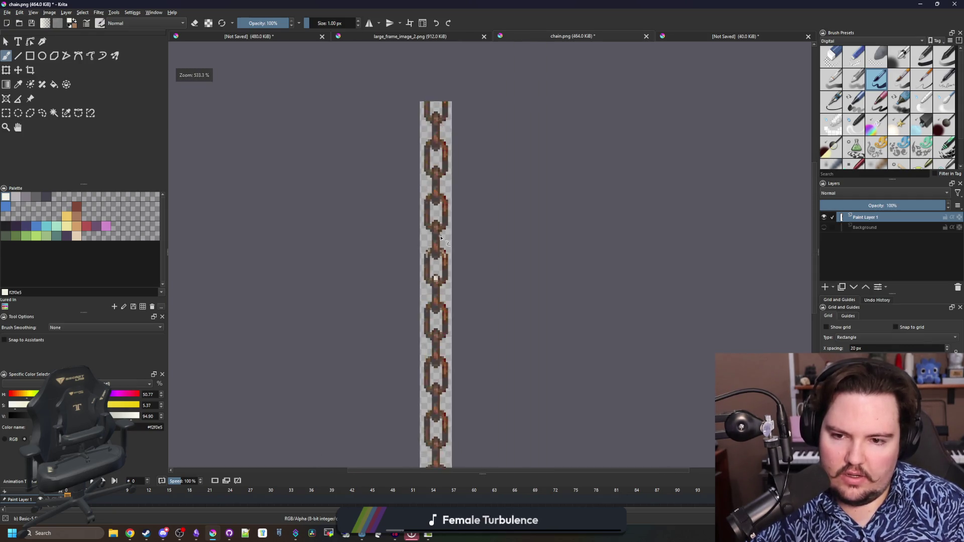
scroll(427, 190, "up", 6)
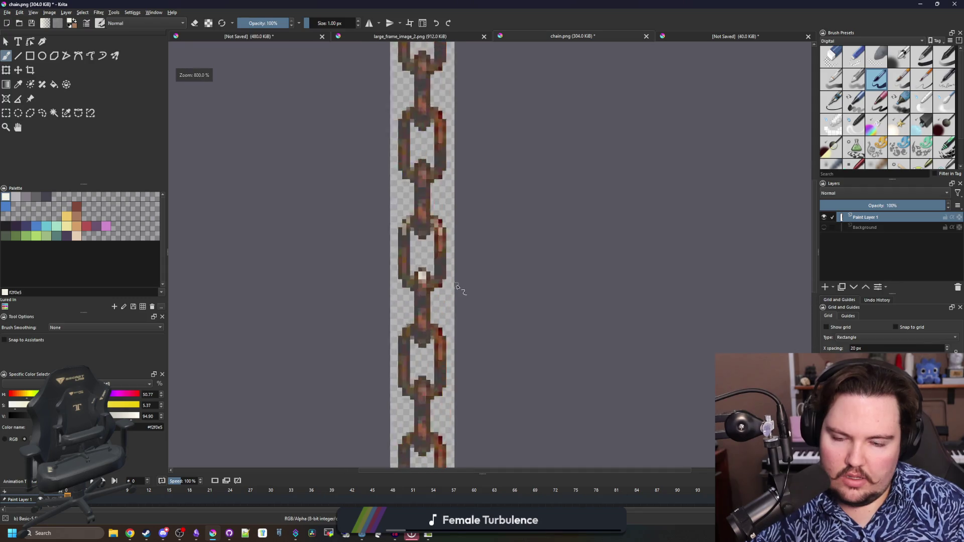
scroll(441, 214, "down", 3)
scroll(435, 234, "up", 4)
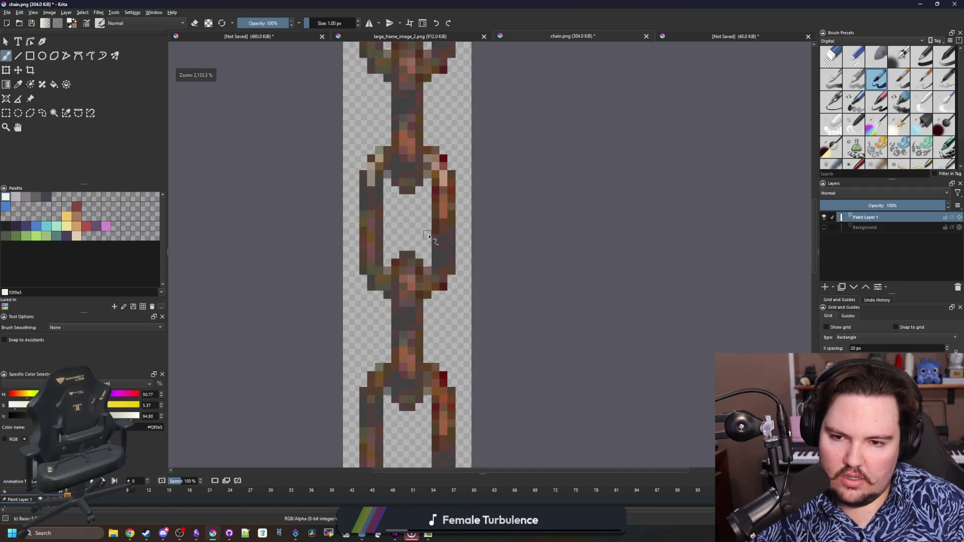
key("alt+Tab")
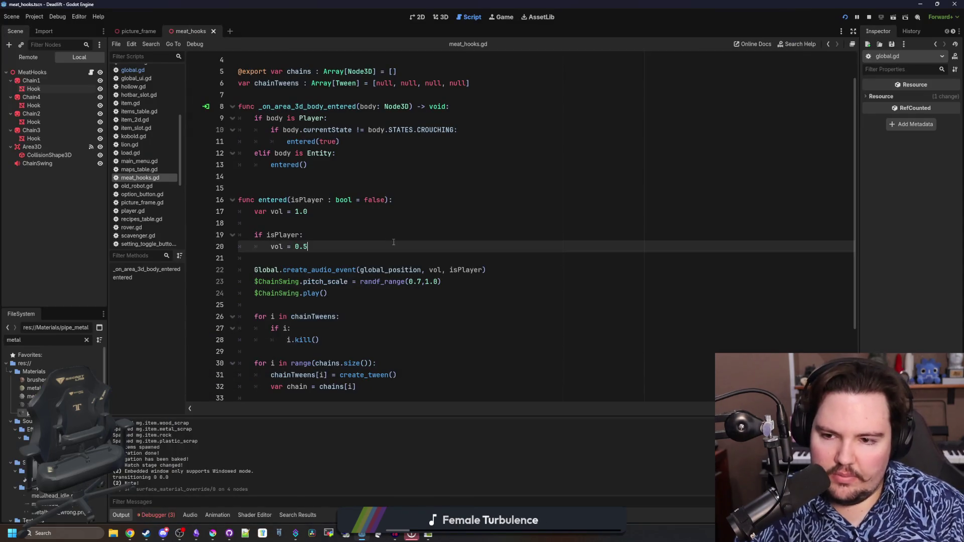
Step: Place the caret on empty lines 18 and 21 of the swing script
left_click(305, 222)
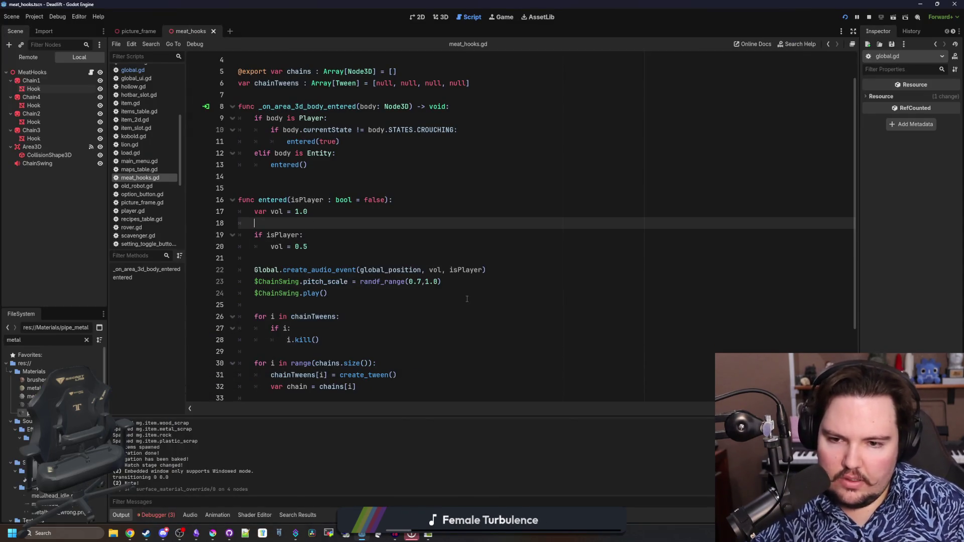
left_click(352, 305)
left_click(361, 261)
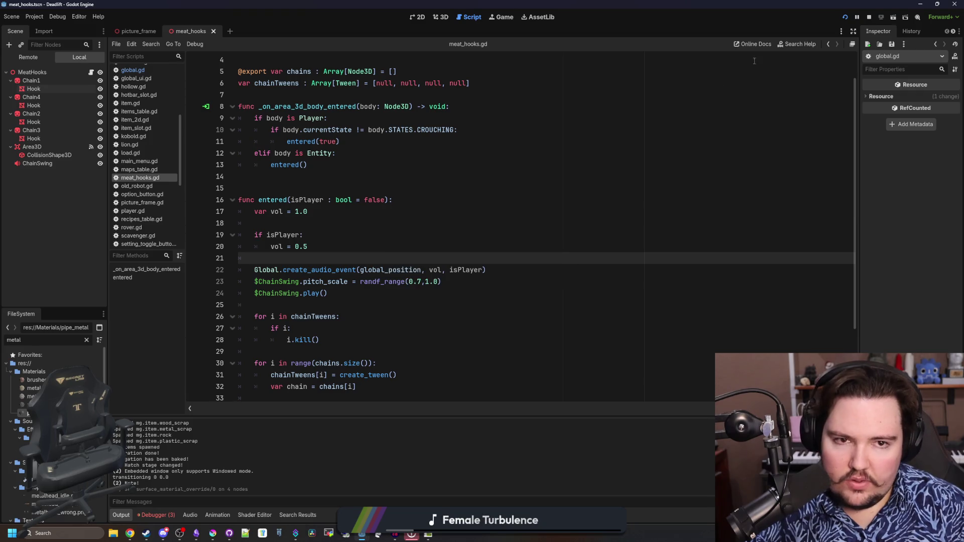
Step: Start the game from its setup panel with current values, closing the Filter Forge window
left_click(502, 17)
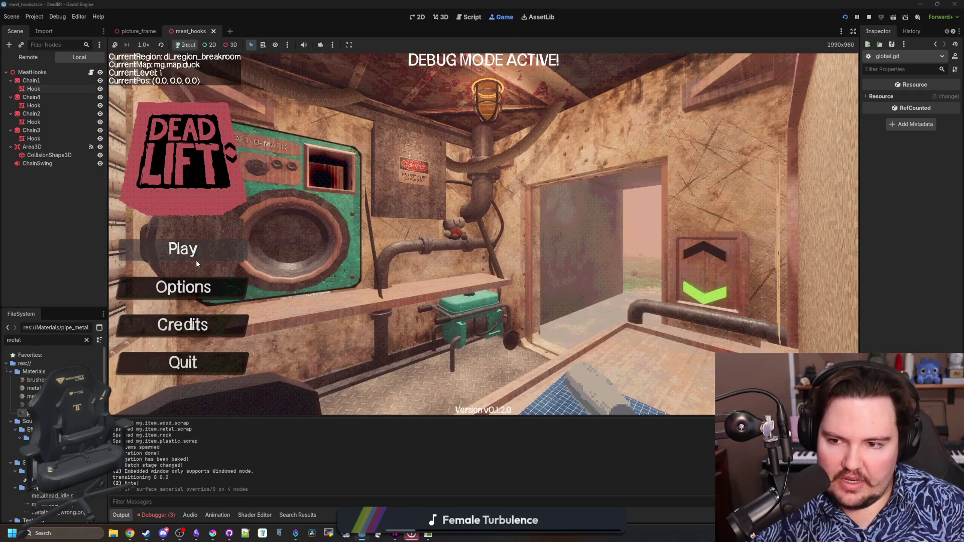
left_click(233, 250)
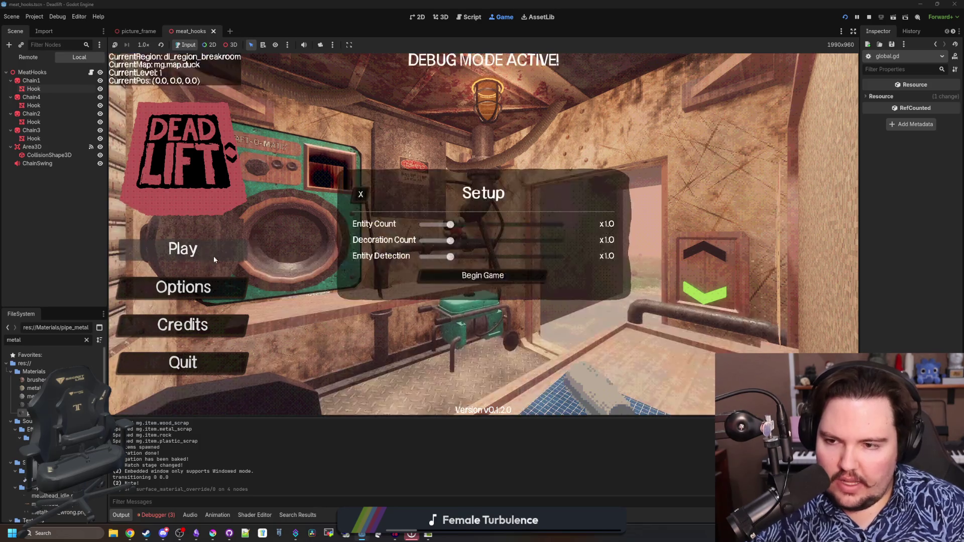
left_click(854, 31)
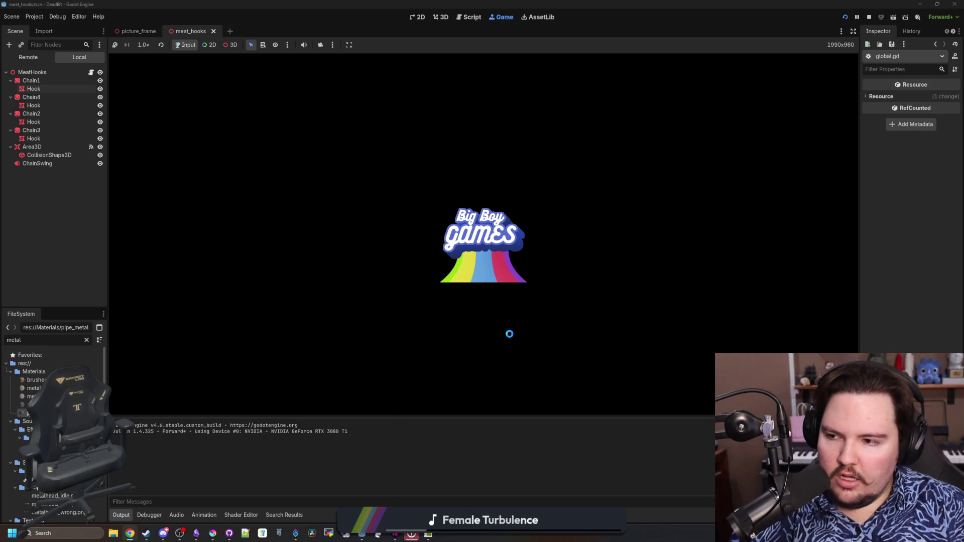
mouse_move(428, 534)
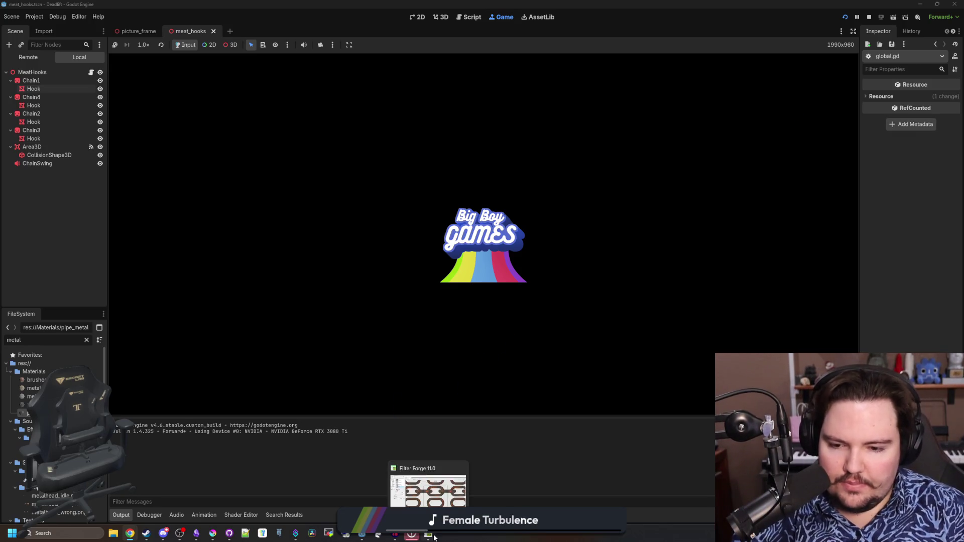
left_click(458, 470)
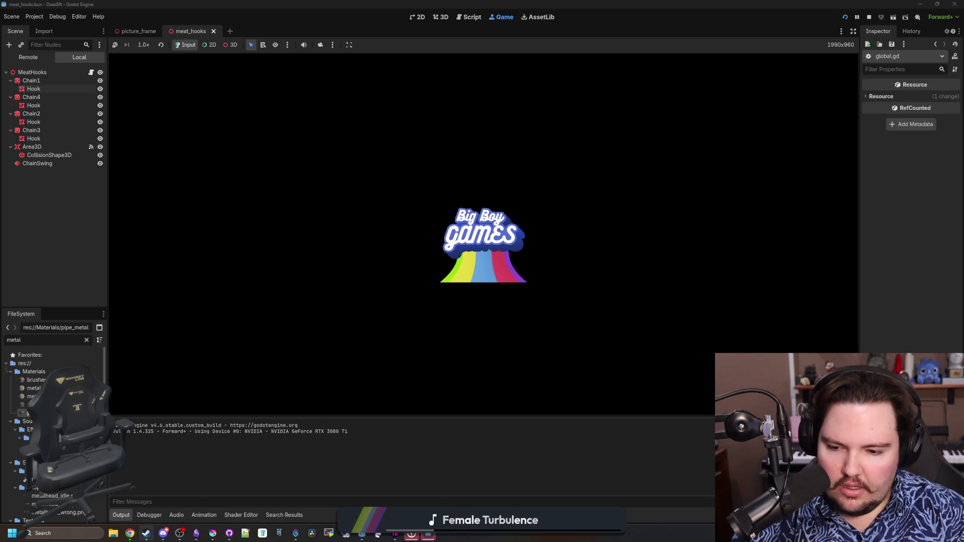
left_click(146, 534)
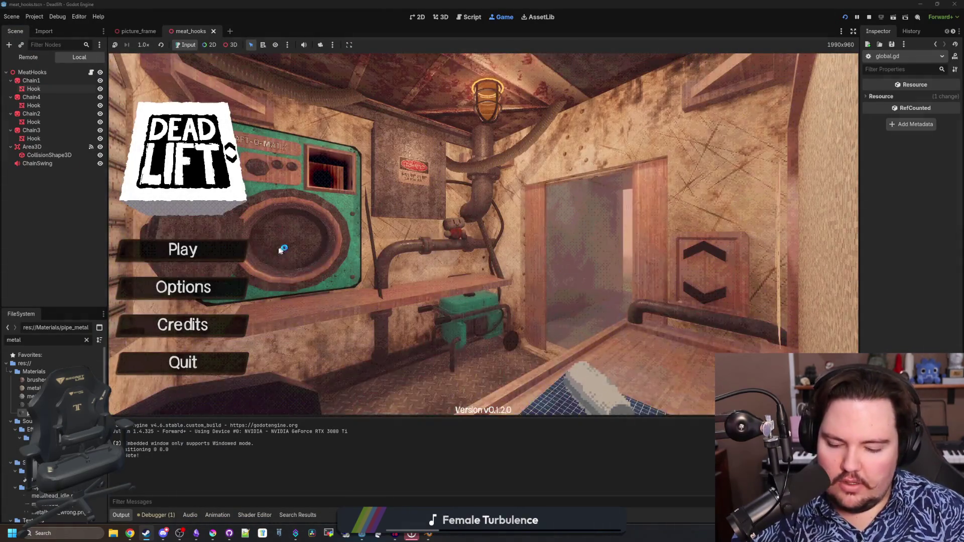
left_click(211, 249)
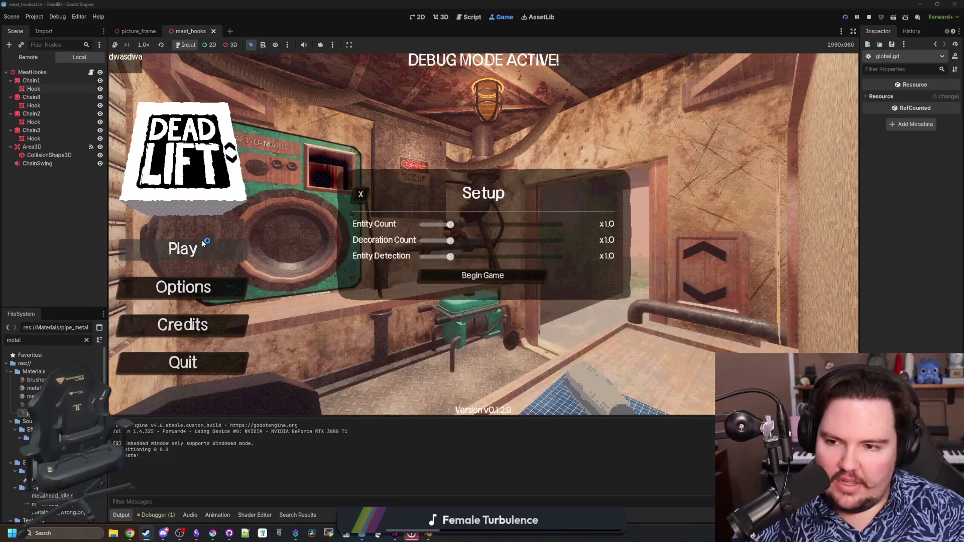
left_click(452, 277)
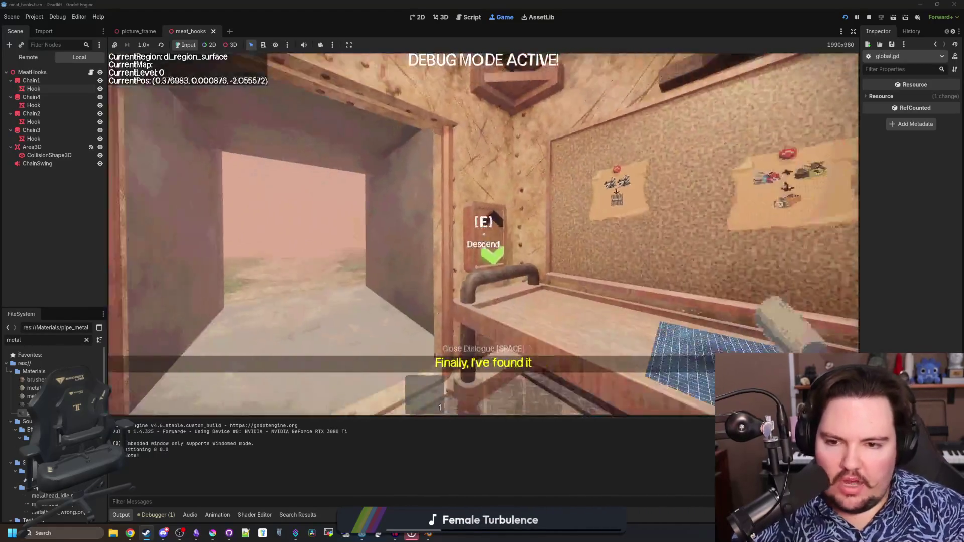
Step: Walk the player out of the elevator, through the breakroom and along the corridor
key("w")
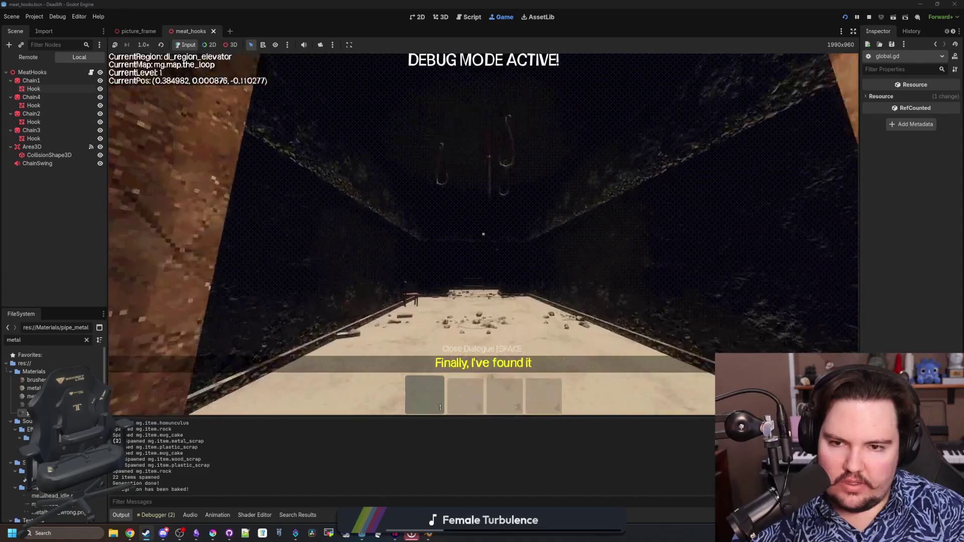
key("w")
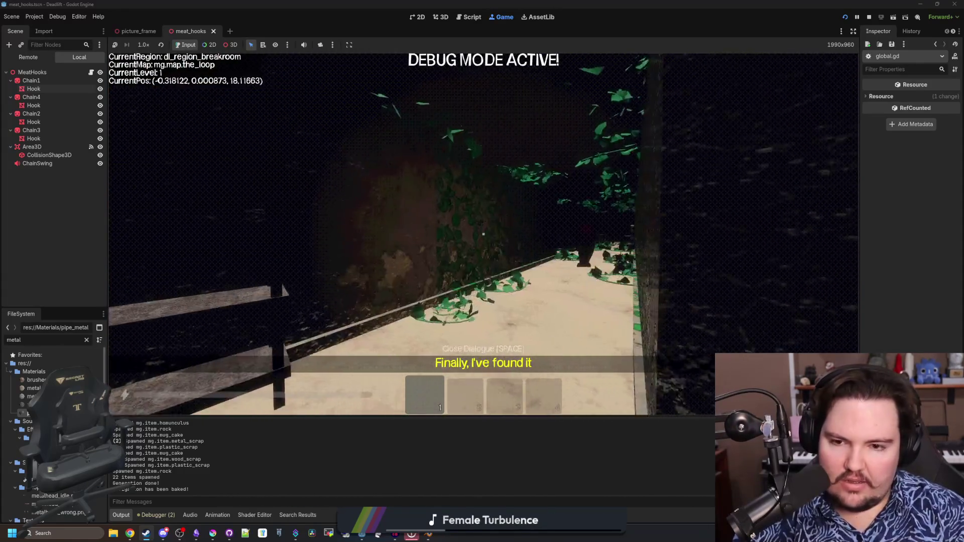
key("w")
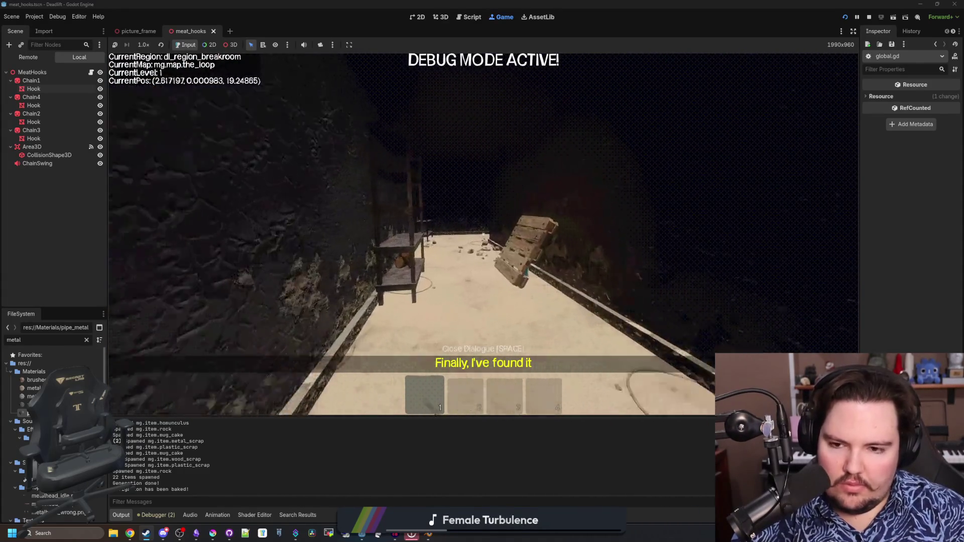
key("w")
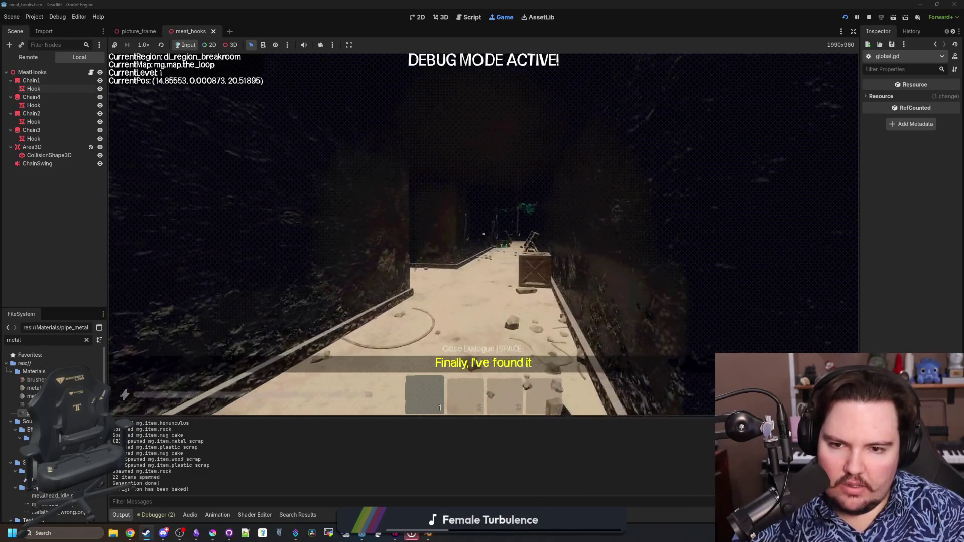
key("w")
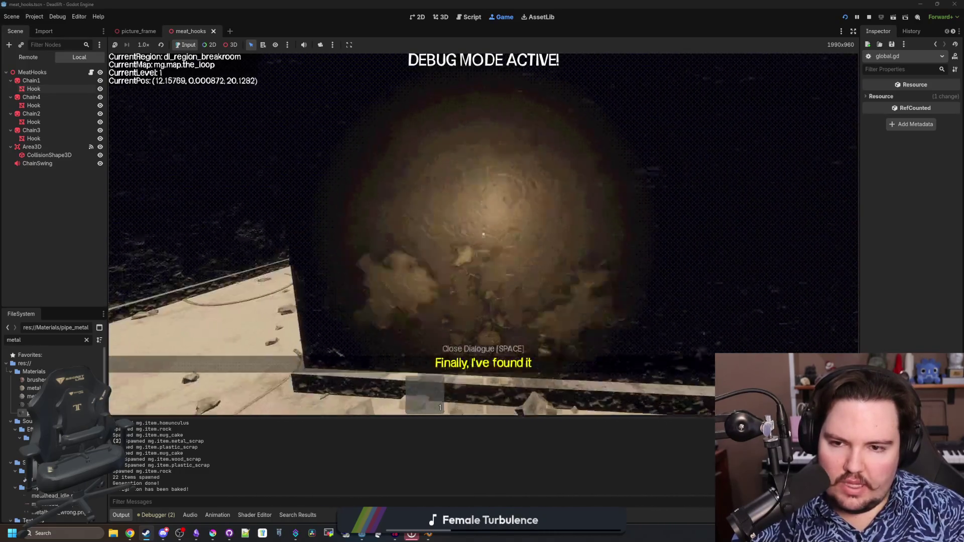
key("w")
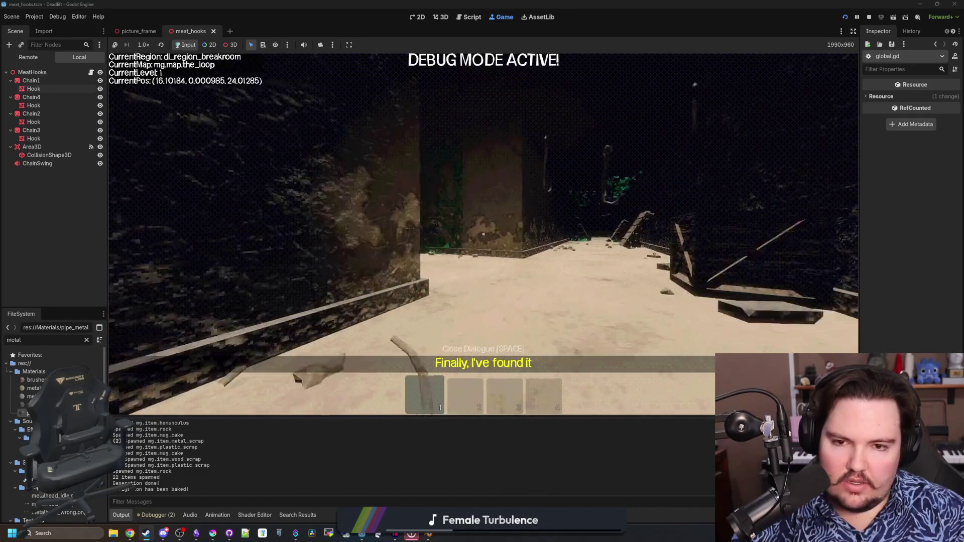
key("w")
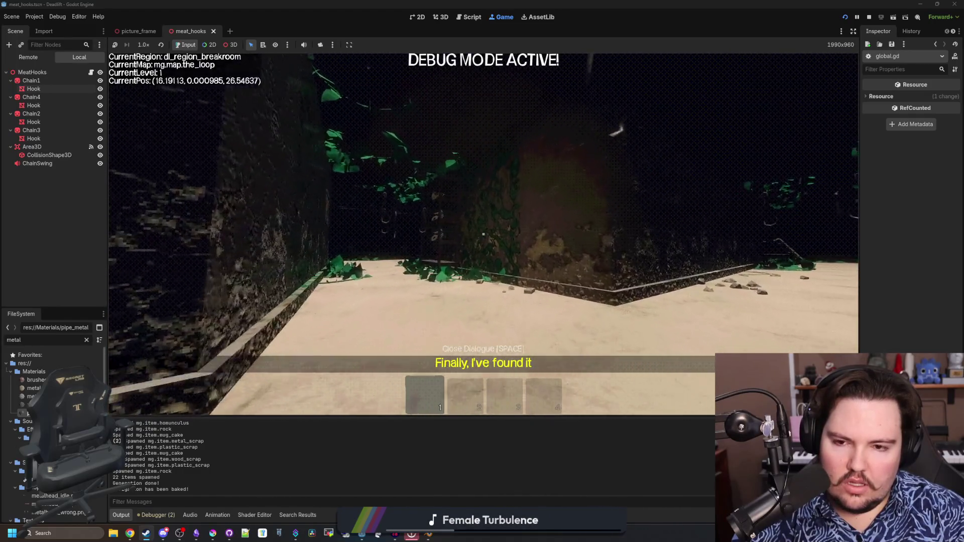
key("w")
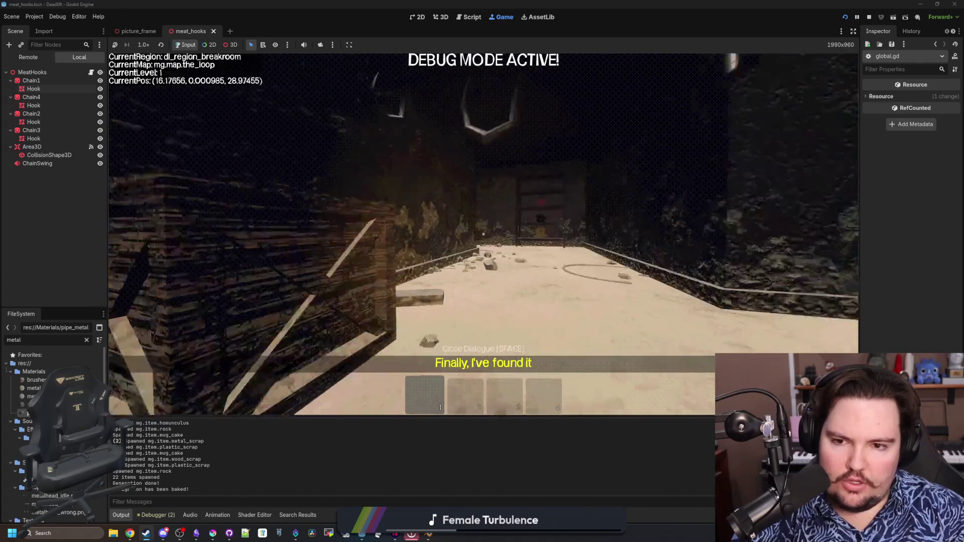
key("w")
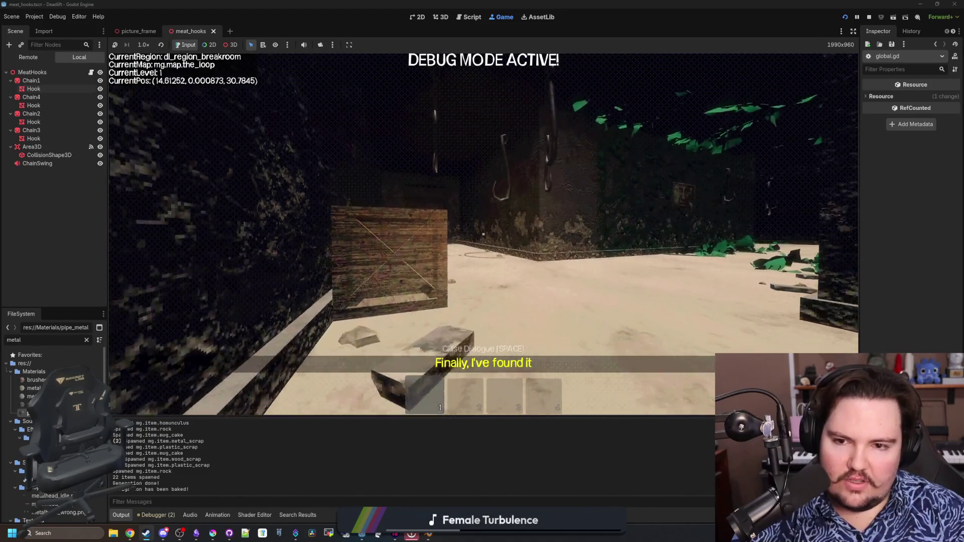
key("w")
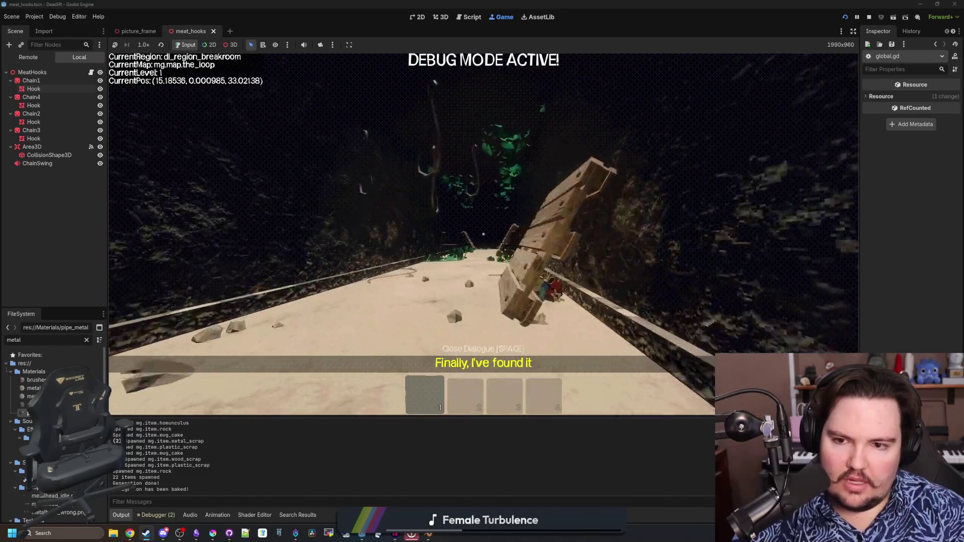
key("w")
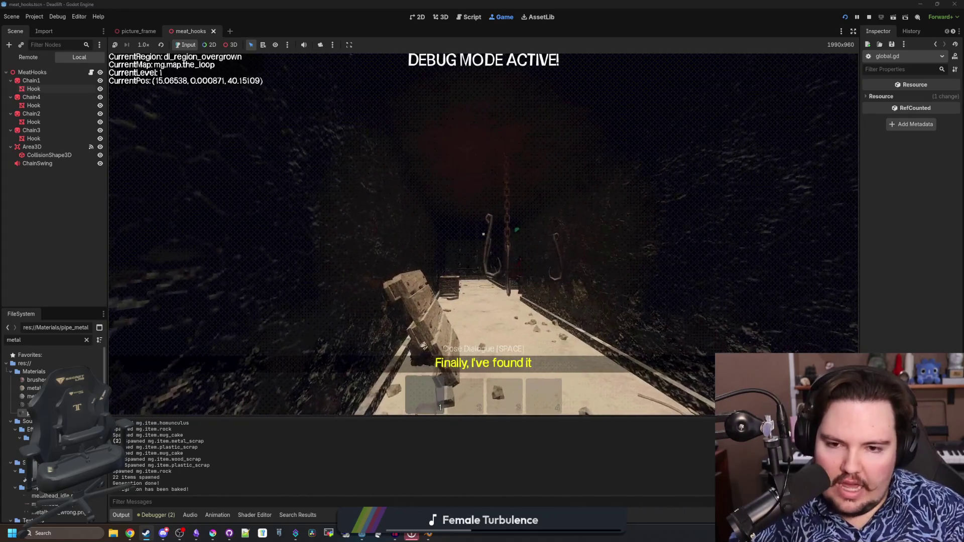
Step: Walk through the overgrown area and freezer corridor, past the pallet, chair and hanging meat hooks
key("w")
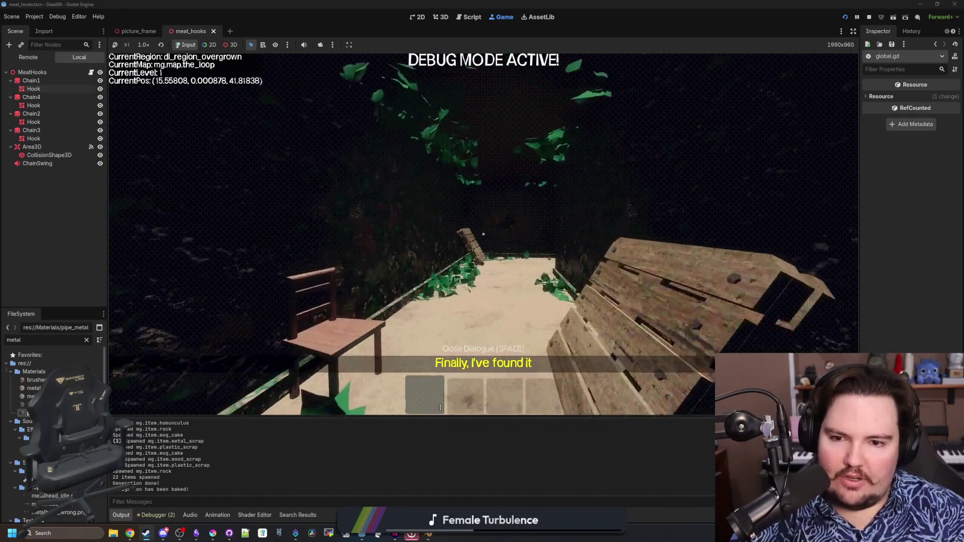
key("w")
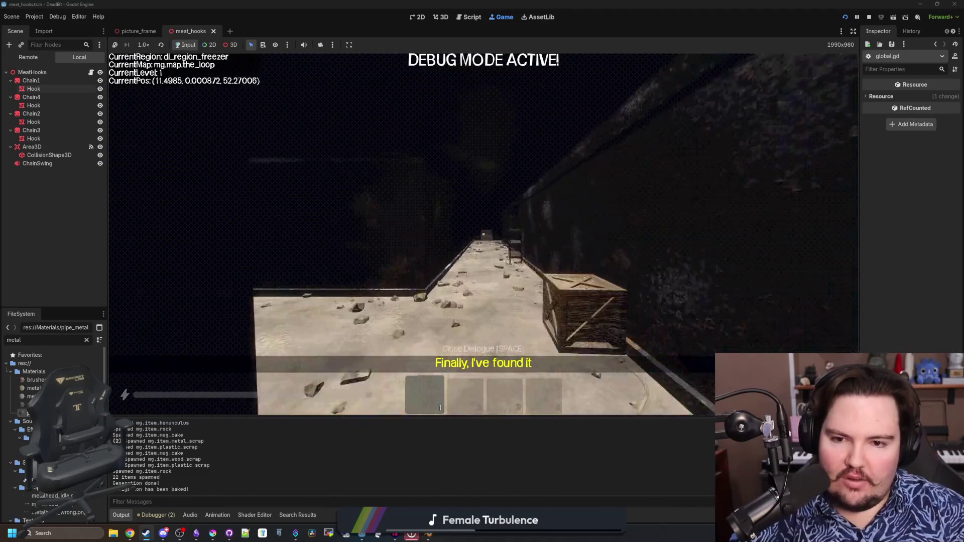
key("w")
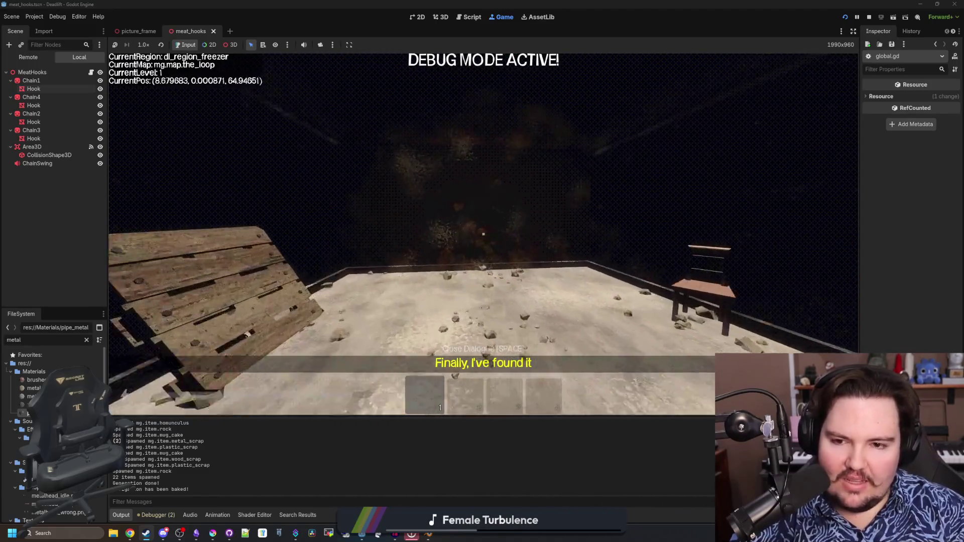
key("w")
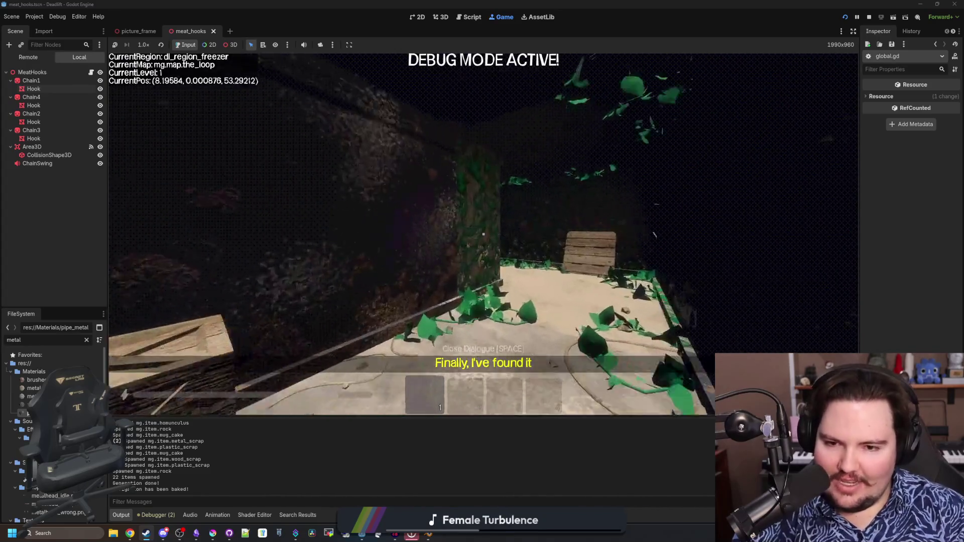
mouse_move(483, 234)
key("w")
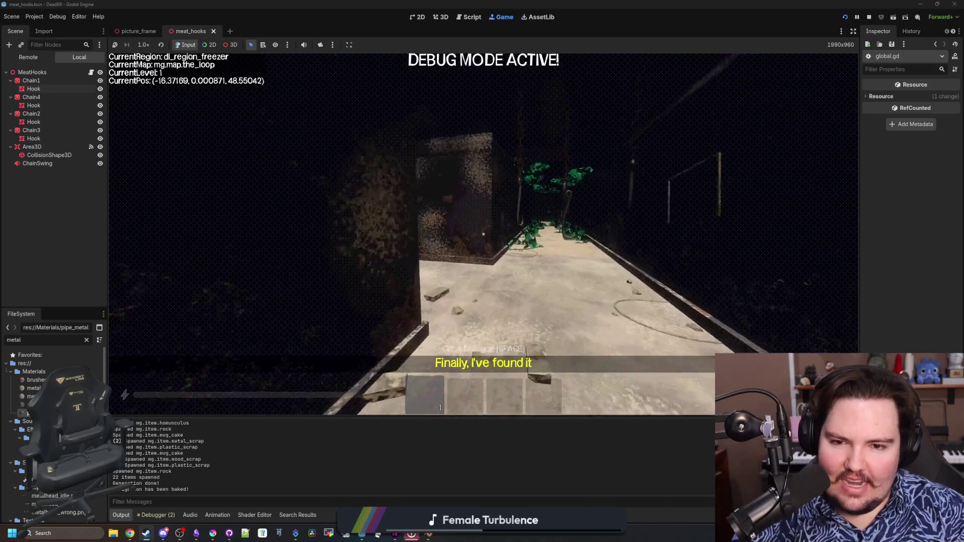
key("w")
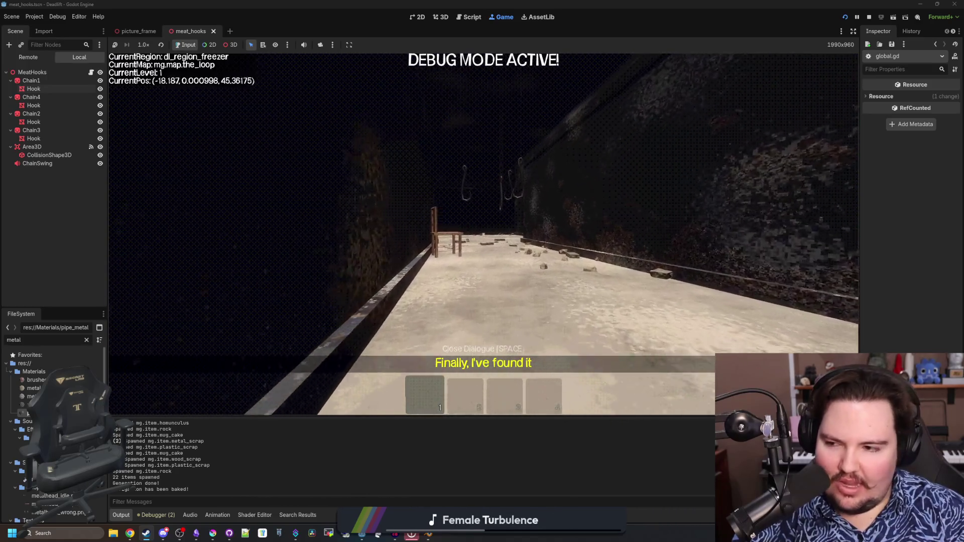
key("w")
key("w")
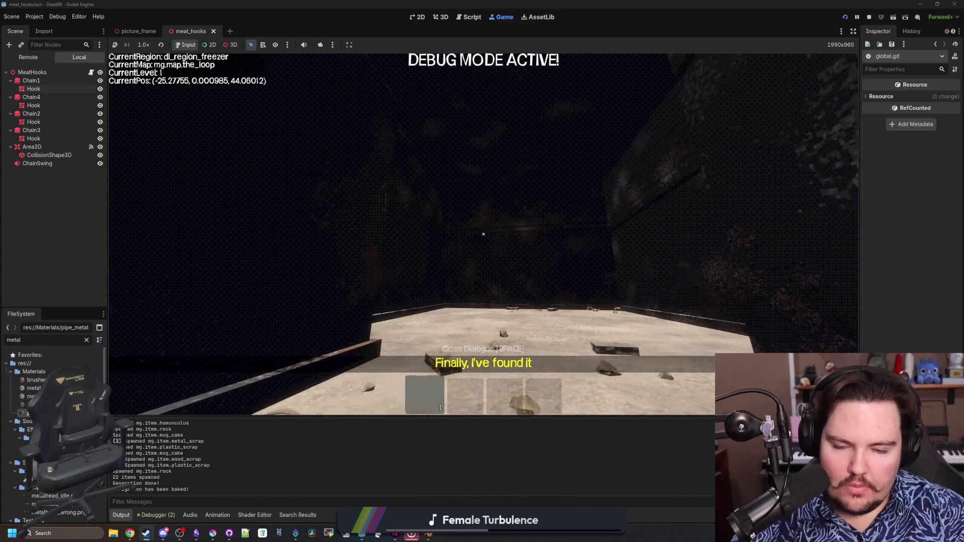
key("w")
key("w")
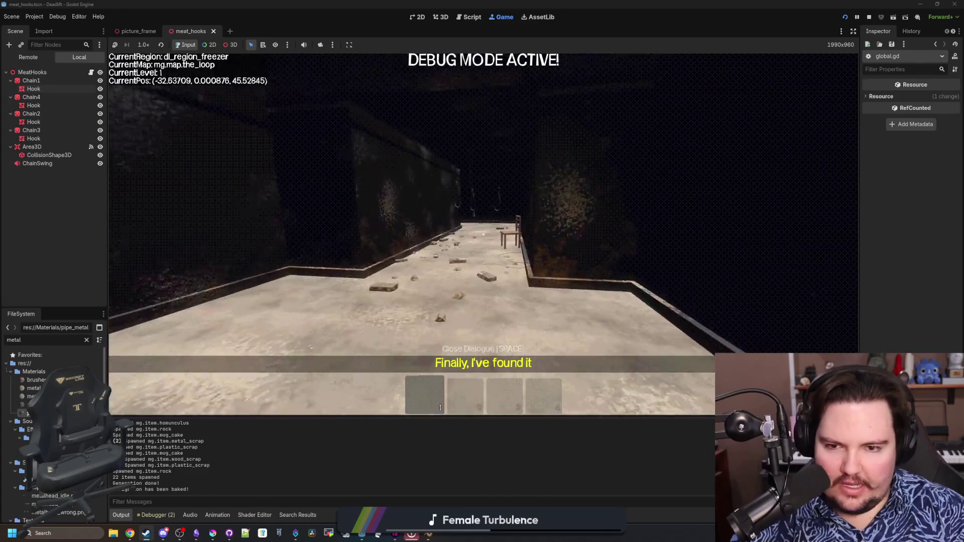
key("w")
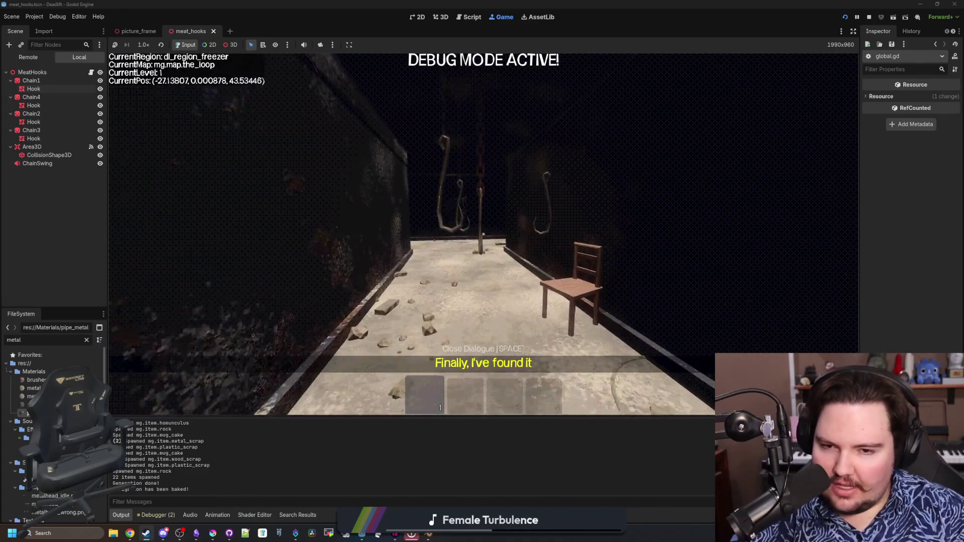
key("w")
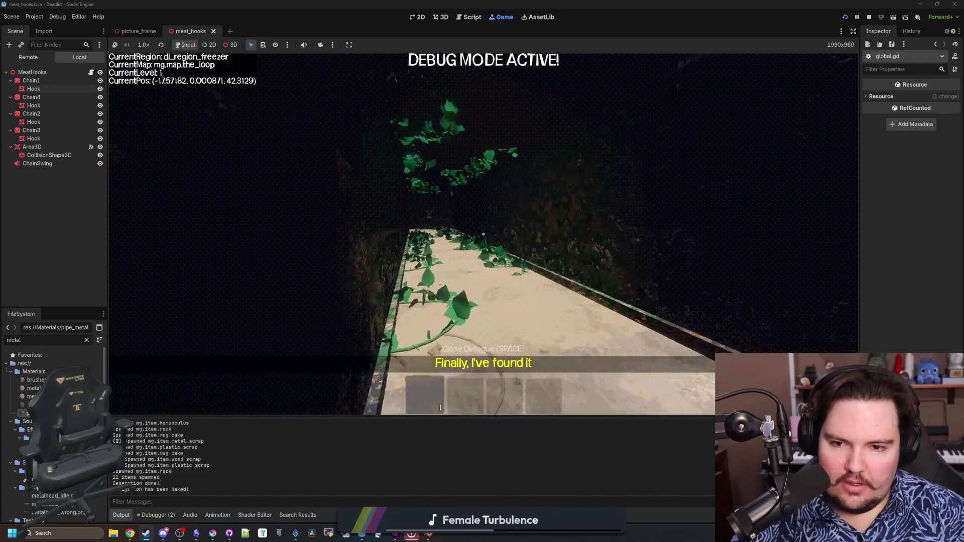
key("w")
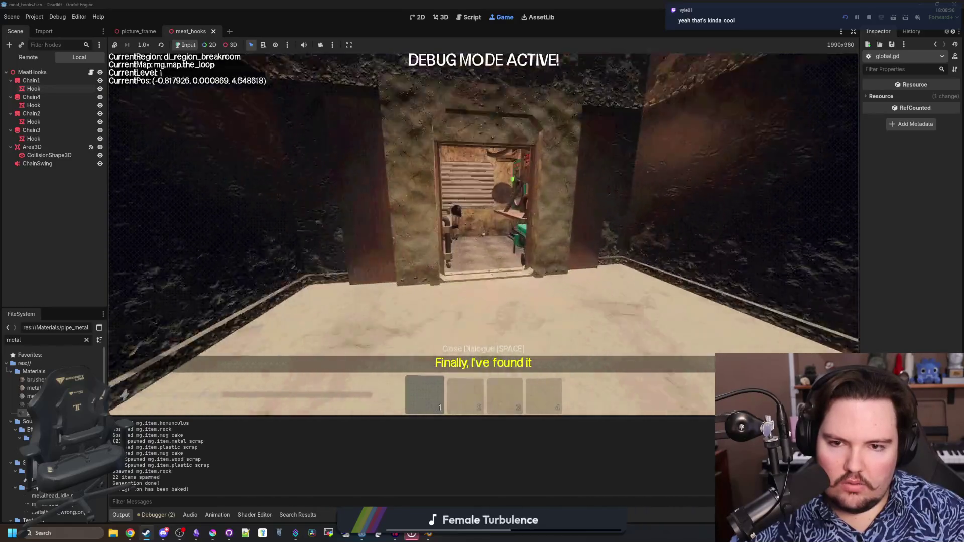
Step: Walk out of the breakroom, past the hooks, to the chairs at the overgrown corridor's end
key("w")
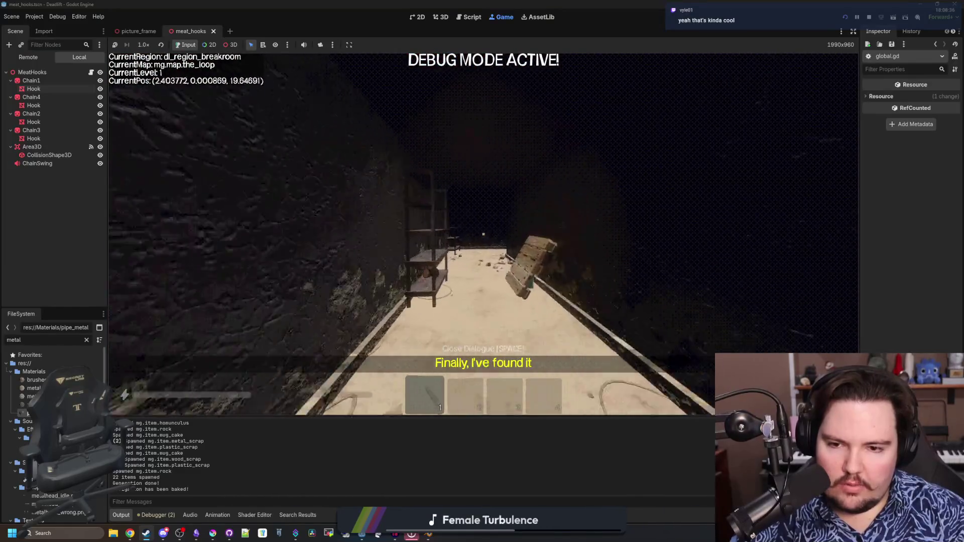
key("w")
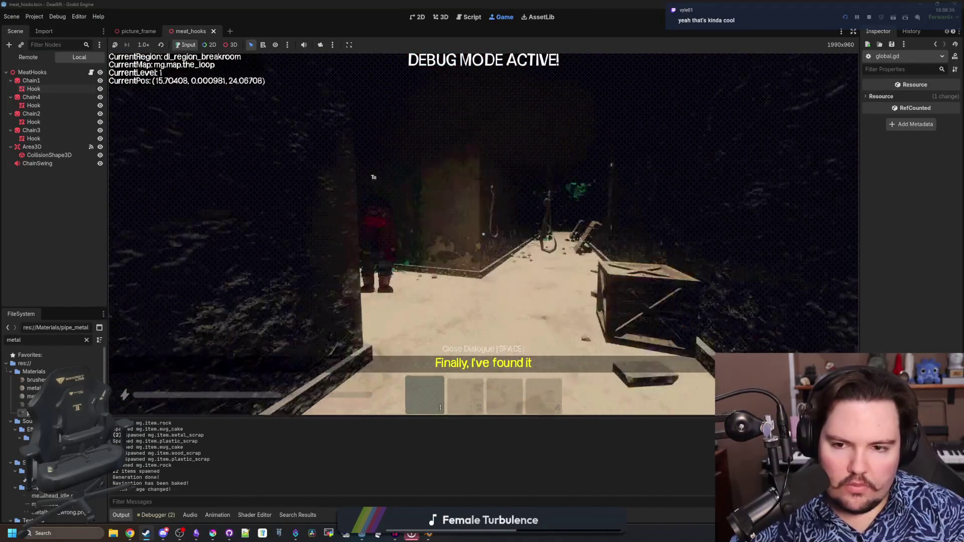
key("w")
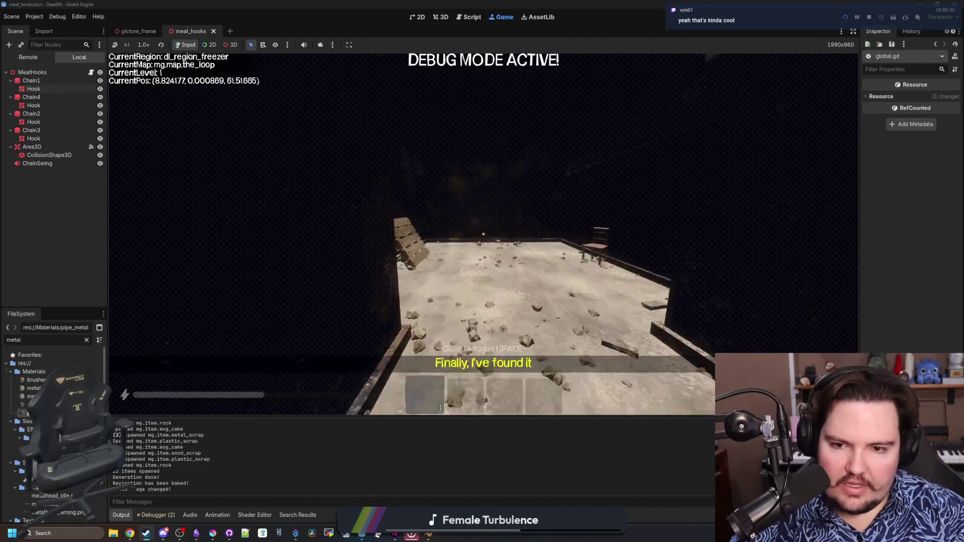
key("w")
key("w")
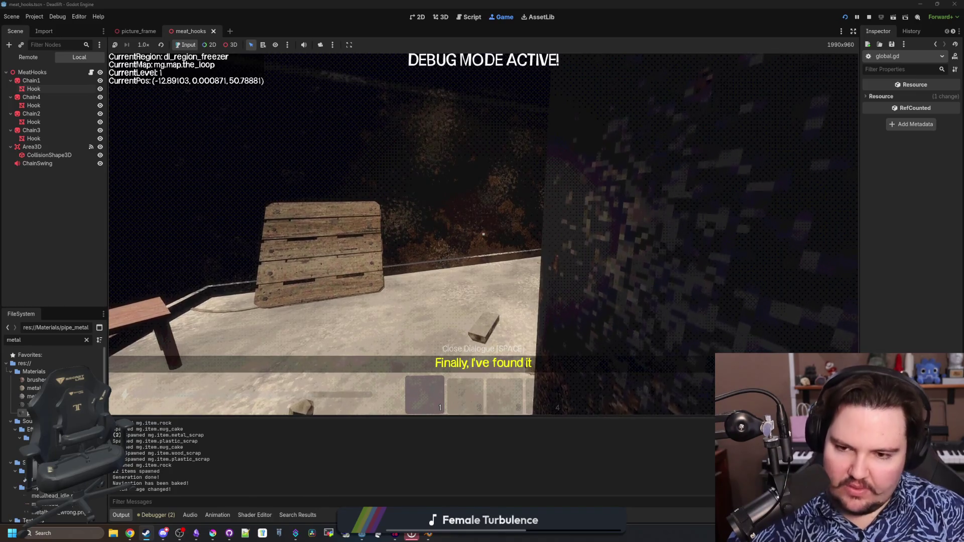
key("w")
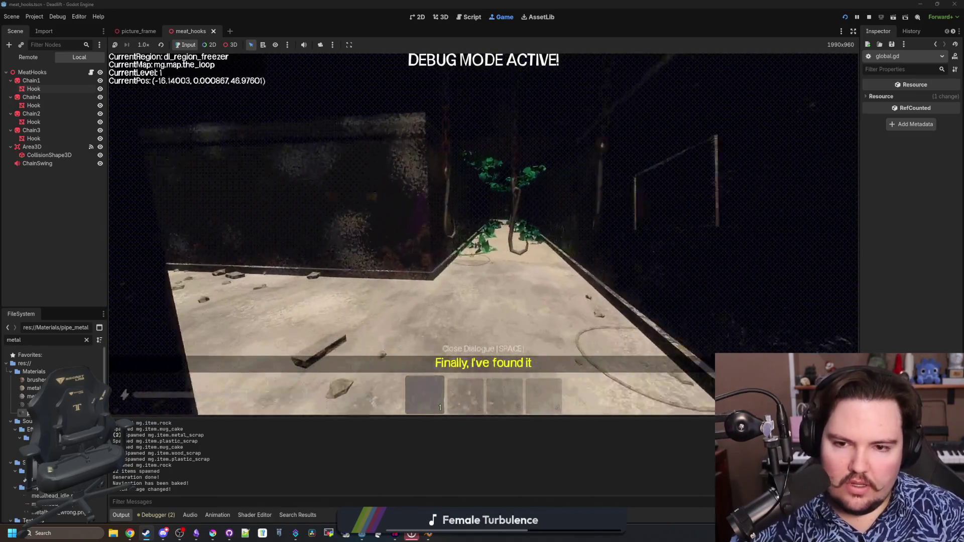
key("w")
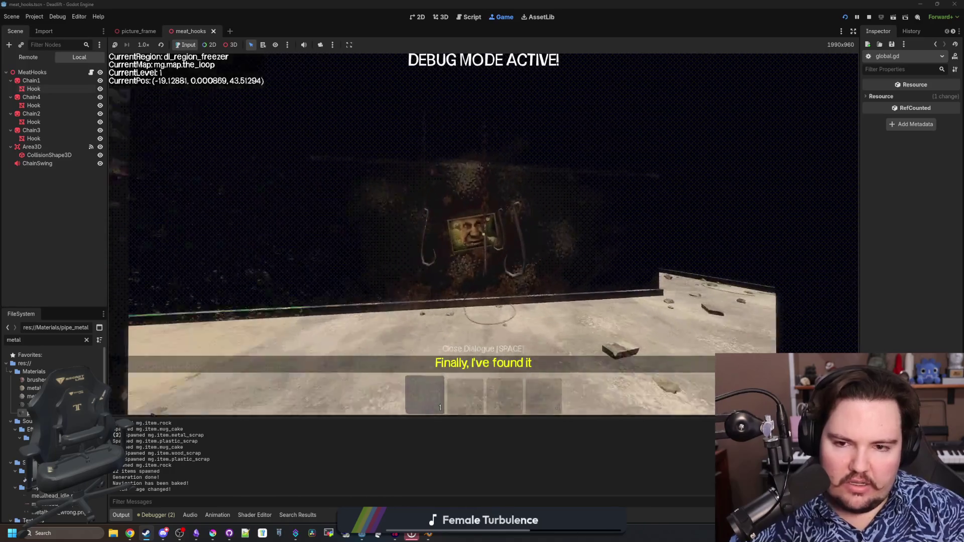
key("w")
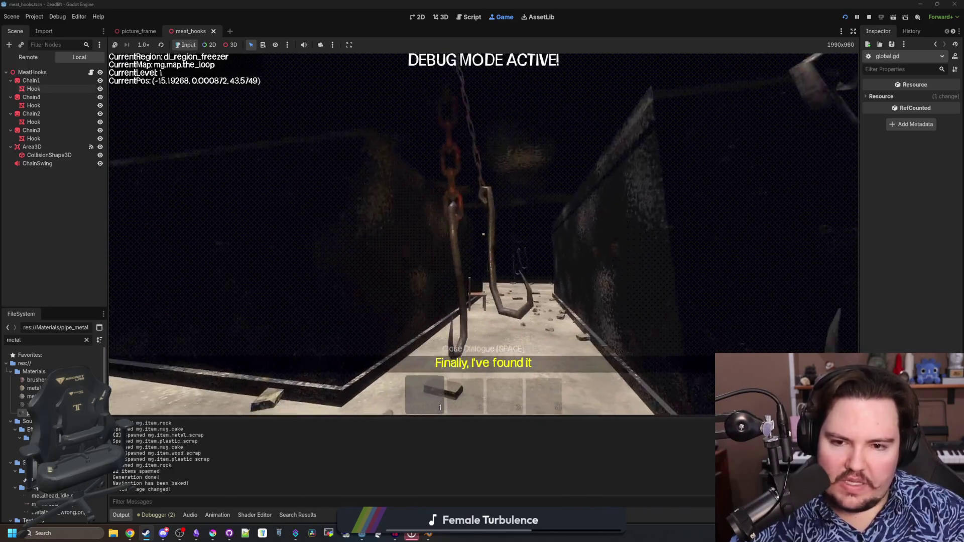
key("w")
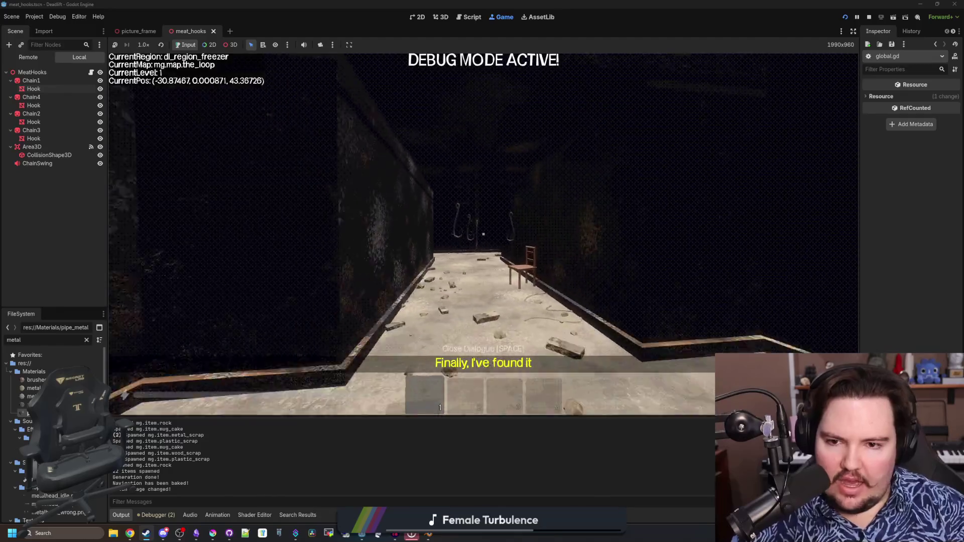
key("w")
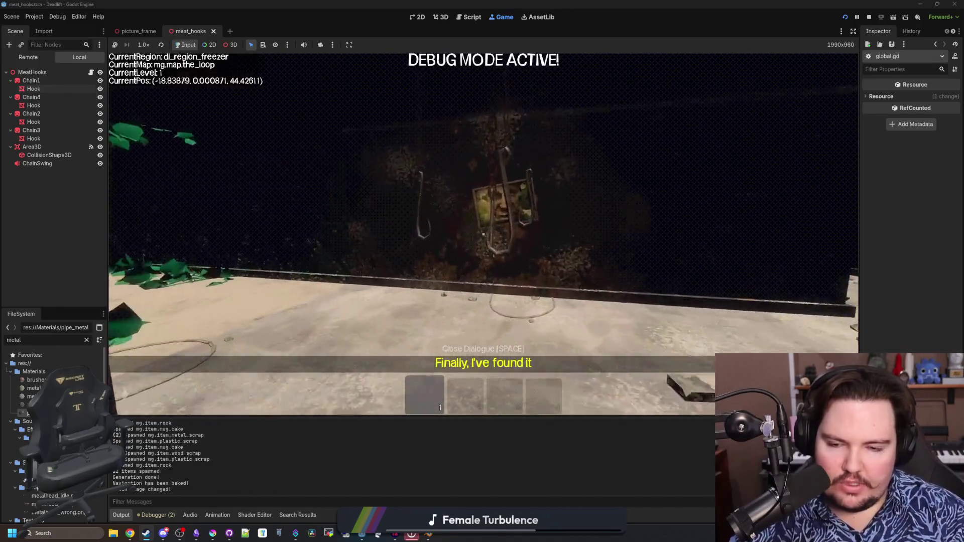
key("w")
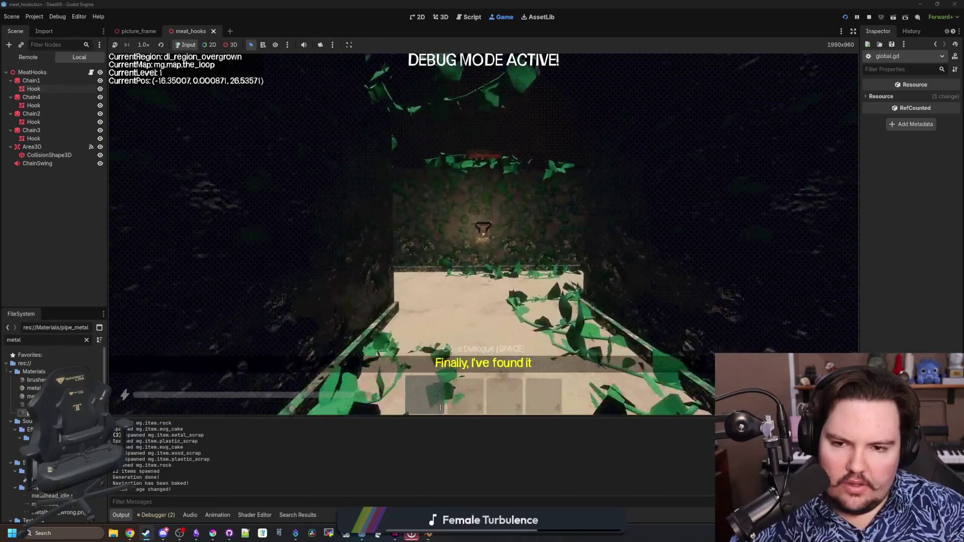
key("w")
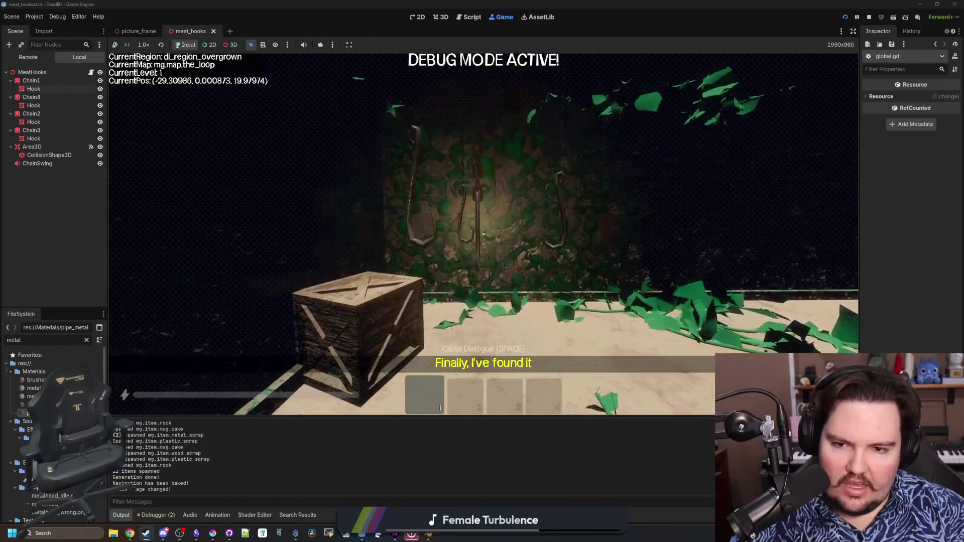
key("w")
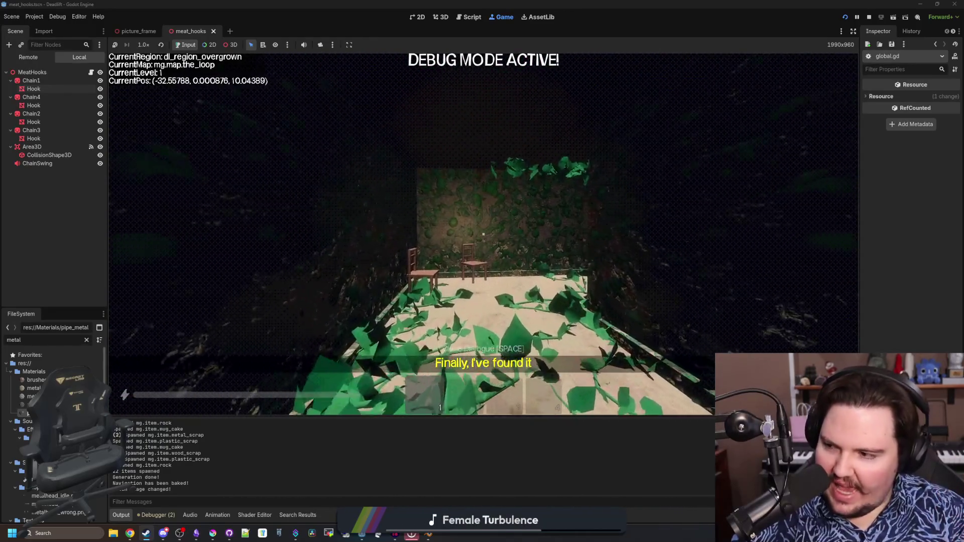
Step: Walk back along the leafy walkway into the breakroom and look up at the meat hooks
key("w")
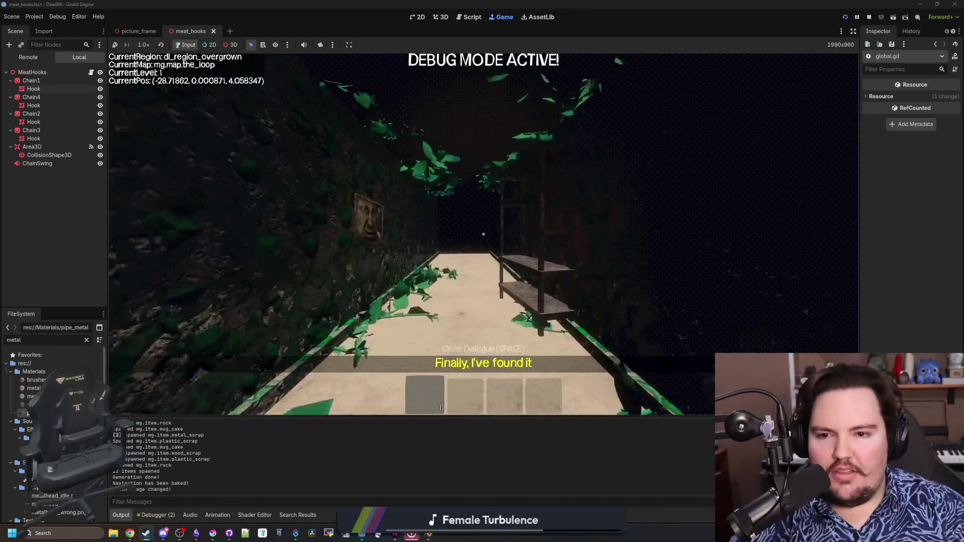
key("w")
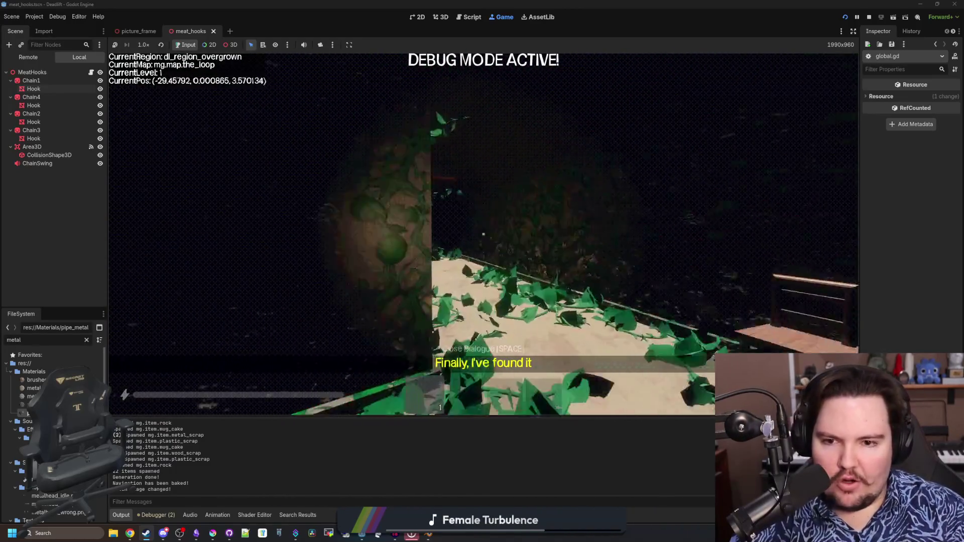
key("w")
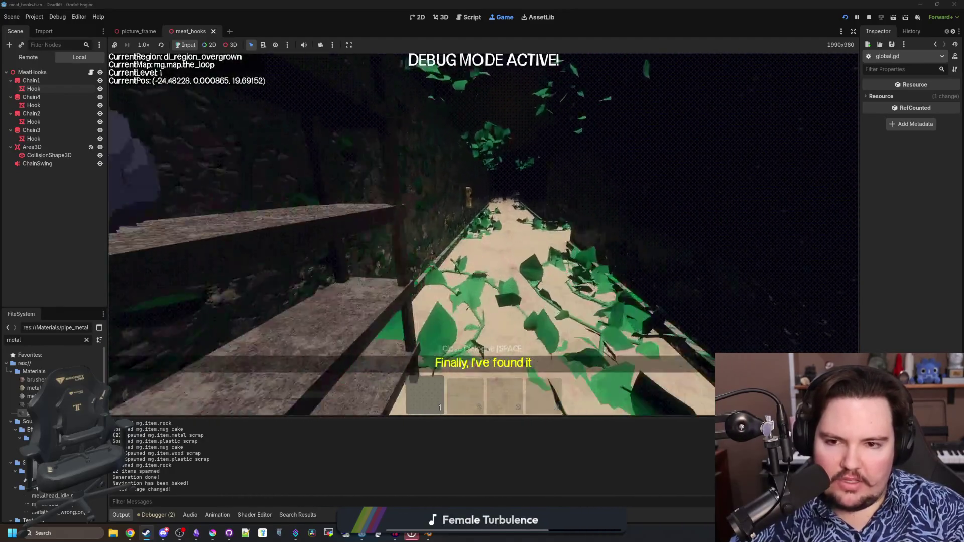
key("w")
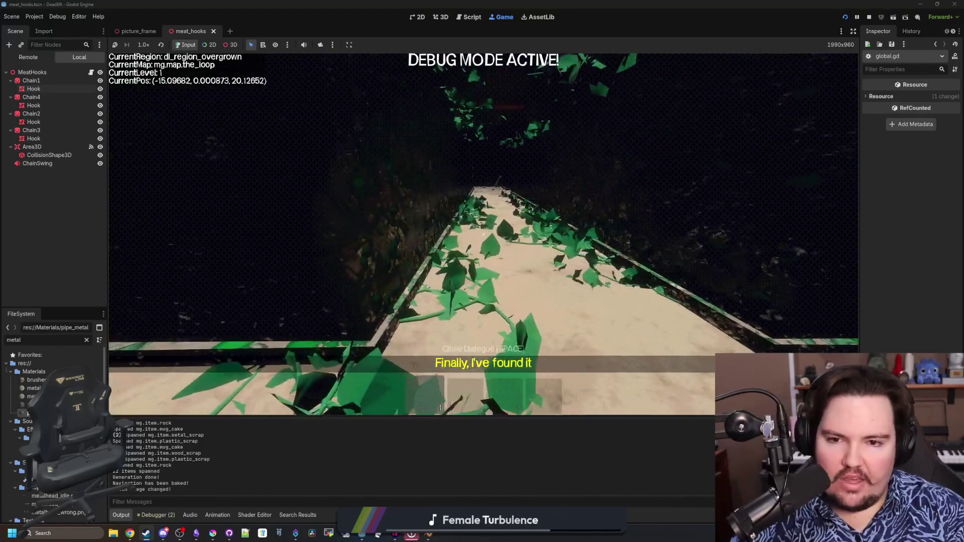
key("w")
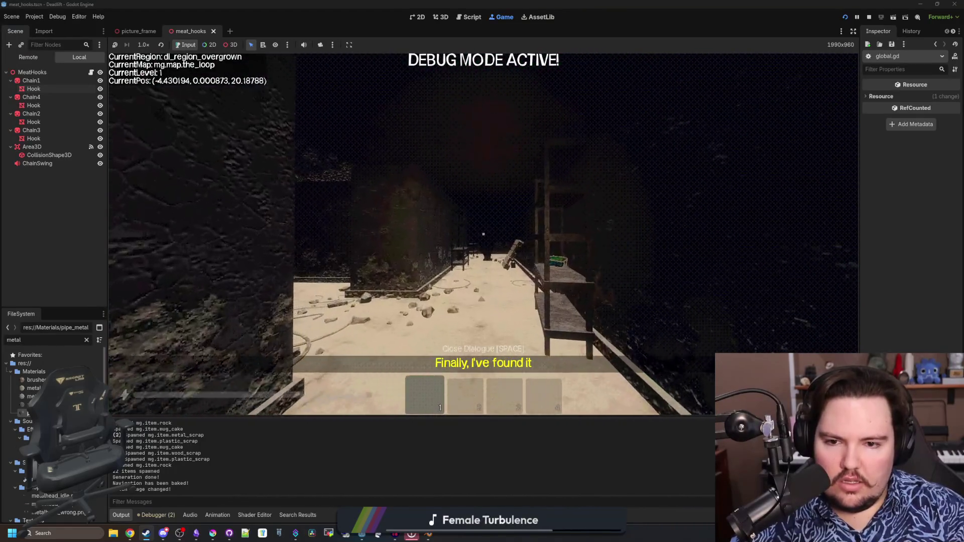
key("w")
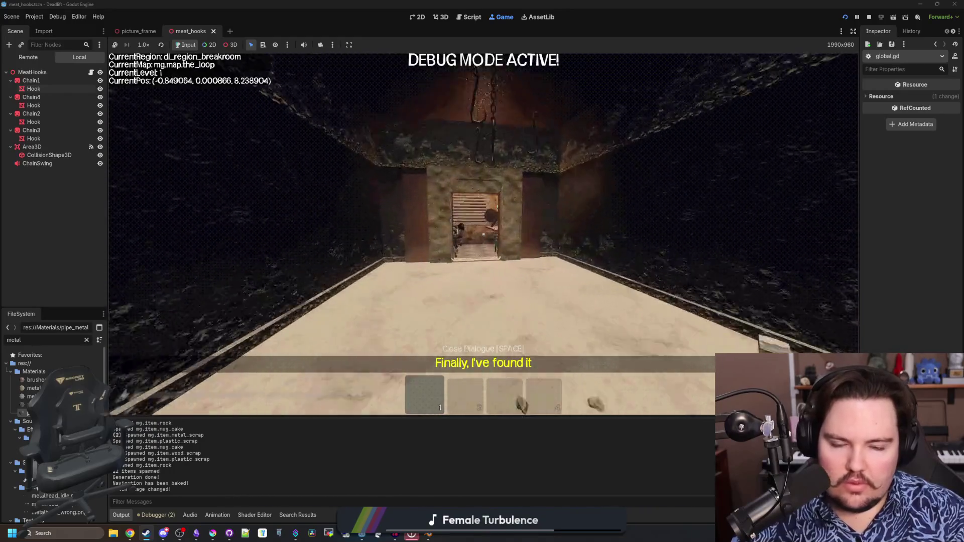
key("w")
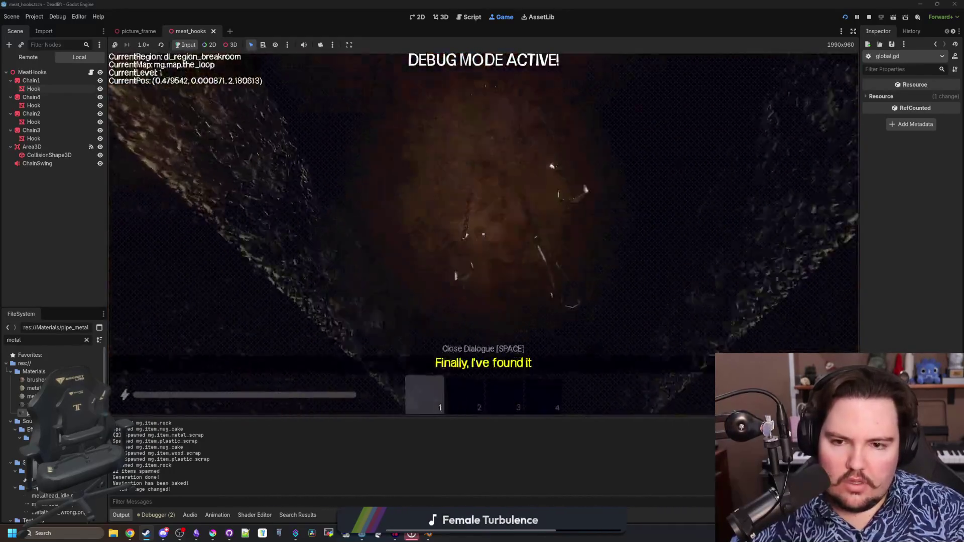
key("w")
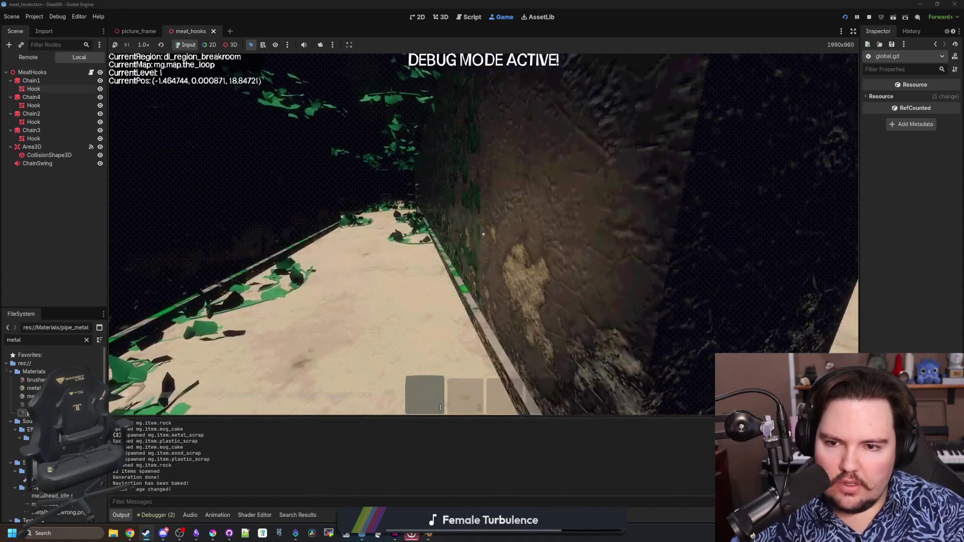
Step: Inspect the crate in the overgrown corridor, then pause the game and select CollisionShape3D
key("w")
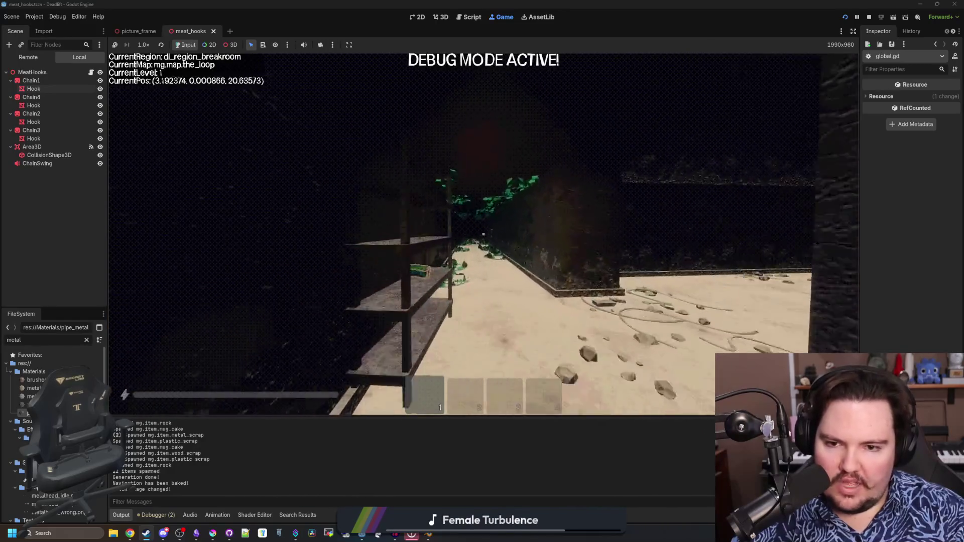
key("w")
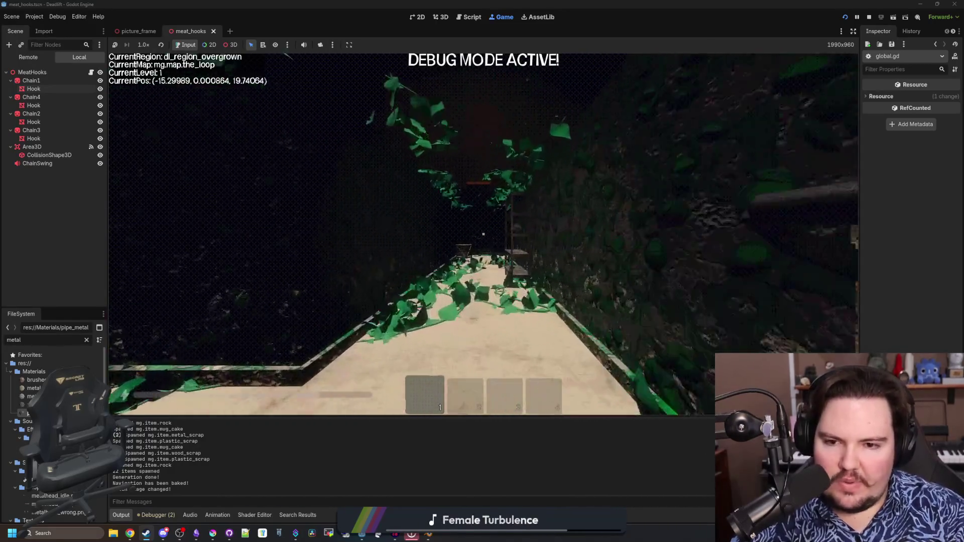
key("w")
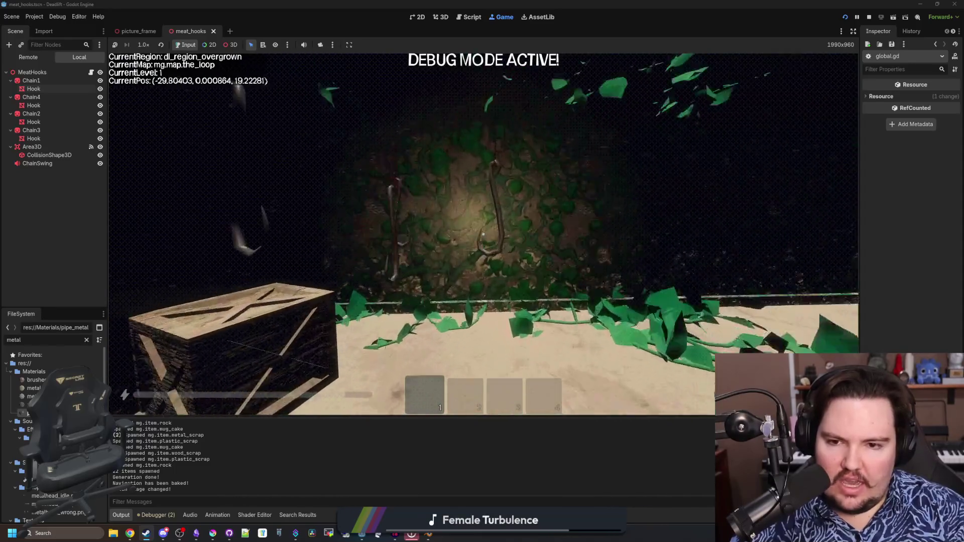
key("s")
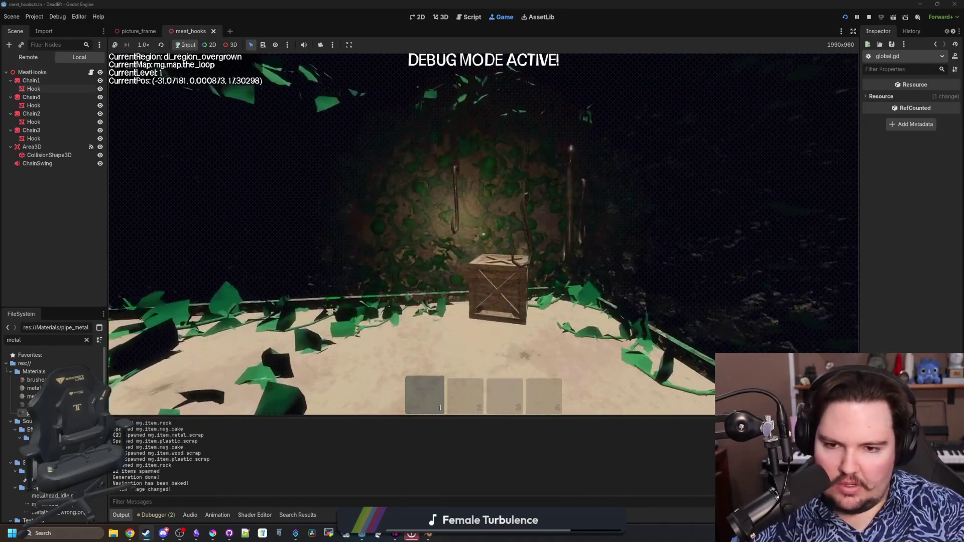
key("w")
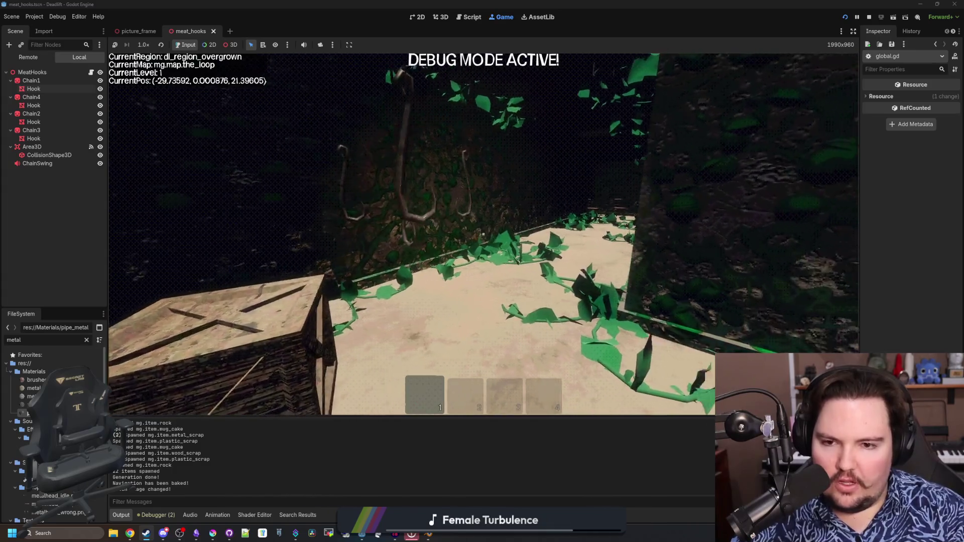
key("s")
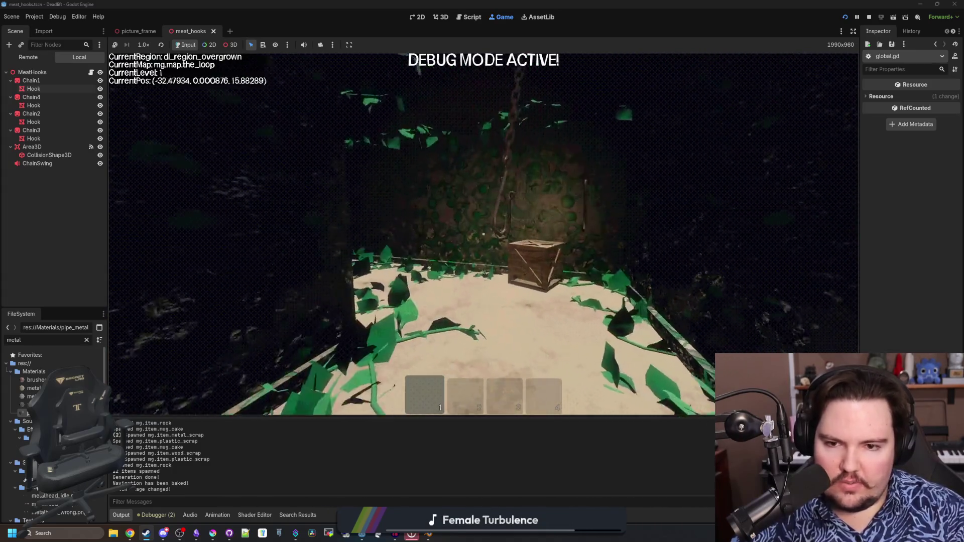
key("s")
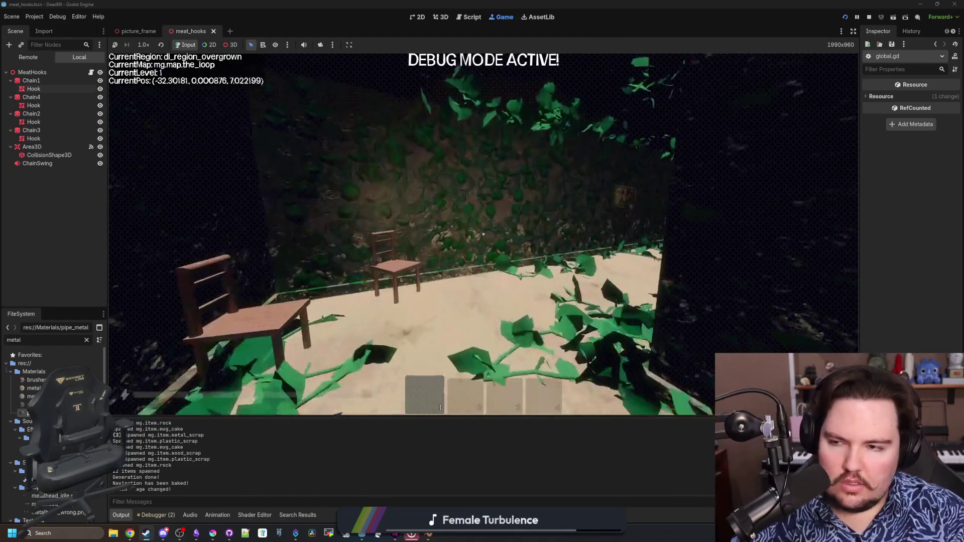
key("Escape")
left_click(55, 154)
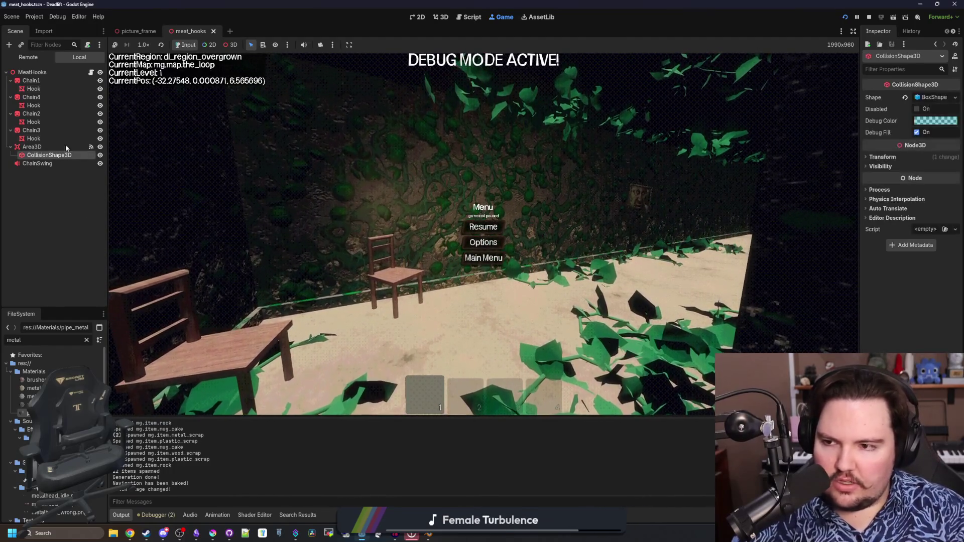
Step: Back in the 3D editor, replace the box collision shape with a new CylinderShape3D
key("ctrl+F2")
scroll(559, 215, "up", 5)
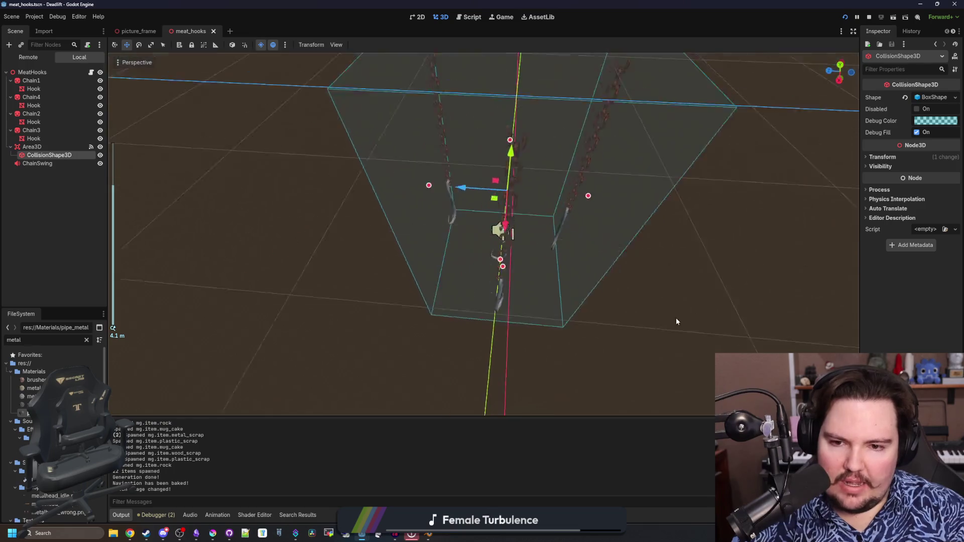
mouse_move(676, 321)
left_mouse_down()
mouse_move(589, 257)
mouse_move(596, 240)
left_mouse_up()
mouse_move(584, 278)
left_mouse_down()
mouse_move(450, 227)
mouse_move(326, 205)
left_mouse_up()
left_click(905, 98)
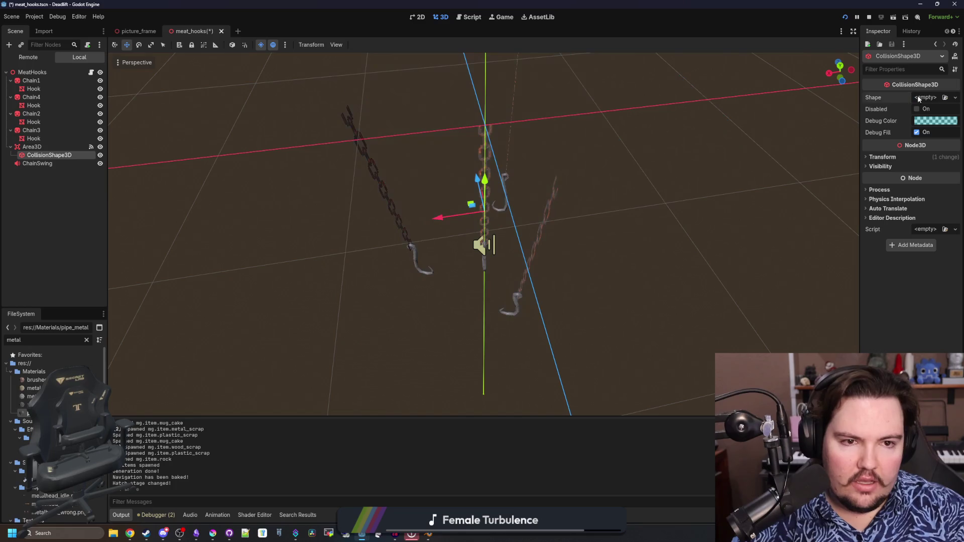
left_click(933, 99)
left_click(904, 155)
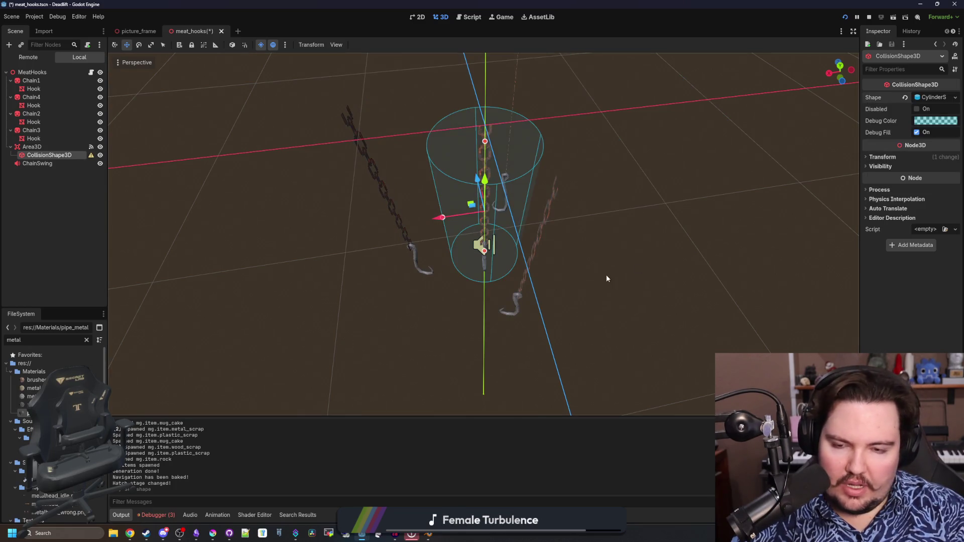
mouse_move(607, 275)
left_mouse_down()
mouse_move(456, 179)
mouse_move(402, 174)
mouse_move(477, 239)
mouse_move(481, 289)
mouse_move(498, 236)
left_mouse_up()
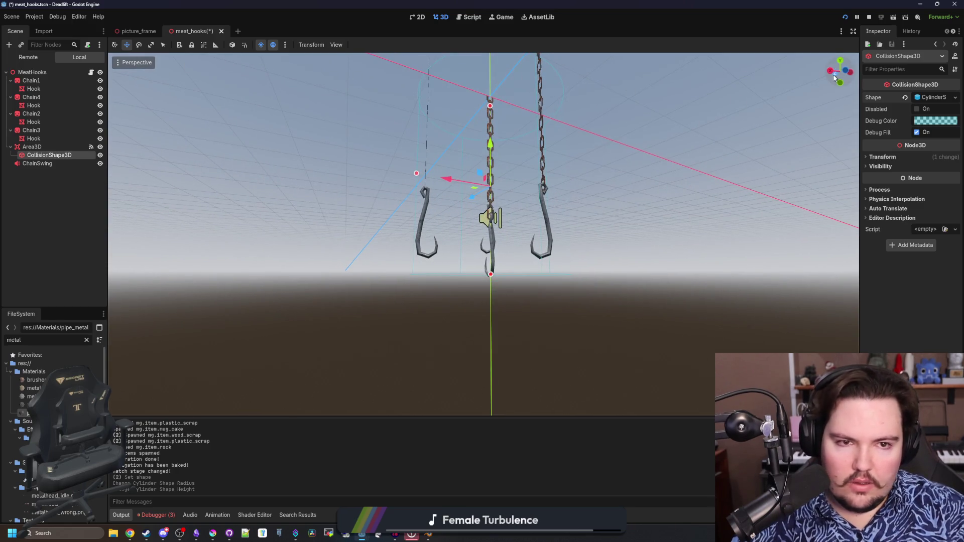
Step: In side orthographic view, stretch the cylinder down past the hooks
left_click(832, 74)
scroll(533, 321, "up", 5)
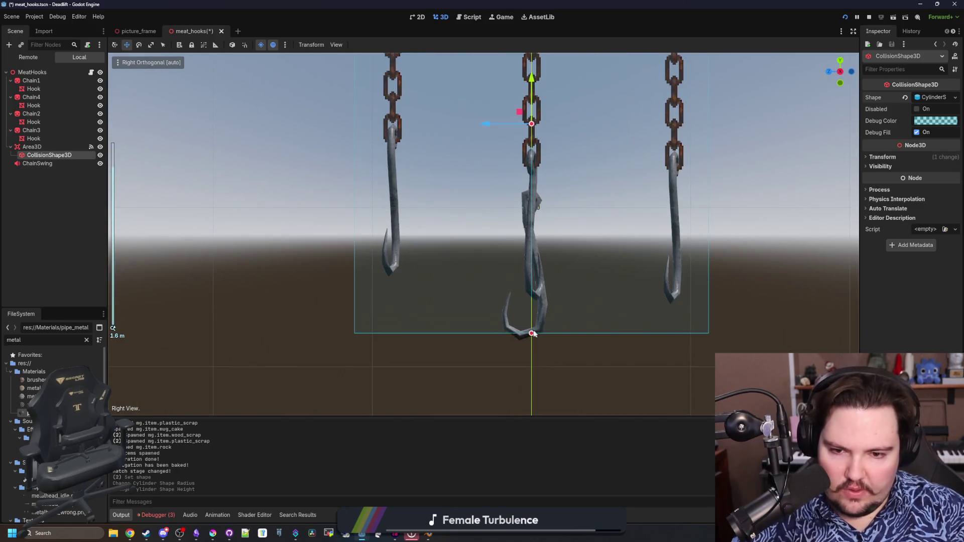
left_click_drag(532, 334, 532, 341)
scroll(521, 338, "down", 4)
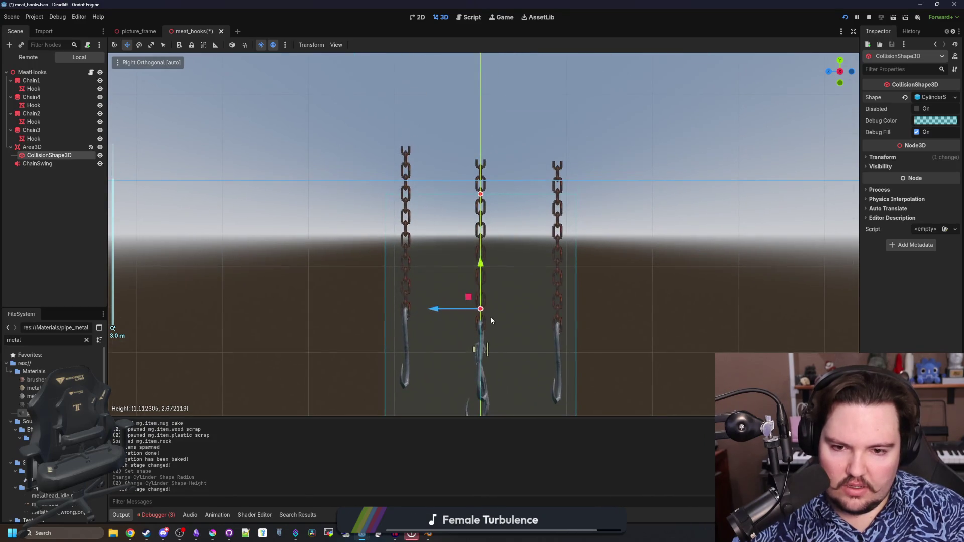
left_click_drag(490, 316, 520, 302)
scroll(531, 316, "up", 2)
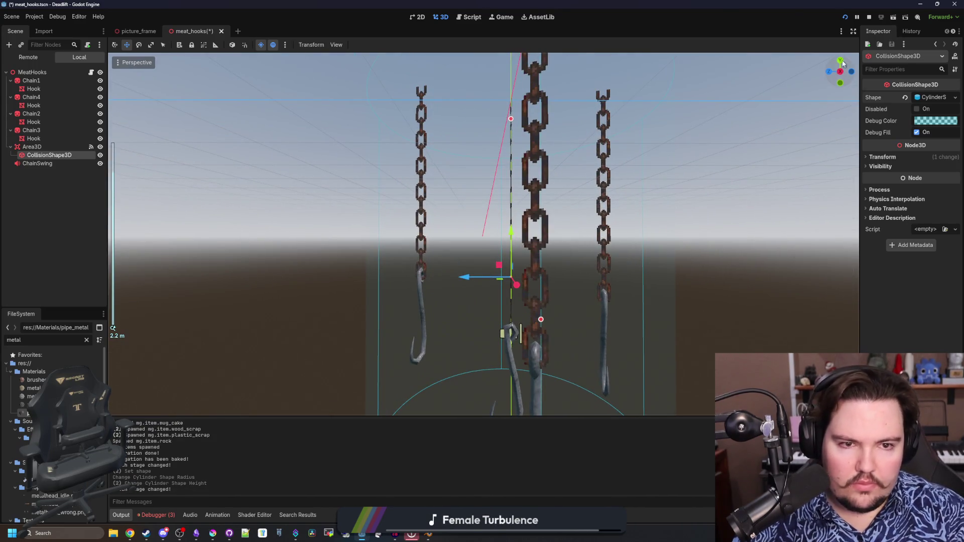
Step: Set the cylinder radius to 1 and nudge it slightly right in front view
left_click(841, 73)
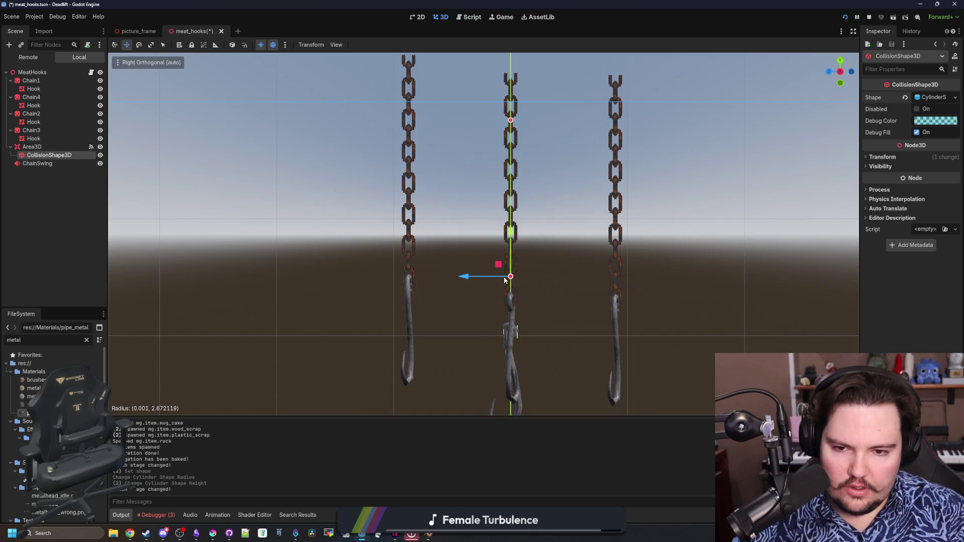
left_click(933, 98)
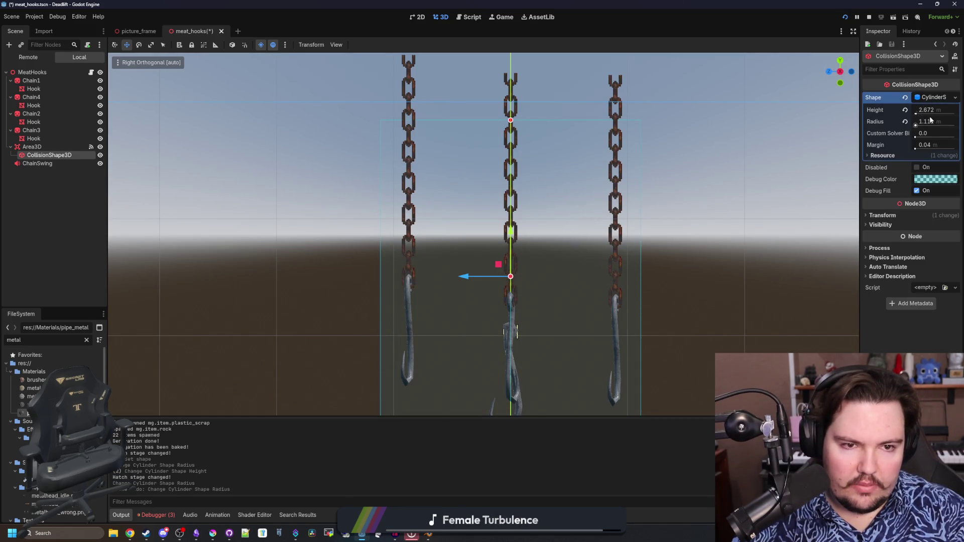
type("1")
key("Return")
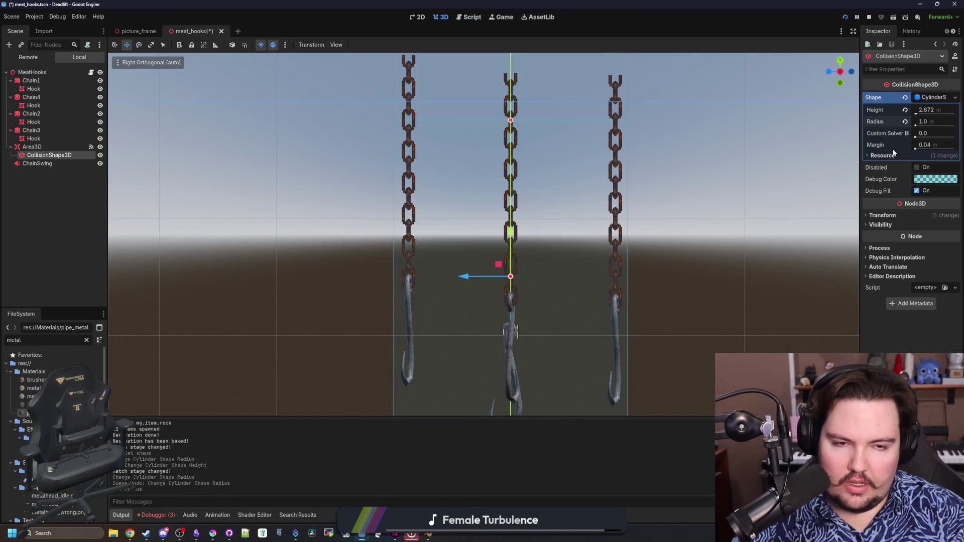
scroll(790, 115, "down", 2)
left_click(829, 74)
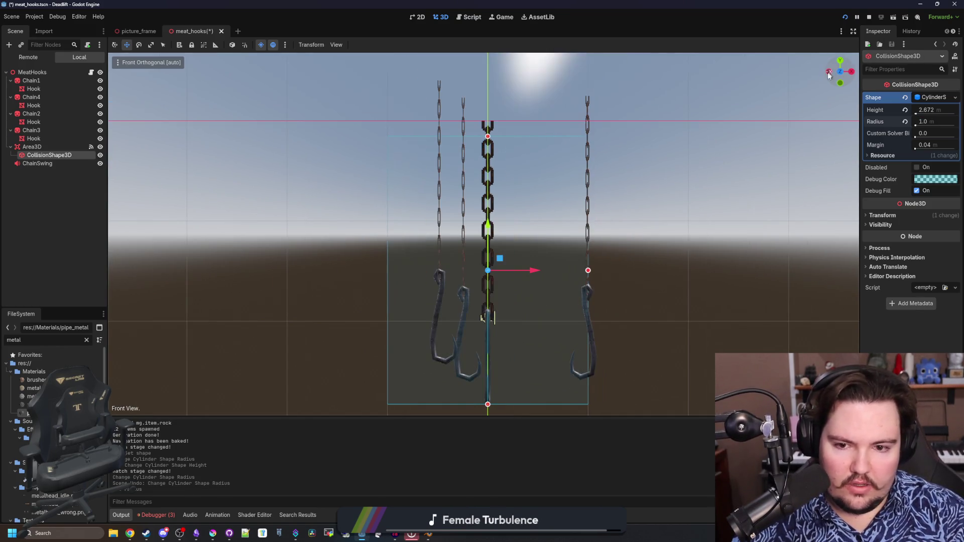
left_click_drag(534, 271, 561, 270)
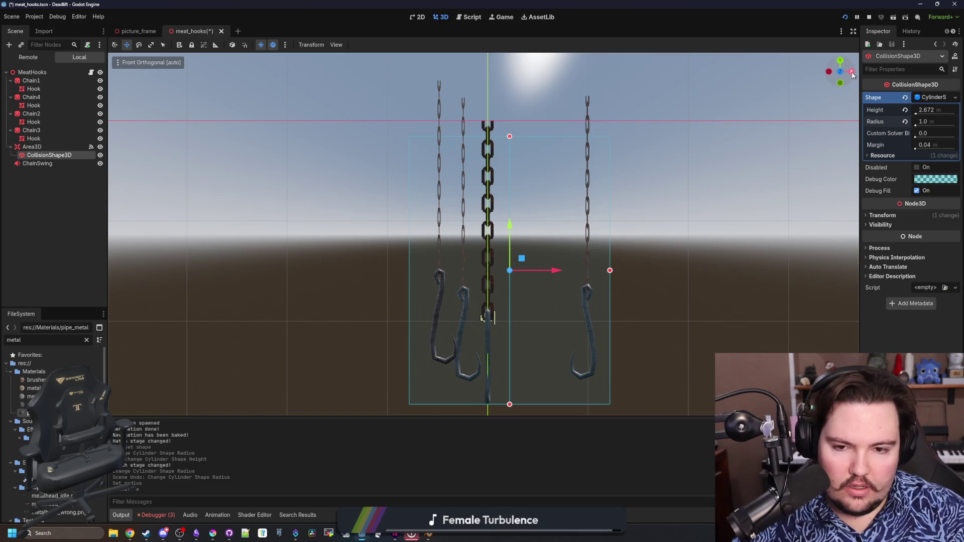
mouse_move(852, 75)
left_mouse_down()
mouse_move(665, 236)
mouse_move(668, 289)
mouse_move(692, 325)
mouse_move(731, 320)
mouse_move(727, 275)
mouse_move(781, 233)
mouse_move(613, 309)
mouse_move(669, 333)
mouse_move(654, 370)
mouse_move(597, 321)
mouse_move(626, 280)
mouse_move(558, 297)
mouse_move(517, 276)
mouse_move(404, 279)
mouse_move(390, 267)
mouse_move(456, 305)
mouse_move(501, 370)
mouse_move(467, 363)
mouse_move(587, 342)
mouse_move(710, 357)
mouse_move(528, 338)
mouse_move(586, 321)
mouse_move(562, 295)
mouse_move(625, 348)
mouse_move(579, 254)
left_mouse_up()
scroll(628, 346, "down", 2)
Step: Save the meat_hooks scene, then try a taller cylinder and undo it
key("ctrl+s")
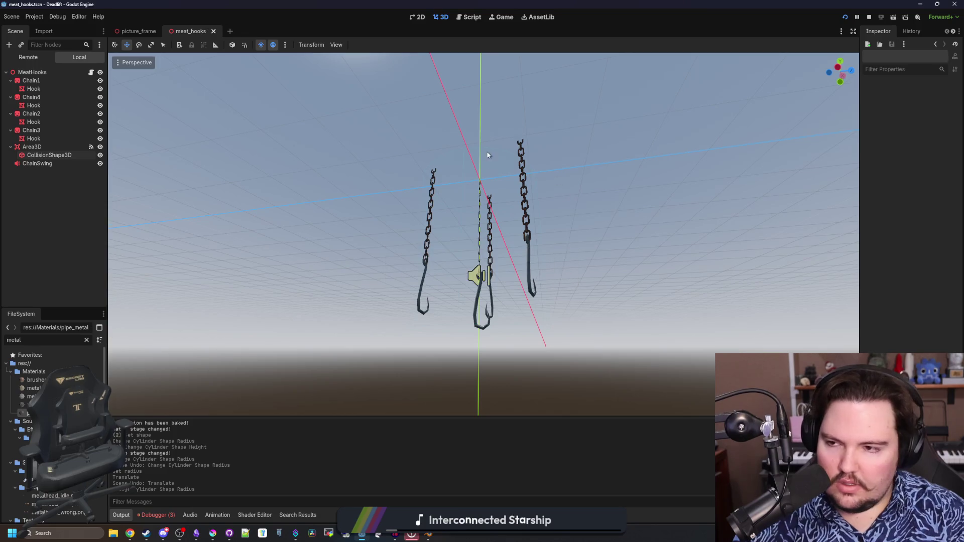
mouse_move(487, 155)
left_mouse_down()
mouse_move(362, 243)
mouse_move(399, 239)
mouse_move(79, 208)
left_mouse_up()
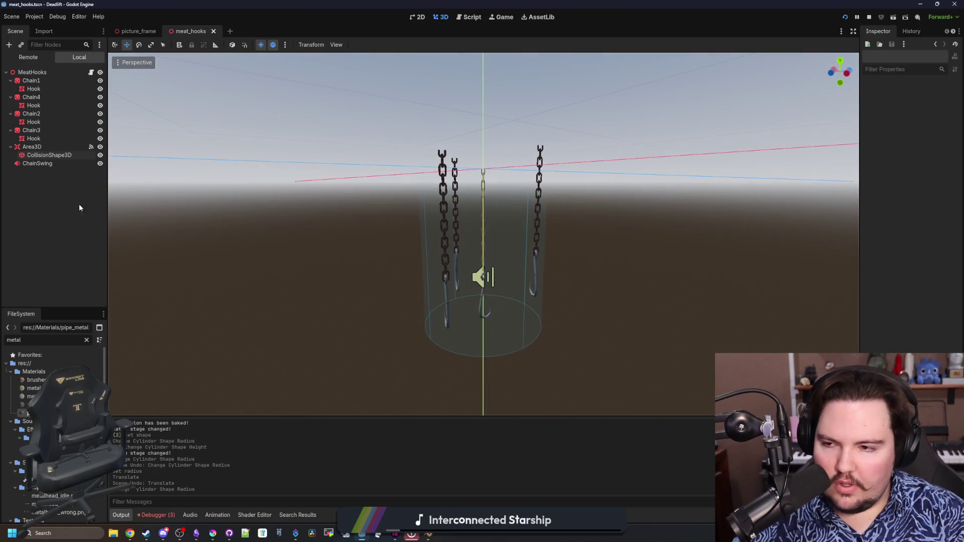
left_click(24, 158)
left_click_drag(475, 165, 488, 185)
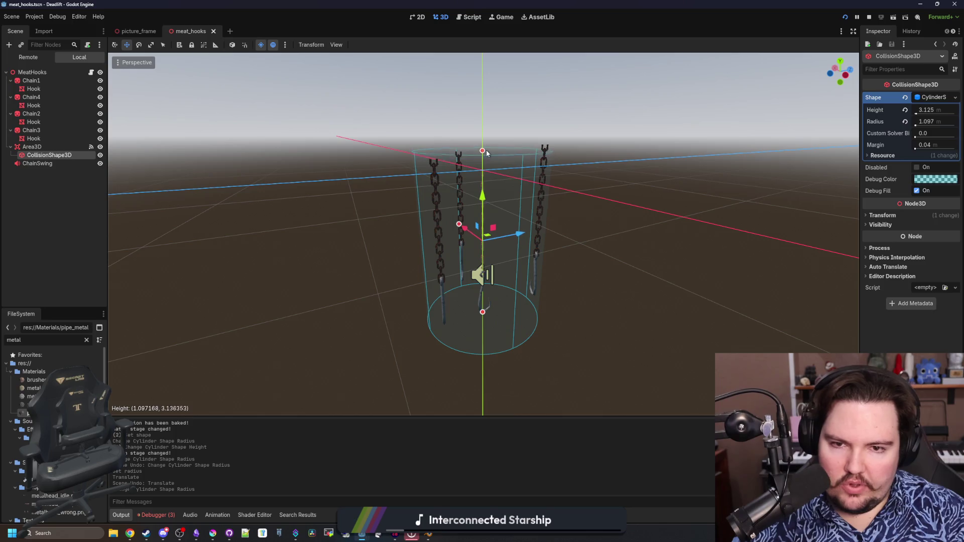
left_click_drag(483, 146, 483, 144)
key("ctrl+z")
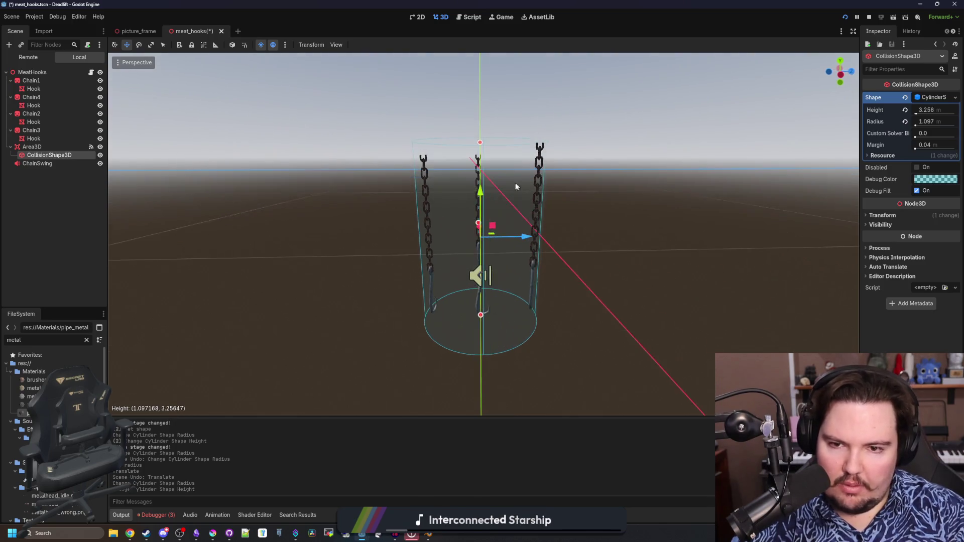
Step: Try another cylinder height, undo it, deselect the shape and save the scene again
scroll(522, 184, "up", 5)
scroll(522, 184, "down", 3)
mouse_move(522, 184)
left_mouse_down()
mouse_move(502, 211)
mouse_move(480, 187)
left_mouse_up()
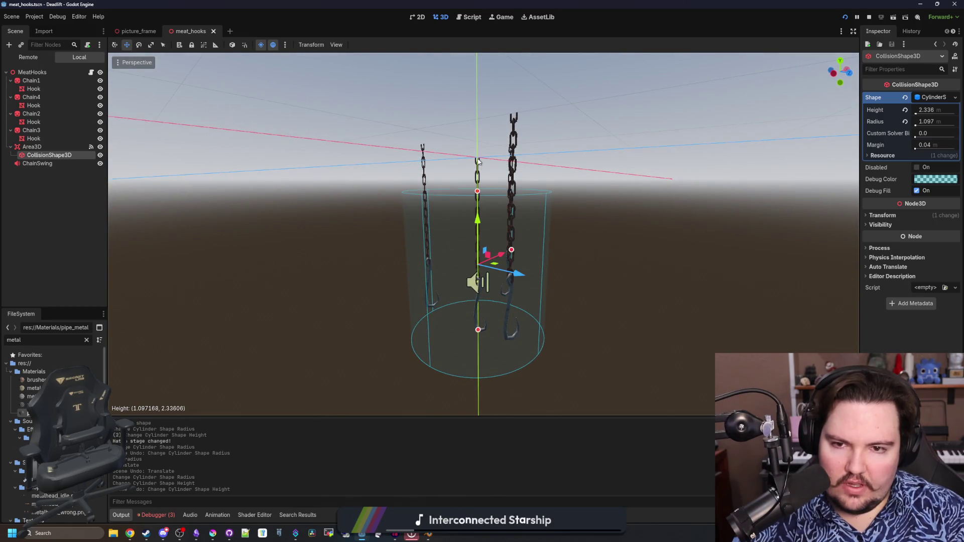
left_click_drag(482, 160, 482, 173)
key("ctrl+z")
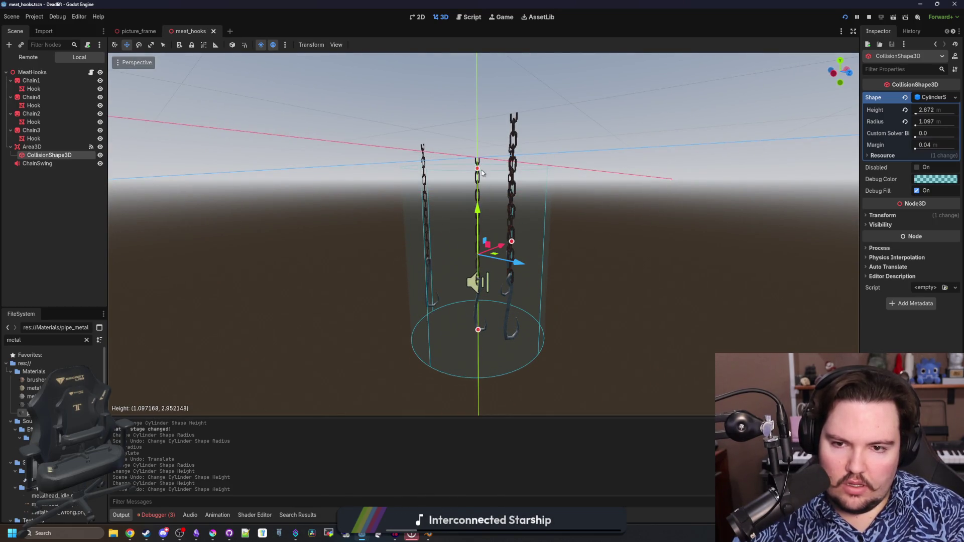
left_click(665, 228)
scroll(665, 228, "down", 5)
key("ctrl+s")
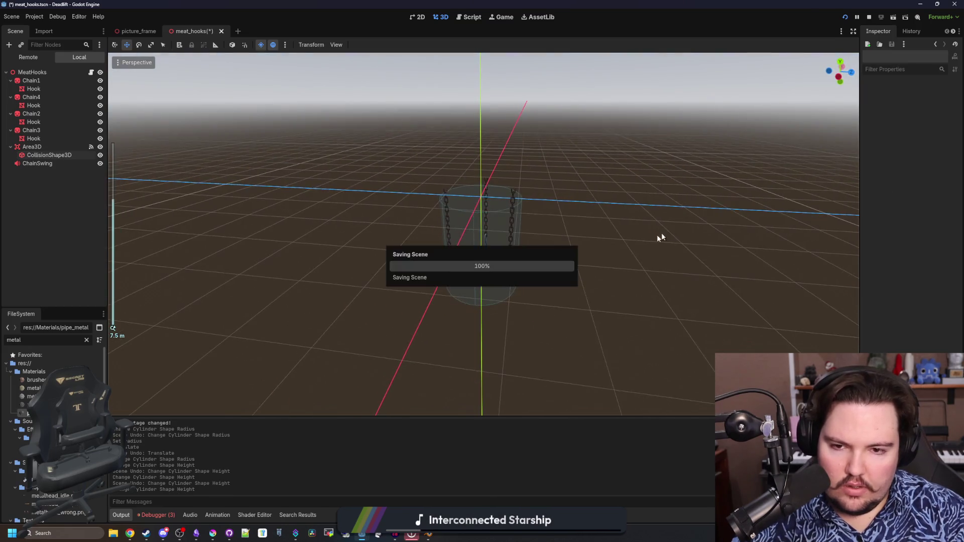
left_click_drag(600, 299, 550, 258)
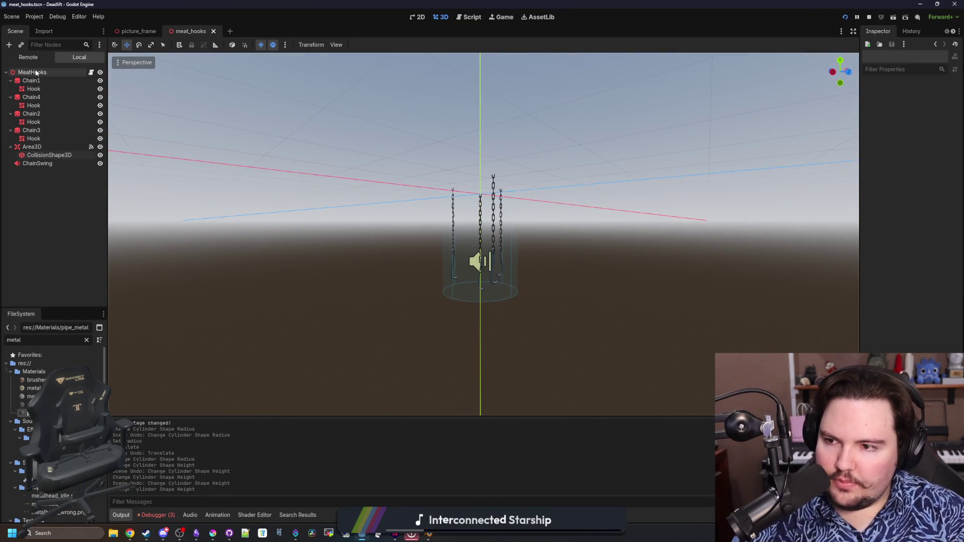
Step: Select the trigger Area3D, widen the Inspector, and open the picture_frame scene
left_click(32, 147)
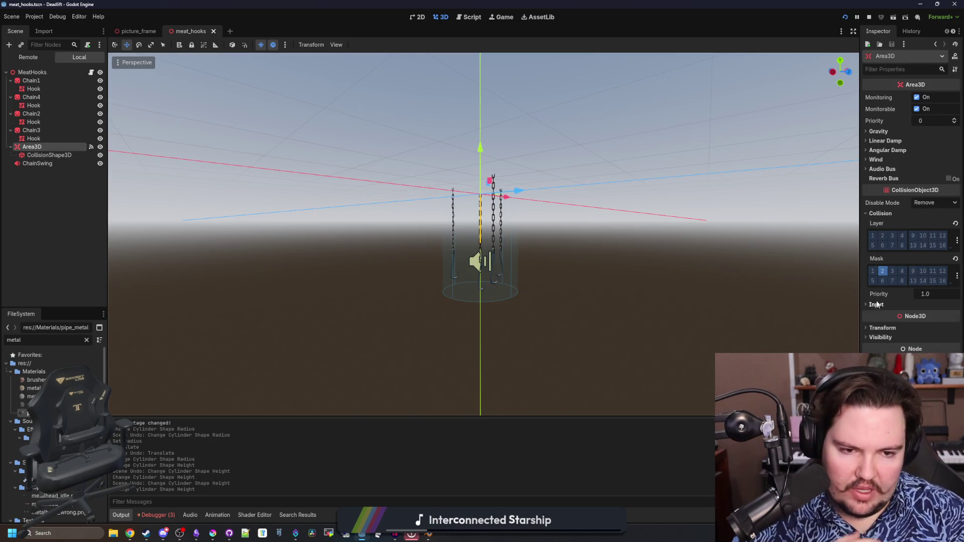
left_click_drag(860, 293, 802, 294)
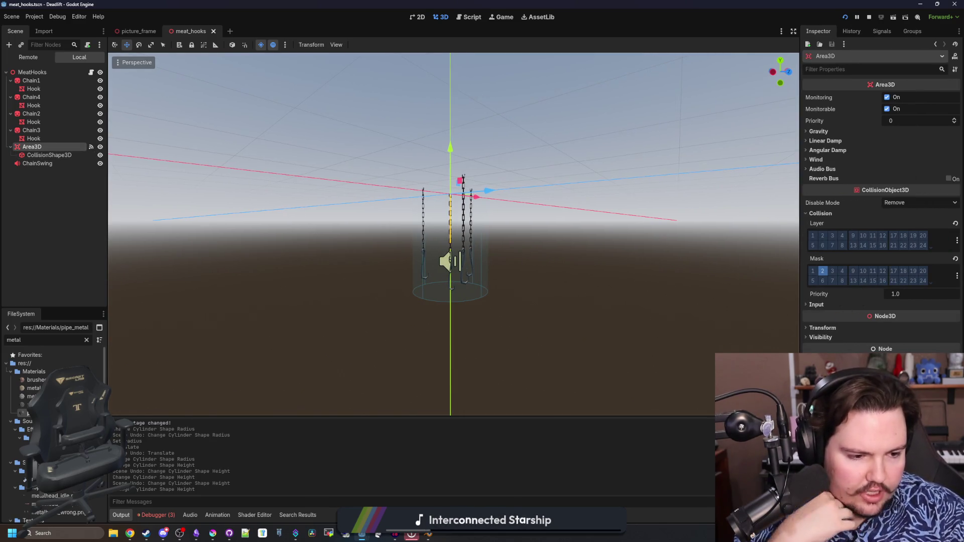
left_click(558, 239)
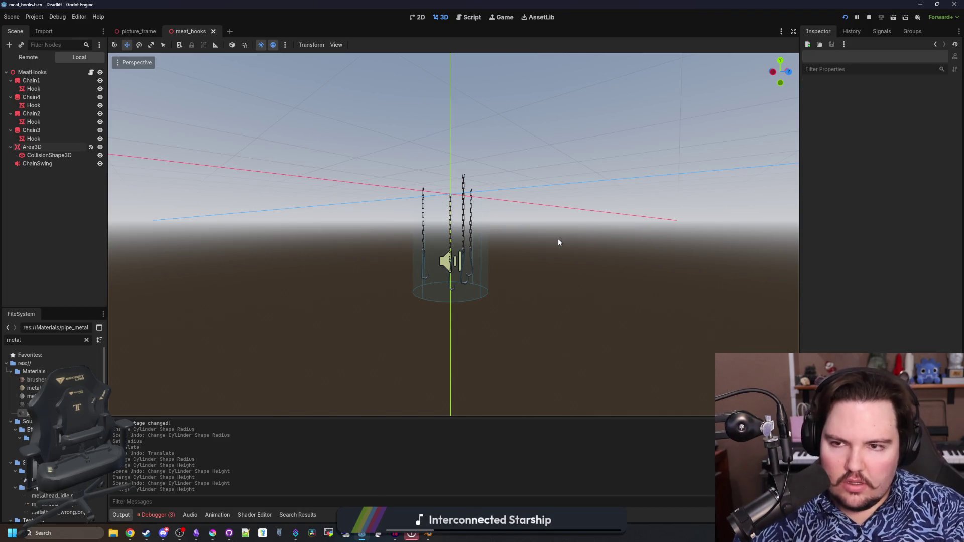
left_click(137, 31)
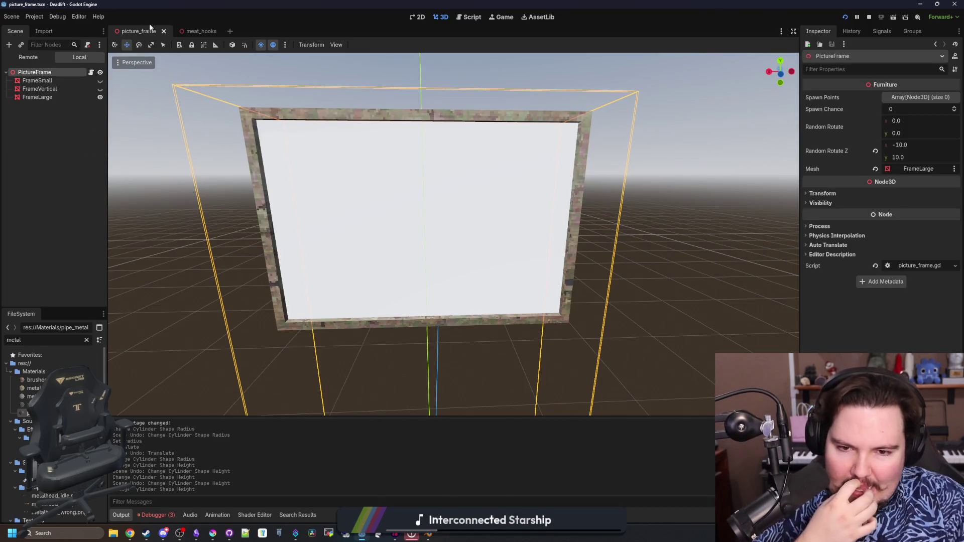
Step: Orbit the view to face the picture frame, then switch to Blender
scroll(452, 226, "down", 3)
mouse_move(452, 226)
left_mouse_down()
mouse_move(587, 164)
mouse_move(641, 182)
mouse_move(561, 201)
left_mouse_up()
left_click(561, 201)
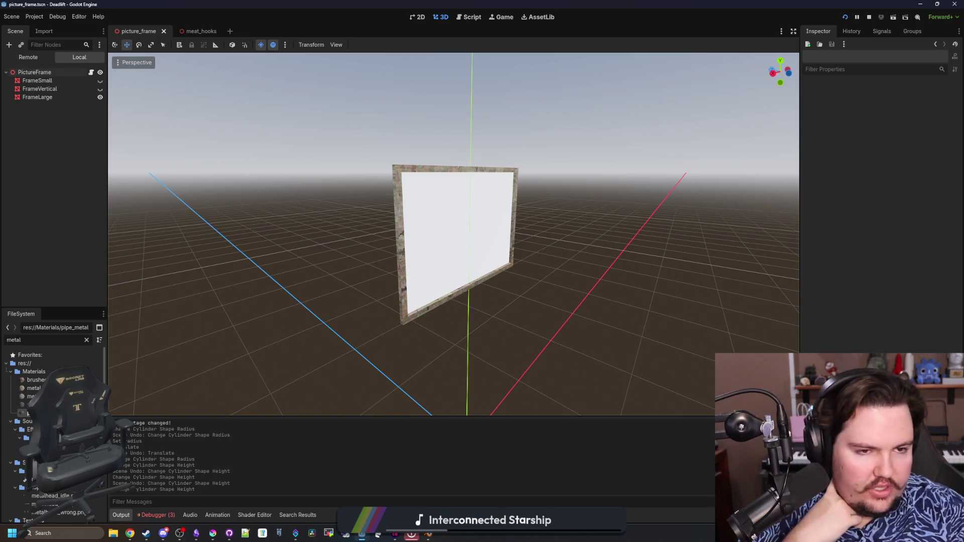
left_click(429, 535)
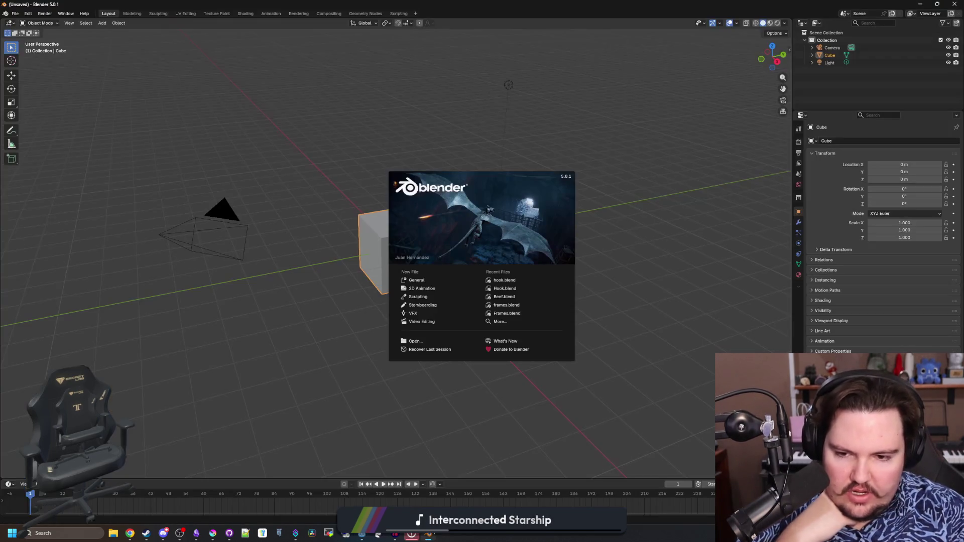
Step: Close the splash, delete the default cube and add a Round Cube at the origin
left_click(426, 284)
key("s")
key("Delete")
key("shift+a")
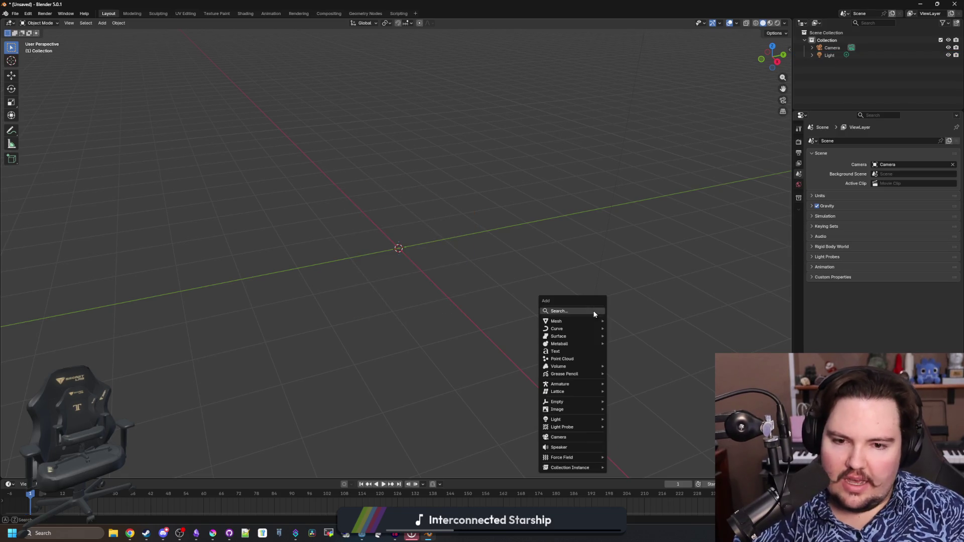
mouse_move(580, 320)
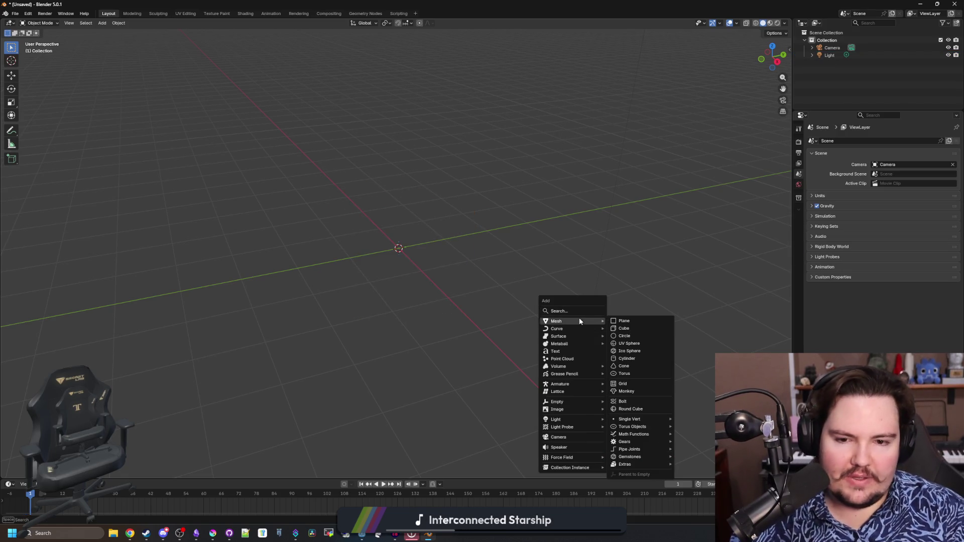
left_click(638, 408)
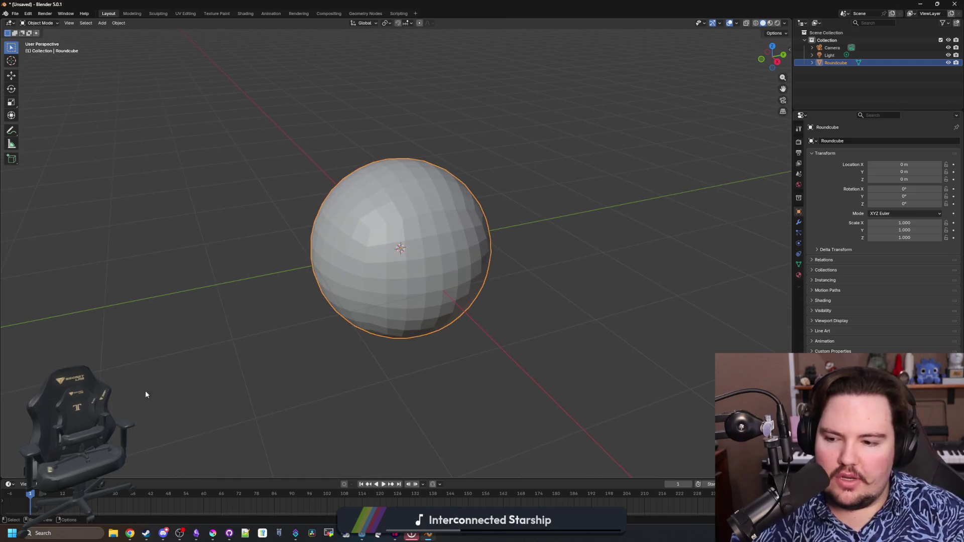
left_click_drag(280, 396, 257, 397)
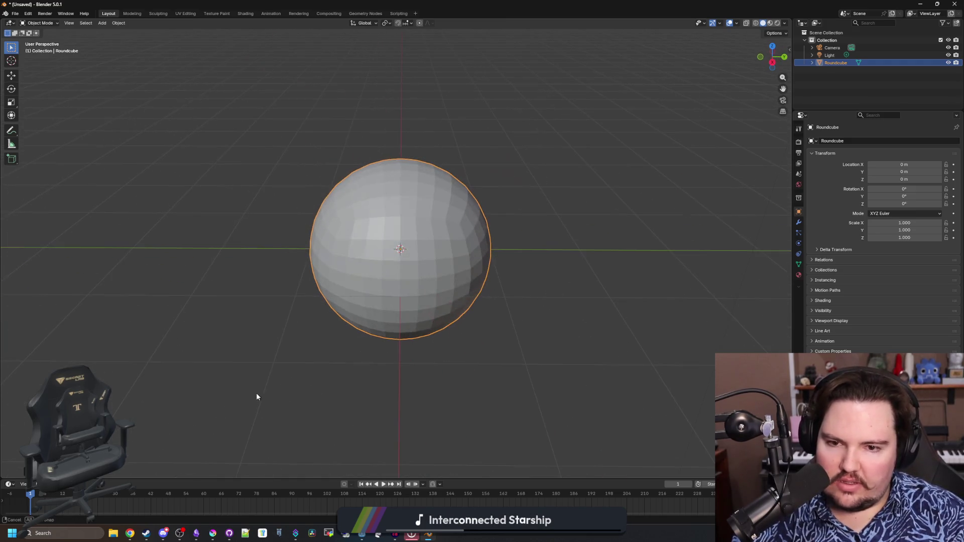
Step: Add a Displace modifier with a new texture to the round cube
left_click(799, 222)
left_click(838, 141)
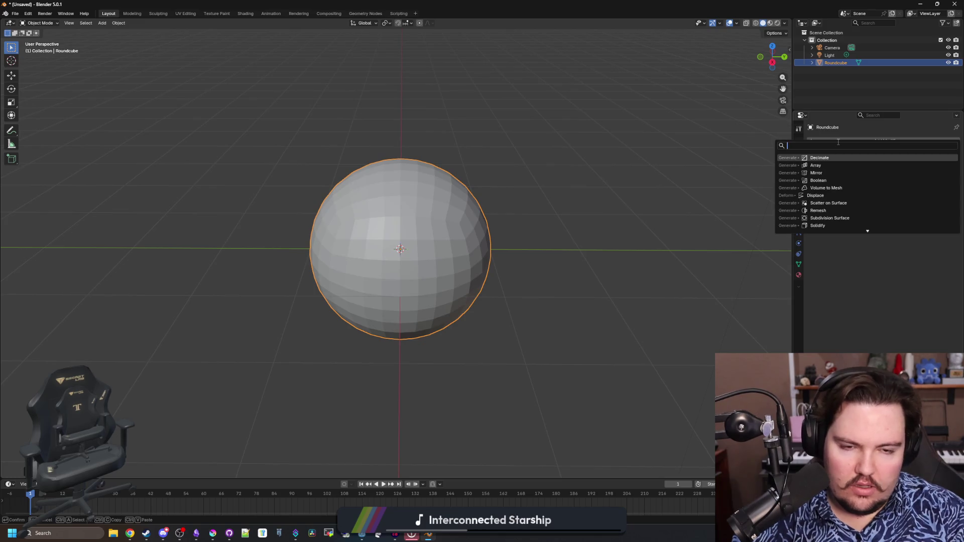
type("dis")
key("Return")
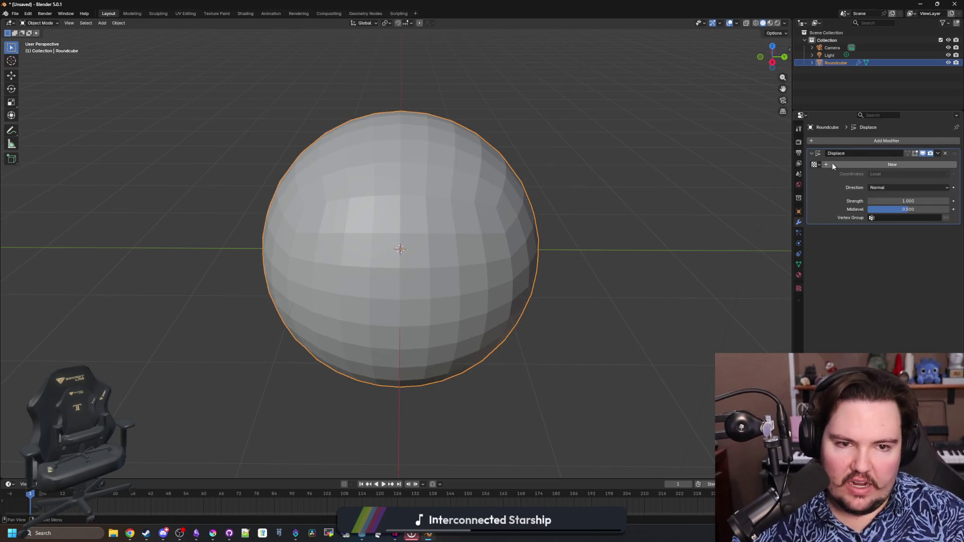
left_click(833, 165)
Step: Set the displacement texture to Clouds, adjust its noise size, and try scaling the rock
left_click(799, 288)
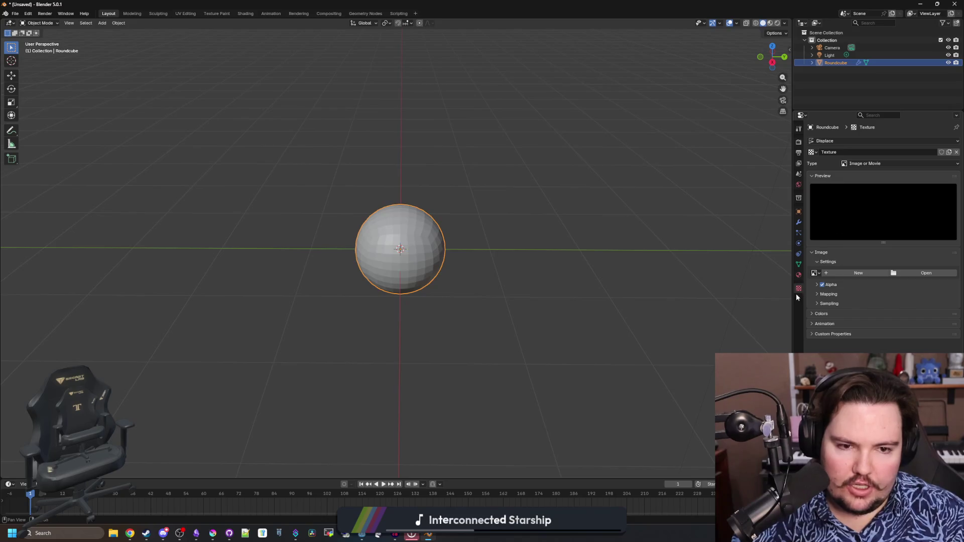
left_click(853, 165)
left_click(859, 190)
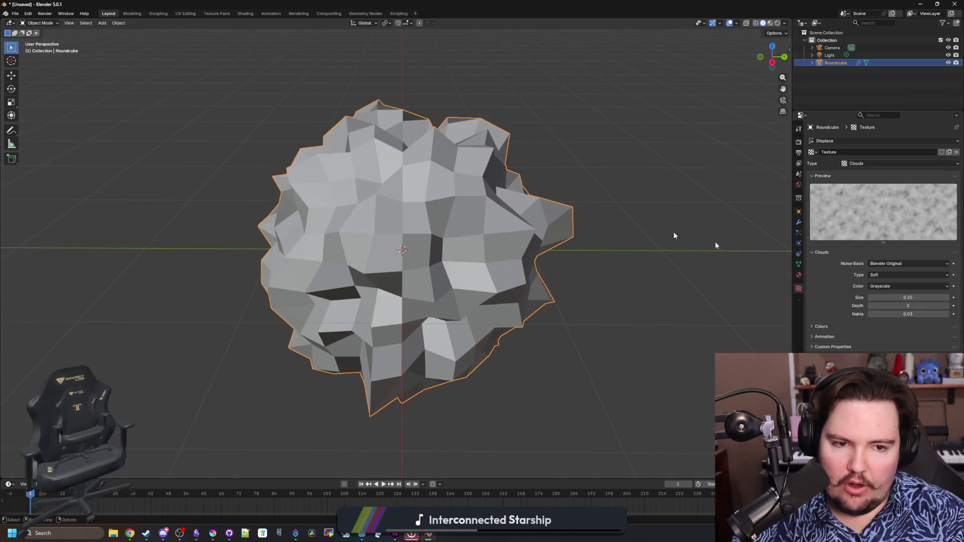
mouse_move(904, 297)
left_mouse_down()
mouse_move(868, 296)
mouse_move(905, 296)
left_mouse_up()
left_click(799, 222)
key("s")
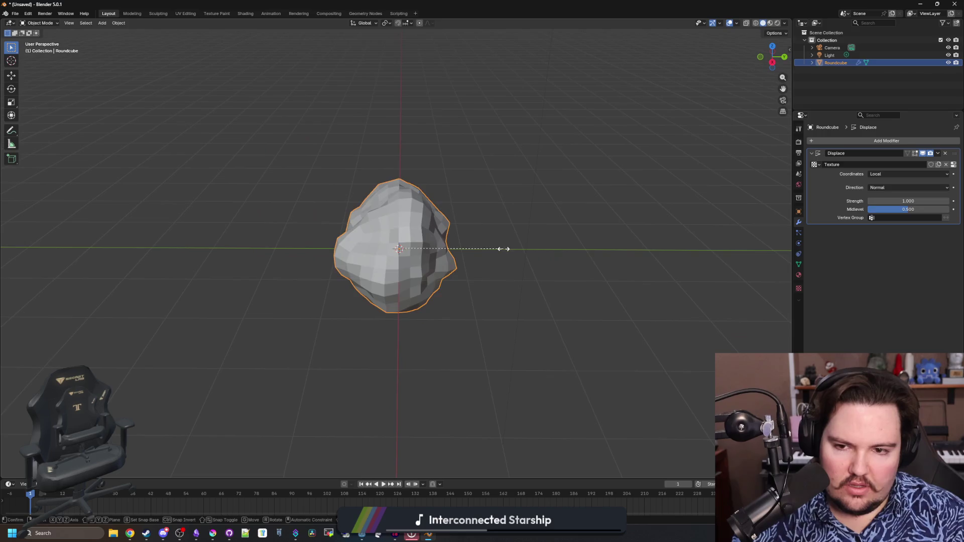
key("Escape")
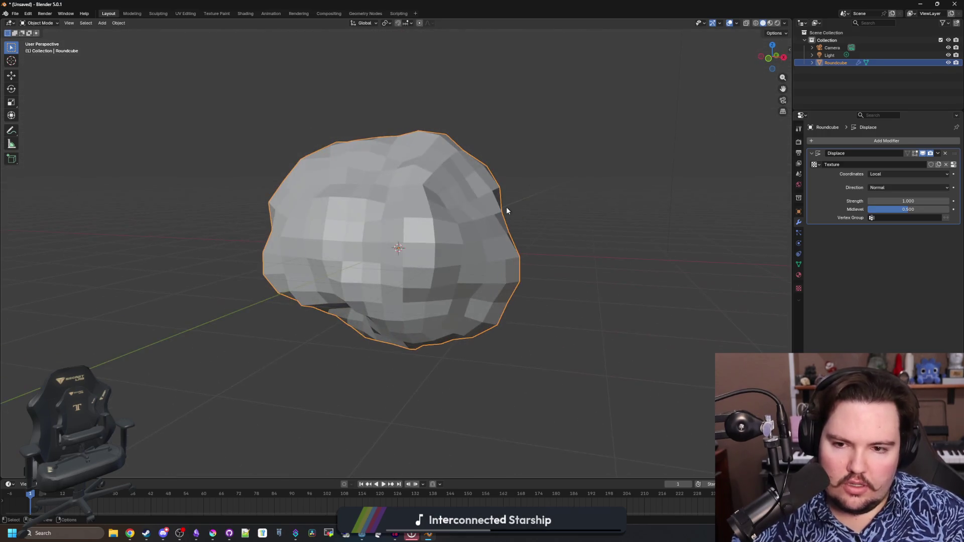
Step: Squash the rock vertically and lower it along Z
key("alt+a")
key("shift+a")
mouse_move(580, 226)
left_click(614, 232)
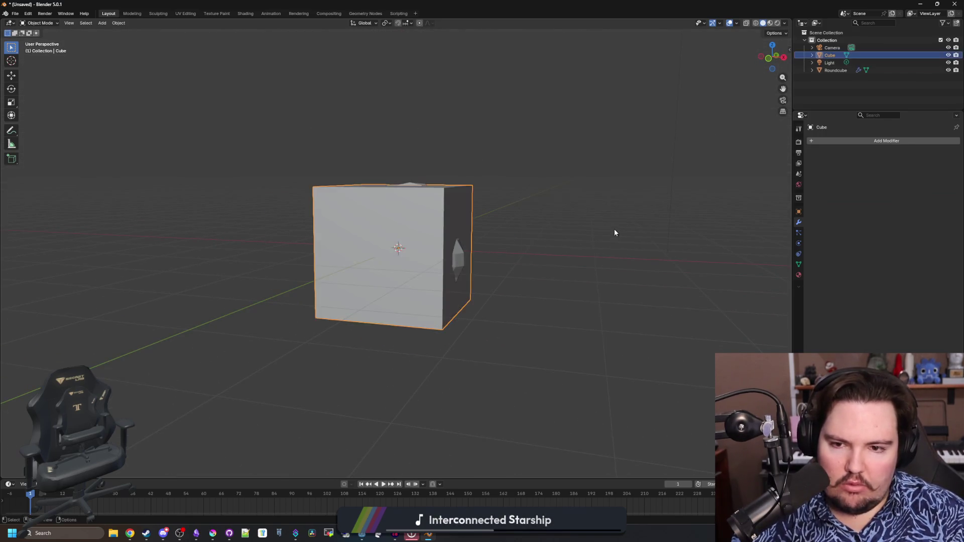
key("ctrl+z")
key("ctrl+z")
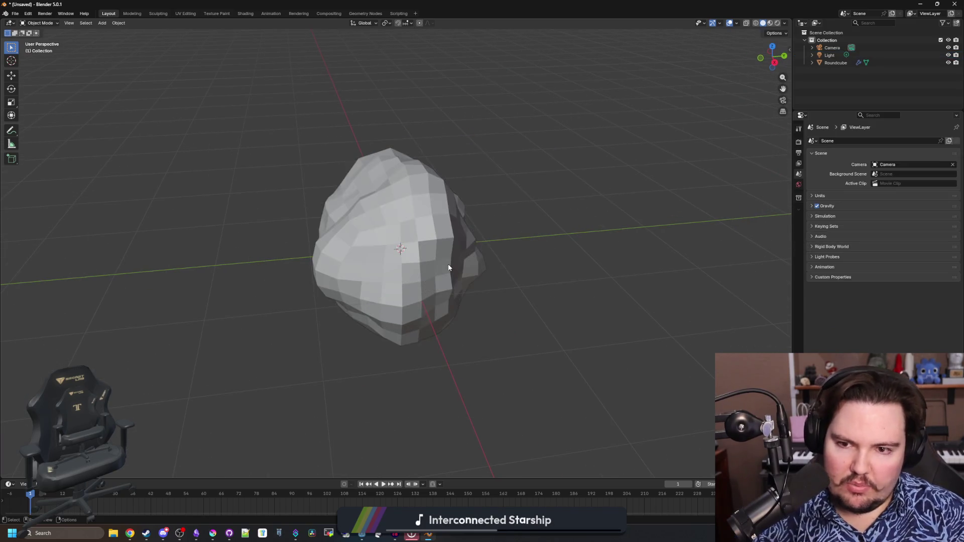
key("s")
key("z")
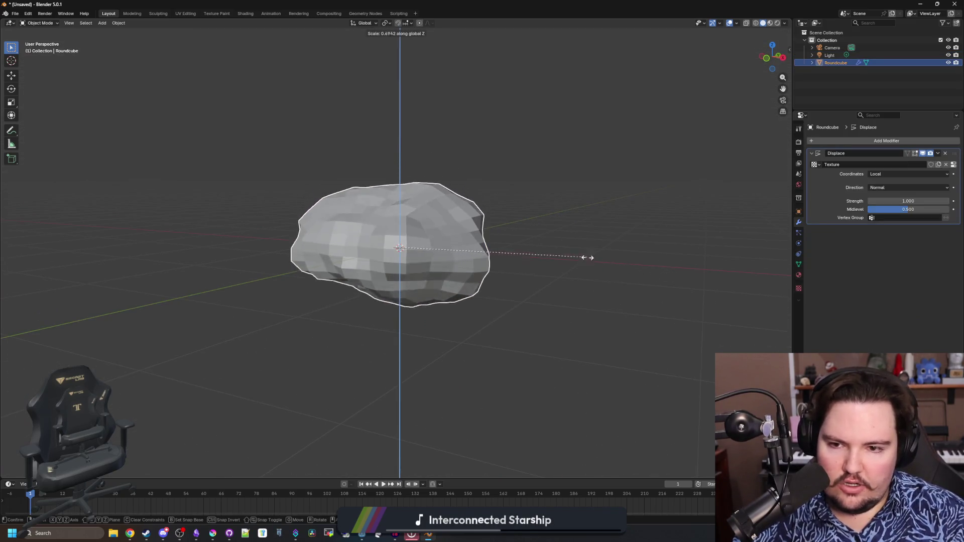
left_click(537, 250)
left_click_drag(555, 253, 624, 249)
key("g")
key("z")
left_click(619, 254)
Step: Add a cube, move it down beneath the rock and enlarge it as a cutter
left_click(602, 265)
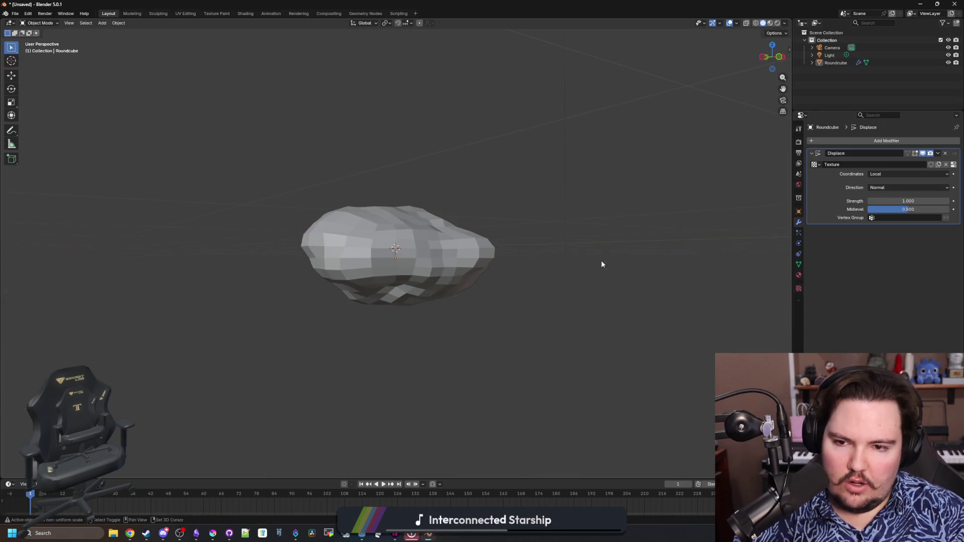
key("shift+a")
left_click(608, 278)
key("g")
key("z")
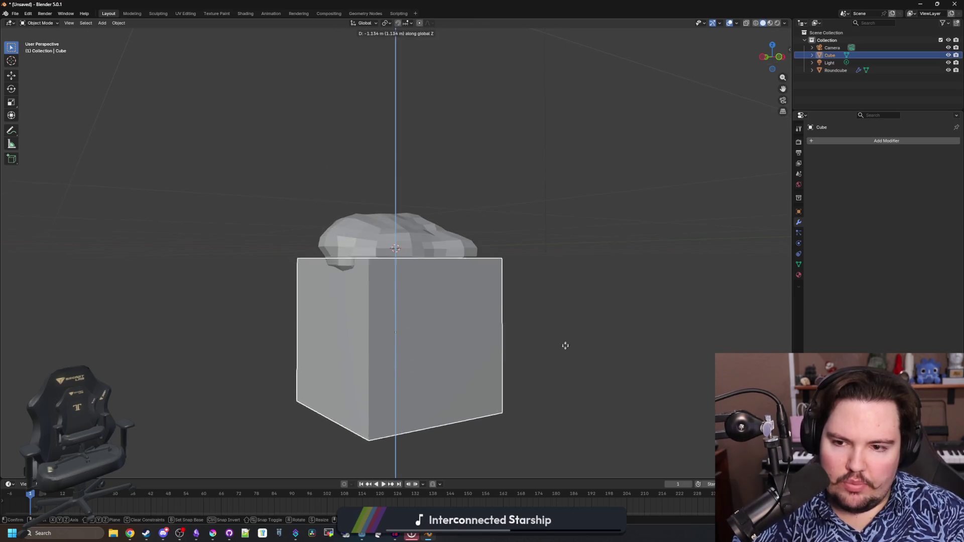
left_click(565, 345)
key("s")
left_click(631, 322)
left_click_drag(631, 323, 627, 362)
Step: Give the rock a Boolean Difference modifier using the Cube, then hide the Cube
left_click(836, 70)
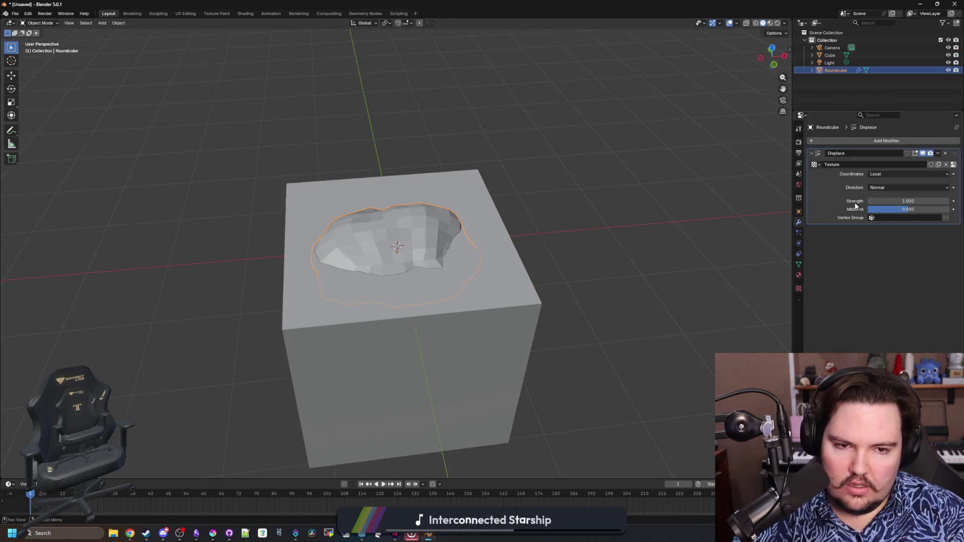
left_click(868, 141)
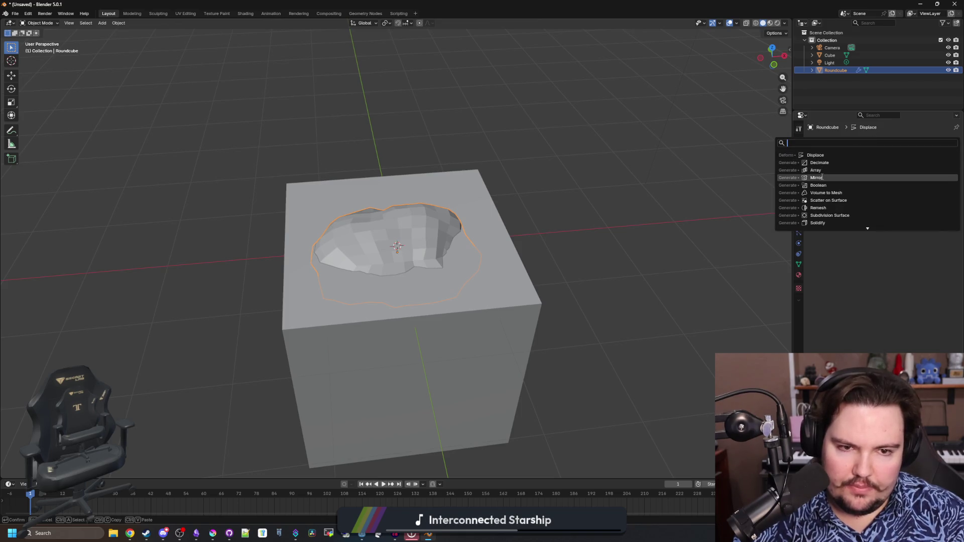
left_click(826, 185)
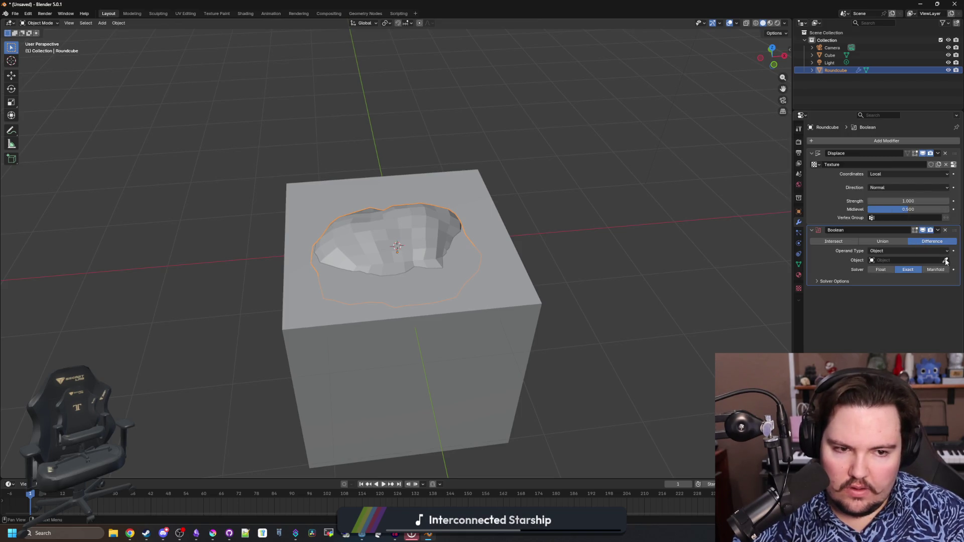
left_click(456, 292)
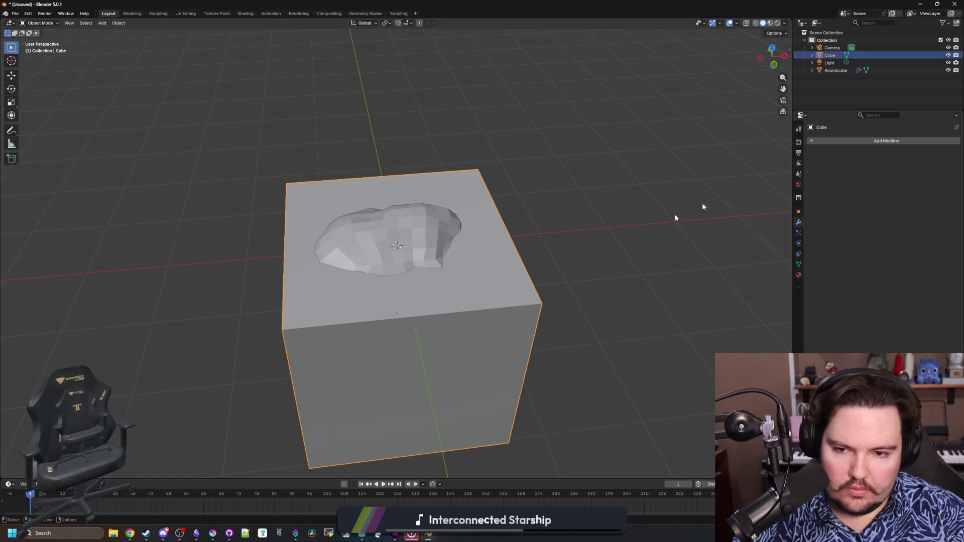
left_click(949, 54)
Step: Set the rock's Displace modifier strength to -1.400
mouse_move(492, 201)
left_mouse_down()
mouse_move(422, 161)
mouse_move(369, 195)
left_mouse_up()
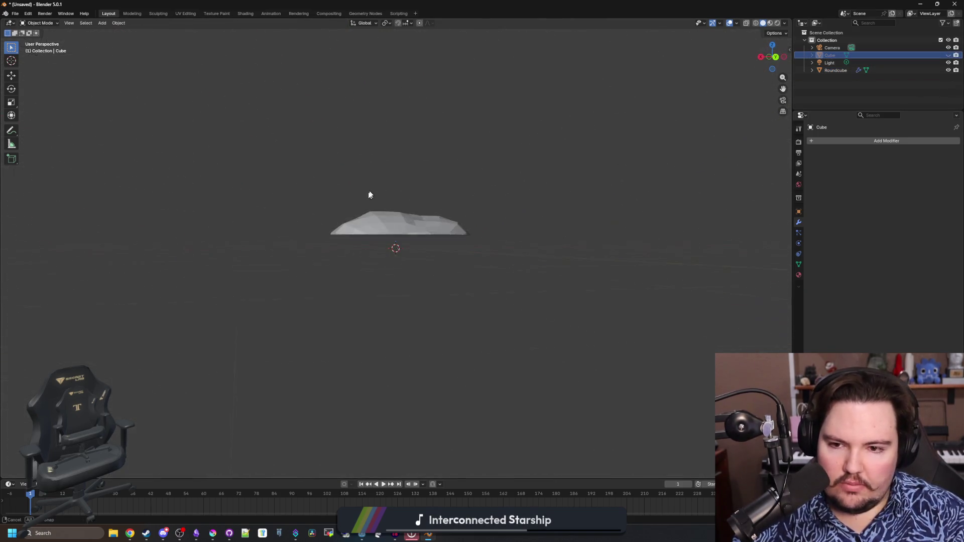
left_click(382, 213)
mouse_move(452, 258)
left_mouse_down()
mouse_move(525, 236)
mouse_move(575, 300)
mouse_move(553, 269)
left_mouse_up()
left_click_drag(725, 268, 844, 249)
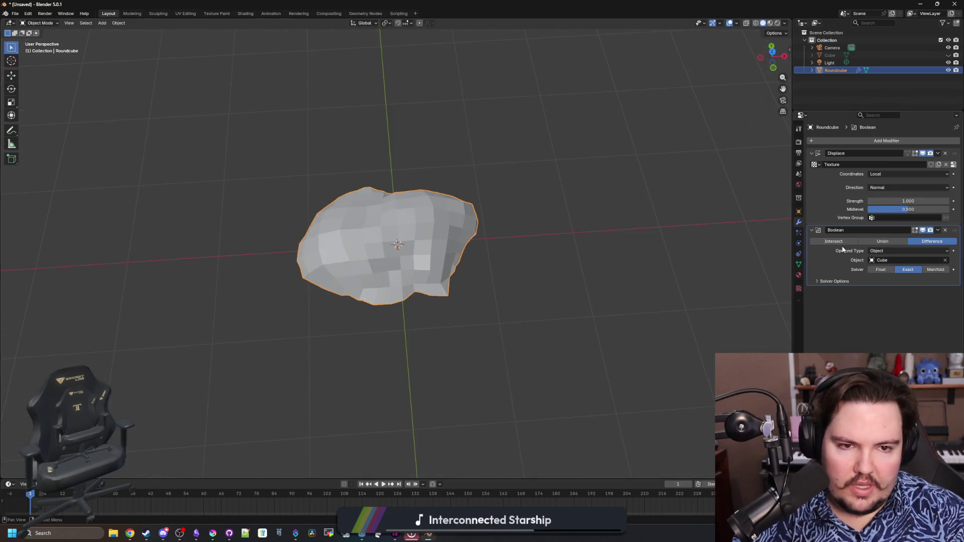
mouse_move(908, 201)
left_mouse_down()
mouse_move(872, 201)
mouse_move(897, 201)
mouse_move(881, 201)
left_mouse_up()
mouse_move(593, 231)
left_mouse_down()
mouse_move(571, 206)
mouse_move(571, 188)
mouse_move(614, 176)
mouse_move(583, 217)
left_mouse_up()
Step: Enlarge the rock and raise it along Z
key("s")
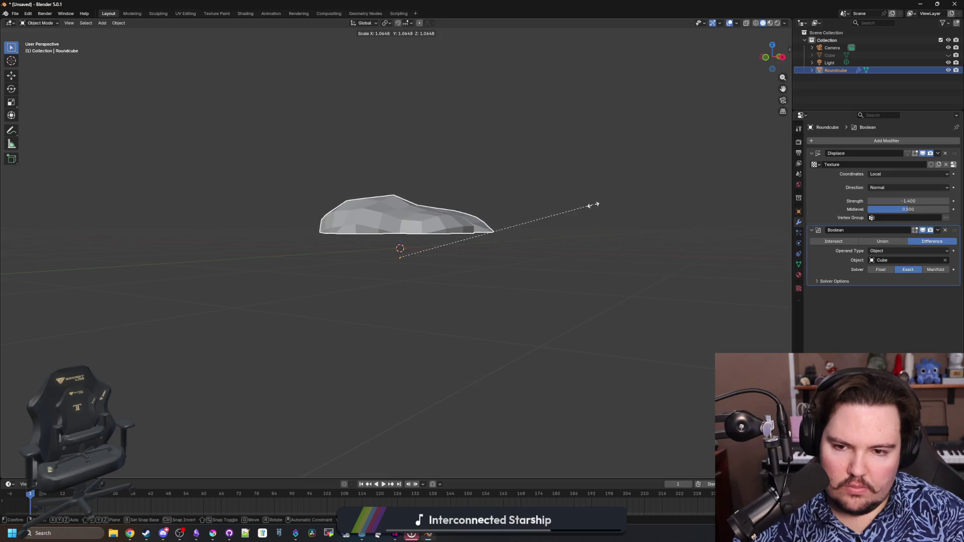
left_click(592, 206)
key("g")
key("z")
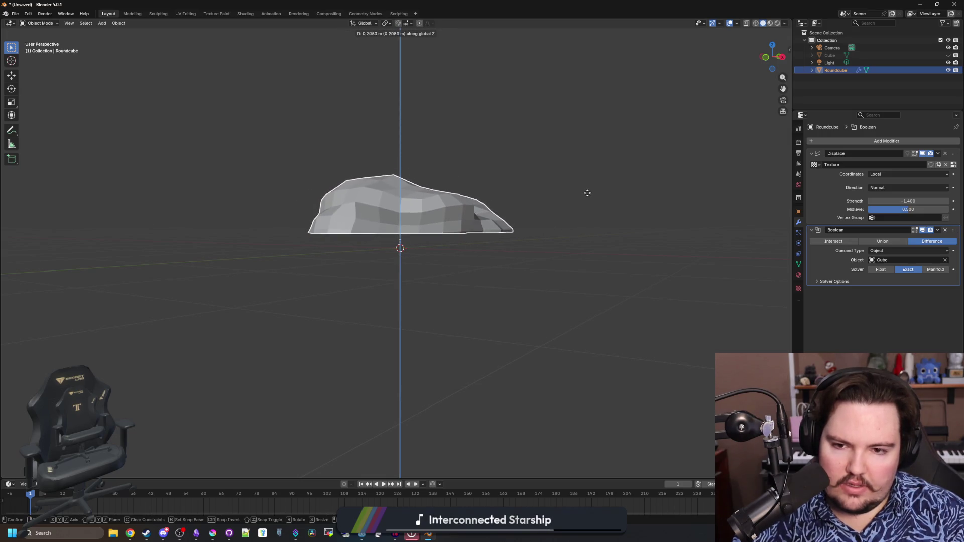
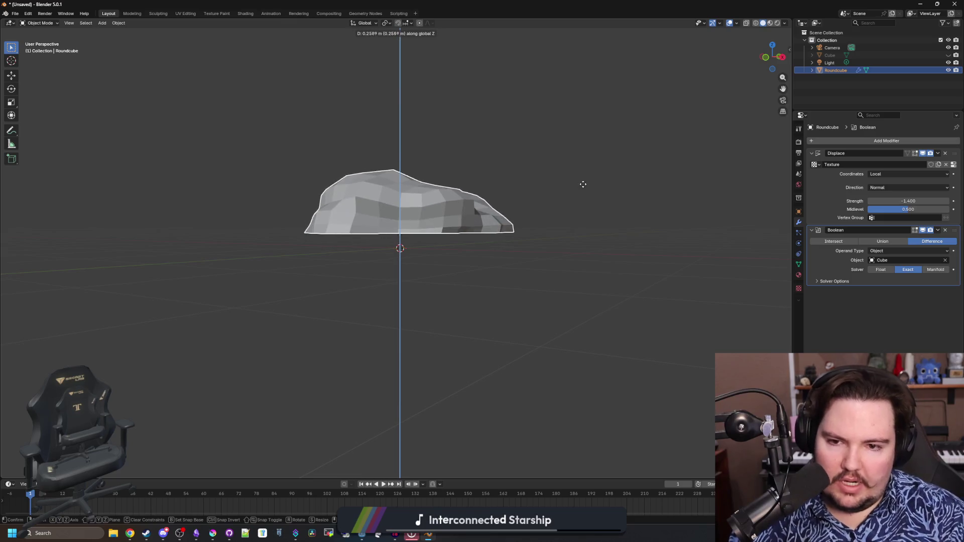
Step: Confirm the rock's move and compare Float against Manifold Boolean solvers, keeping Manifold
left_click(581, 216)
mouse_move(581, 215)
left_mouse_down()
mouse_move(564, 250)
mouse_move(477, 258)
mouse_move(433, 218)
mouse_move(402, 243)
mouse_move(478, 271)
mouse_move(381, 302)
mouse_move(307, 261)
mouse_move(423, 269)
mouse_move(349, 259)
mouse_move(473, 252)
mouse_move(513, 261)
mouse_move(559, 240)
left_mouse_up()
left_click(473, 252)
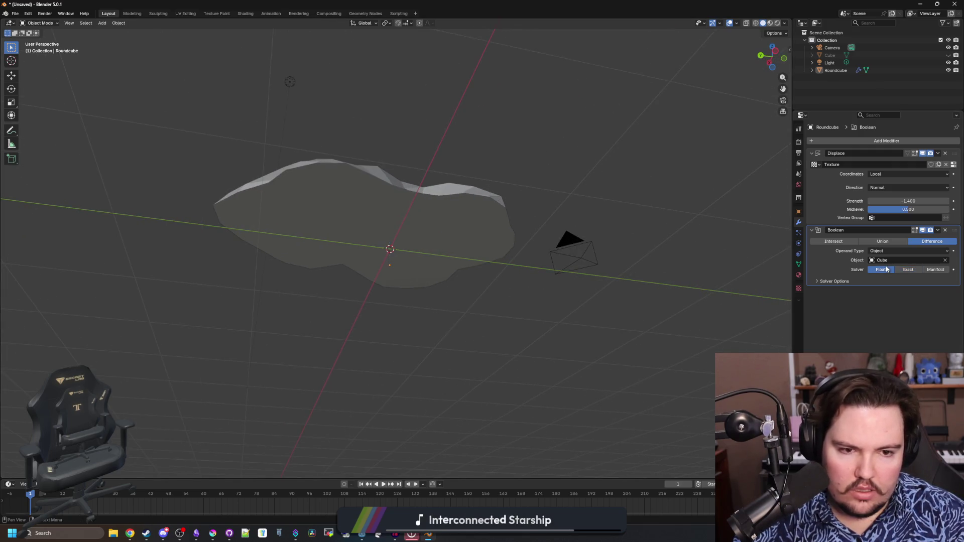
mouse_move(623, 274)
left_mouse_down()
mouse_move(638, 295)
mouse_move(839, 270)
left_mouse_up()
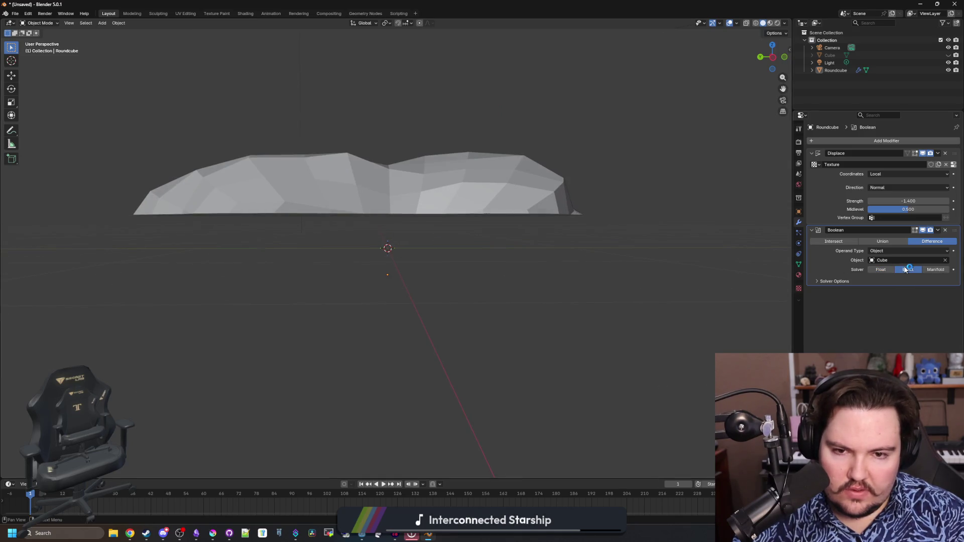
mouse_move(703, 266)
left_mouse_down()
mouse_move(613, 269)
mouse_move(623, 296)
left_mouse_up()
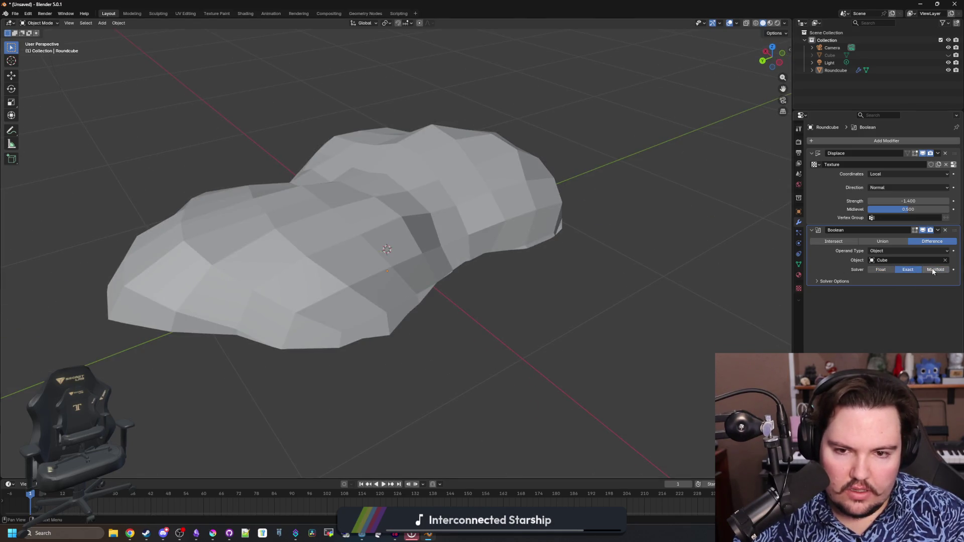
left_click_drag(682, 300, 695, 278)
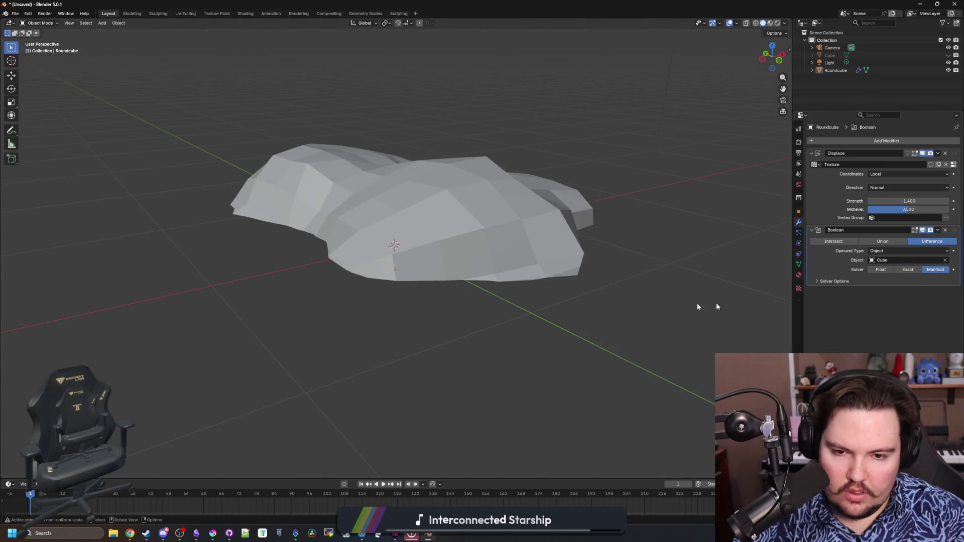
mouse_move(697, 307)
left_mouse_down()
mouse_move(643, 292)
mouse_move(607, 265)
left_mouse_up()
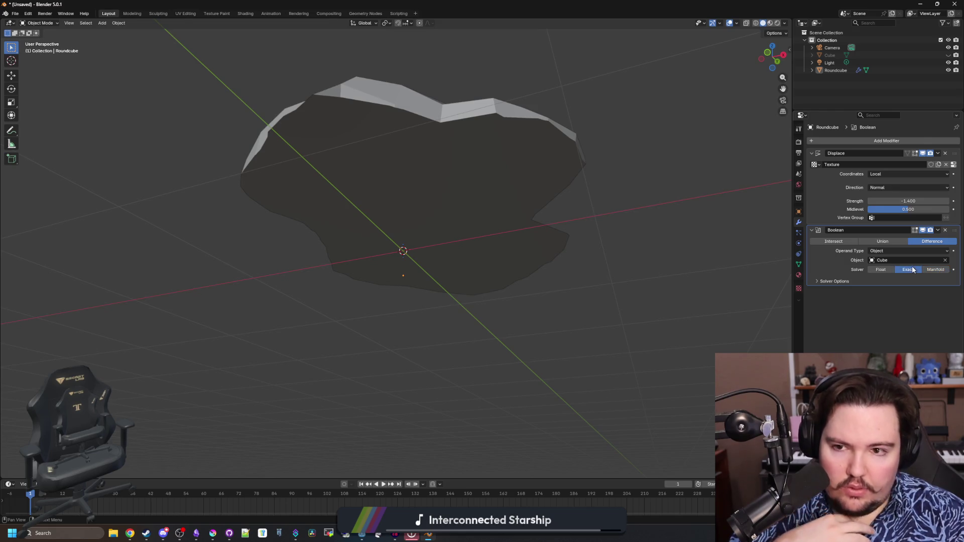
mouse_move(583, 211)
left_mouse_down()
mouse_move(553, 239)
mouse_move(576, 297)
mouse_move(541, 271)
left_mouse_up()
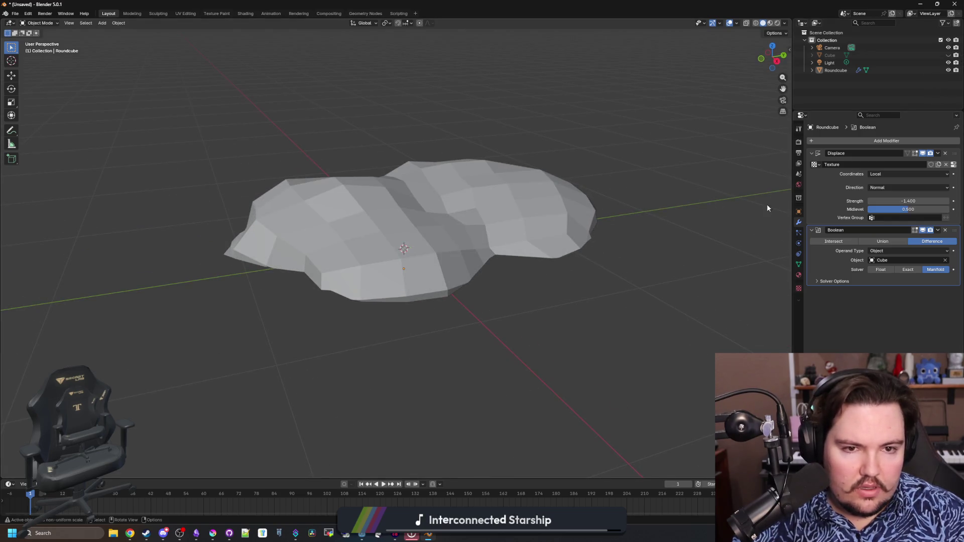
left_click(938, 230)
Step: Apply the Displace modifier and then the Boolean cut to the rock mesh
left_click(926, 239)
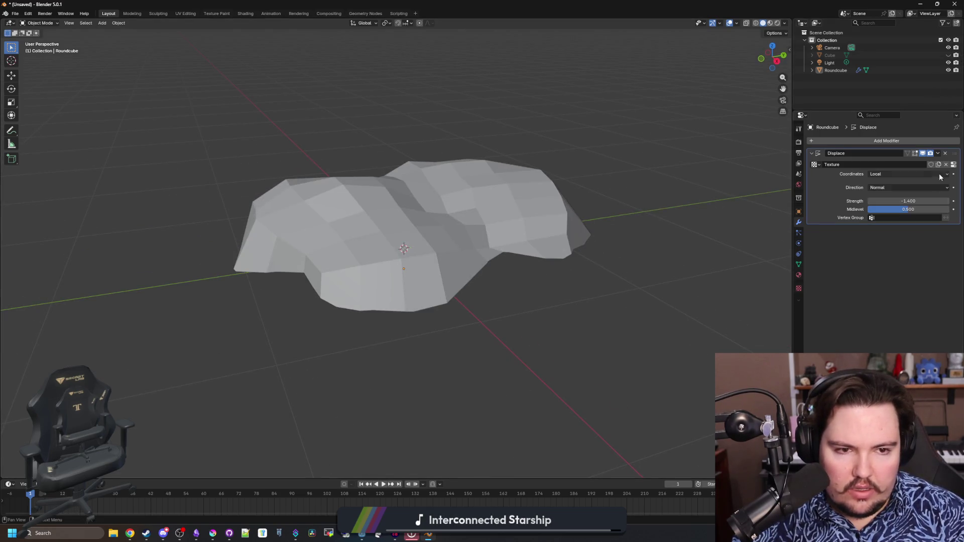
mouse_move(663, 268)
left_mouse_down()
mouse_move(640, 233)
mouse_move(668, 251)
mouse_move(650, 243)
left_mouse_up()
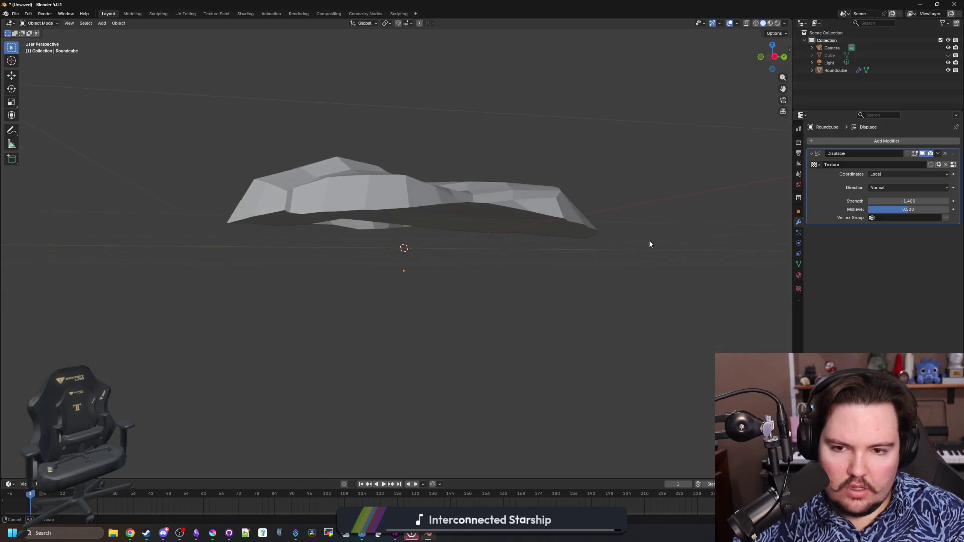
key("ctrl+z")
left_click(938, 153)
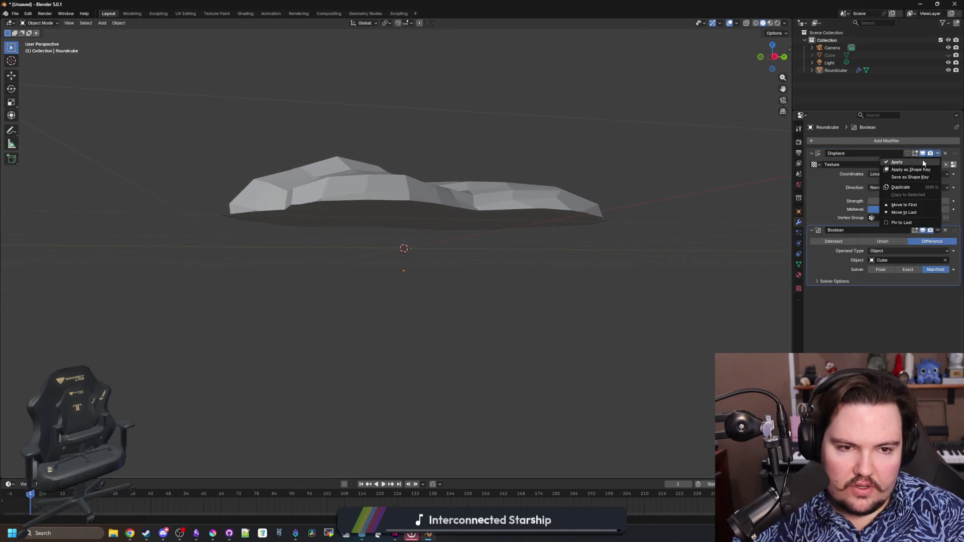
left_click(927, 162)
left_click(938, 154)
left_click(927, 162)
Step: Shade the Roundcube rock smooth
left_click(448, 191)
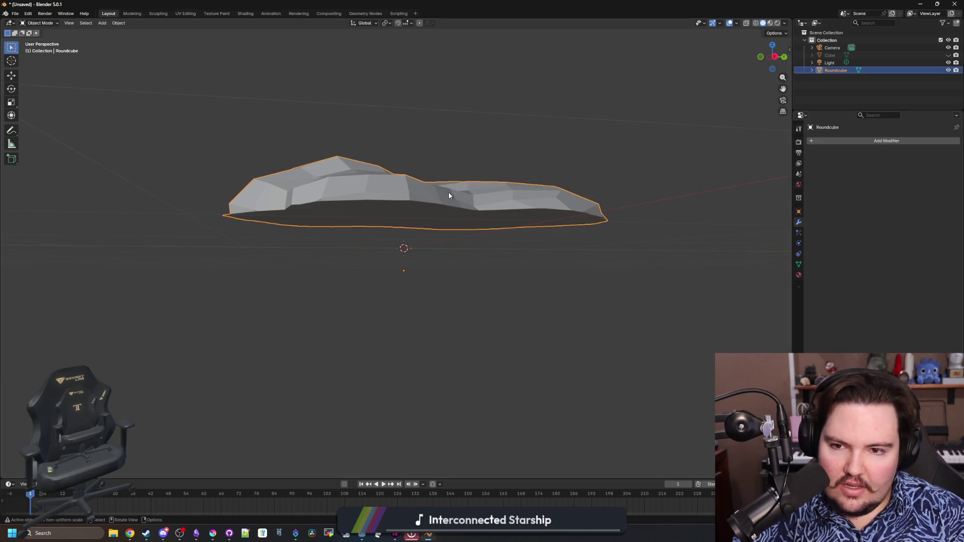
right_click(448, 192)
left_click(426, 202)
mouse_move(425, 202)
left_mouse_down()
mouse_move(465, 286)
mouse_move(566, 295)
mouse_move(499, 333)
mouse_move(586, 359)
mouse_move(690, 311)
left_mouse_up()
Step: Add a Decimate modifier and lower its ratio to 0.1553
left_click(467, 249)
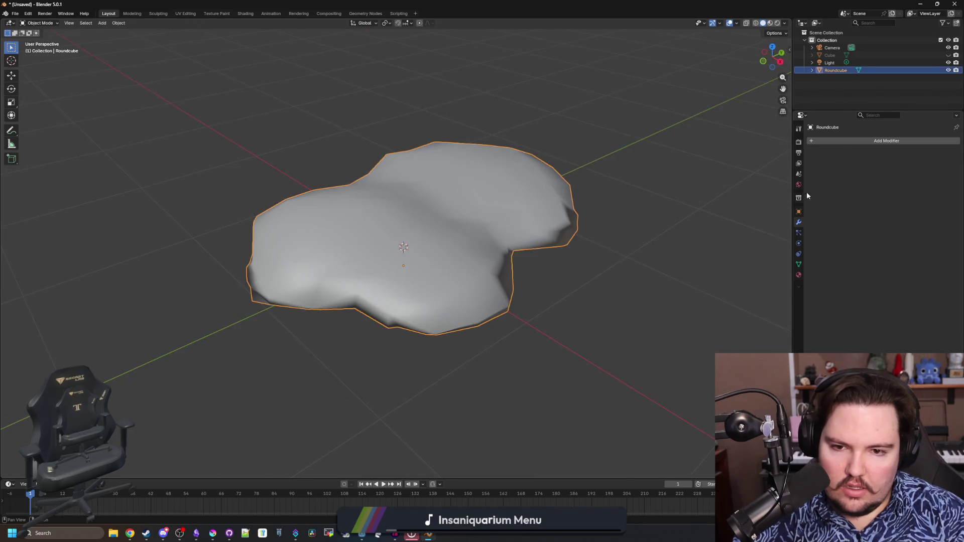
left_click(849, 140)
type("de")
key("Return")
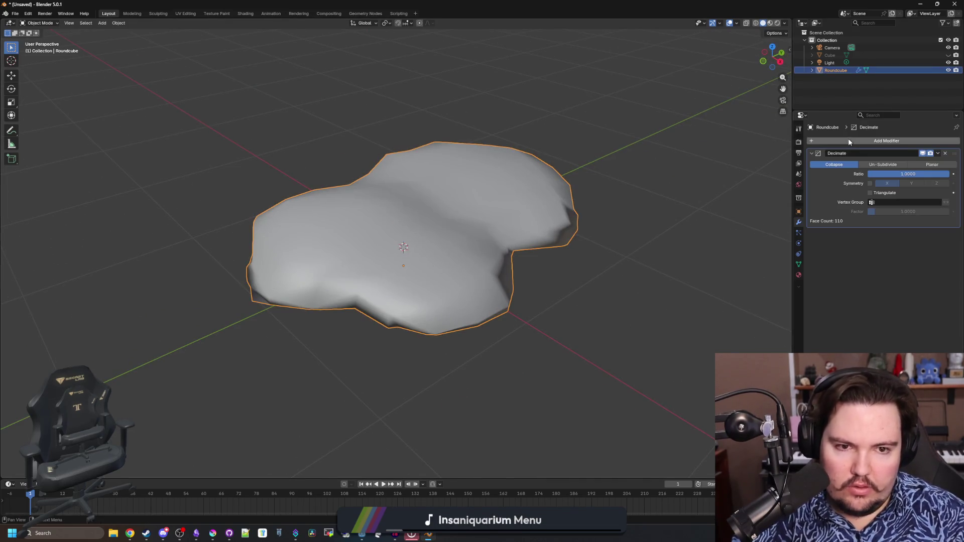
mouse_move(904, 174)
left_mouse_down()
mouse_move(824, 174)
mouse_move(836, 173)
left_mouse_up()
mouse_move(532, 226)
left_mouse_down()
mouse_move(588, 186)
mouse_move(665, 202)
mouse_move(688, 241)
mouse_move(743, 257)
mouse_move(594, 295)
mouse_move(419, 226)
mouse_move(406, 238)
mouse_move(435, 241)
mouse_move(397, 246)
mouse_move(362, 279)
mouse_move(407, 240)
left_mouse_up()
Step: In front orthographic Edit Mode, select the pile's base vertices and snap the 3D cursor there
key("Tab")
key("alt+a")
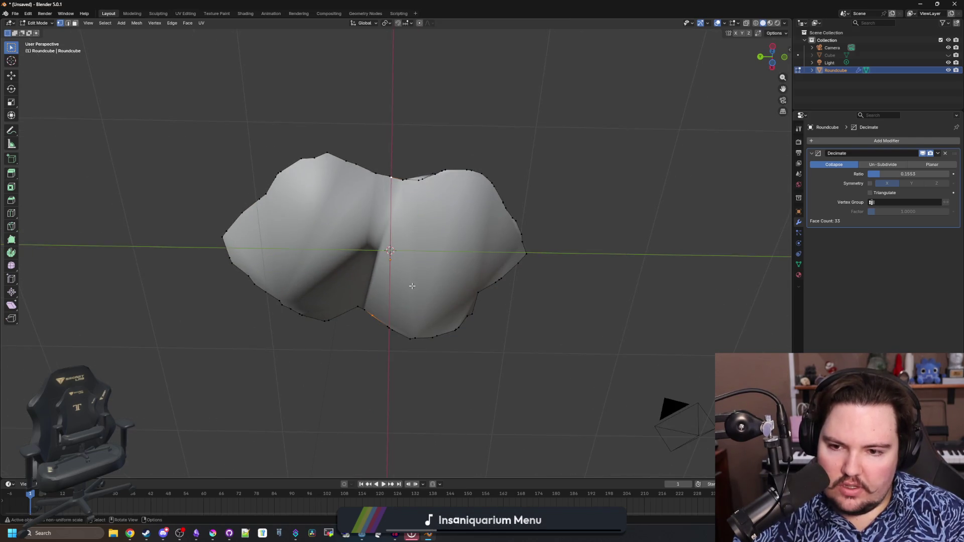
left_click_drag(450, 342, 456, 392)
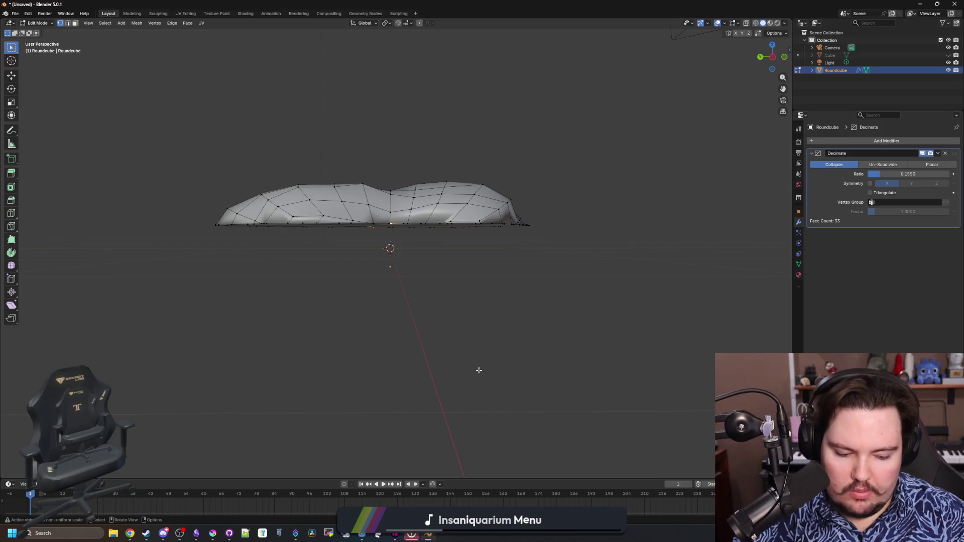
key("KP_1")
scroll(602, 338, "up", 2)
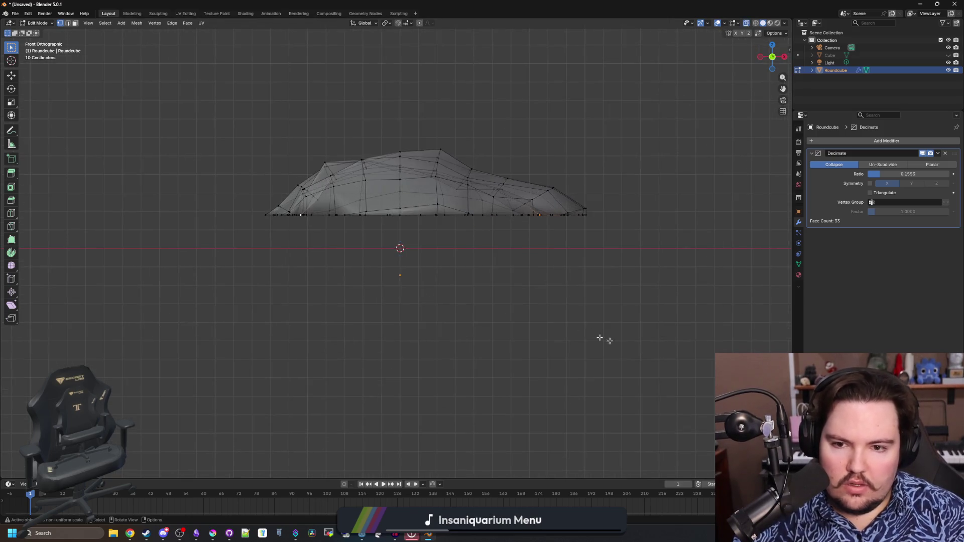
mouse_move(641, 351)
left_mouse_down()
mouse_move(222, 233)
mouse_move(207, 215)
left_mouse_up()
scroll(524, 309, "up", 1)
mouse_move(683, 382)
left_mouse_down()
mouse_move(274, 261)
mouse_move(171, 209)
left_mouse_up()
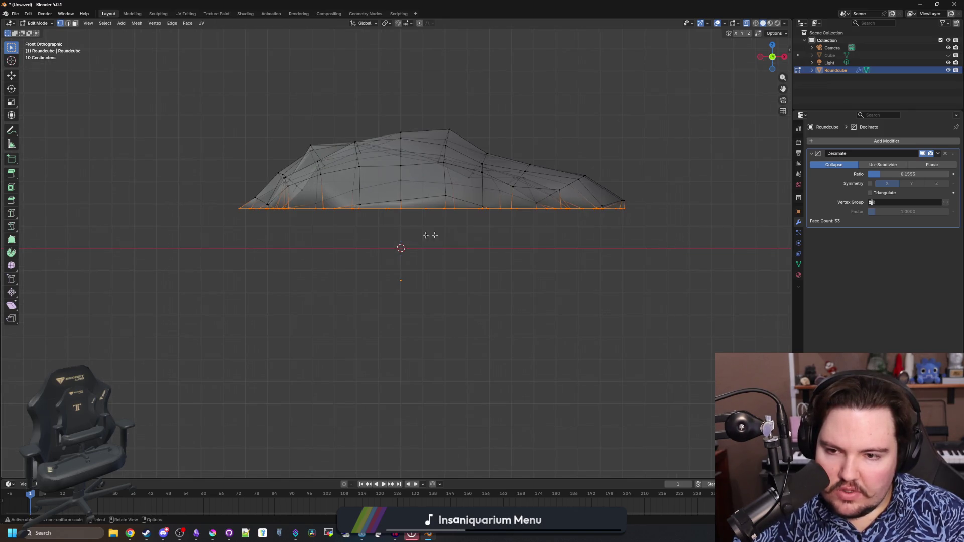
key("shift+s")
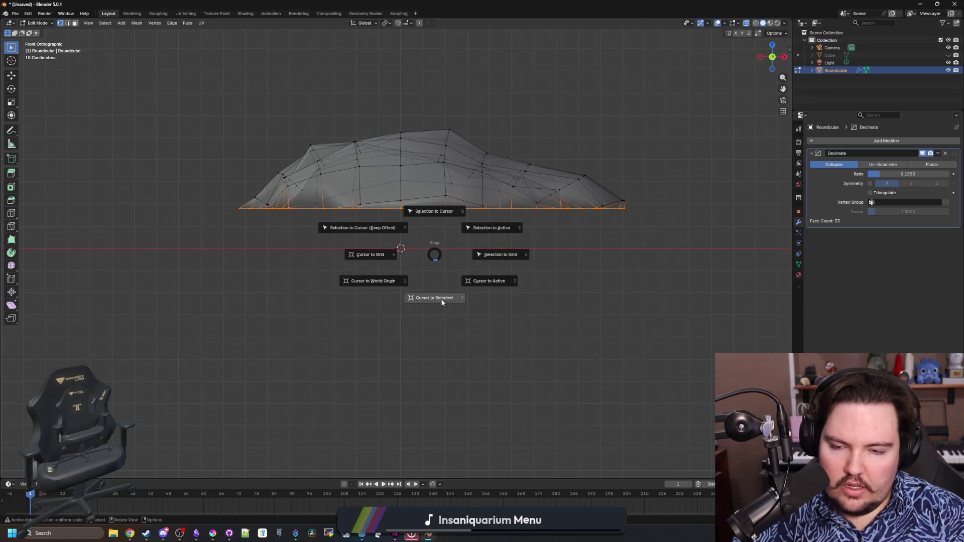
left_click(442, 302)
Step: Set the pile's origin to the 3D cursor and its Z location to 0 m
key("a")
key("Tab")
right_click(432, 250)
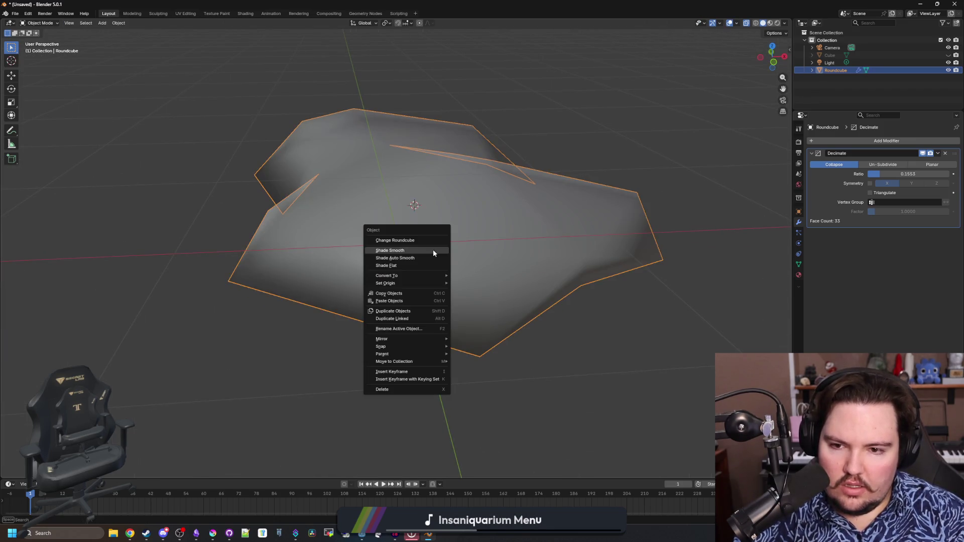
mouse_move(432, 283)
left_click(492, 299)
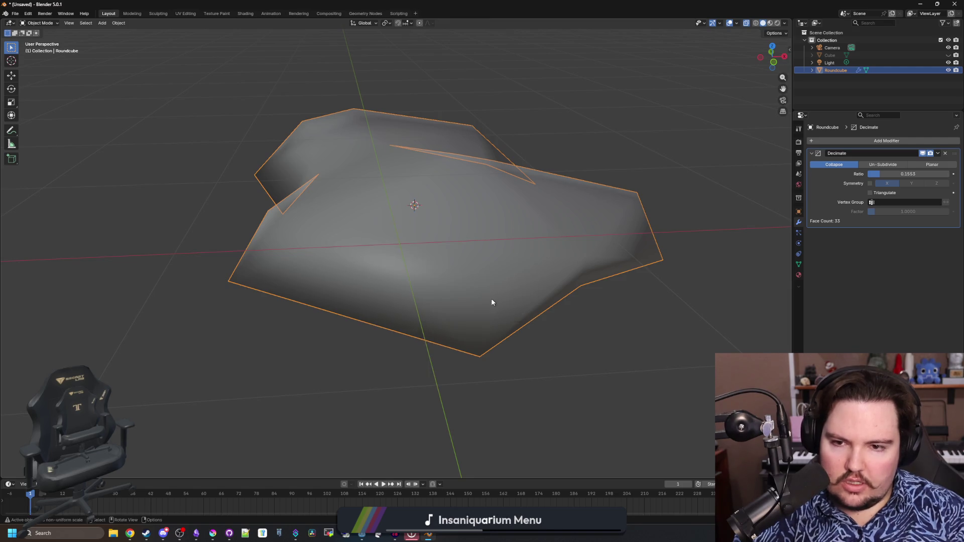
mouse_move(492, 302)
left_mouse_down()
mouse_move(394, 262)
mouse_move(474, 274)
left_mouse_up()
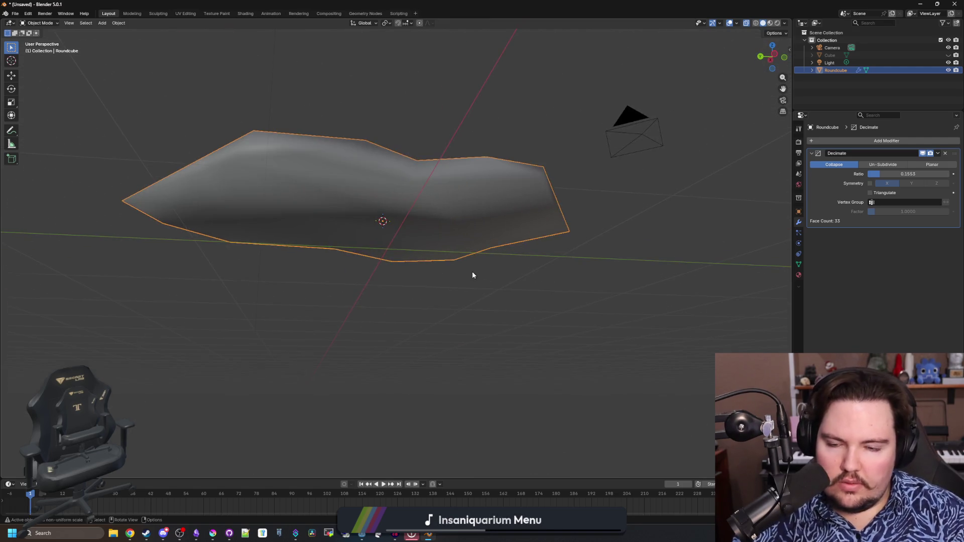
left_click(799, 211)
left_click_drag(903, 180, 902, 179)
scroll(479, 202, "down", 6)
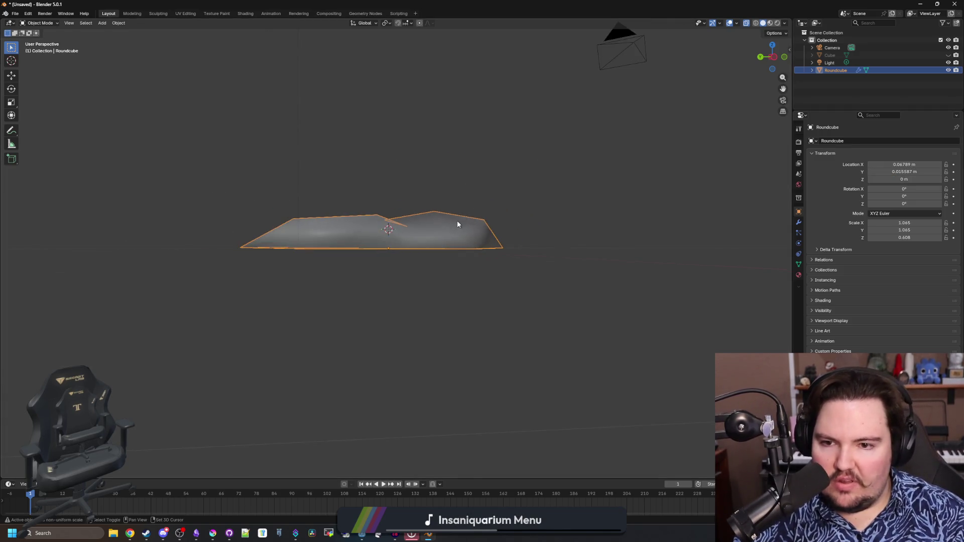
Step: Delete the Light, Camera and Cube, leaving only the snow pile selected
left_click(598, 252)
left_click(830, 63)
key("Delete")
left_click(830, 55)
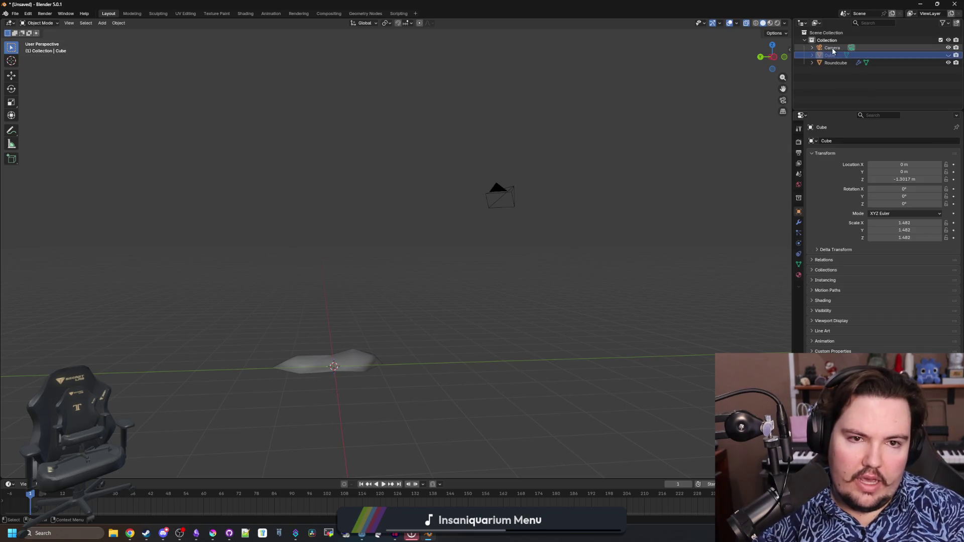
left_click(832, 48, "ctrl")
key("Delete")
scroll(559, 227, "up", 5)
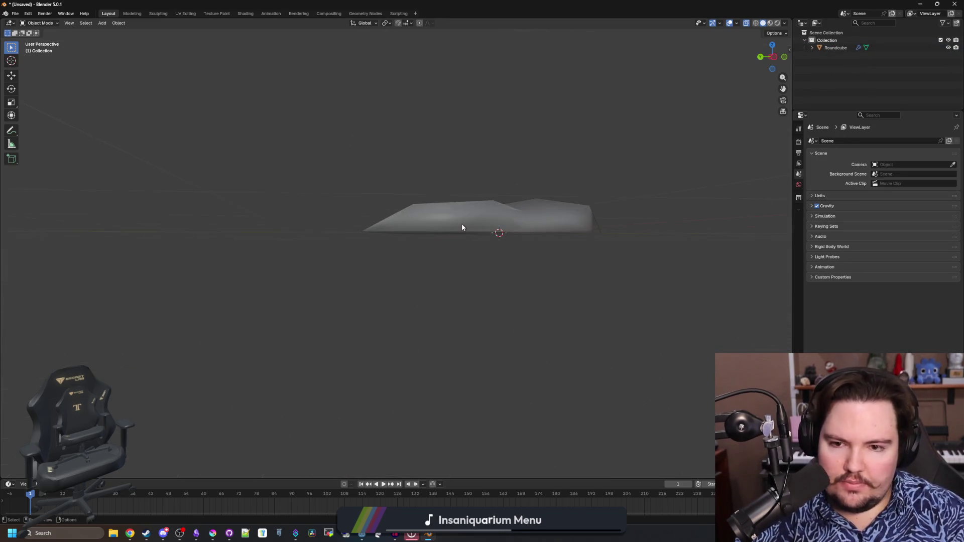
left_click(462, 227)
Step: Save the Blender file as snow_pile.blend
left_click(15, 13)
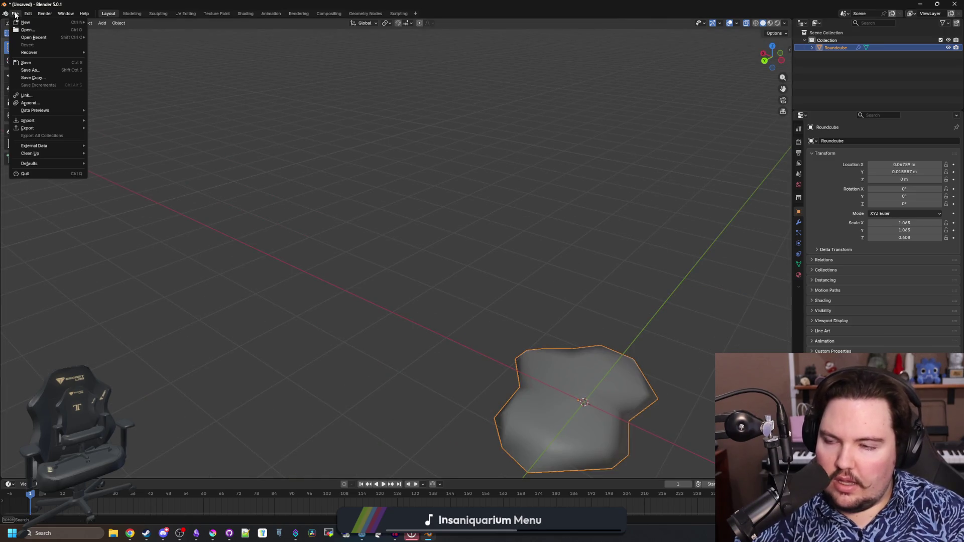
left_click(39, 71)
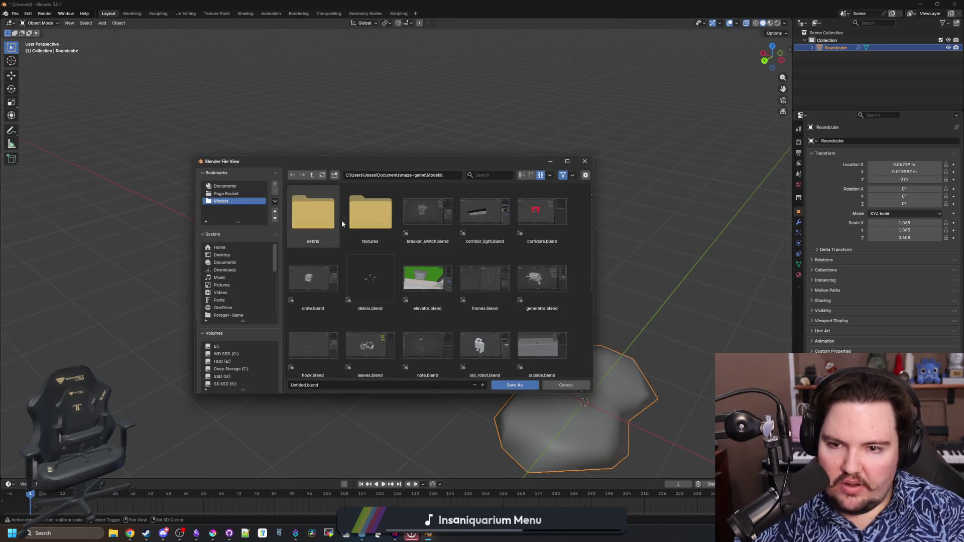
left_click(381, 387)
type("snow_p")
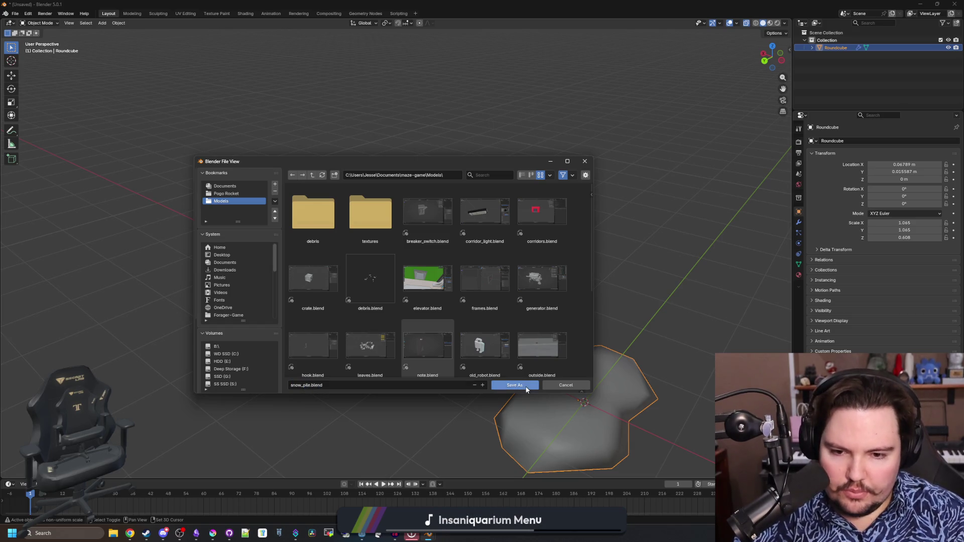
left_click(523, 384)
Step: Export the snow pile as Wavefront OBJ snow_pile.obj
left_click(19, 14)
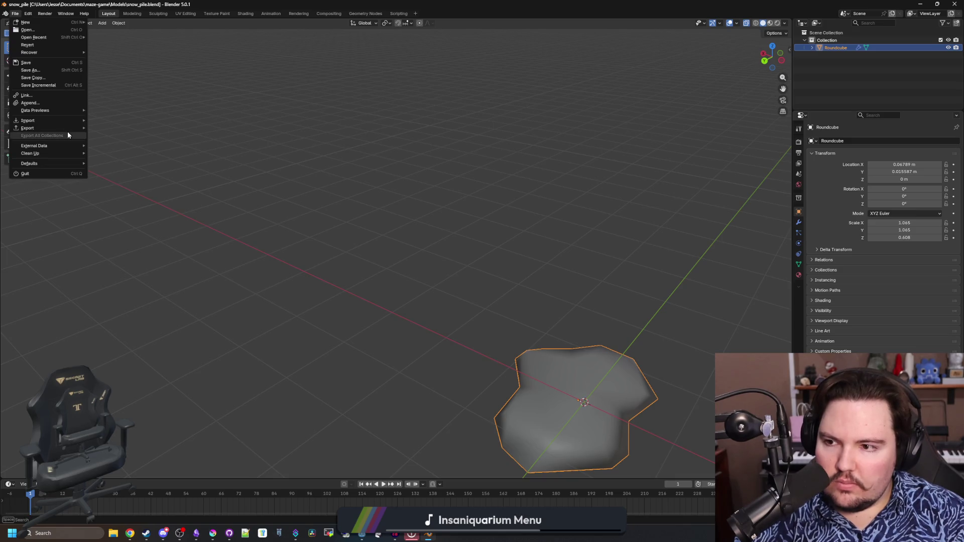
mouse_move(70, 128)
left_click(111, 159)
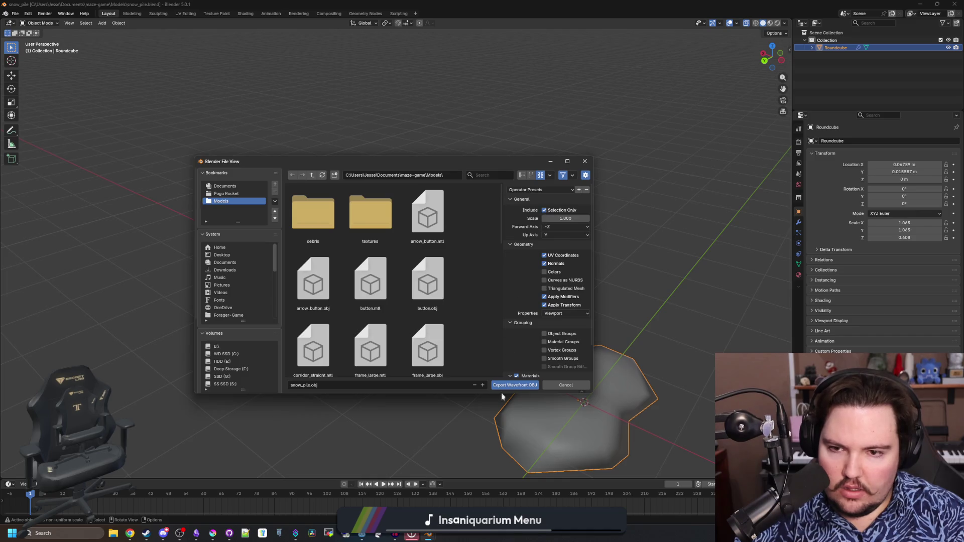
left_click(524, 386)
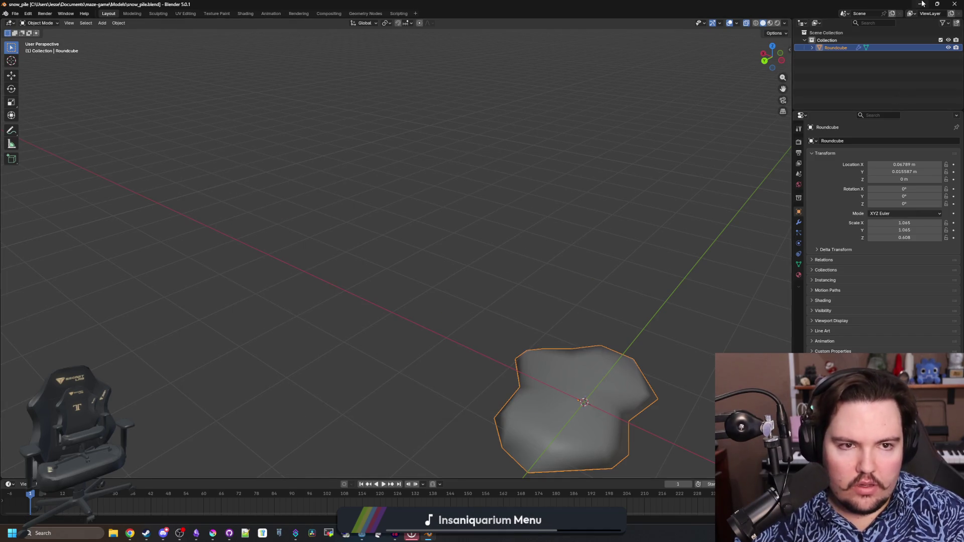
left_click(922, 4)
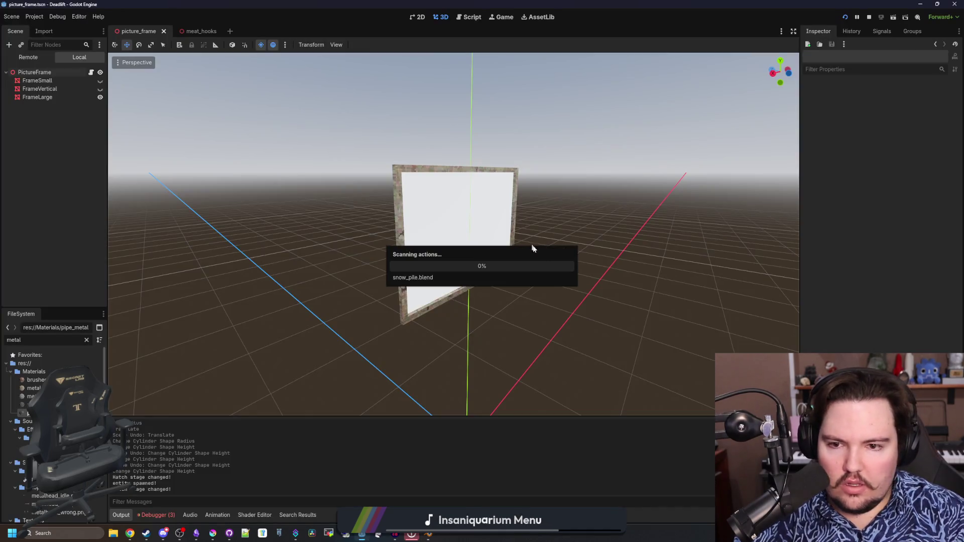
Step: Filter the FileSystem for 'world' and open world.gd
left_click(87, 340)
type("world")
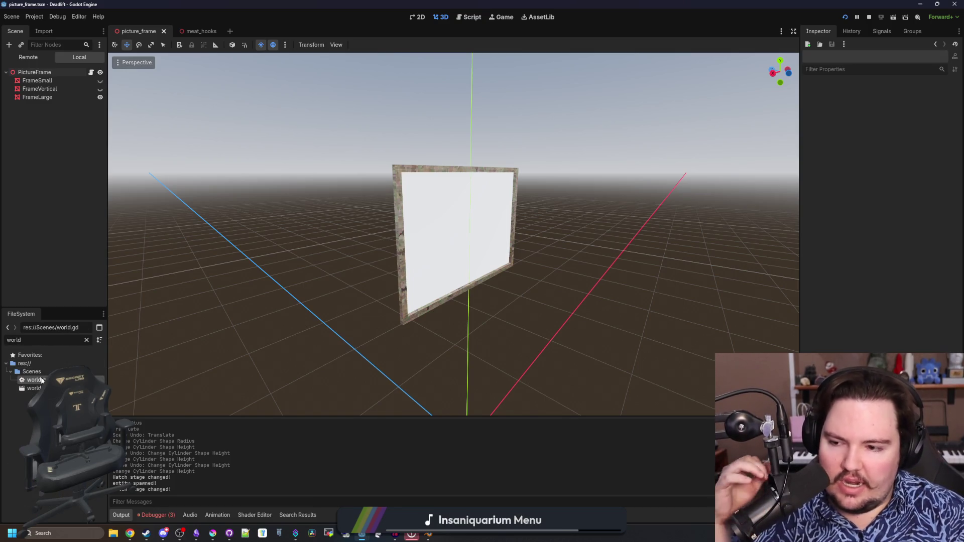
double_click(35, 380)
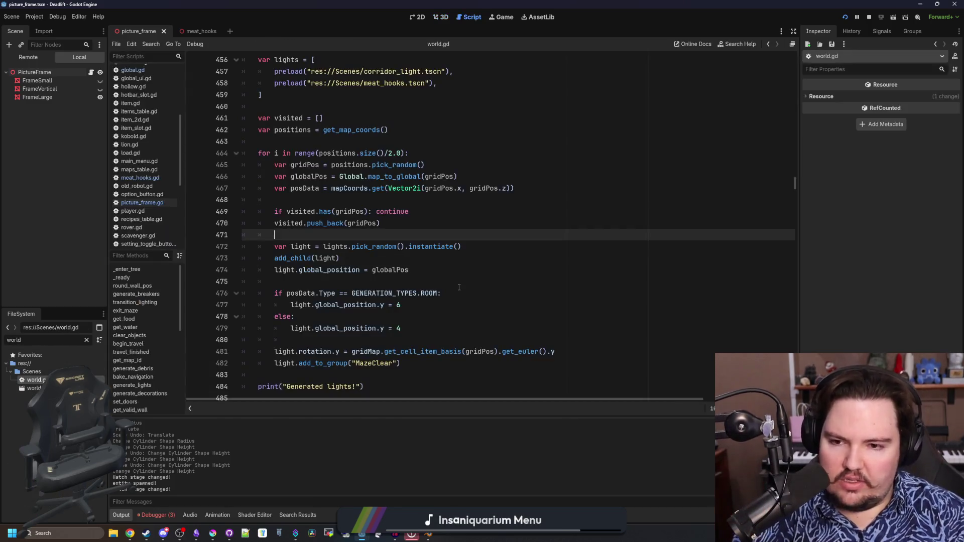
Step: Search the script for 'debris' and jump to the generate_debris function definition
left_click(459, 288)
key("ctrl+f")
type("debris")
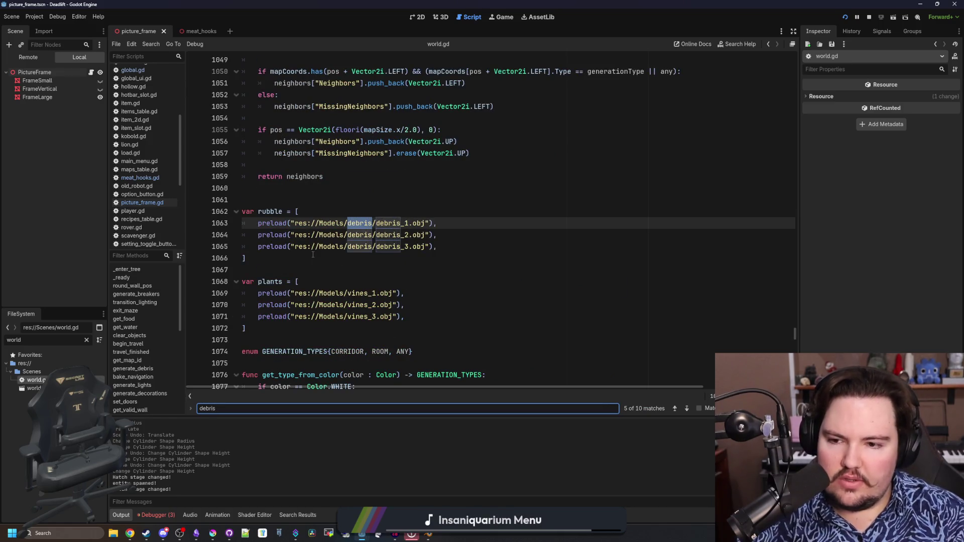
scroll(313, 255, "down", 2)
left_click(301, 258)
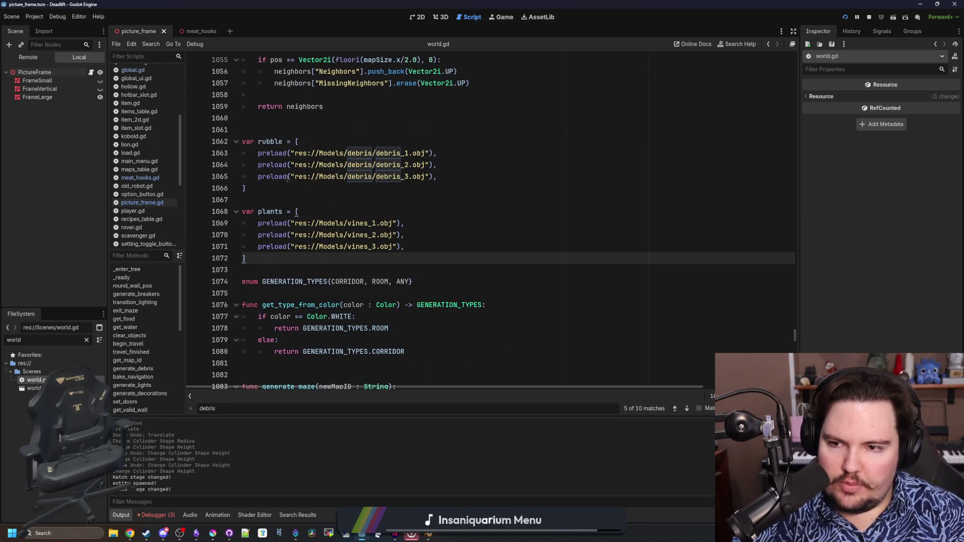
scroll(279, 204, "down", 6)
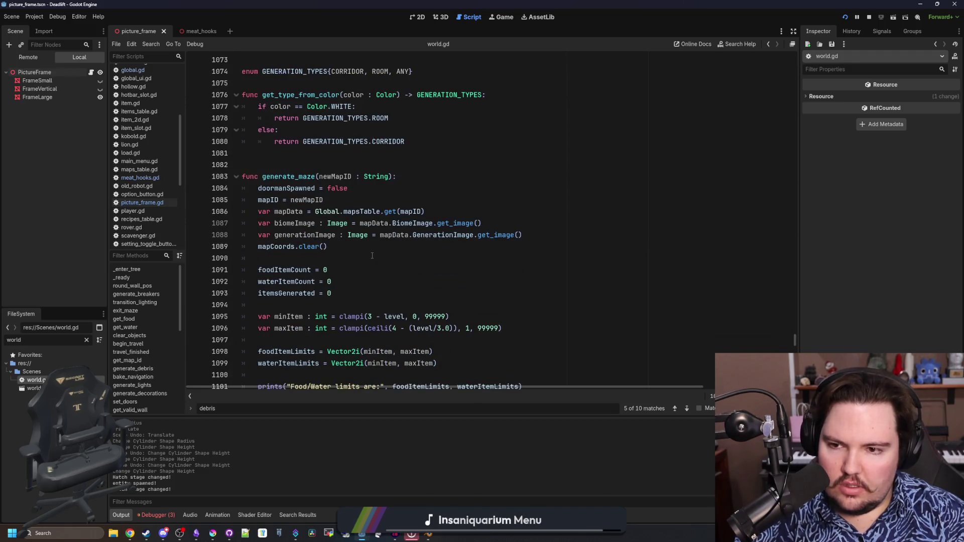
left_click(372, 256)
key("ctrl+f")
key("Return")
left_click(322, 223, "ctrl")
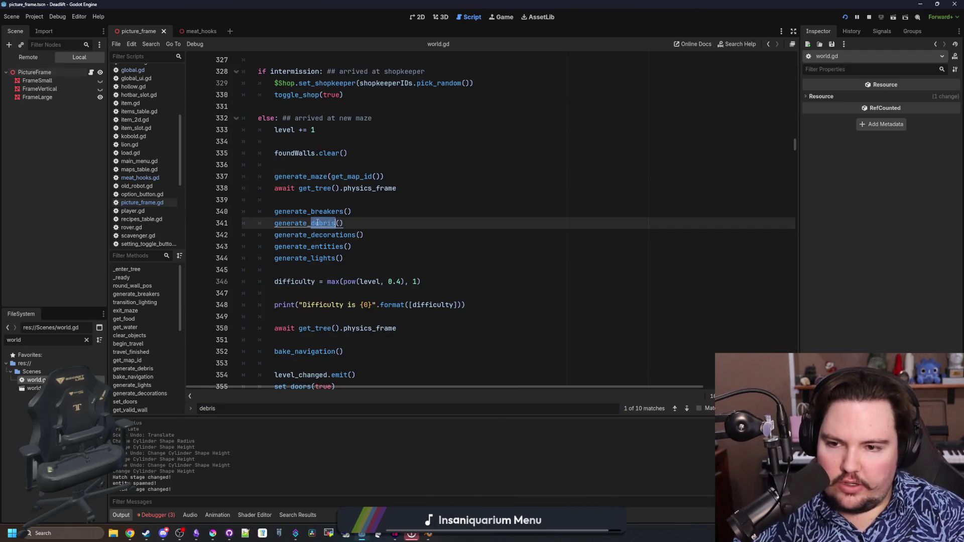
Step: Scroll through generate_debris and inspect the overgrown-region filter line
scroll(381, 211, "down", 4)
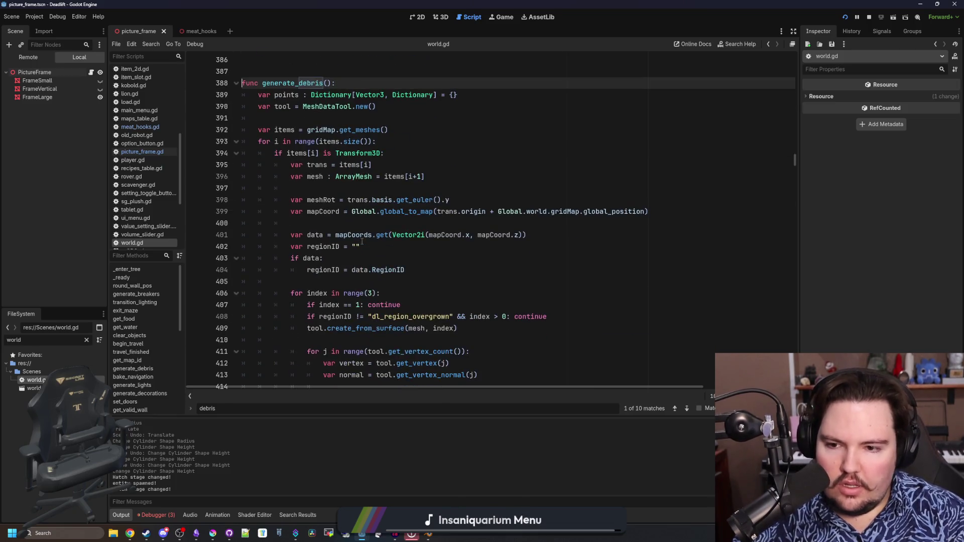
left_click(427, 213)
scroll(564, 197, "down", 2)
mouse_move(547, 177)
left_mouse_down()
mouse_move(342, 189)
mouse_move(308, 180)
left_mouse_up()
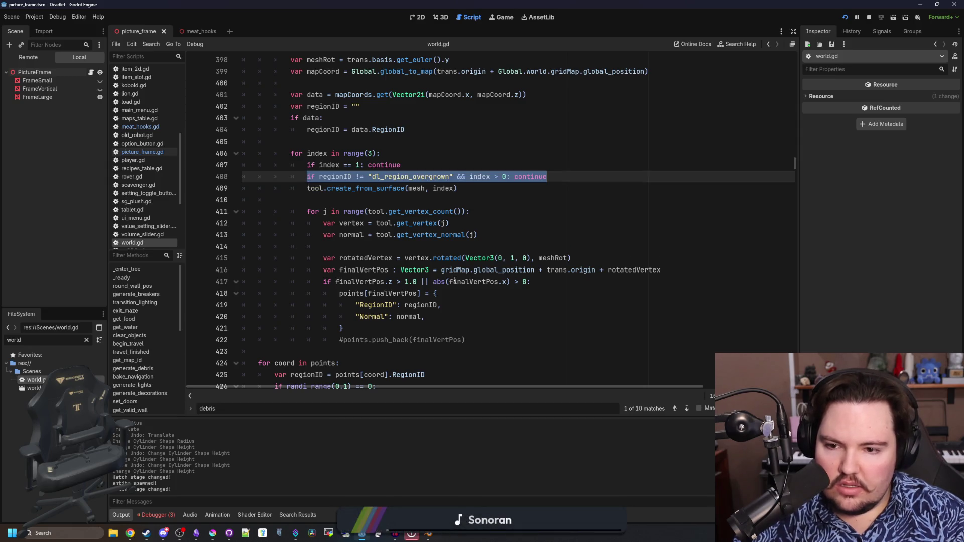
left_click(438, 234)
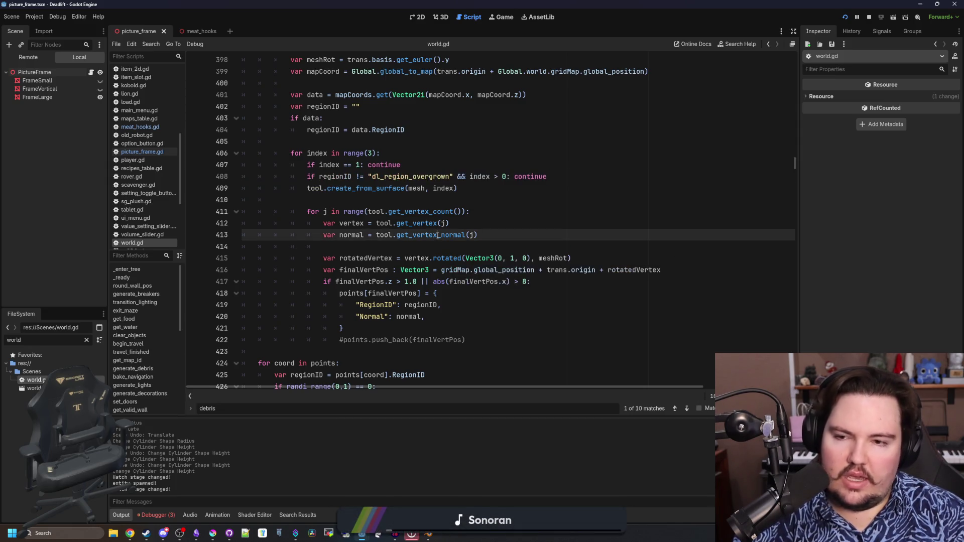
left_click(459, 187)
left_click(437, 195)
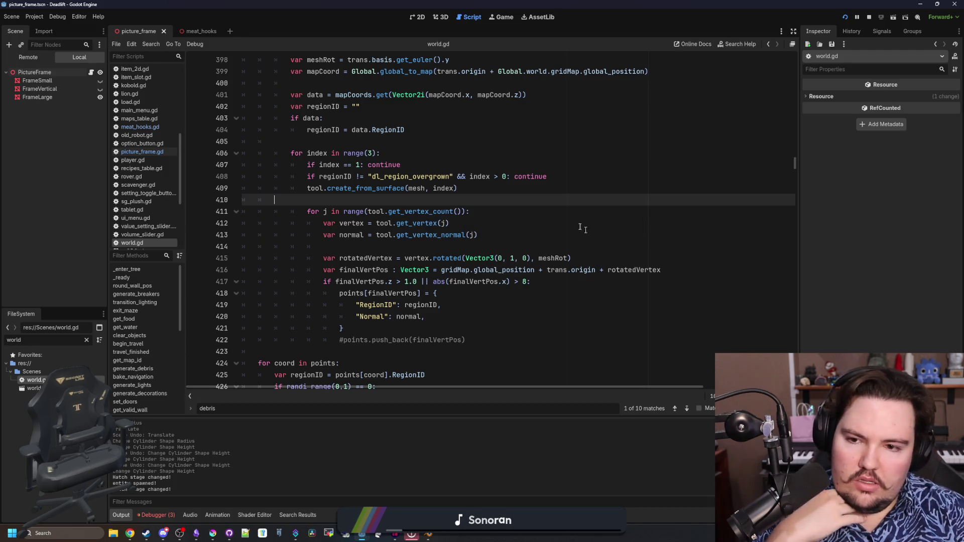
Step: Insert an if regionID == "dl_region_freezer" branch above the overgrown check, turning it into elif
scroll(462, 223, "down", 4)
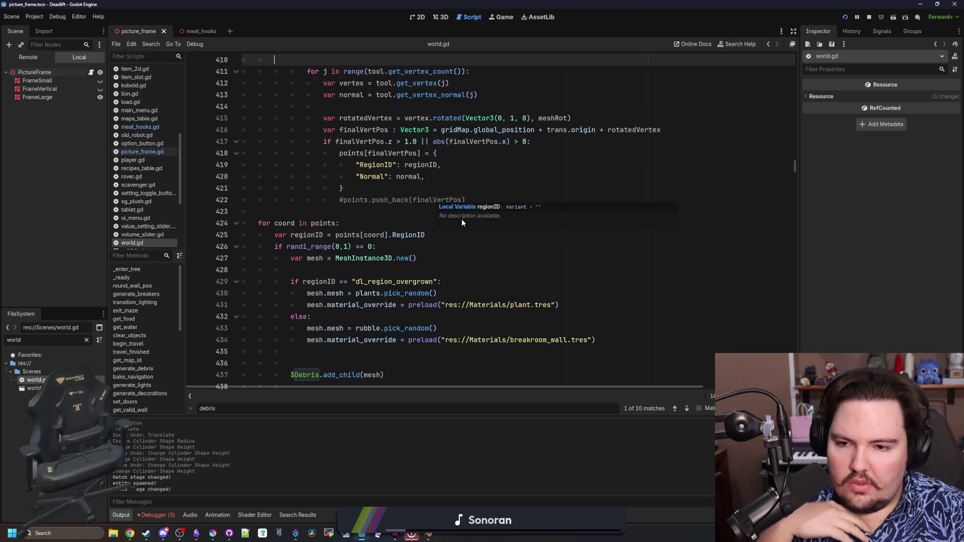
scroll(462, 223, "down", 1)
scroll(437, 236, "down", 1)
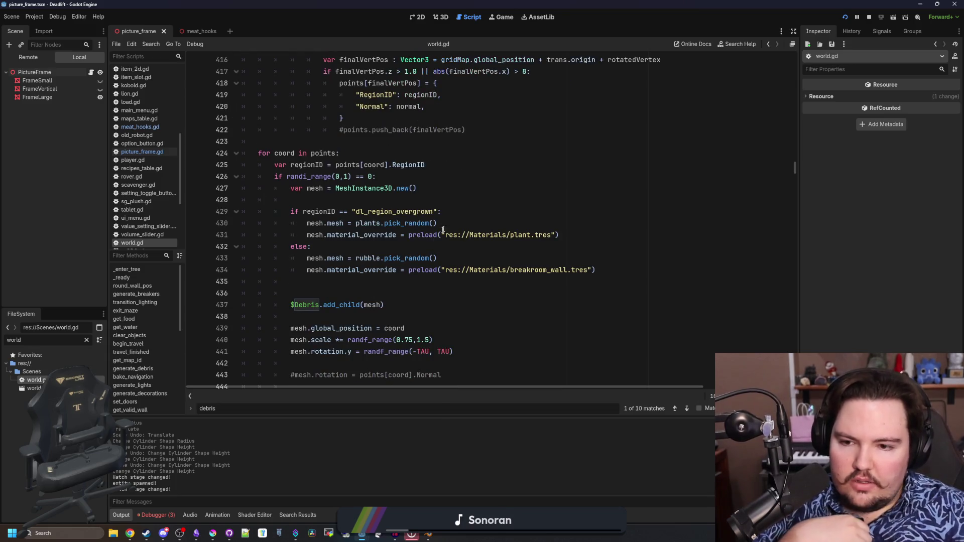
left_click_drag(458, 210, 291, 212)
left_click(428, 201)
key("Return")
type("if regionID == \"")
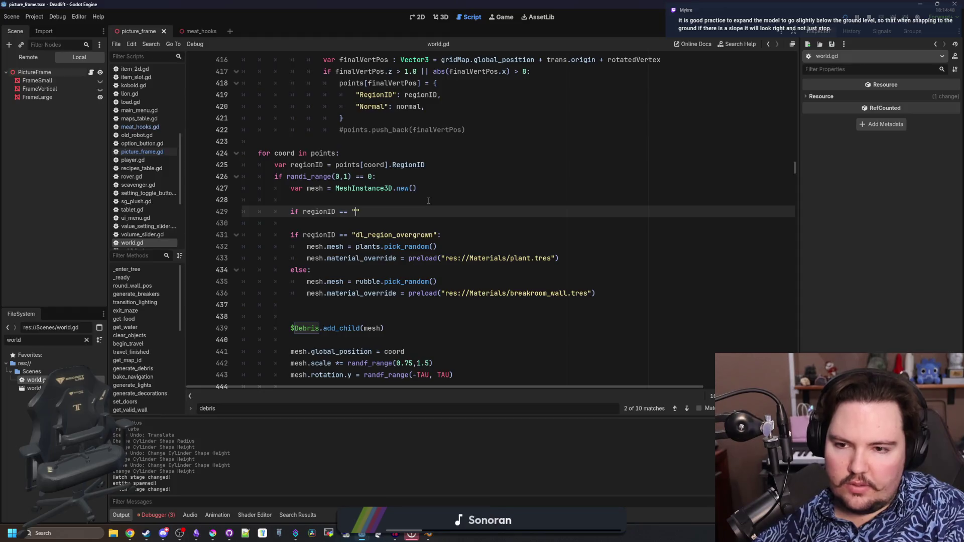
type("dl_region_freezer")
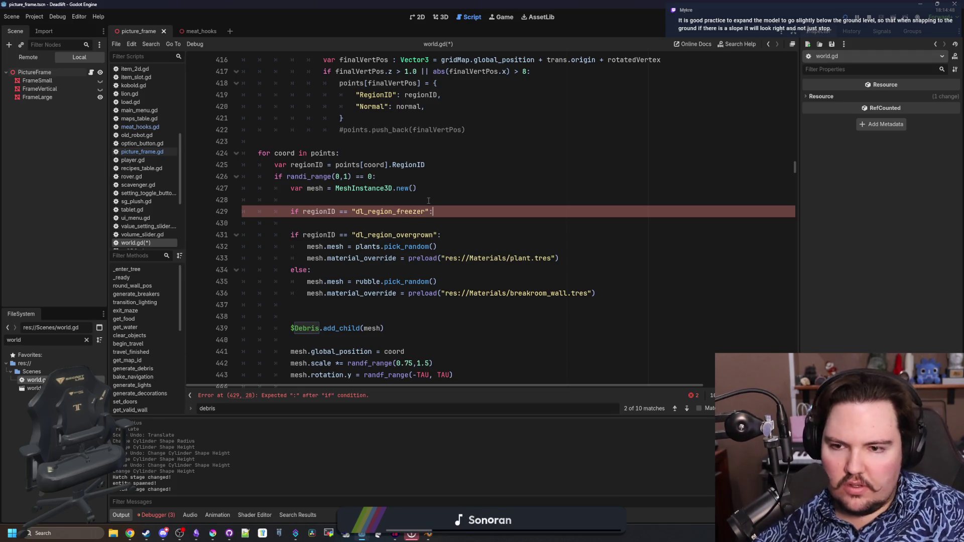
left_click(291, 235)
type("el")
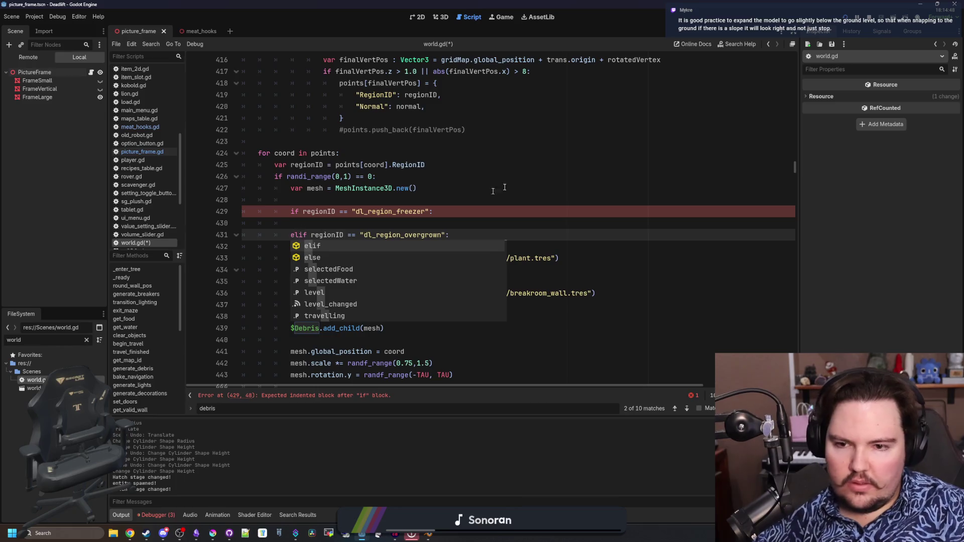
Step: Paste the two plant mesh assignment lines into the freezer branch
left_click(505, 187)
mouse_move(559, 258)
left_mouse_down()
mouse_move(291, 258)
mouse_move(307, 247)
left_mouse_up()
left_click(319, 223)
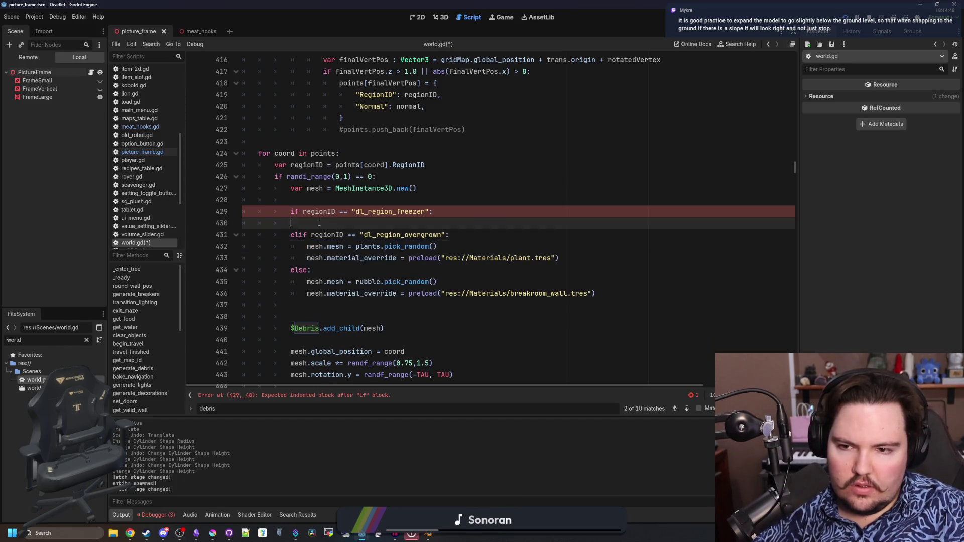
type("mesh.mesh = plants.pick_random() \t\t\t\tmesh.material_override = preload(\"res://Materials/plant.tres\")")
Step: Replace plants.pick_random() on line 430 with preload of snow_pile.obj
left_click(471, 176)
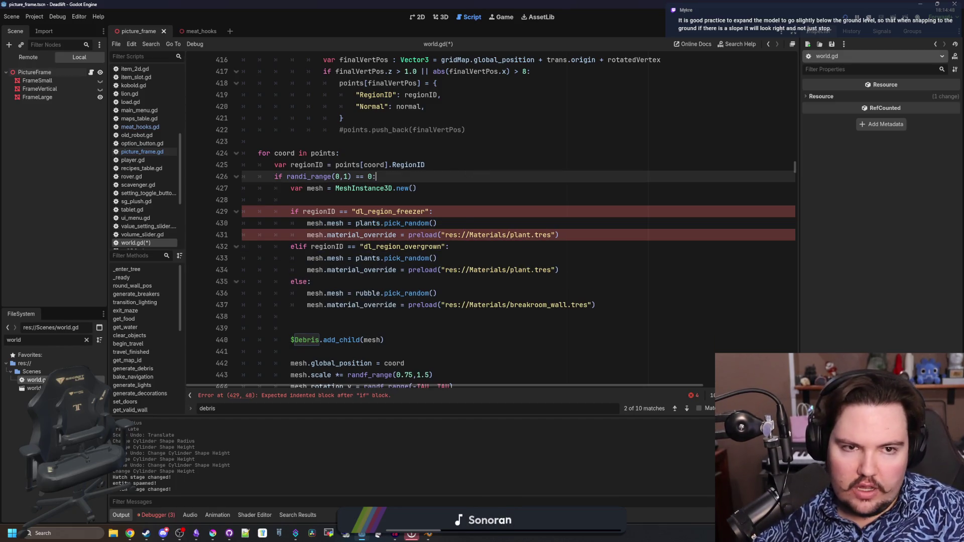
left_click(471, 191)
left_click(444, 226)
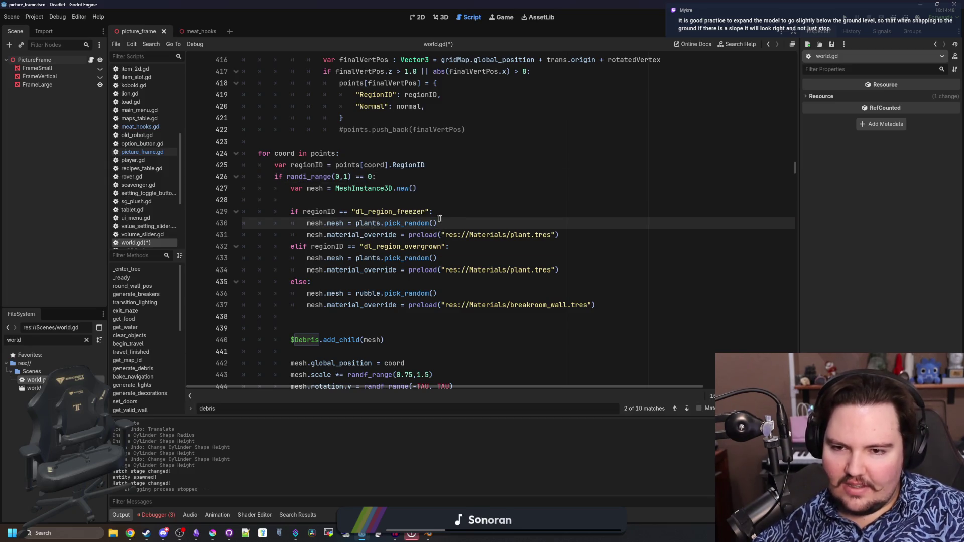
left_click_drag(449, 224, 356, 224)
type("prel")
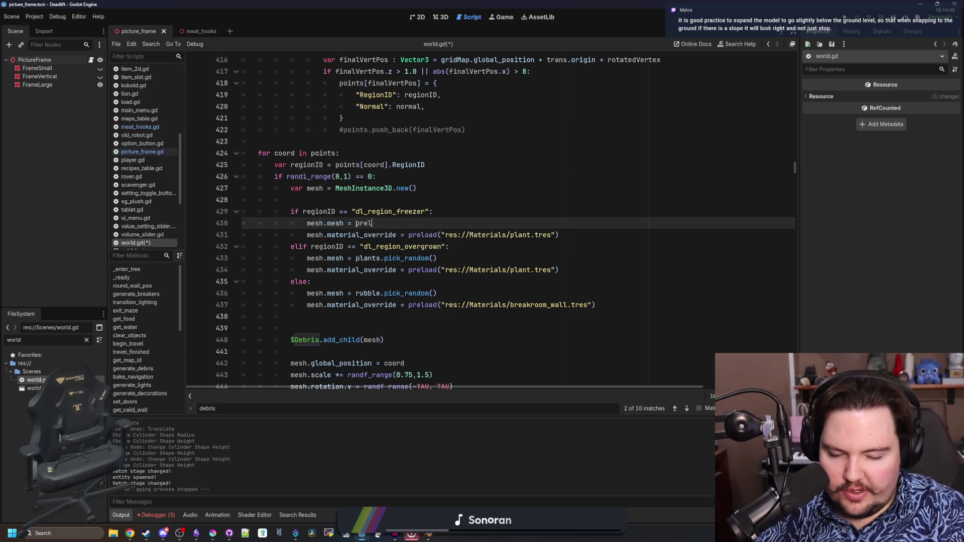
type("oad(\"snow")
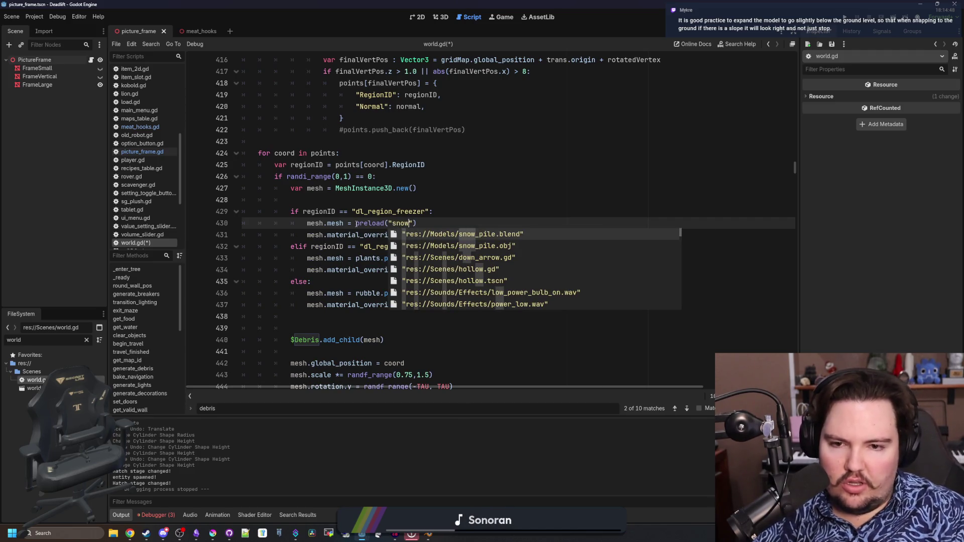
key("Down")
key("Return")
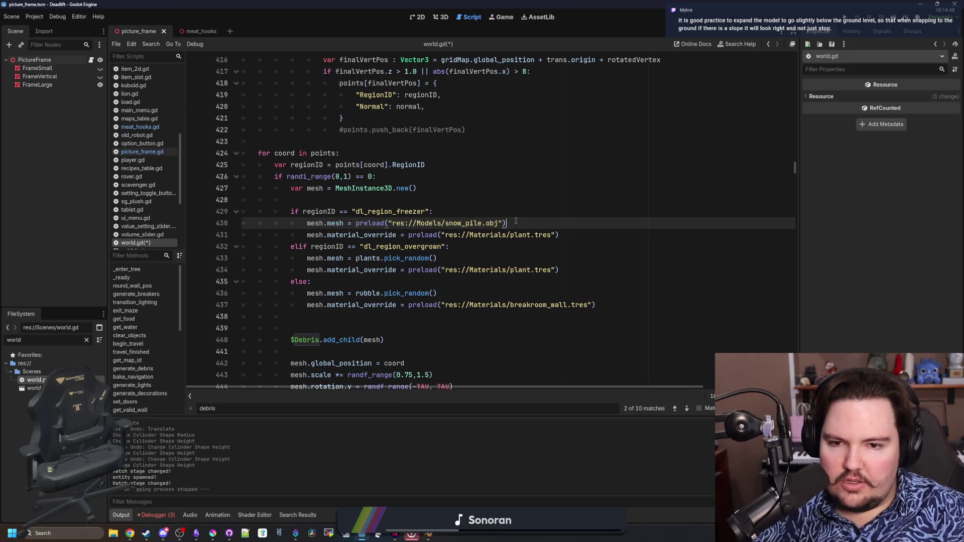
Step: Change the material path on line 431 from plant to snow.tres
left_click(490, 198)
left_click(477, 251)
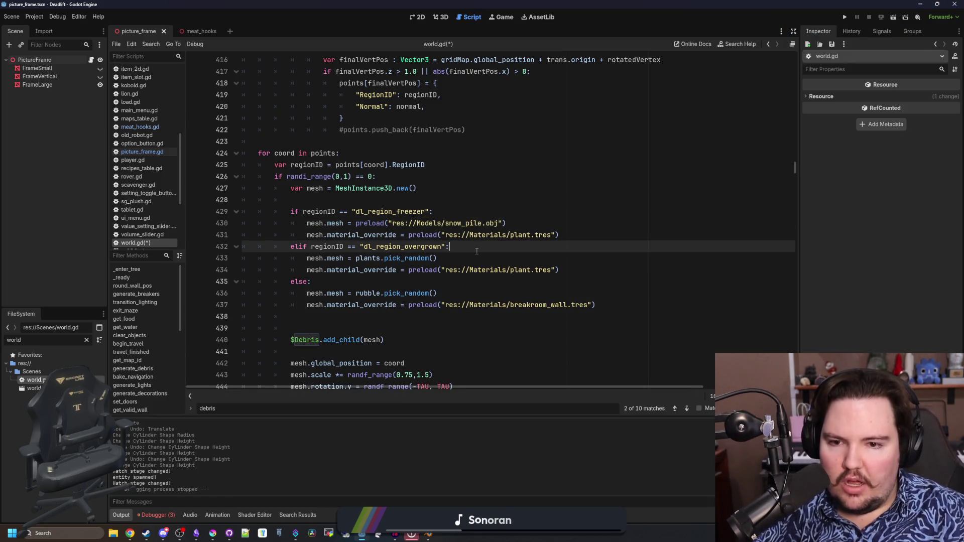
left_click_drag(534, 235, 511, 234)
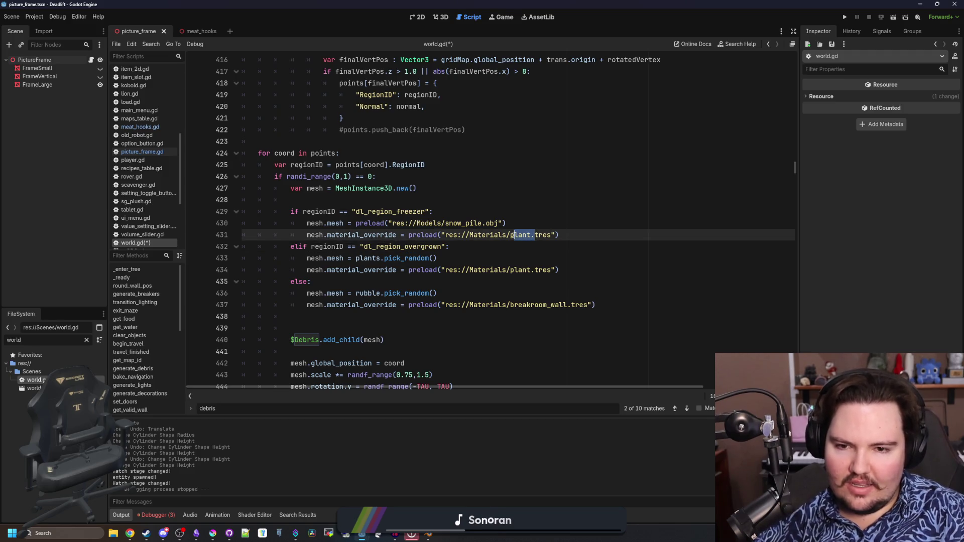
type("snow")
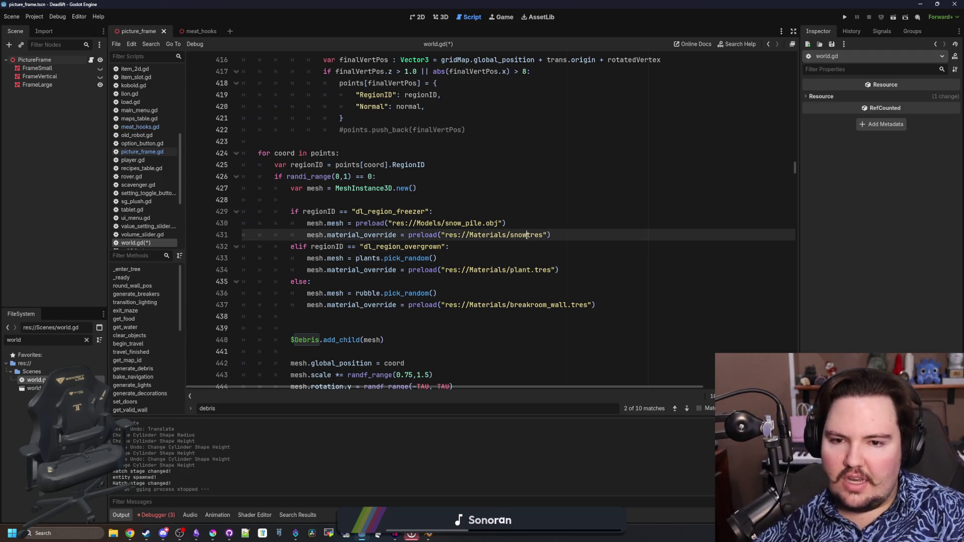
type(".")
key("Up")
key("Up")
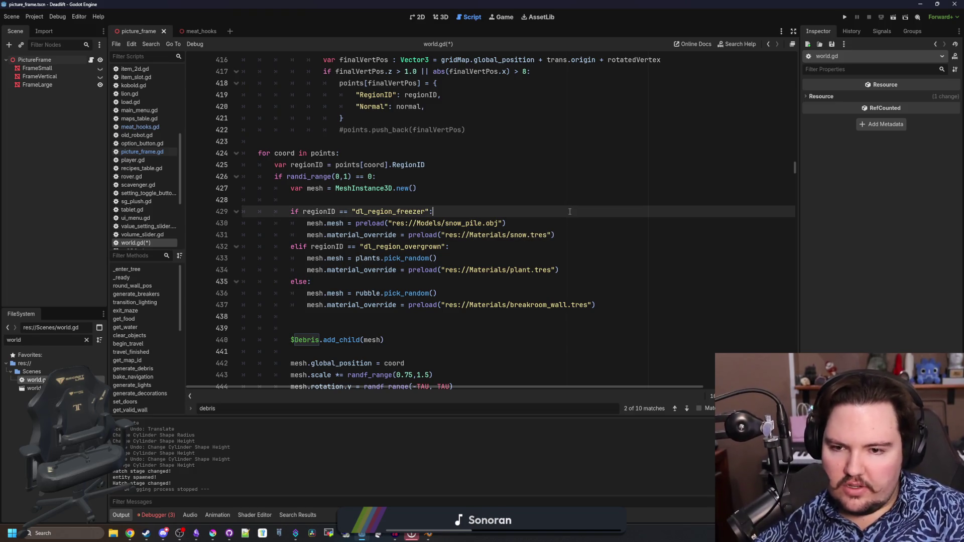
left_click(87, 340)
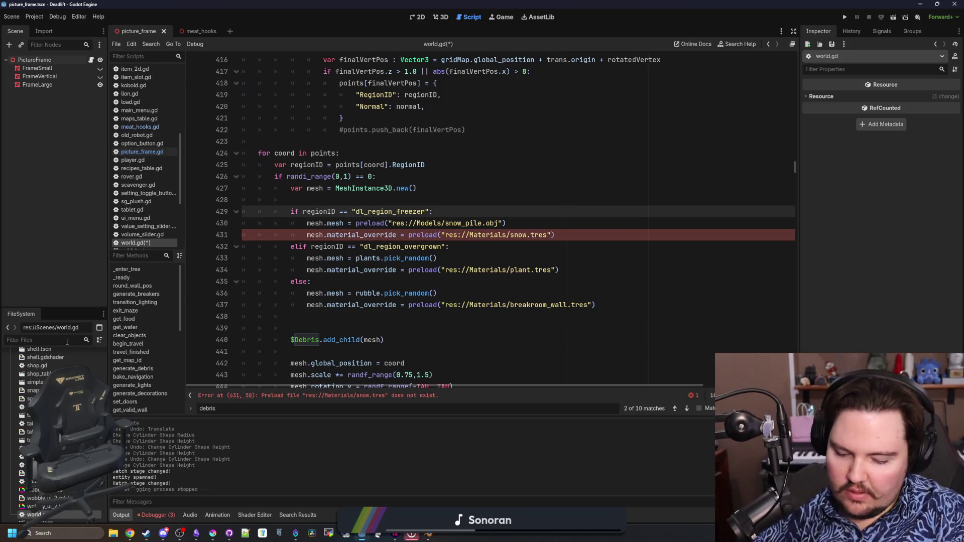
Step: Filter project files by 'material' and inspect the plant.tres material reference near line 431
type("material")
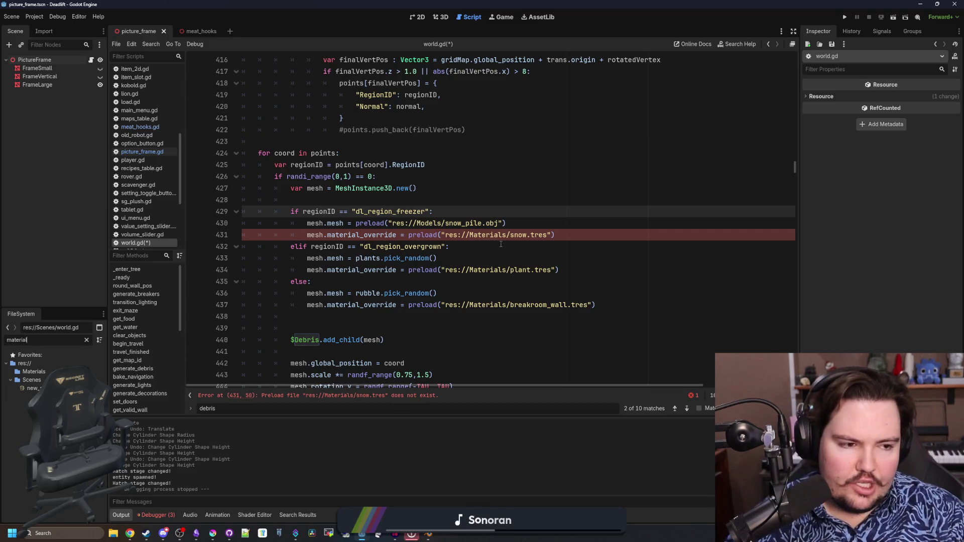
mouse_move(493, 229)
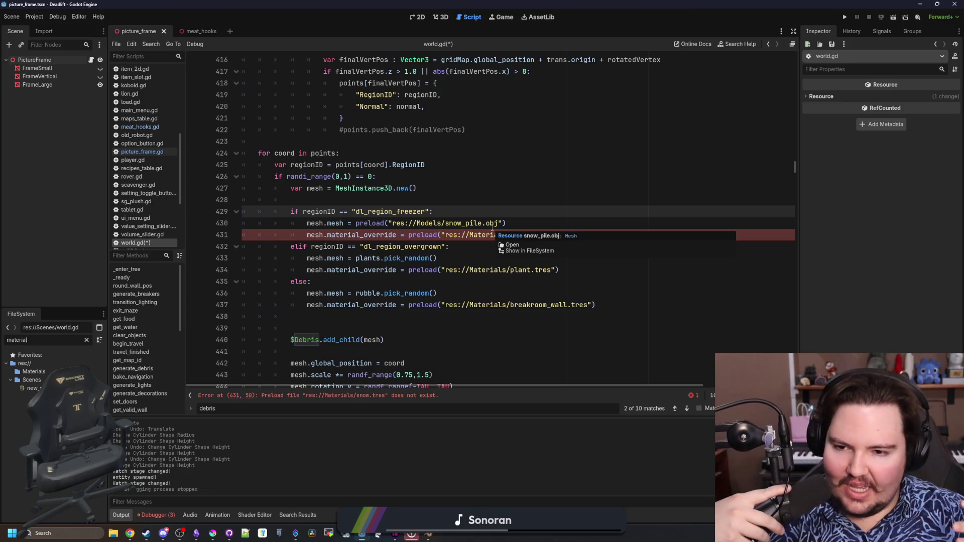
left_click(449, 262)
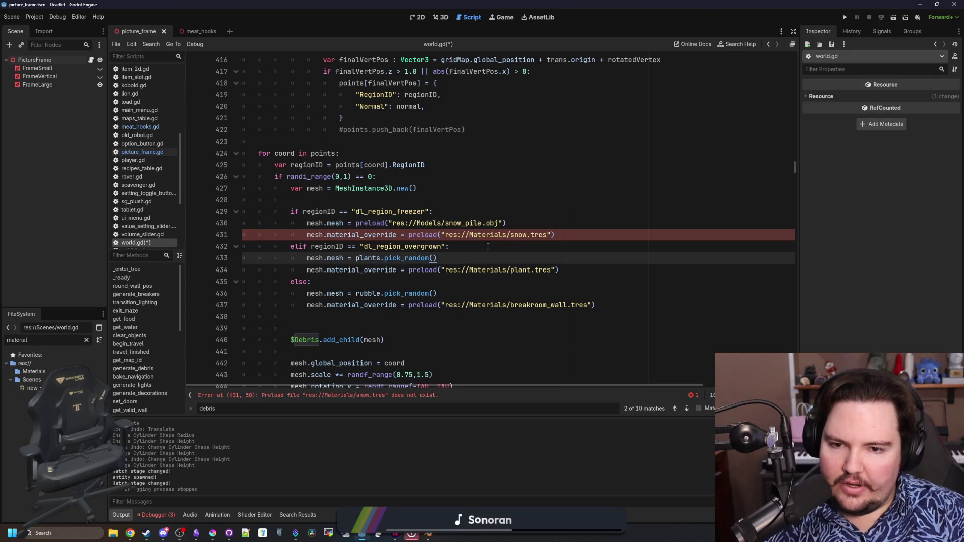
left_click(532, 245)
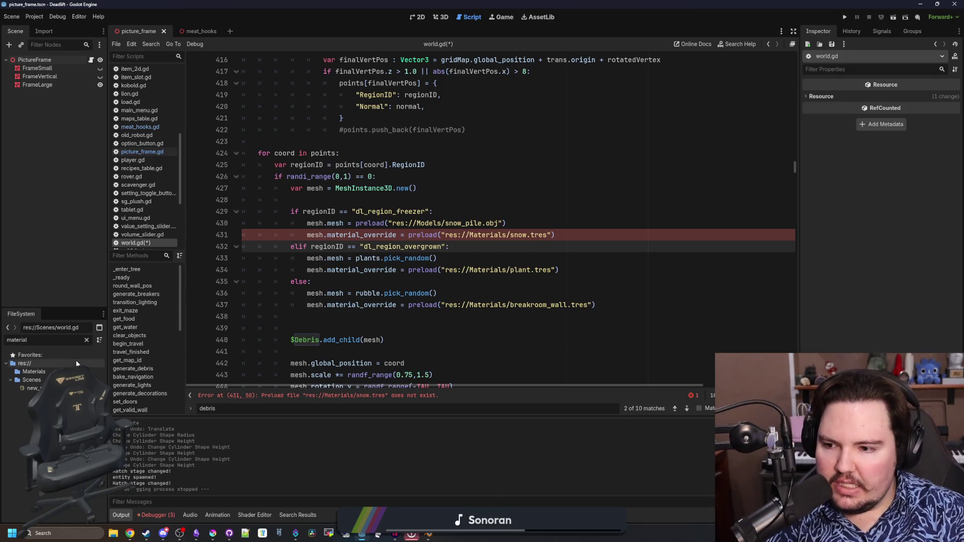
mouse_move(460, 265)
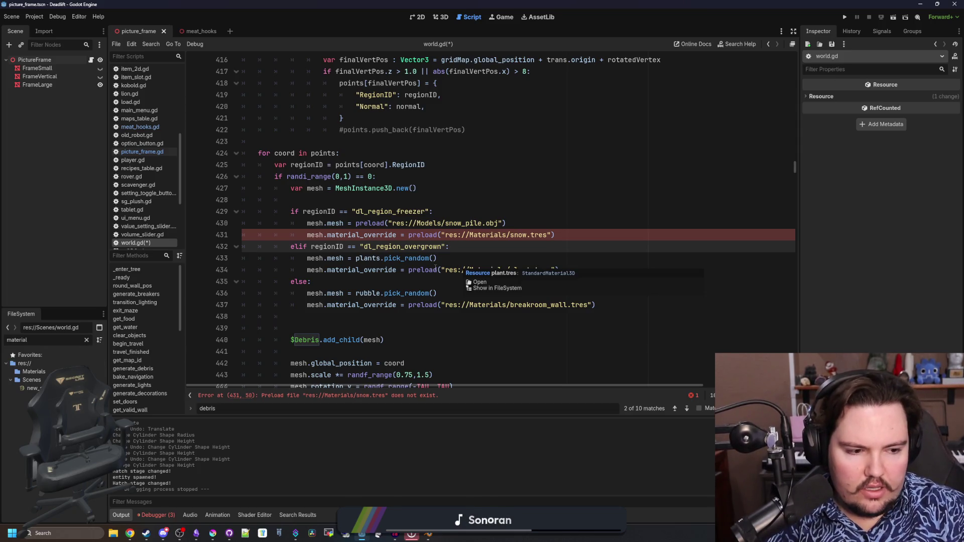
left_click(373, 282)
left_click(518, 251)
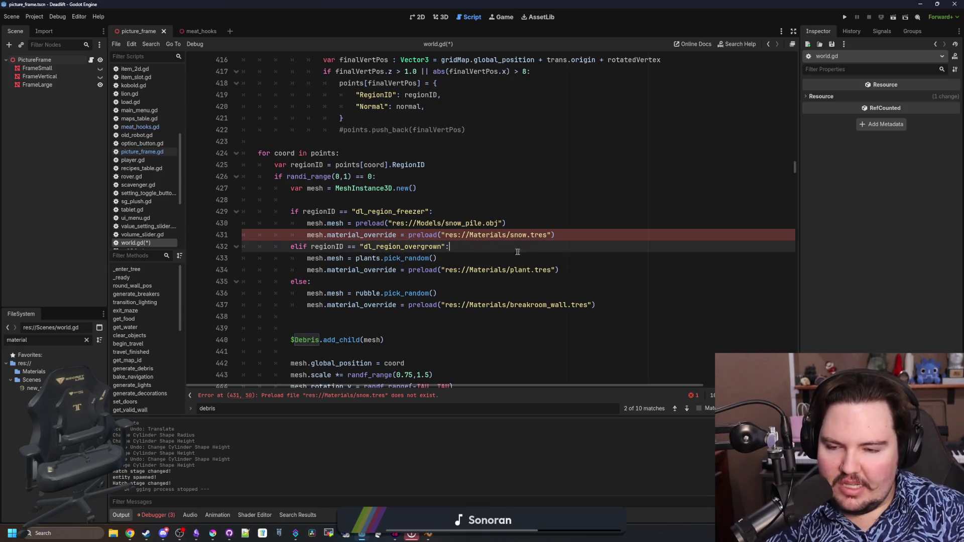
left_click(86, 340)
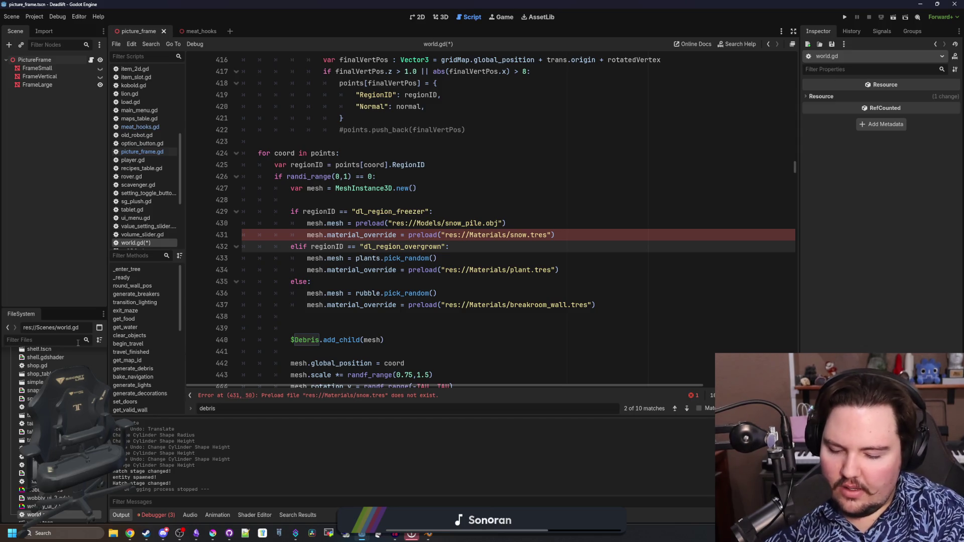
Step: Create a StandardMaterial3D resource in Materials saved as snow.tres
type("material")
left_click(34, 372)
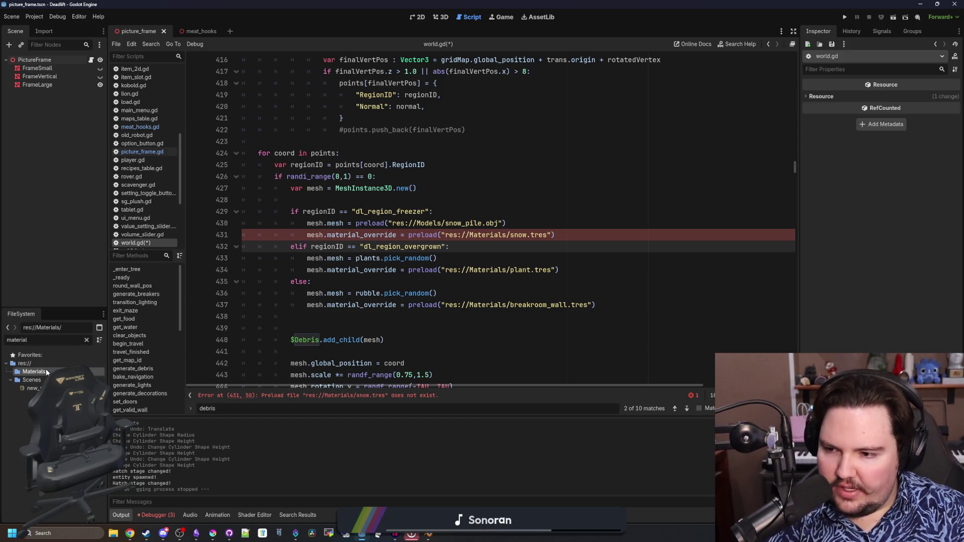
right_click(50, 372)
mouse_move(125, 377)
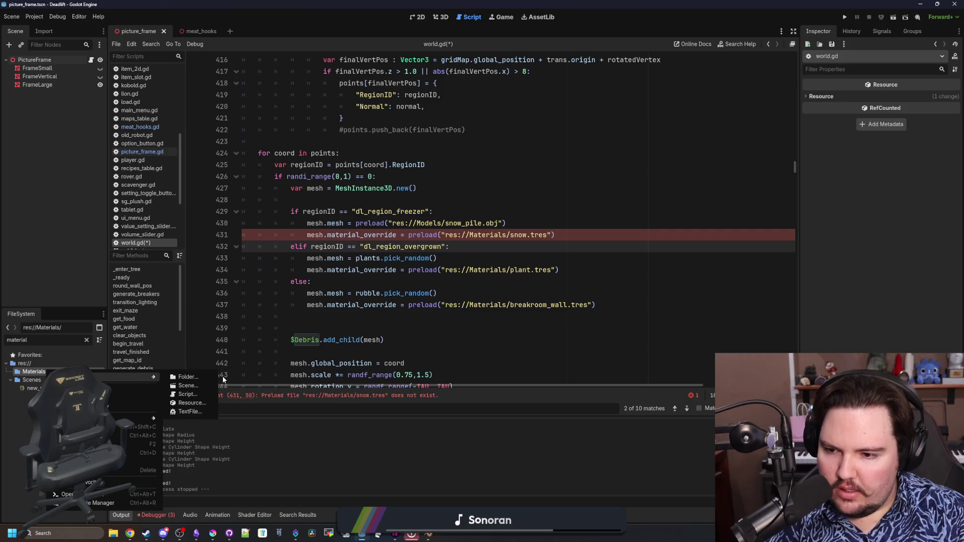
left_click(195, 400)
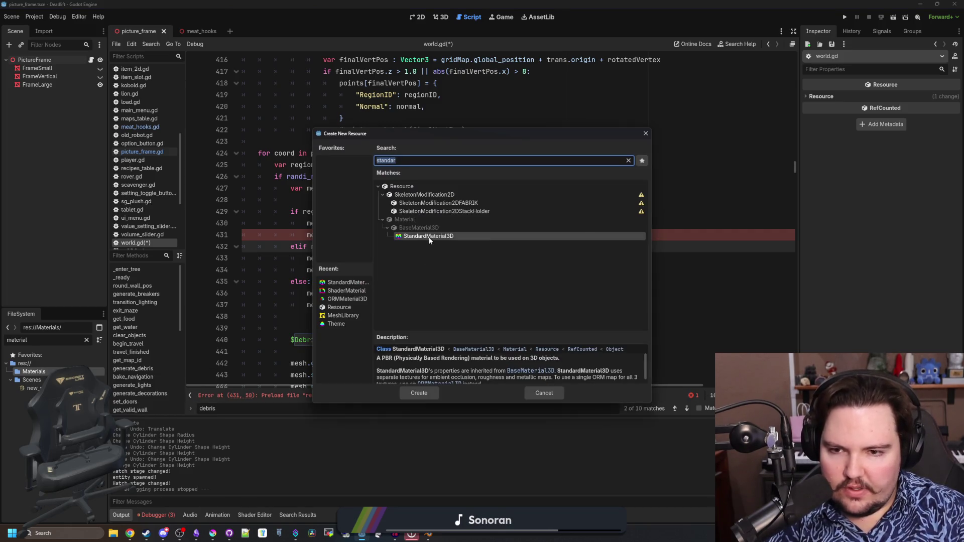
double_click(429, 236)
type("snow.tres")
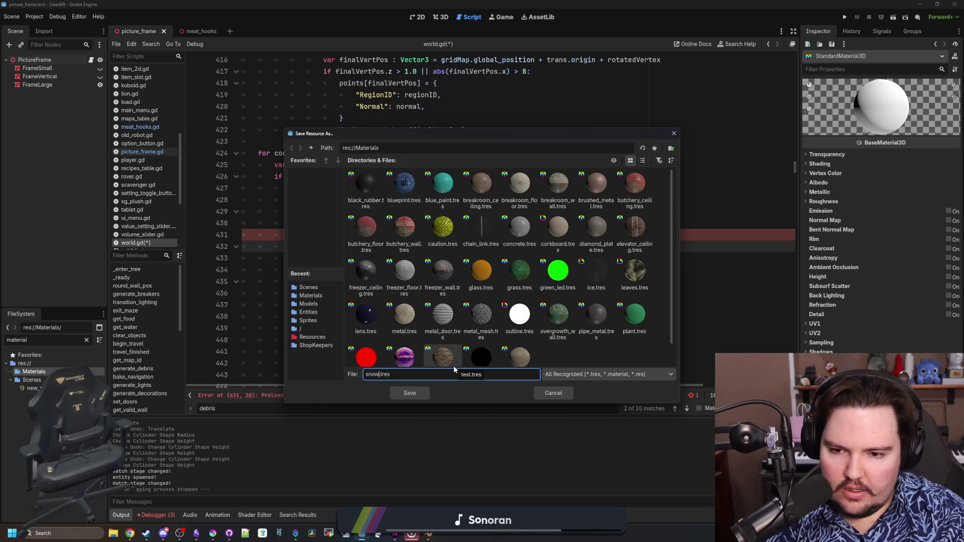
key("Return")
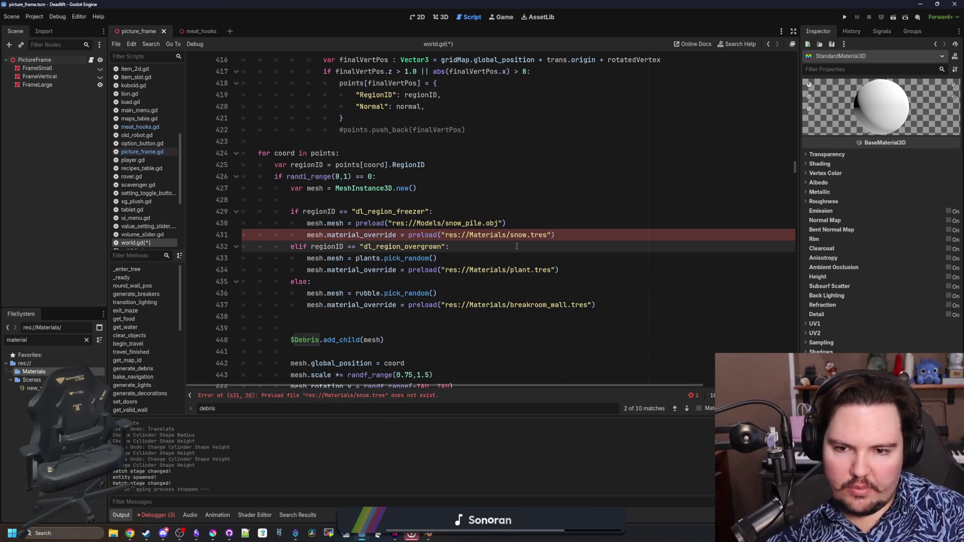
Step: Confirm the snow.tres preload line is intact and save world.gd
left_click(543, 213)
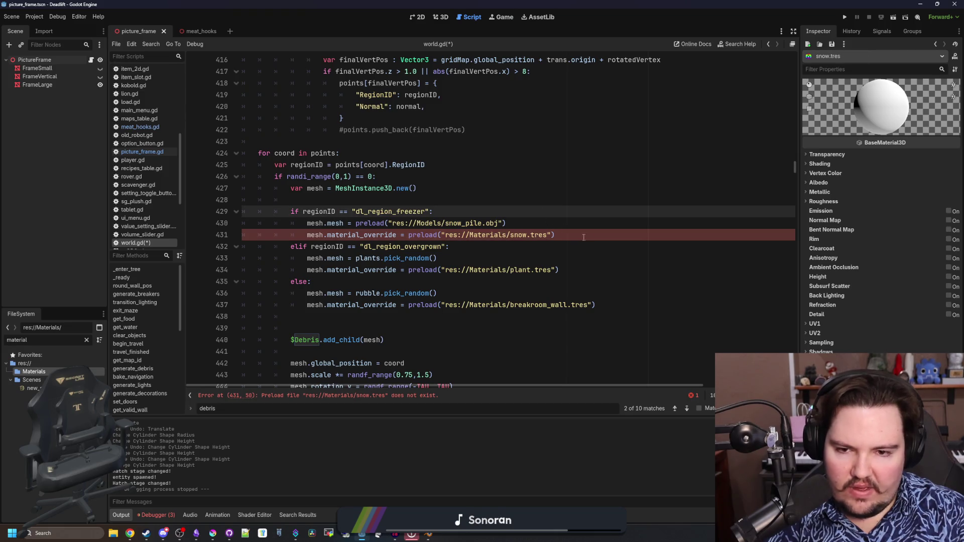
left_click_drag(584, 237, 307, 238)
key("BackSpace")
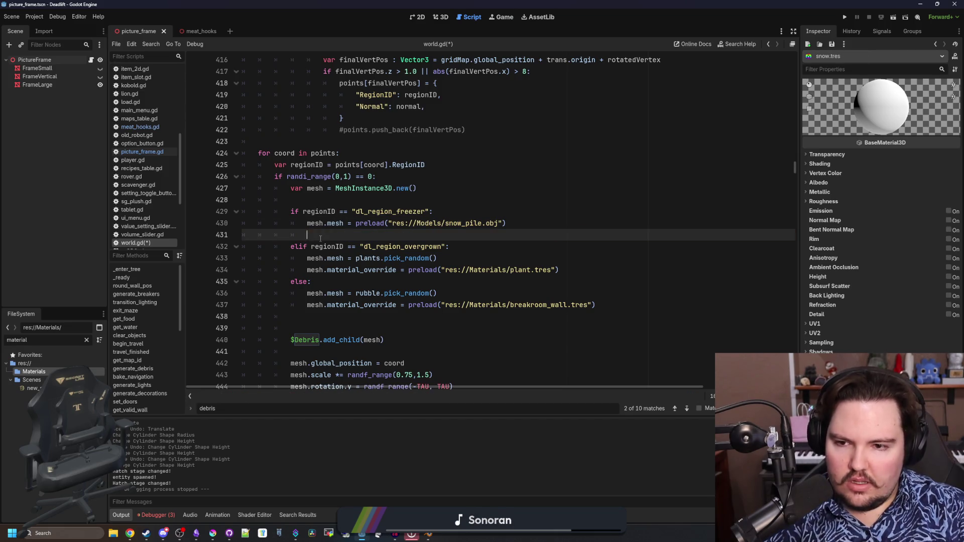
key("ctrl+z")
left_click(580, 227)
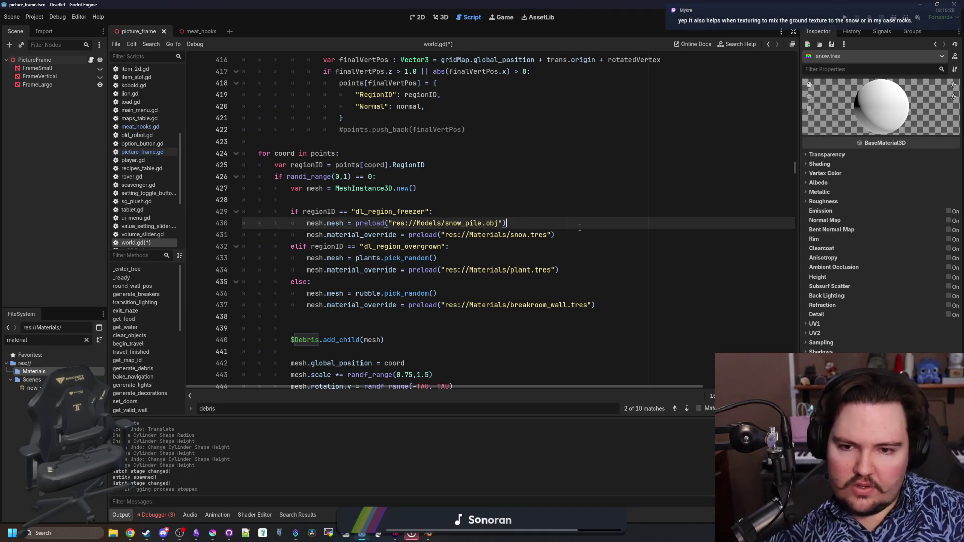
left_click(529, 236)
left_click(525, 222)
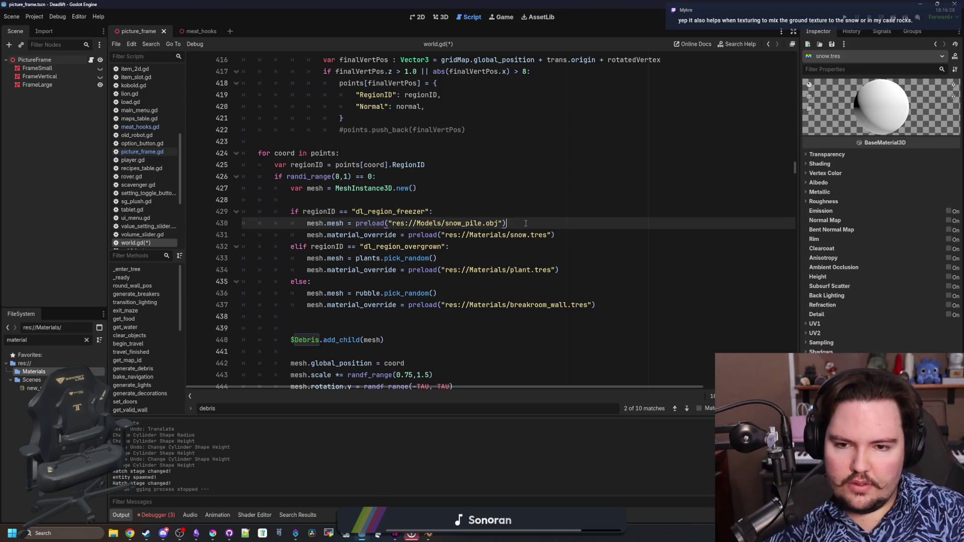
key("ctrl+s")
key("Up")
key("Up")
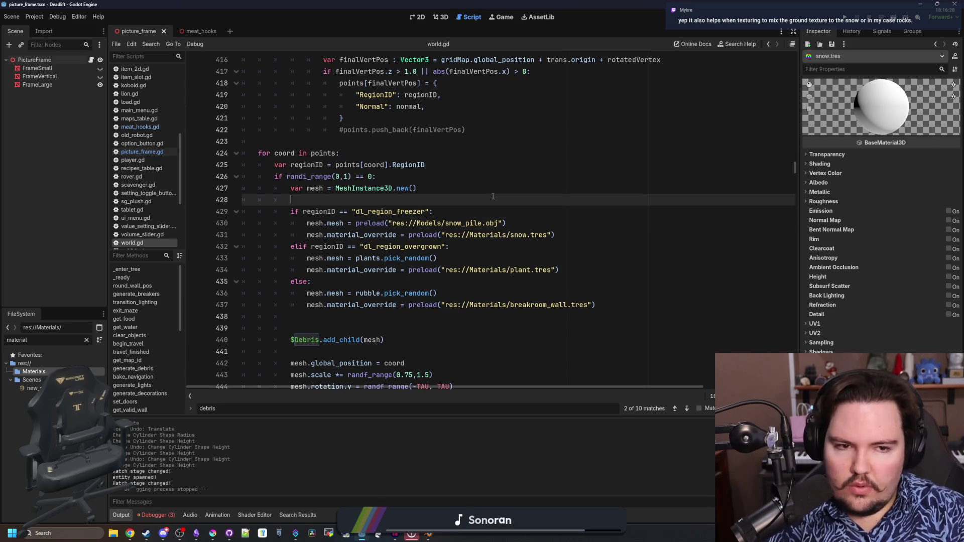
key("ctrl+s")
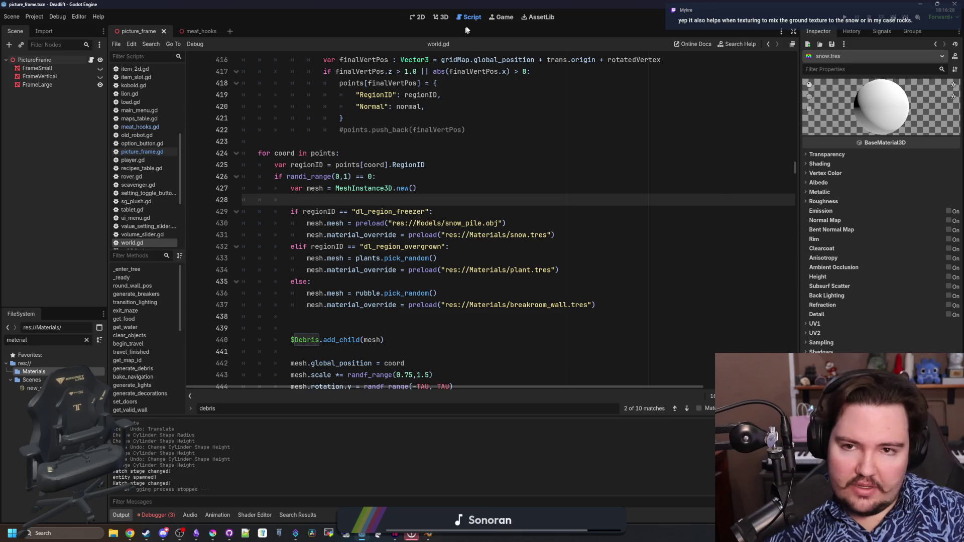
Step: Bring up the 3D view of the picture frame scene and zoom out
left_click(445, 23)
left_click(421, 23)
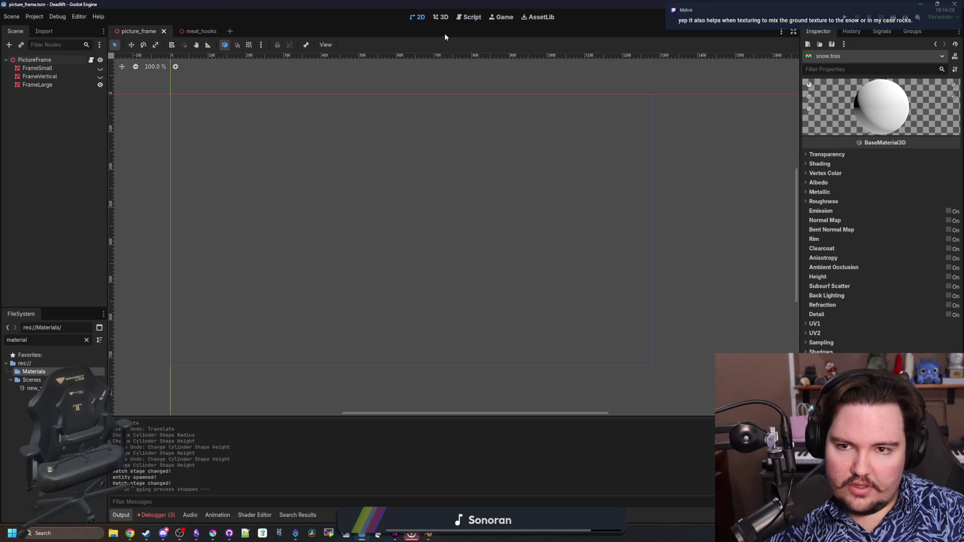
left_click(442, 19)
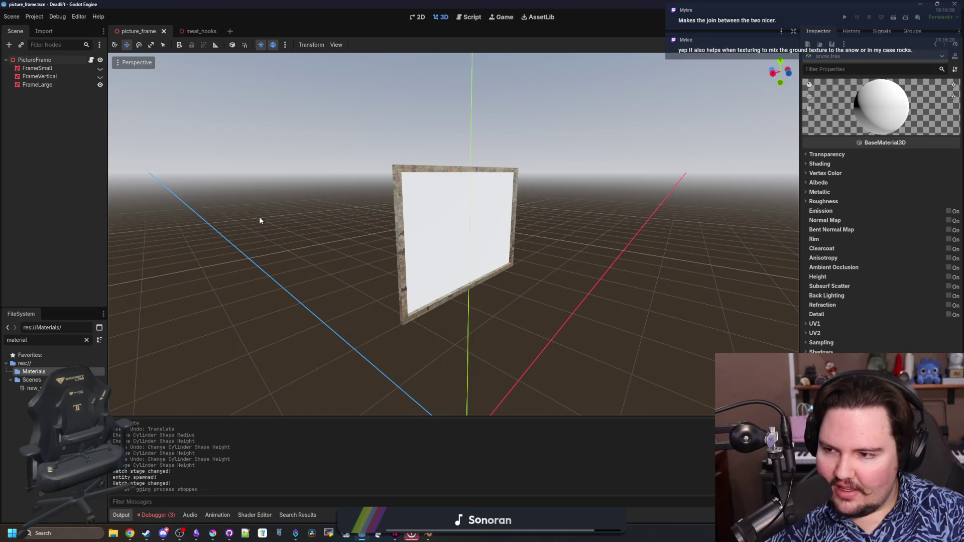
scroll(260, 221, "down", 3)
Step: Save the scene with Ctrl+S and clear the FileSystem filter
key("ctrl+s")
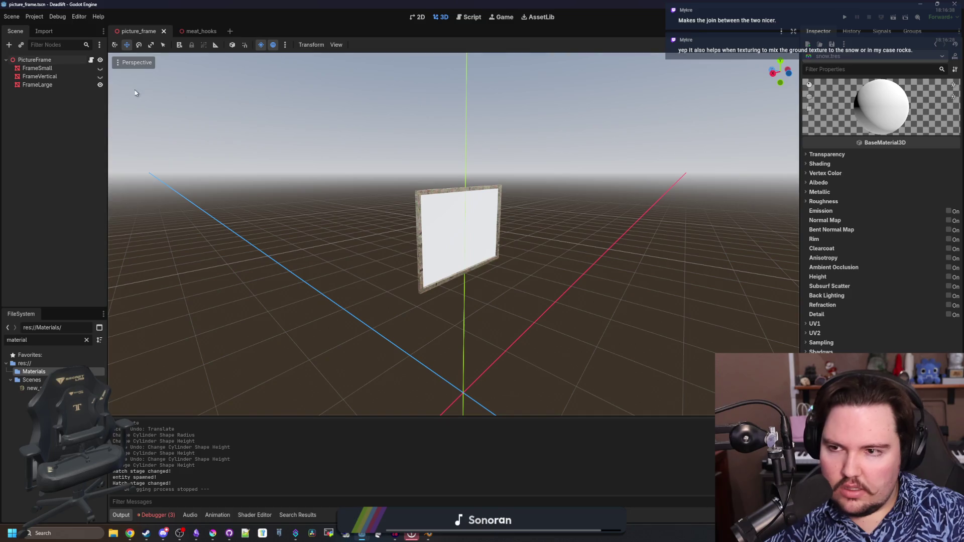
key("ctrl+s")
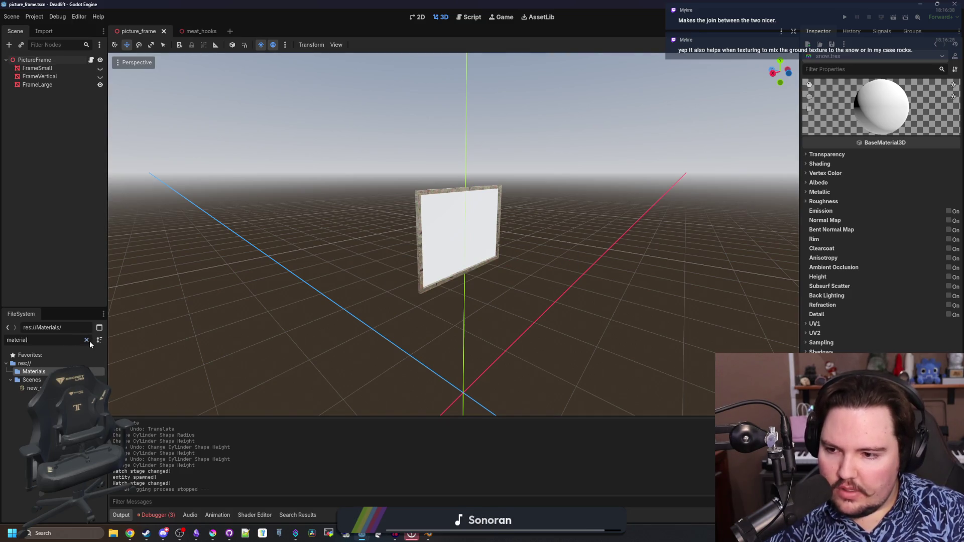
left_click(88, 341)
key("ctrl+s")
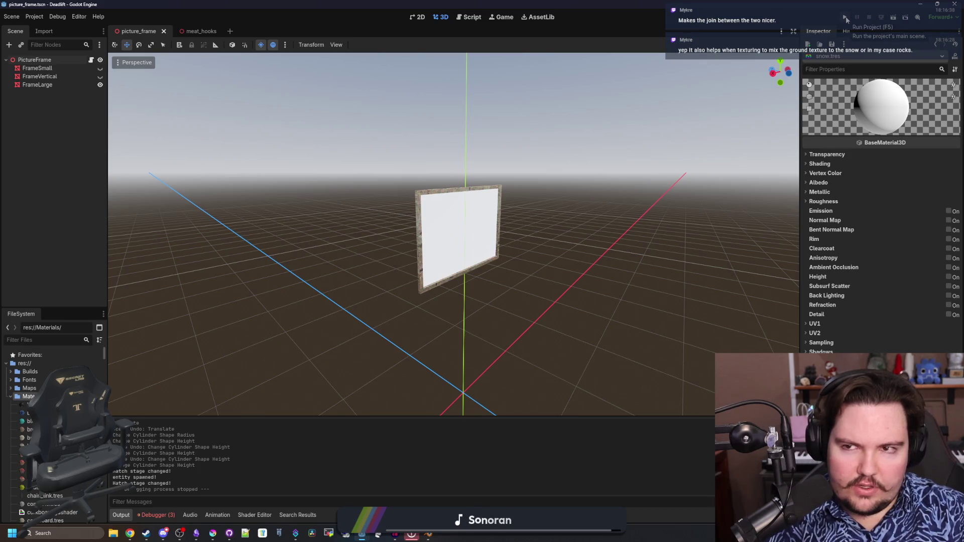
type("g")
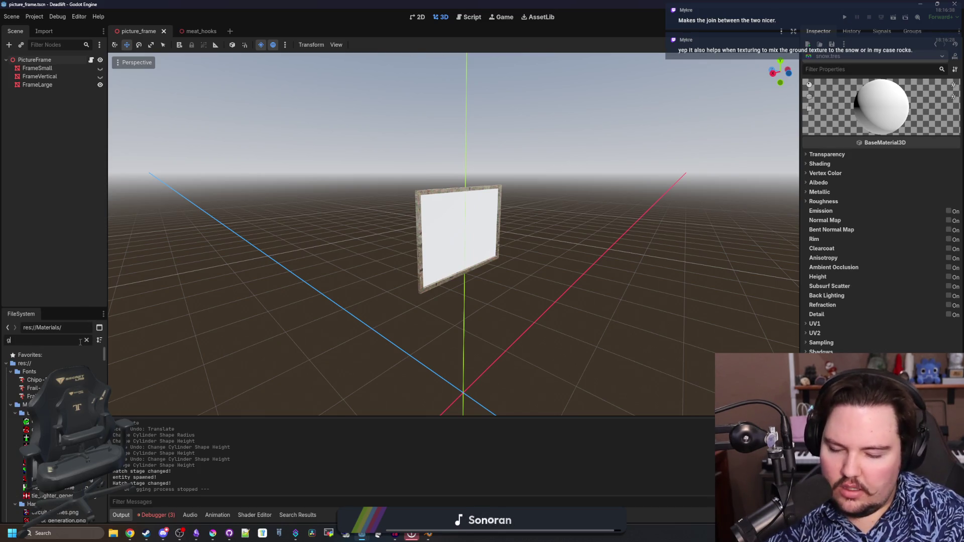
left_click(87, 341)
Step: Run the project's main scene, dismiss the not-responding warning, then deselect Blender's Roundcube pile
left_click(843, 17)
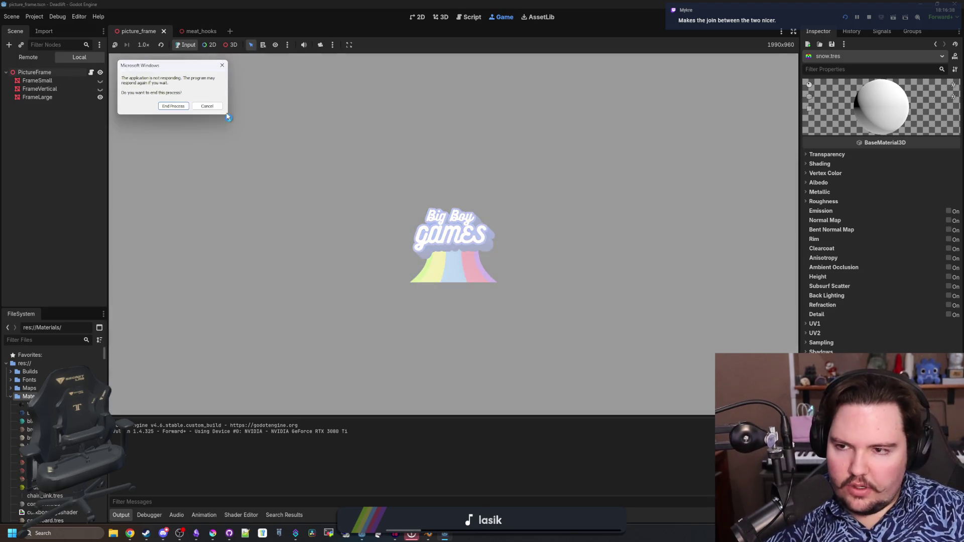
left_click(217, 104)
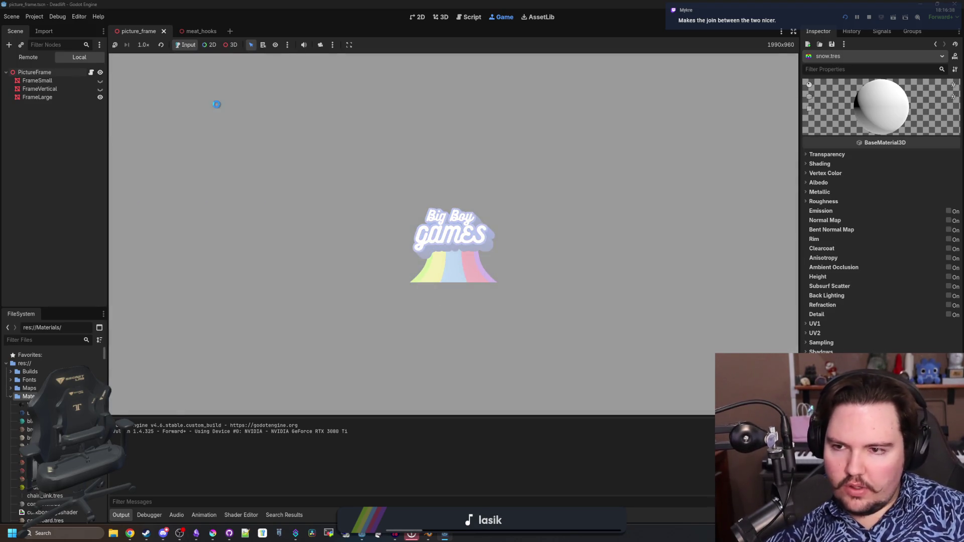
left_click(434, 536)
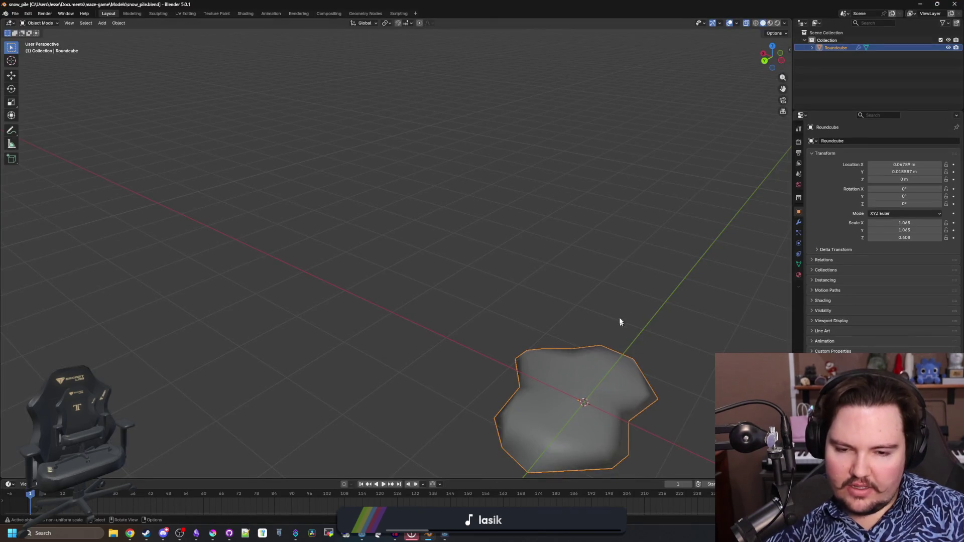
left_click(502, 246)
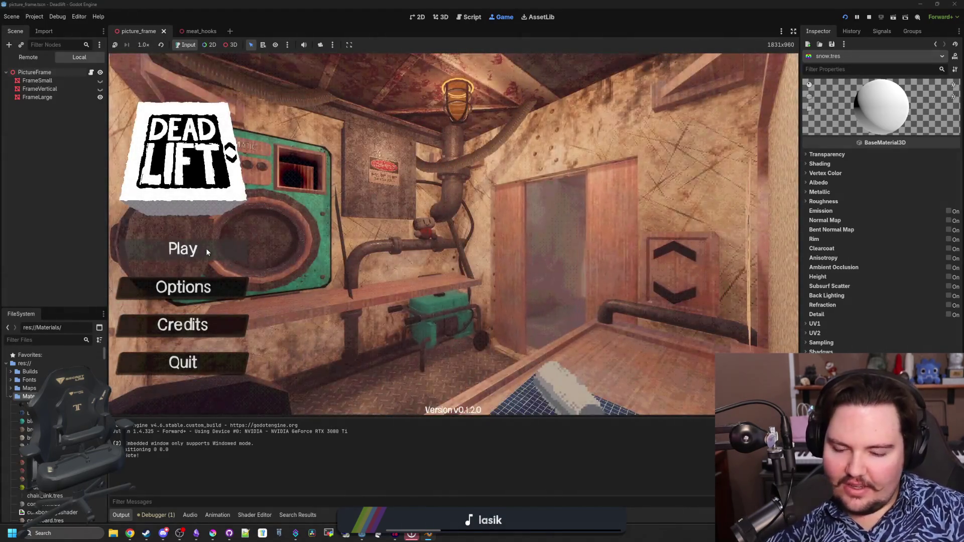
Step: Start a new game, walk through level 1 and take the elevator down to level 2
left_click(204, 248)
left_click(442, 274)
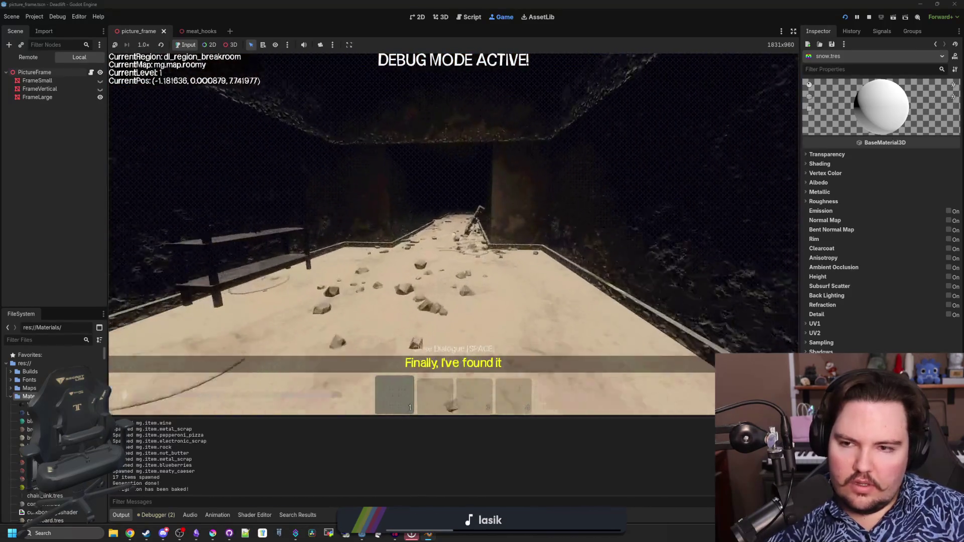
key("w")
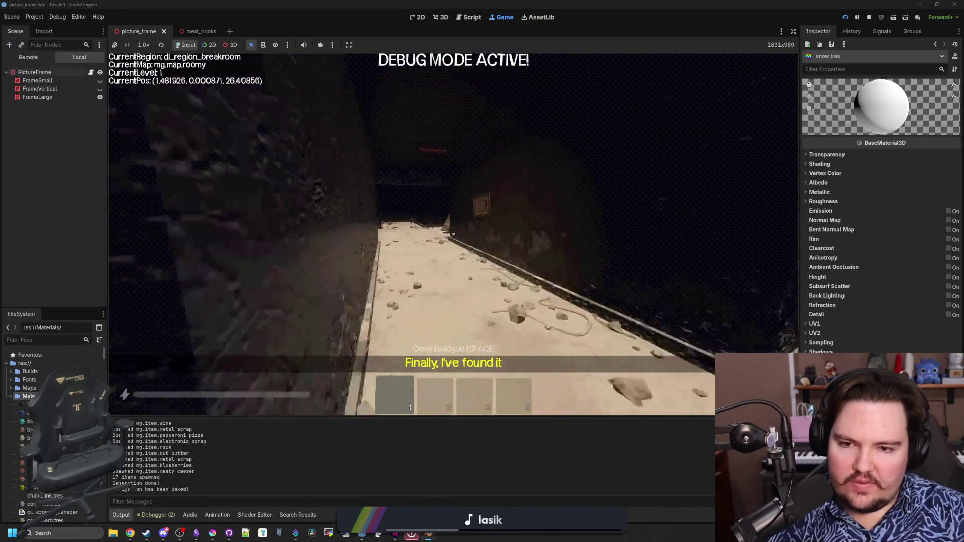
key("w")
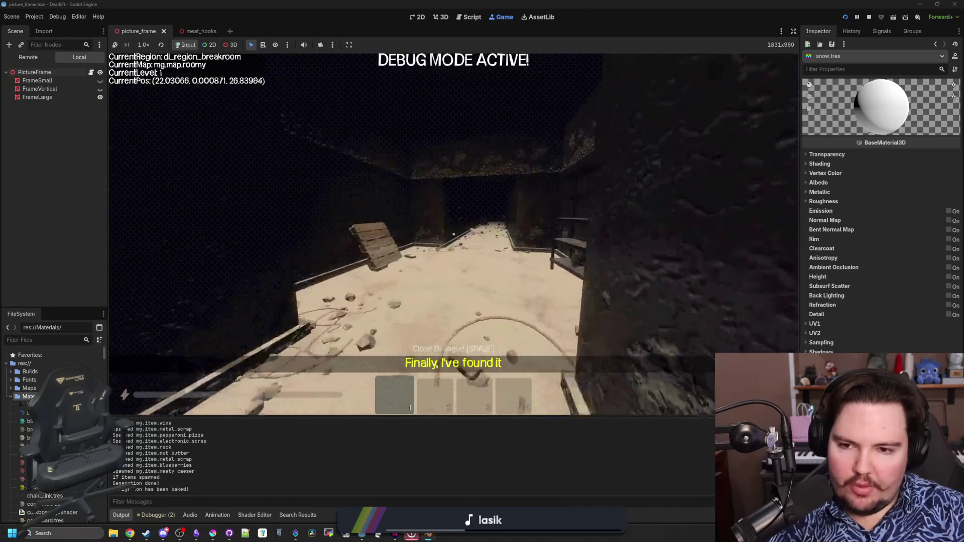
key("w")
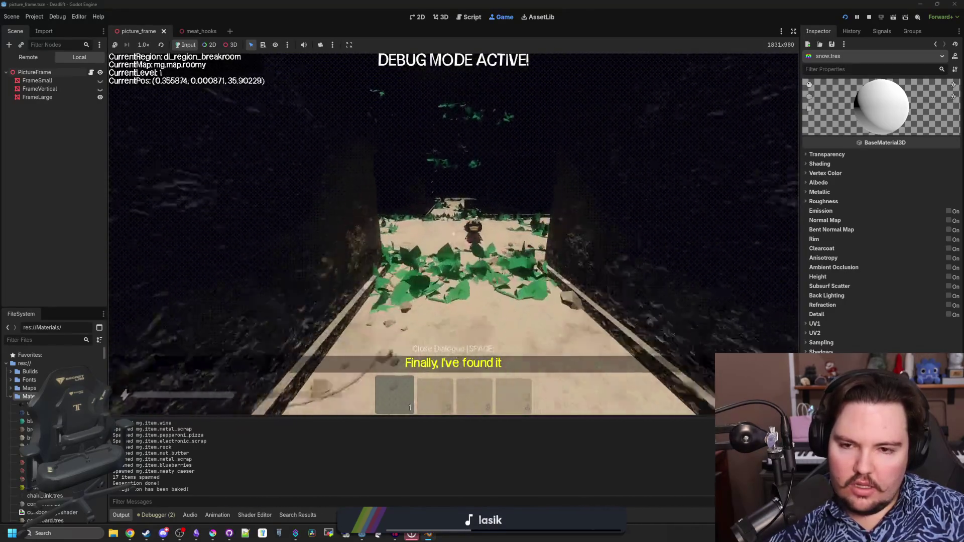
key("w")
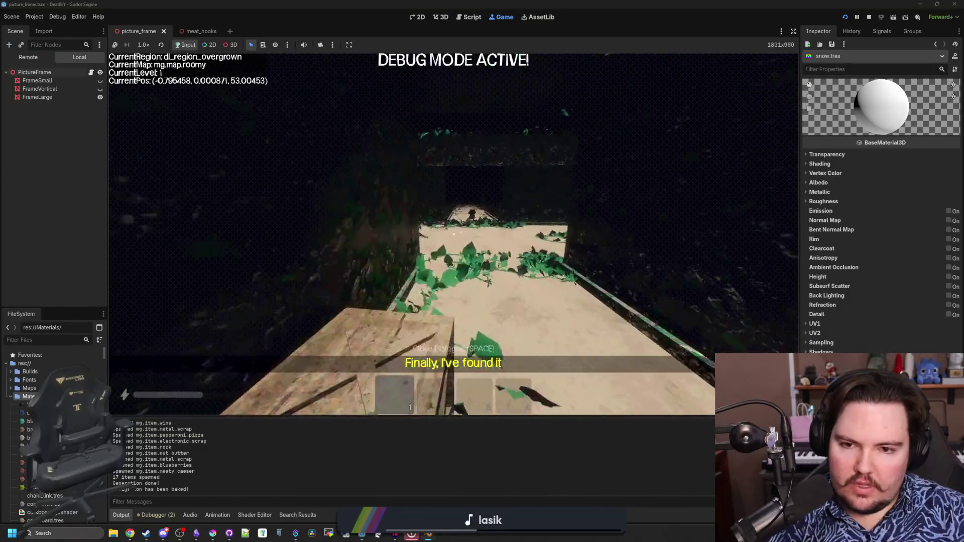
key("s")
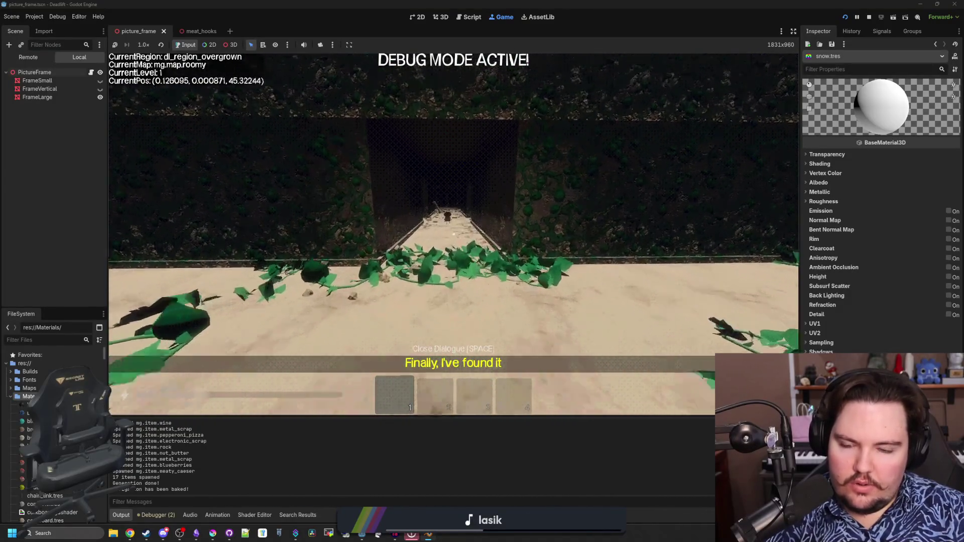
key("s")
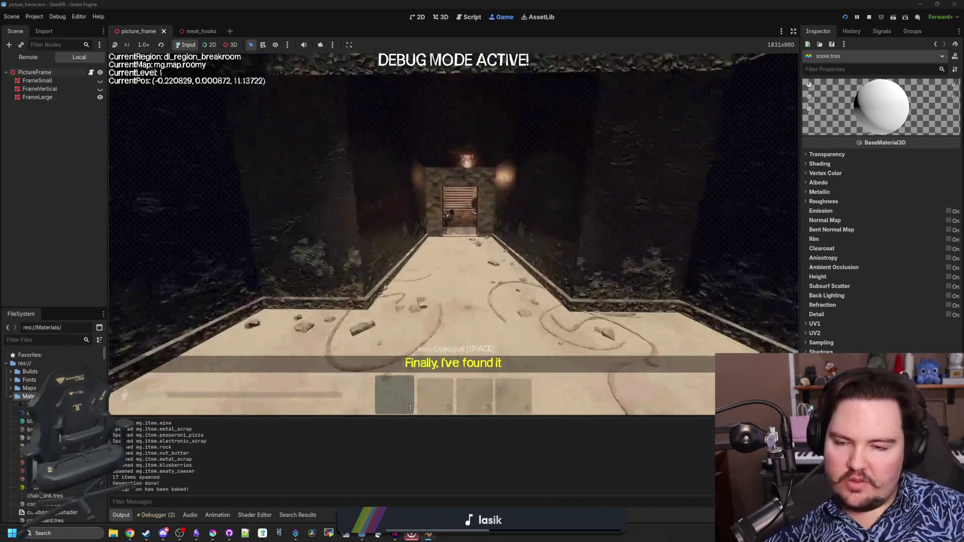
key("s")
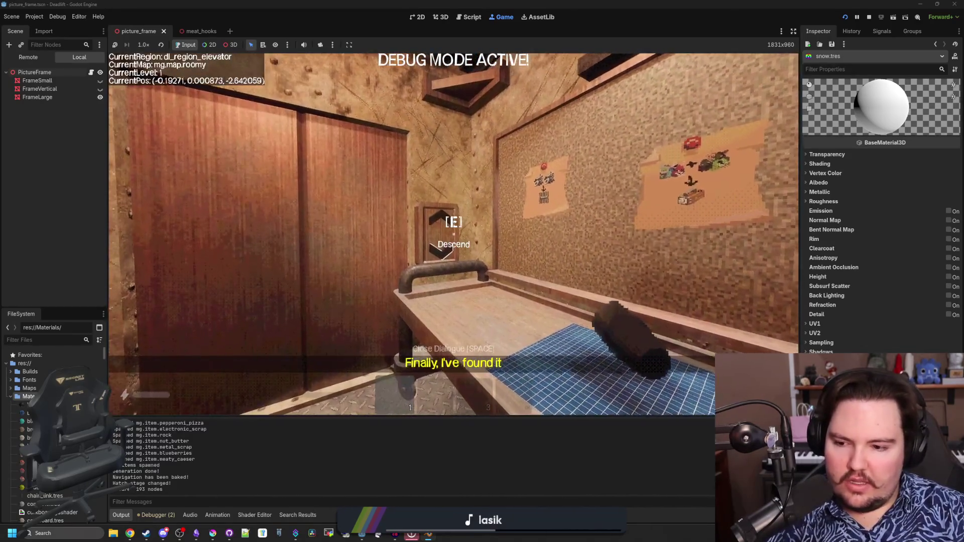
key("e")
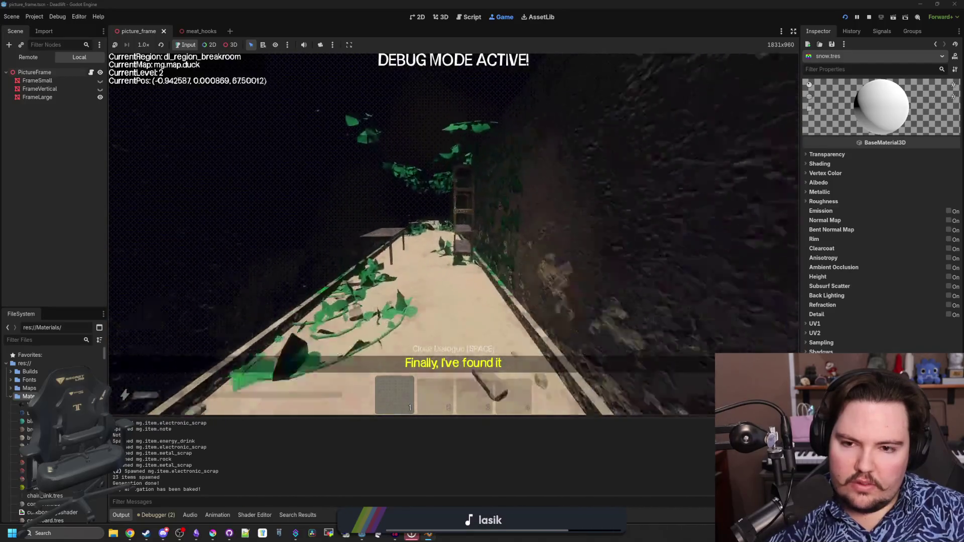
Step: Walk through the level 2 corridor into the breakroom and up to the chair
key("w")
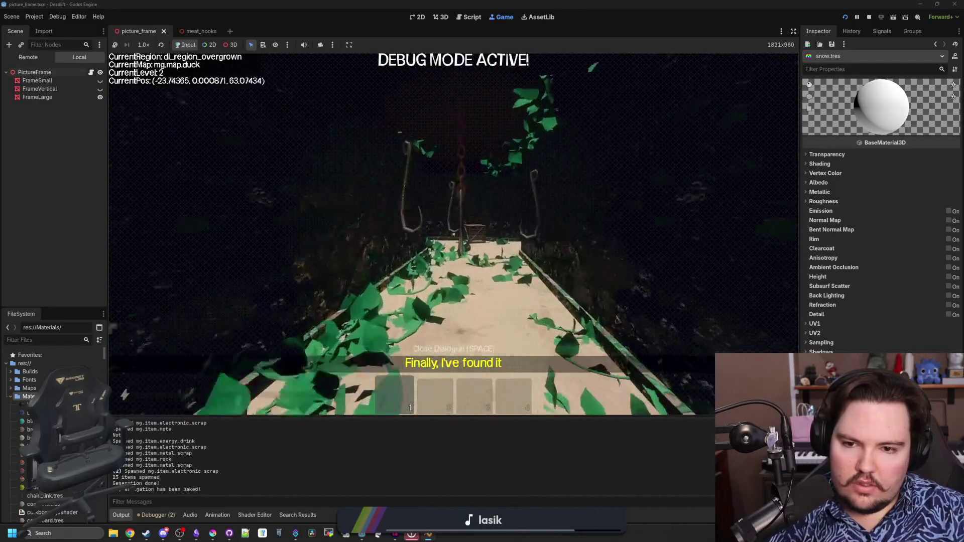
key("w")
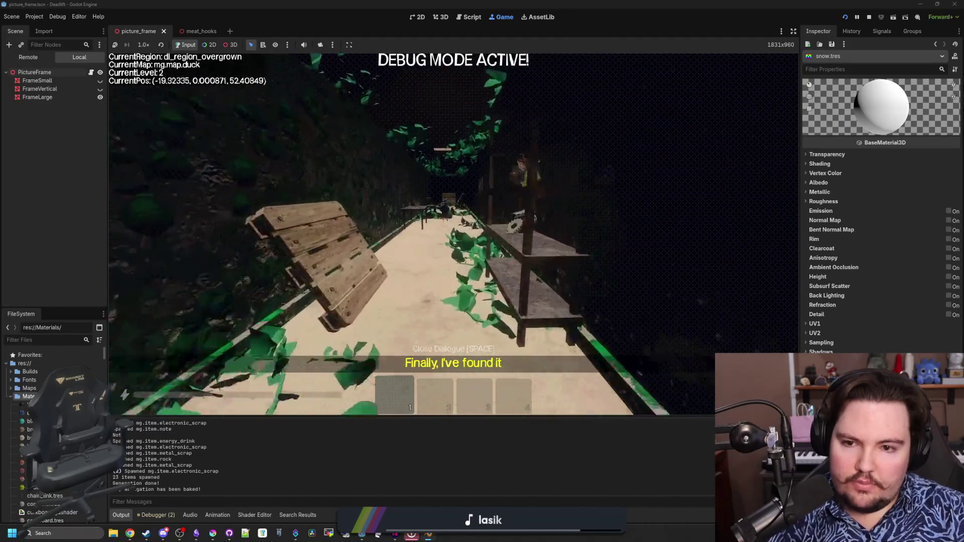
key("w")
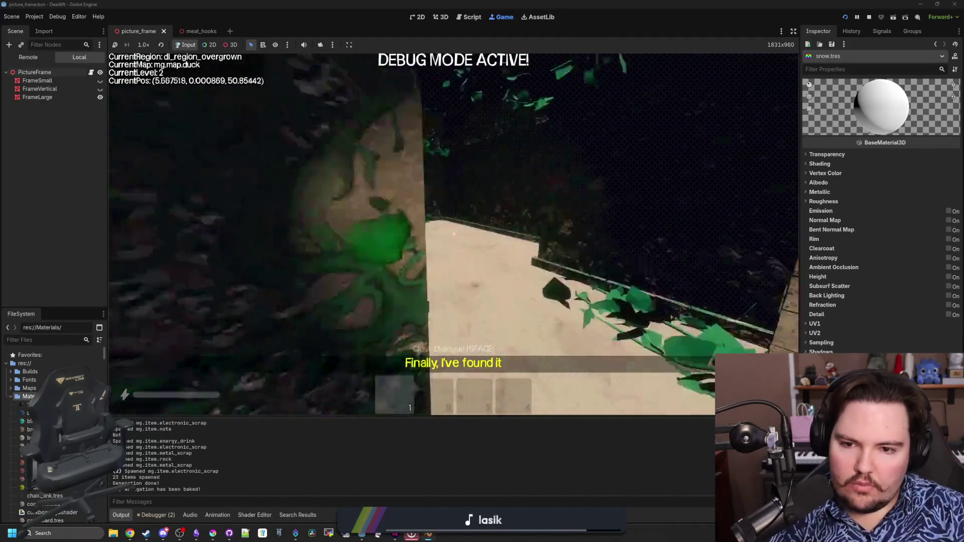
key("w")
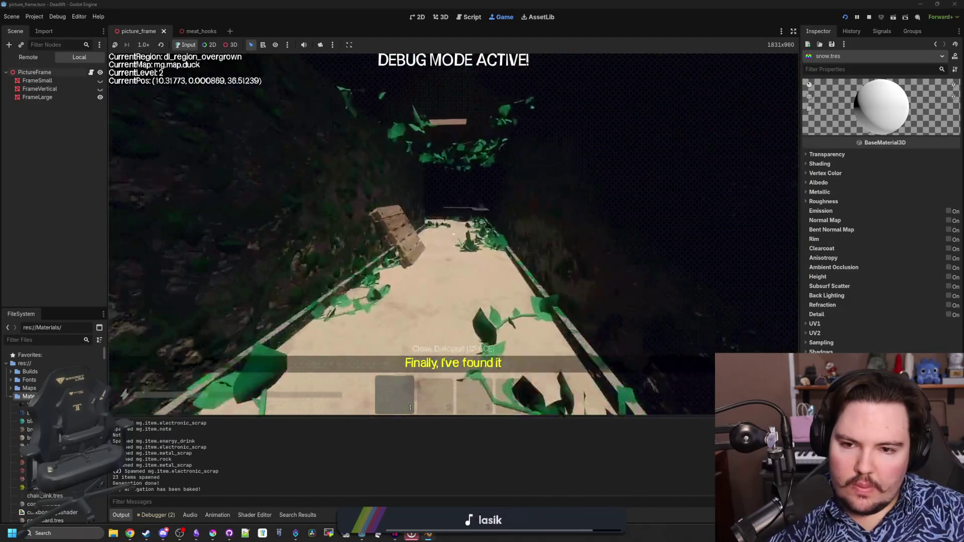
key("w")
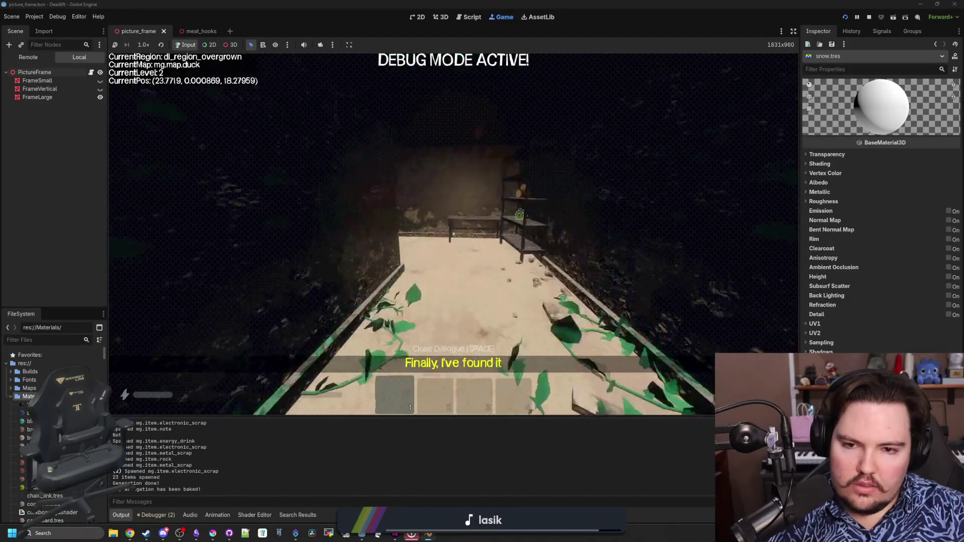
key("w")
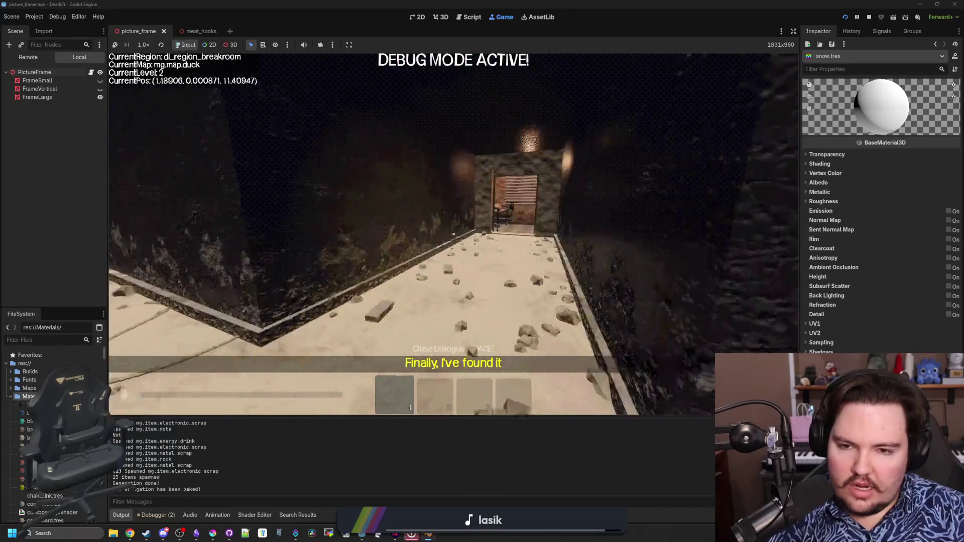
key("w")
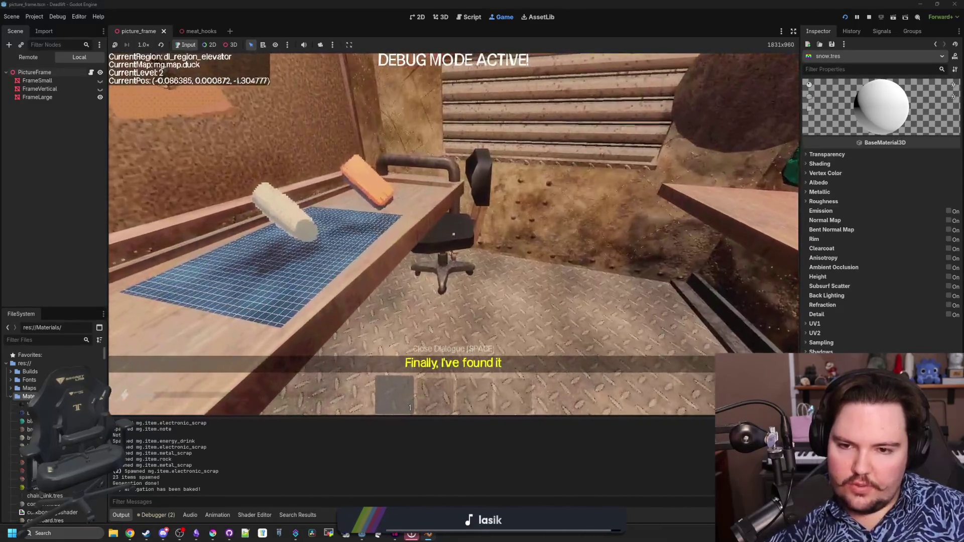
key("w")
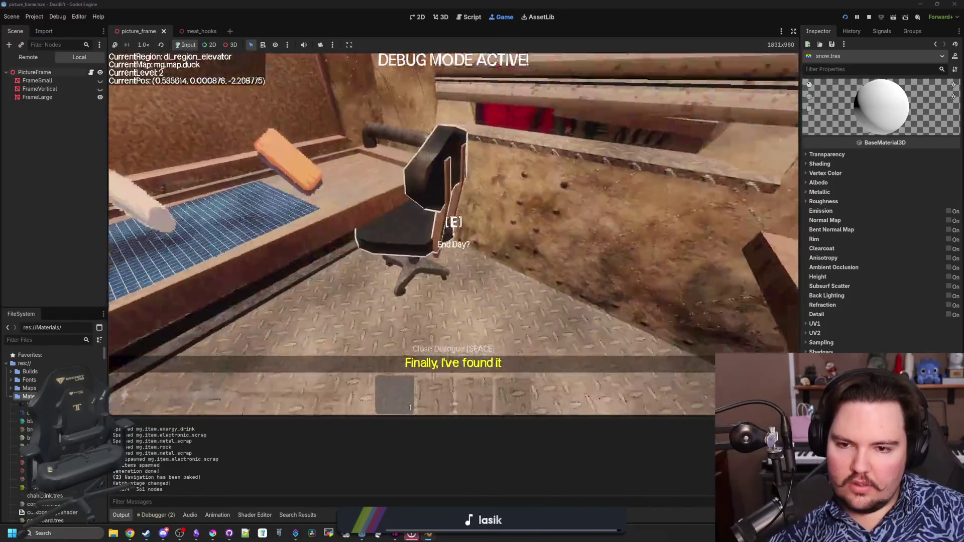
Step: End the day to load level 3 and walk down the snowy corridor
key("e")
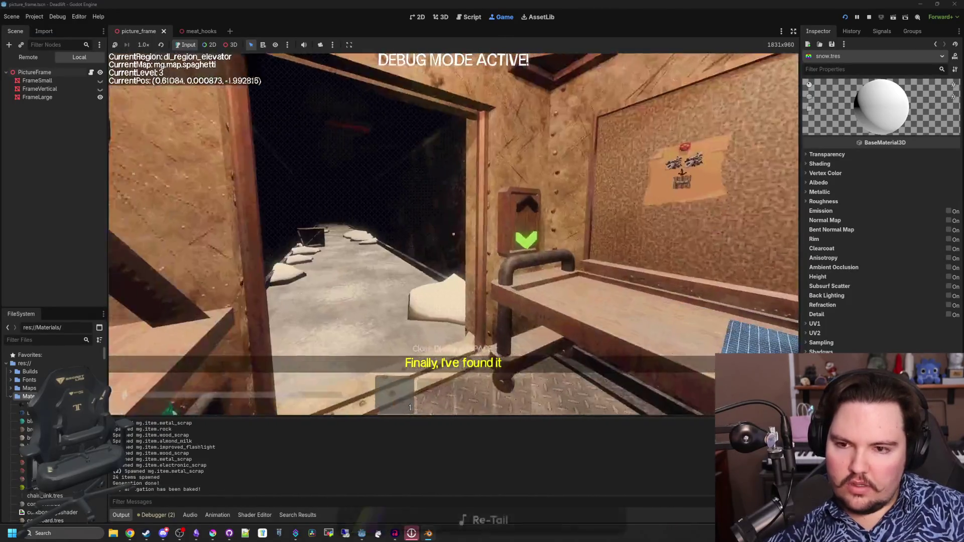
key("w")
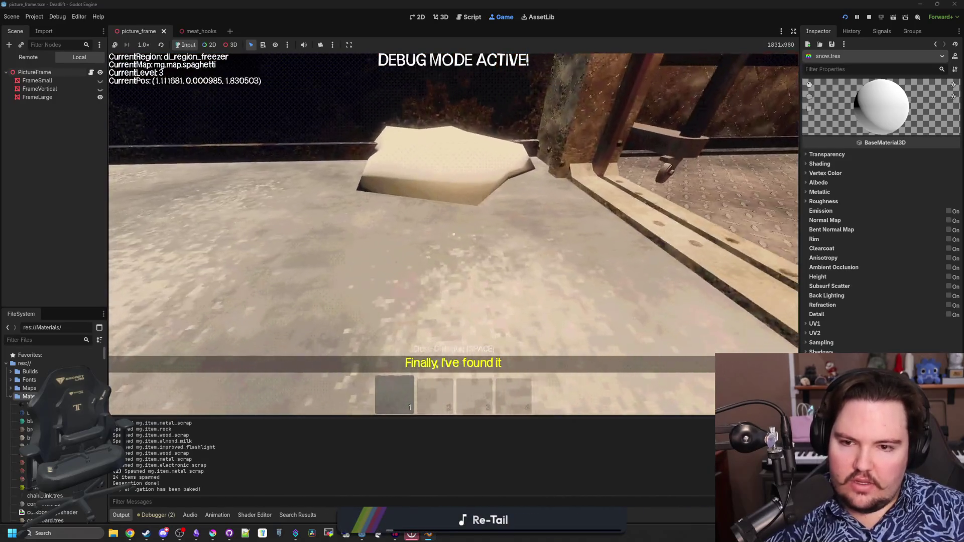
key("w")
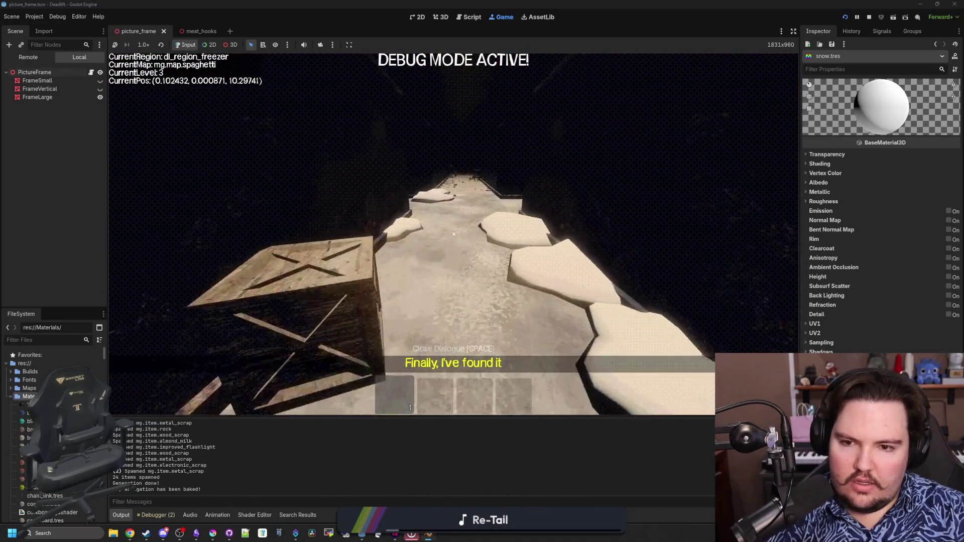
key("w")
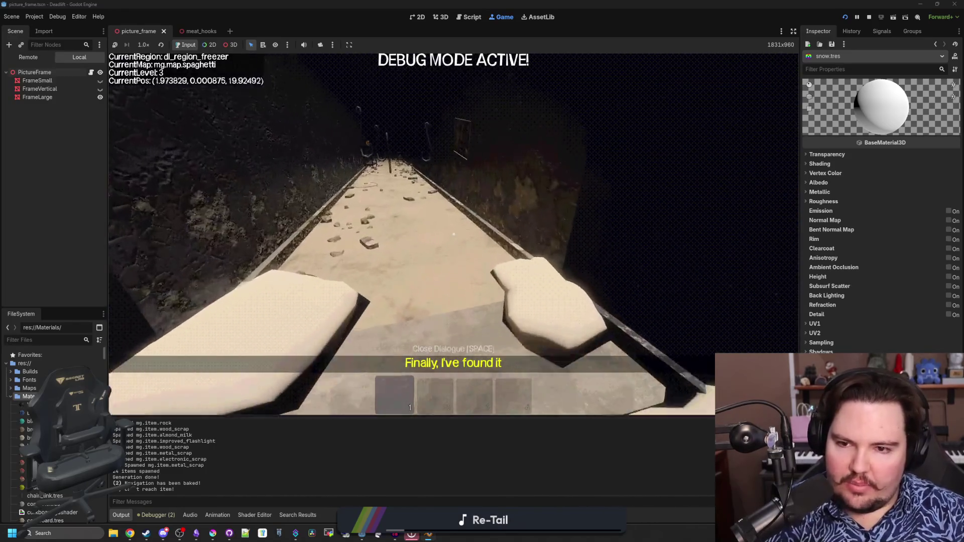
key("w")
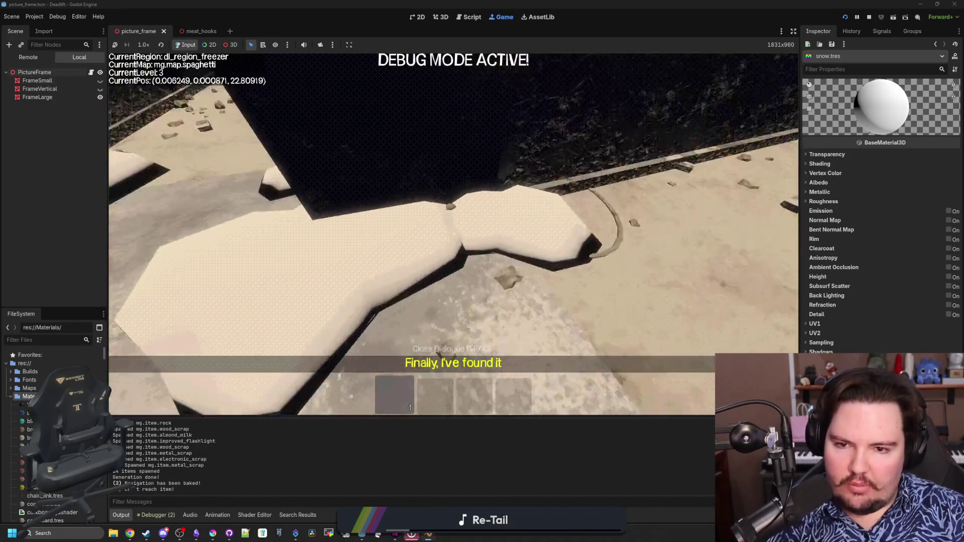
key("w")
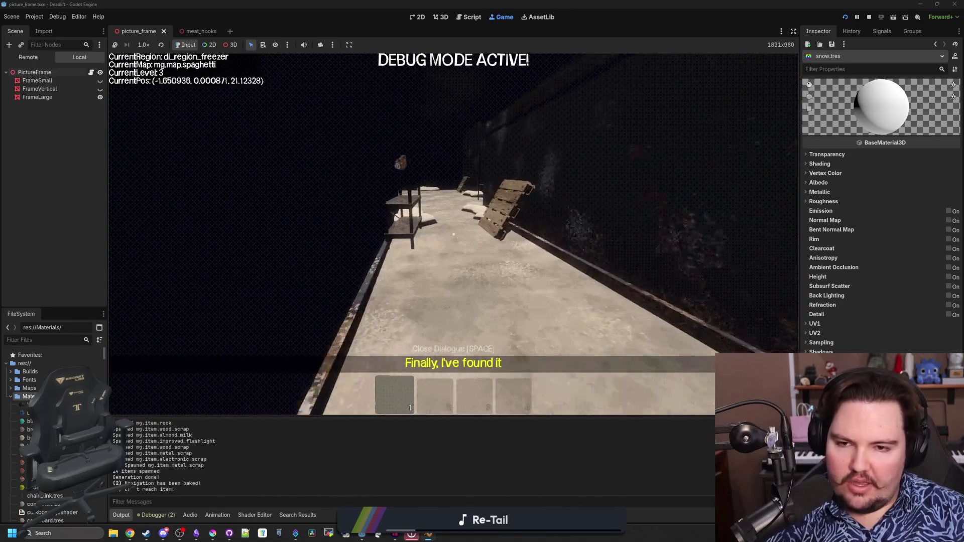
Step: Inspect the snow piles across the freezer, then pause and expand snow.tres Roughness settings
key("w")
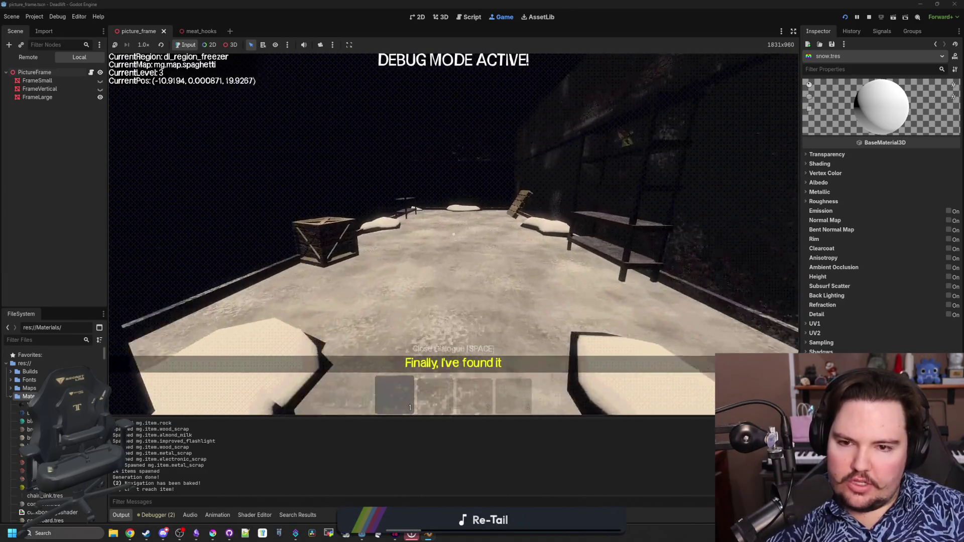
key("w")
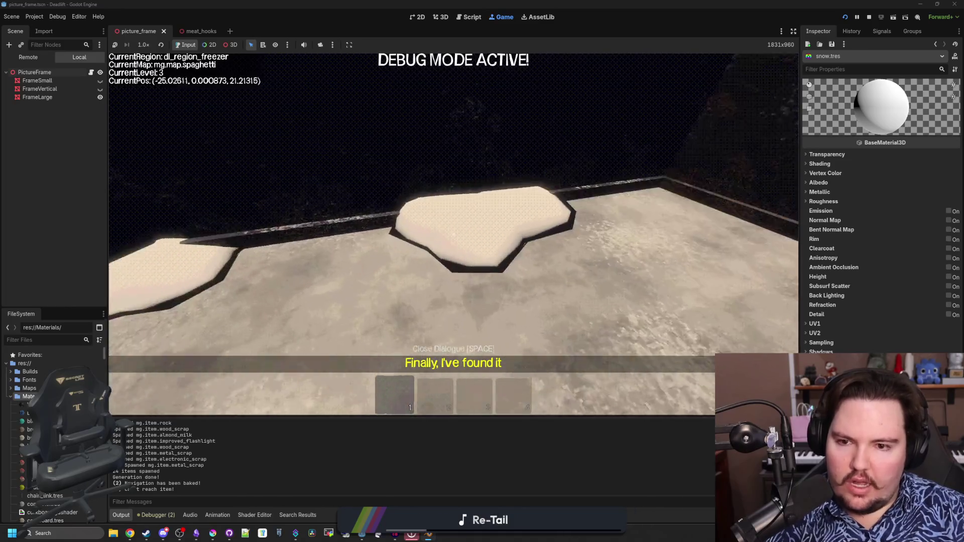
key("w")
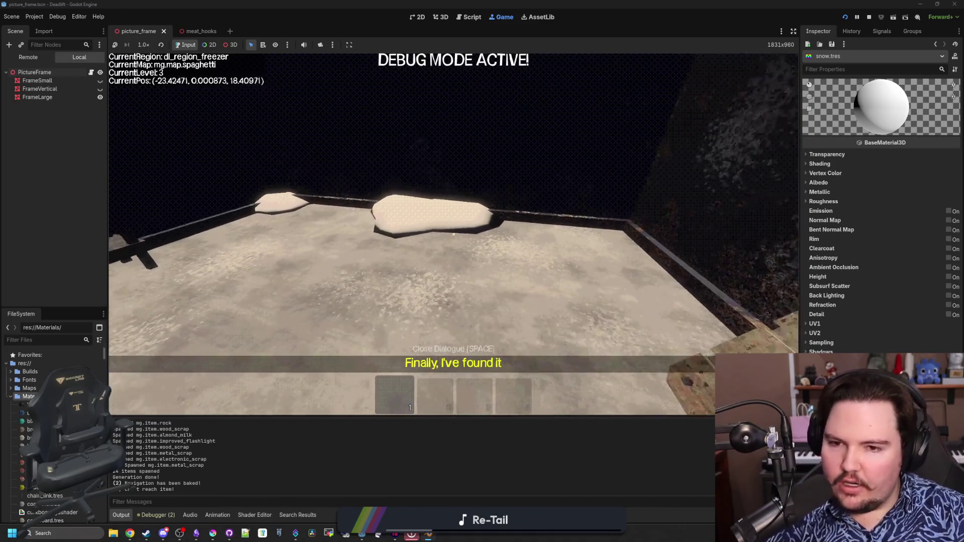
key("w")
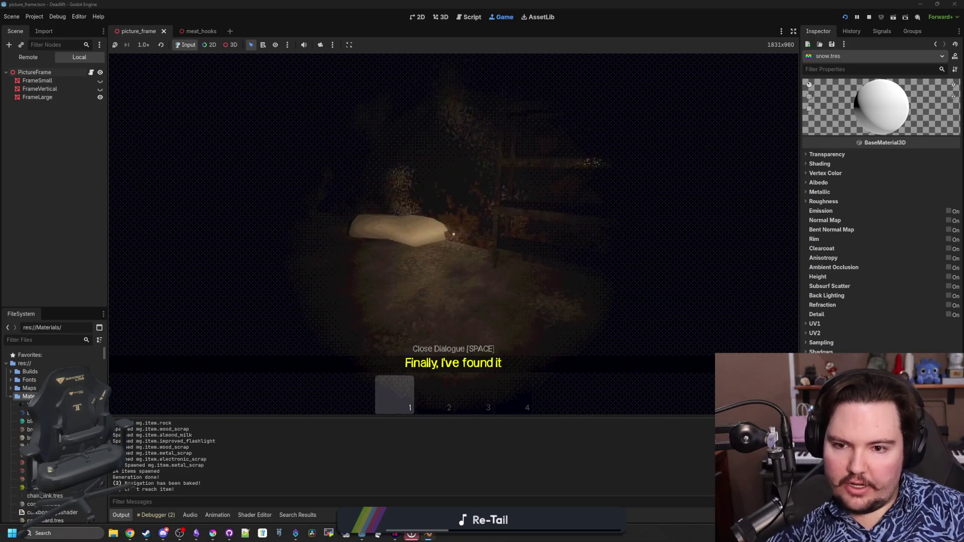
key("w")
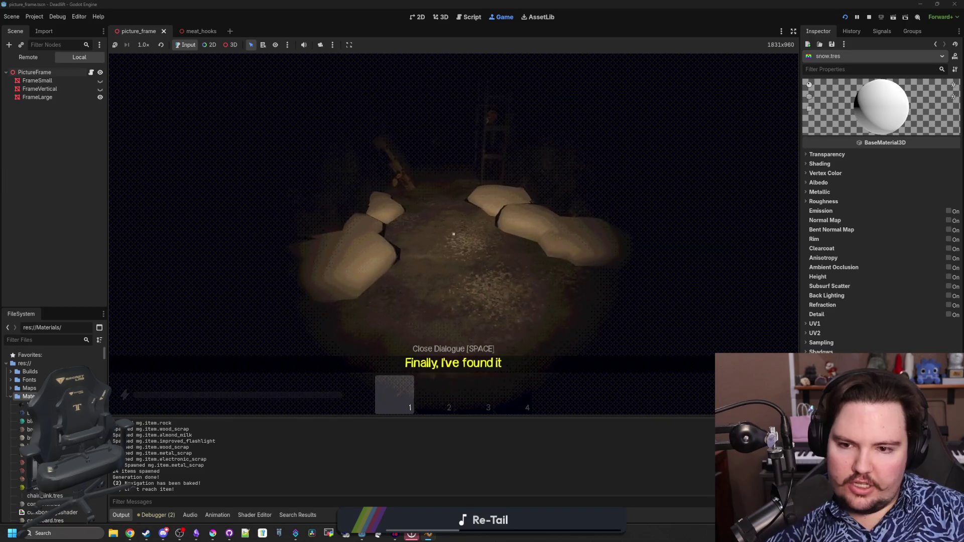
key("Escape")
left_click(821, 202)
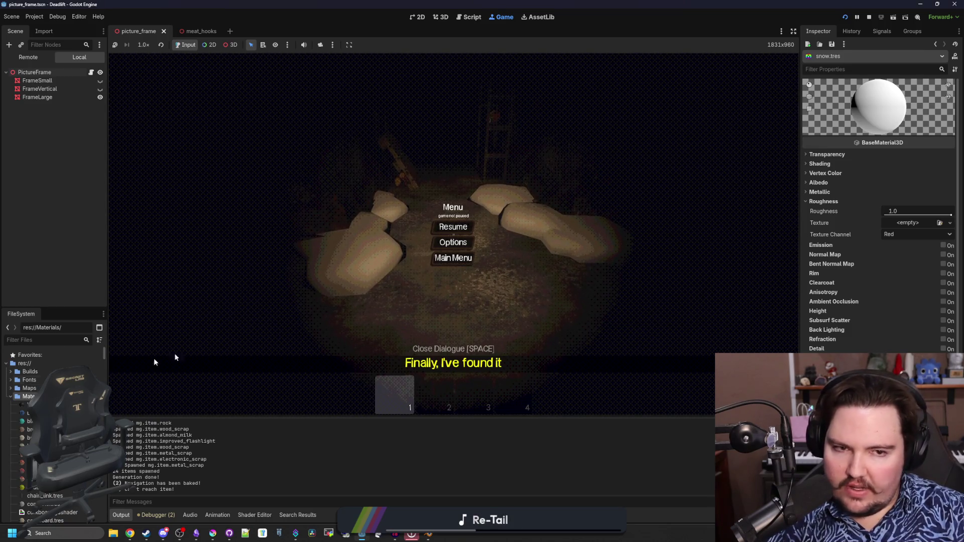
Step: Try snow roughness at 0.0, restore it to 1.0, and filter project files for 'snow'
left_click_drag(940, 215, 879, 214)
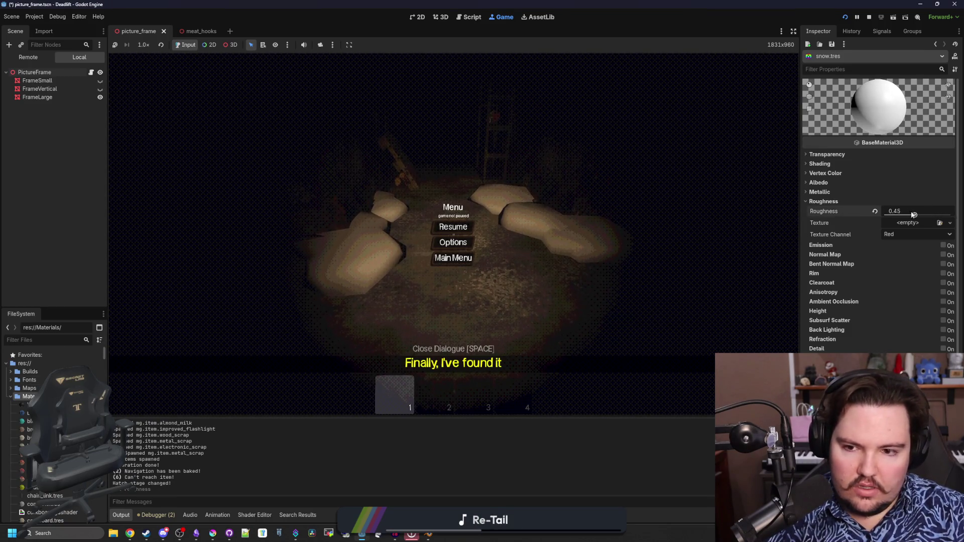
left_click(876, 212)
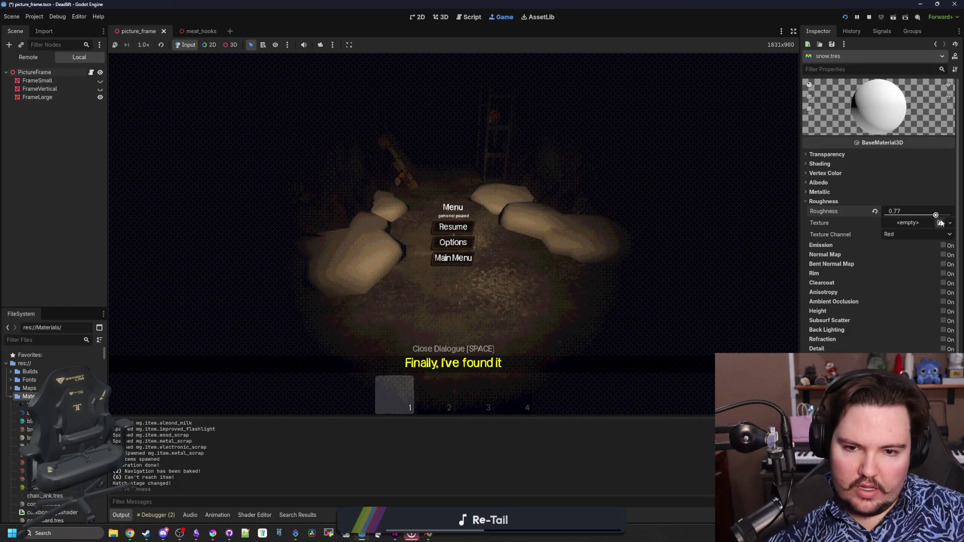
left_click(56, 341)
type("snow")
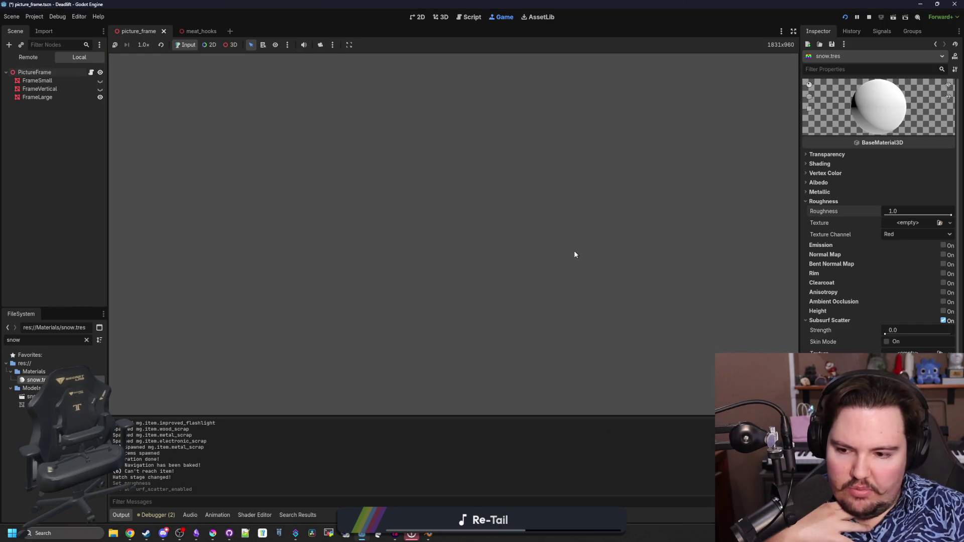
key("ctrl+F2")
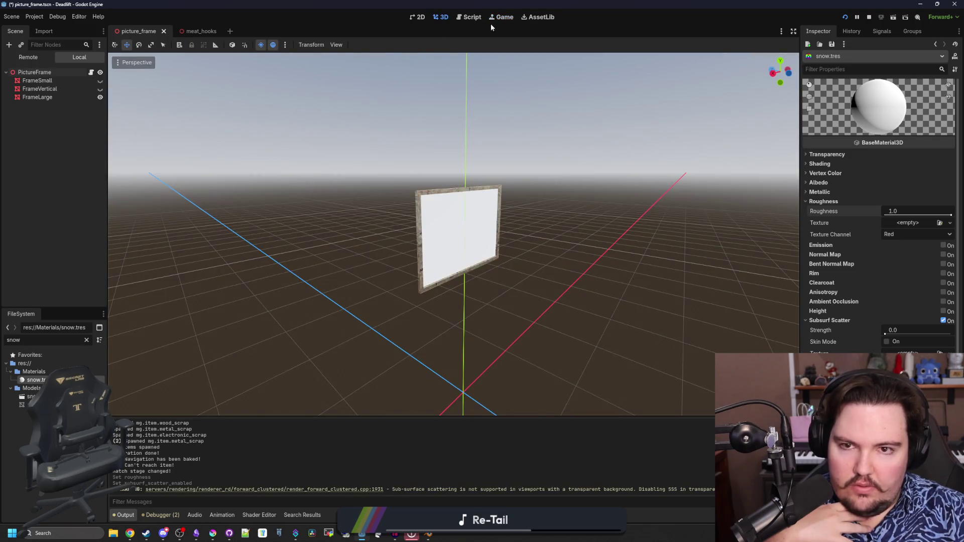
left_click(497, 18)
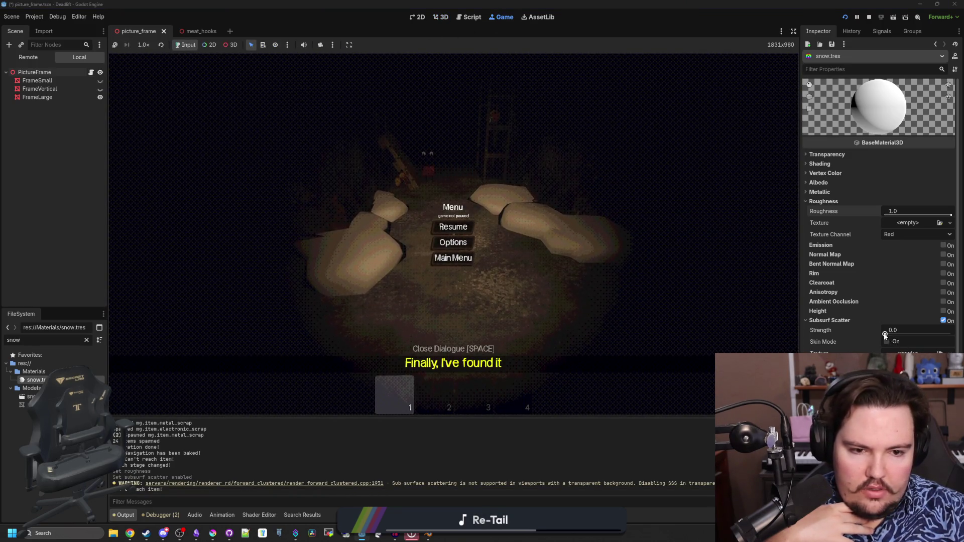
Step: Set subsurface scattering strength to 1.0 and enable Skin Mode
left_click_drag(885, 336, 938, 335)
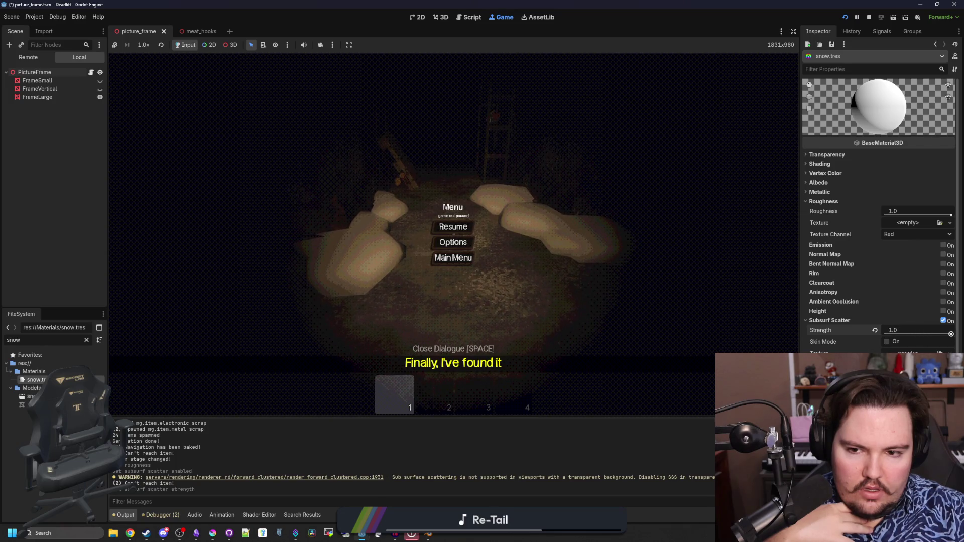
left_click_drag(950, 334, 896, 334)
left_click(875, 330)
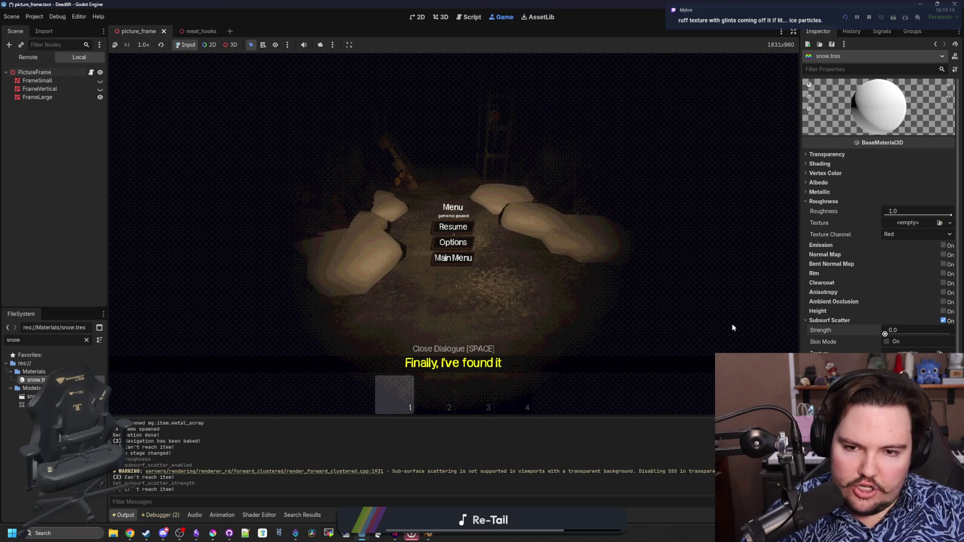
left_click(888, 341)
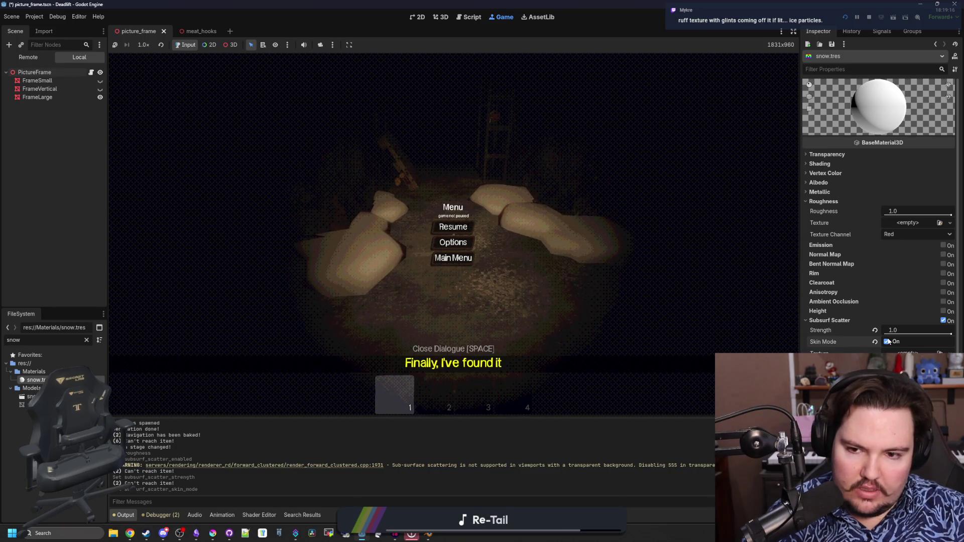
Step: Preview the snow piles in the game, then pause and keep the roughness channel at Red
key("w")
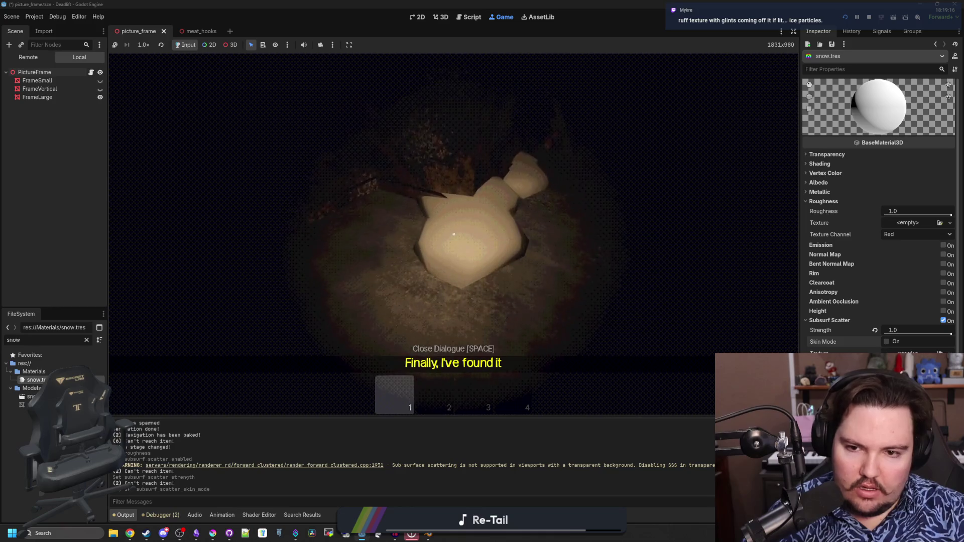
key("s")
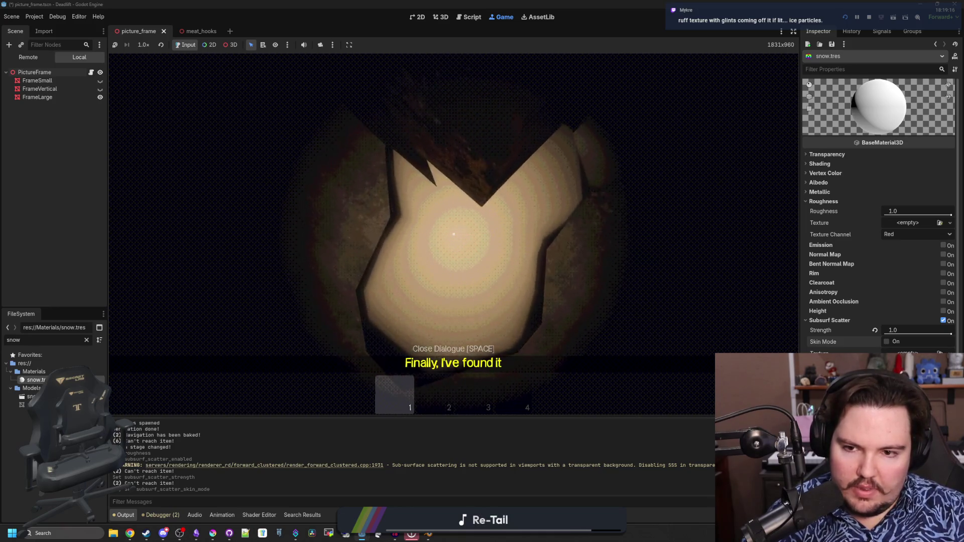
key("s")
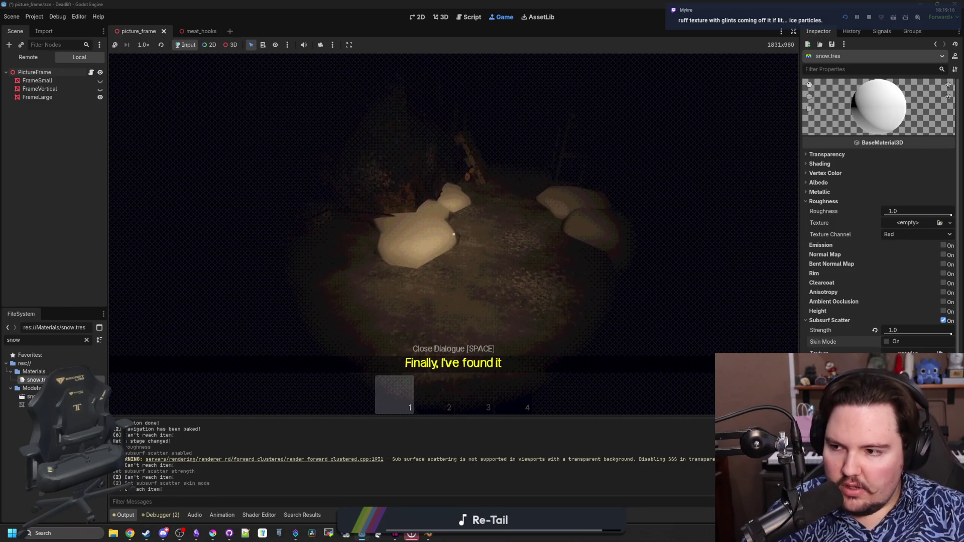
key("Escape")
key("Escape")
key("Escape")
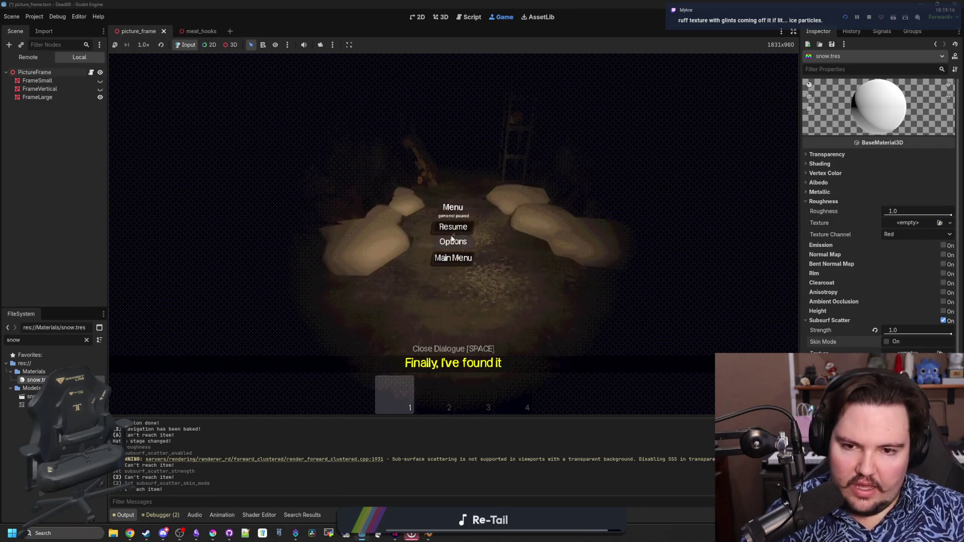
left_click(811, 322)
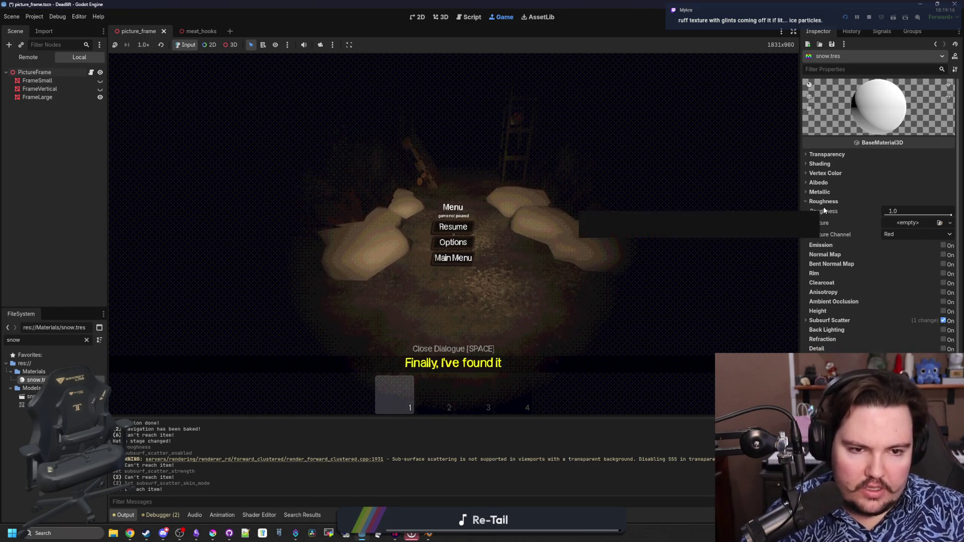
left_click(897, 236)
left_click(898, 240)
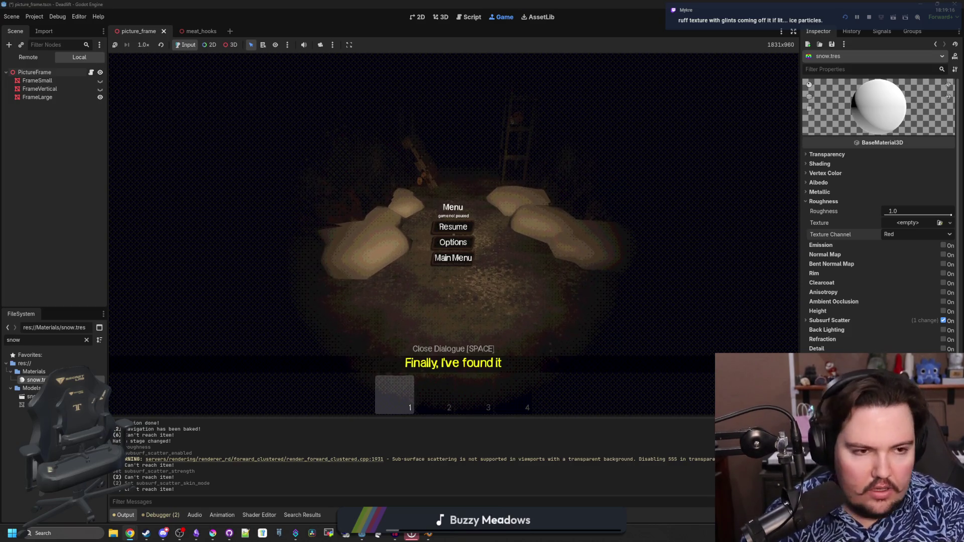
Step: Bring forward the Filter Forge browser and scroll through its snow filter library
key("alt+Tab")
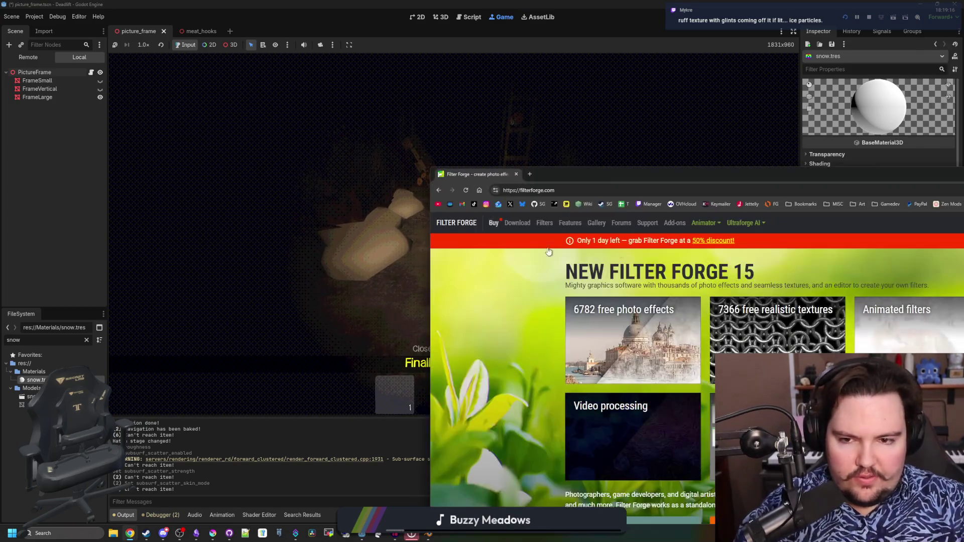
mouse_move(769, 170)
left_mouse_down()
mouse_move(470, 125)
mouse_move(586, 127)
mouse_move(513, 82)
left_mouse_up()
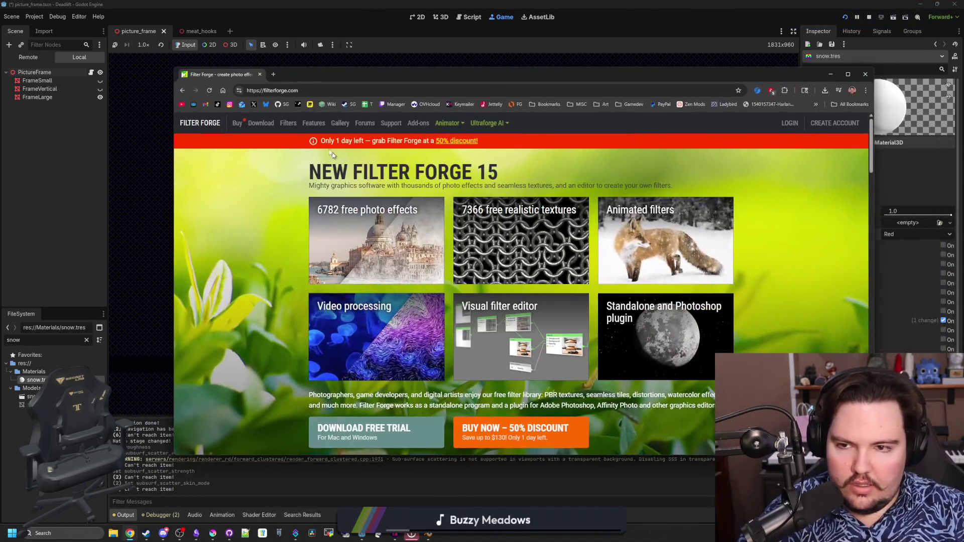
left_click(289, 127)
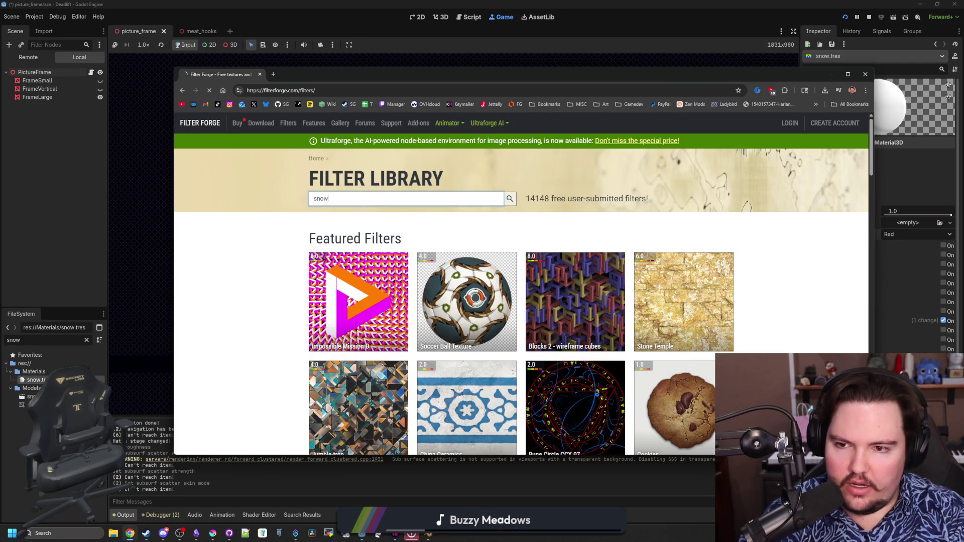
scroll(440, 255, "down", 15)
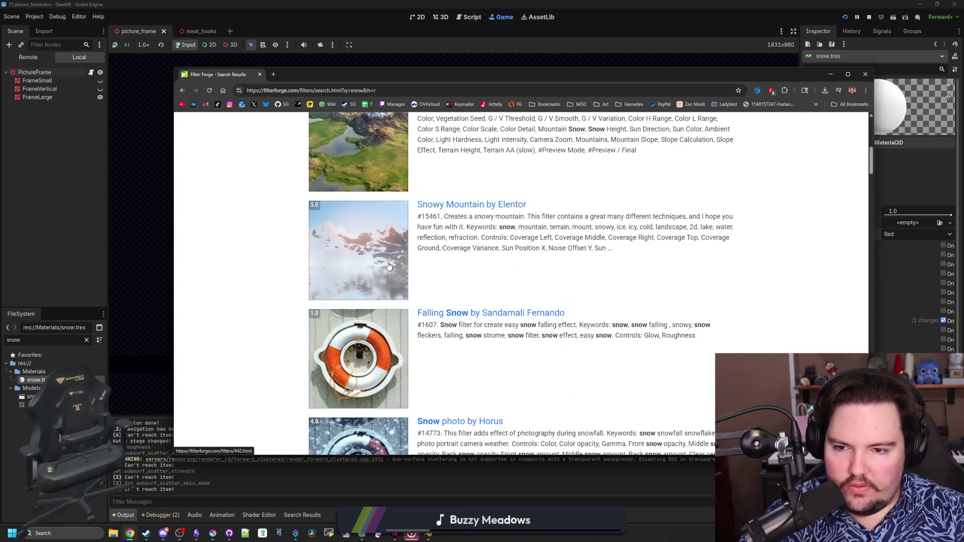
scroll(397, 257, "up", 2)
scroll(398, 256, "down", 7)
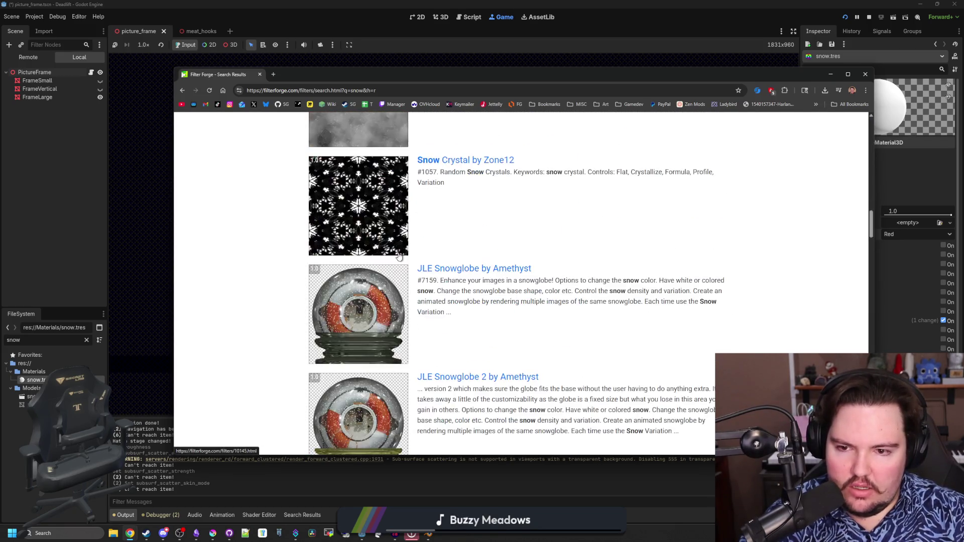
scroll(400, 257, "up", 3)
scroll(401, 257, "up", 2)
scroll(400, 257, "down", 14)
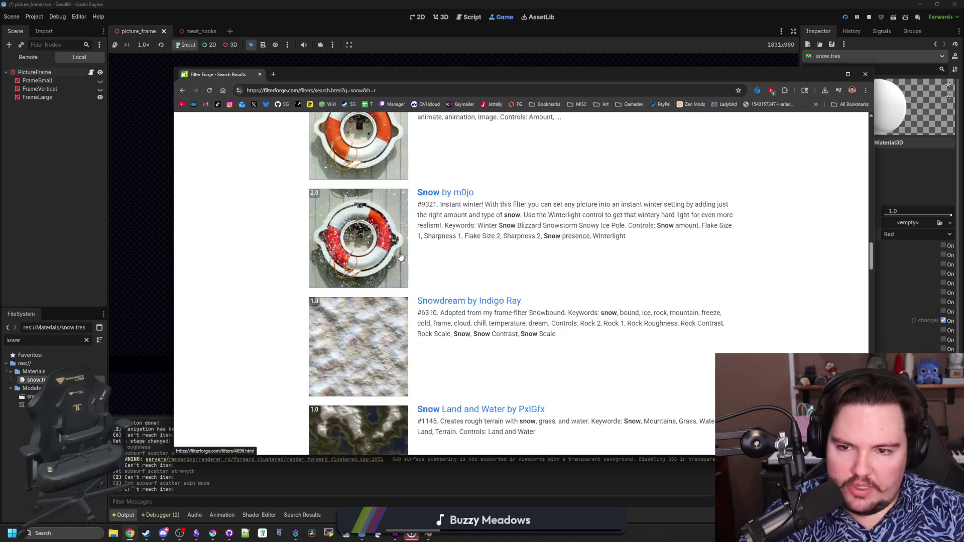
scroll(400, 257, "down", 20)
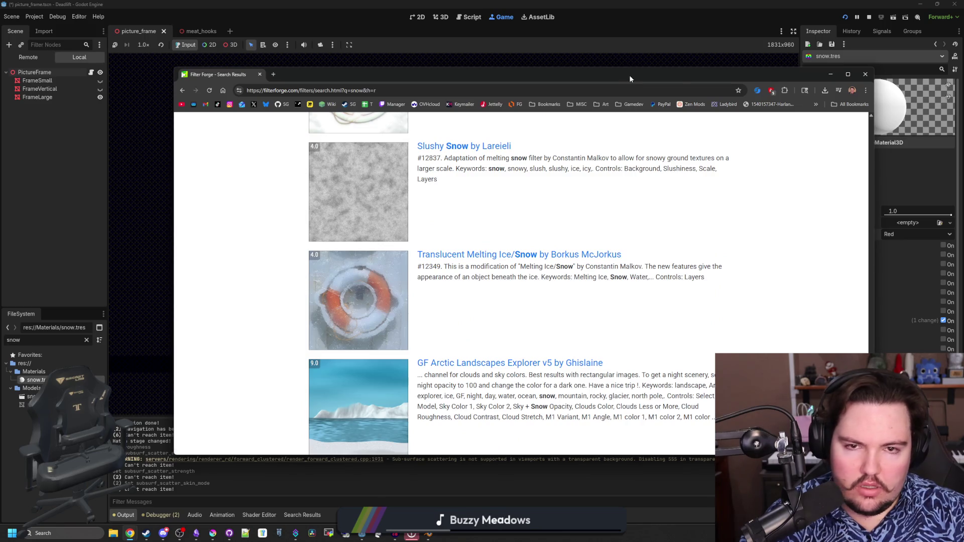
Step: Close the browser and stop the running game
left_click(831, 74)
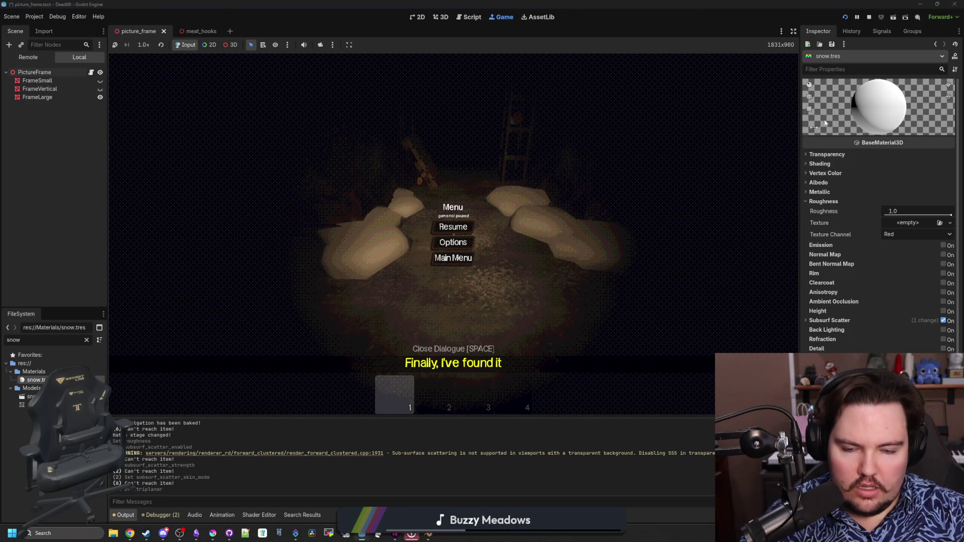
left_click(870, 18)
scroll(879, 226, "down", 3)
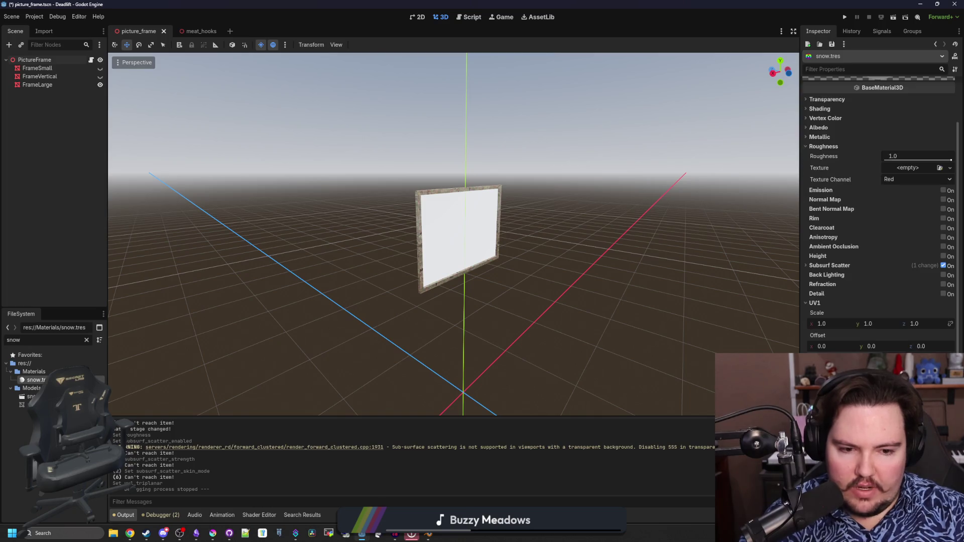
scroll(582, 317, "down", 5)
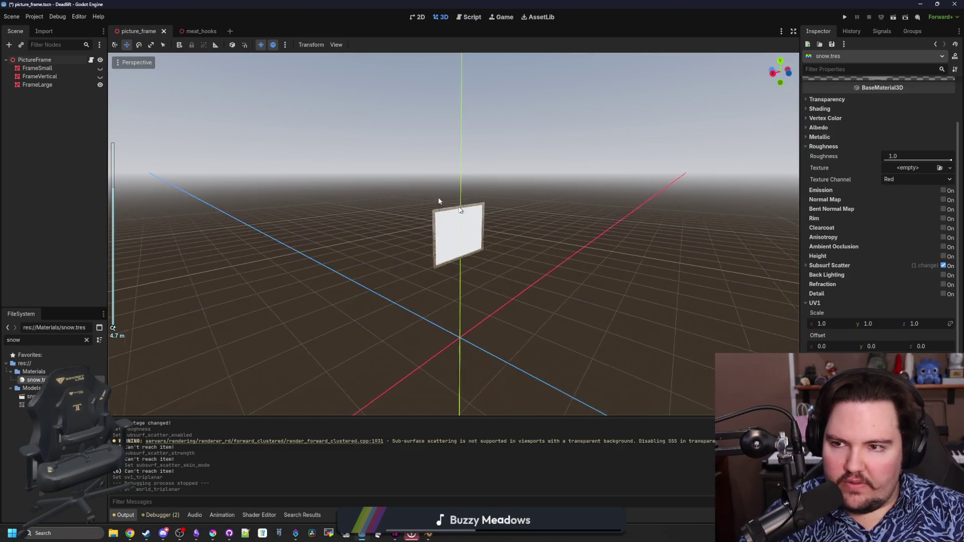
scroll(583, 317, "up", 2)
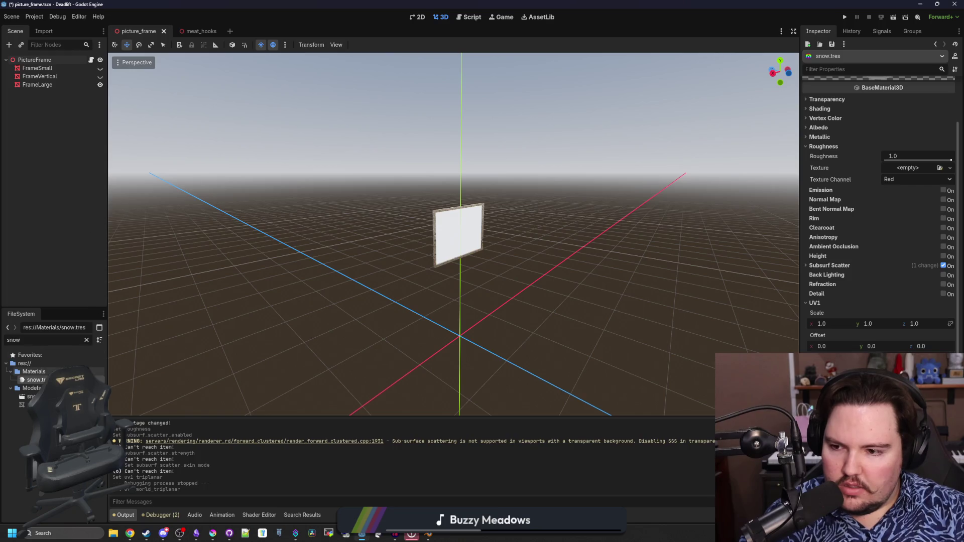
Step: Filter FileSystem for 'sno' and drop snow_pile into the scene as a SnowPile node
left_click(86, 340)
type("sno")
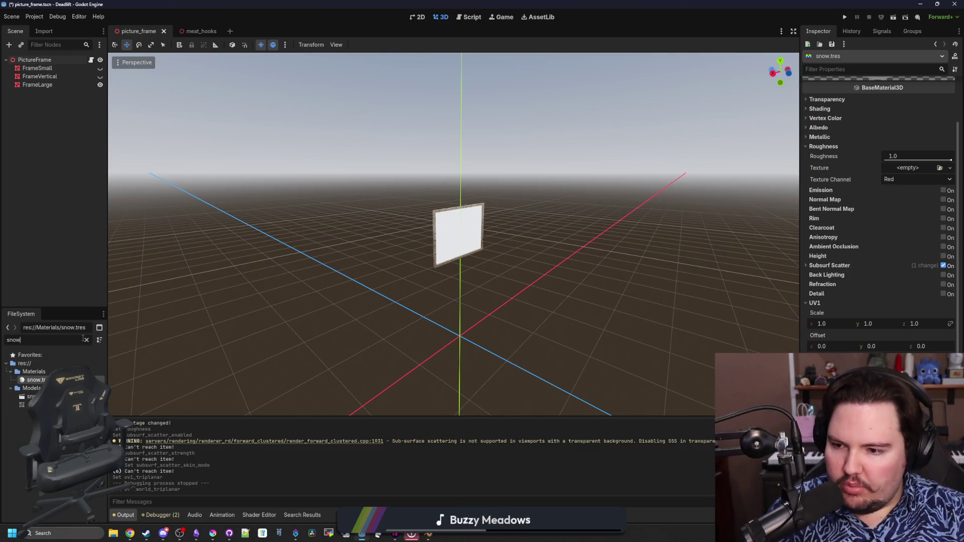
mouse_move(33, 397)
left_mouse_down()
mouse_move(115, 362)
mouse_move(349, 299)
mouse_move(322, 330)
left_mouse_up()
key("f")
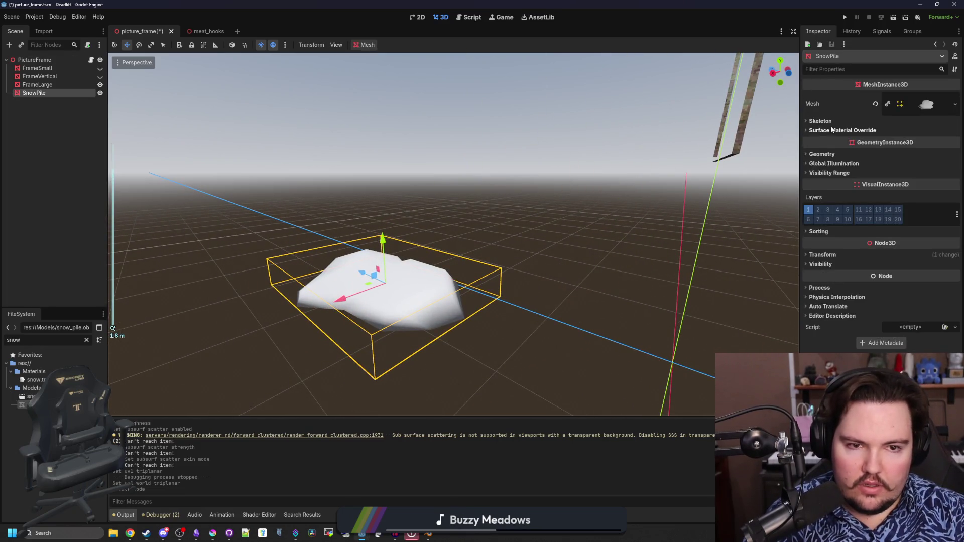
Step: Assign snow.tres to Surface Material Override slot 0 and open its properties
left_click(831, 130)
scroll(155, 377, "up", 3)
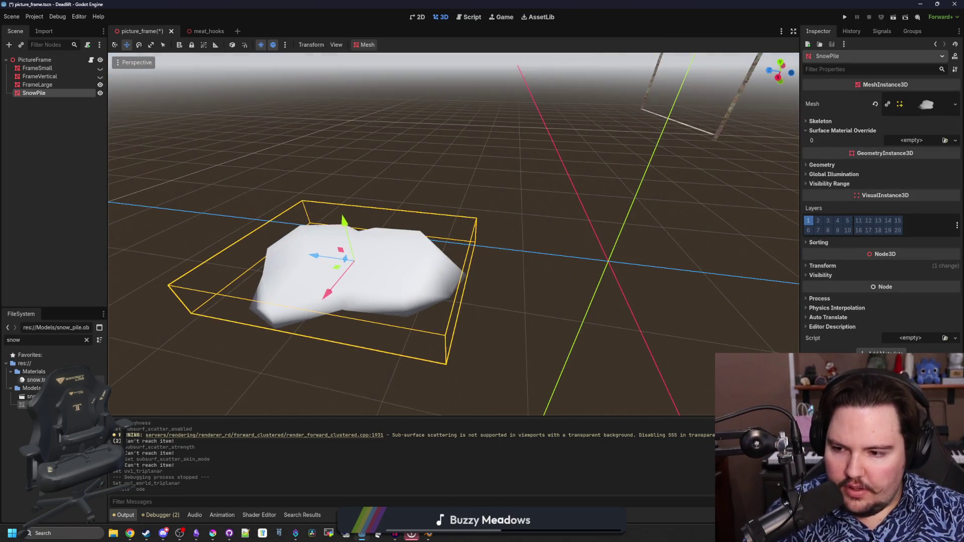
left_click_drag(35, 380, 924, 142)
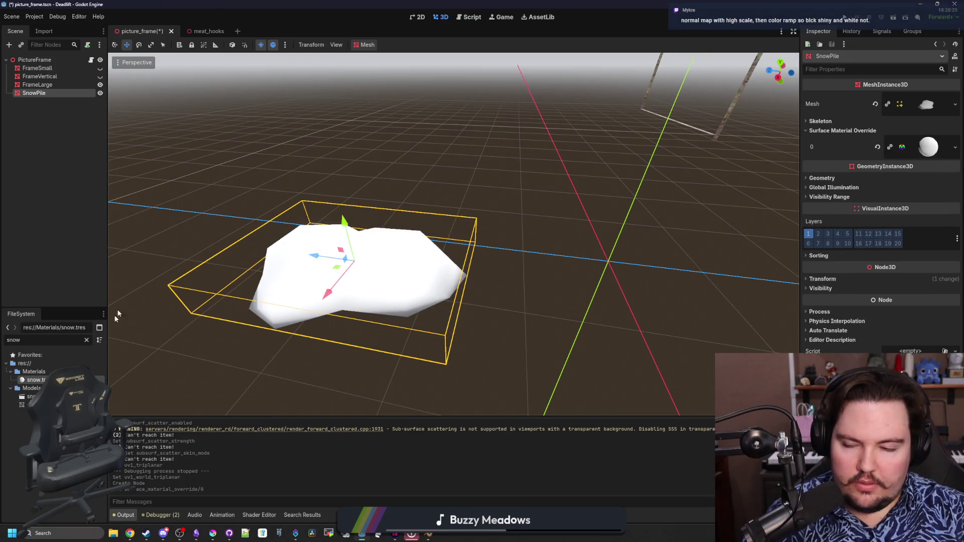
left_click(35, 381)
scroll(323, 355, "up", 2)
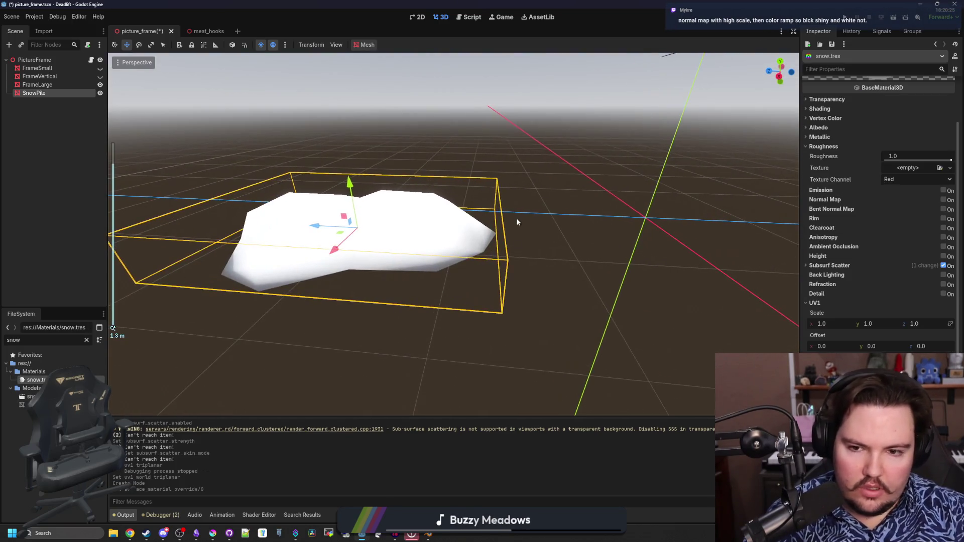
Step: Enable subsurface scattering with transmittance, raising depth and boost to about 1.0
scroll(517, 222, "up", 4)
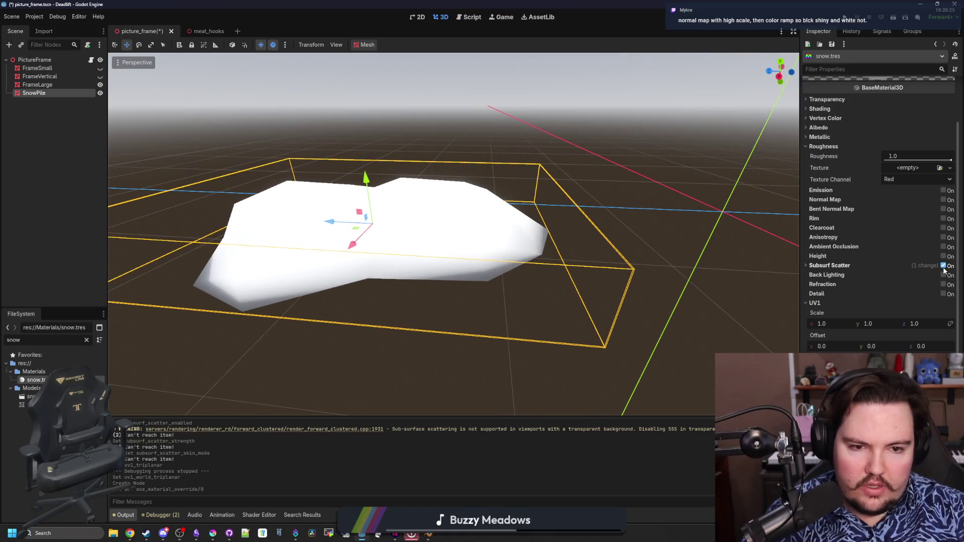
left_click(944, 267)
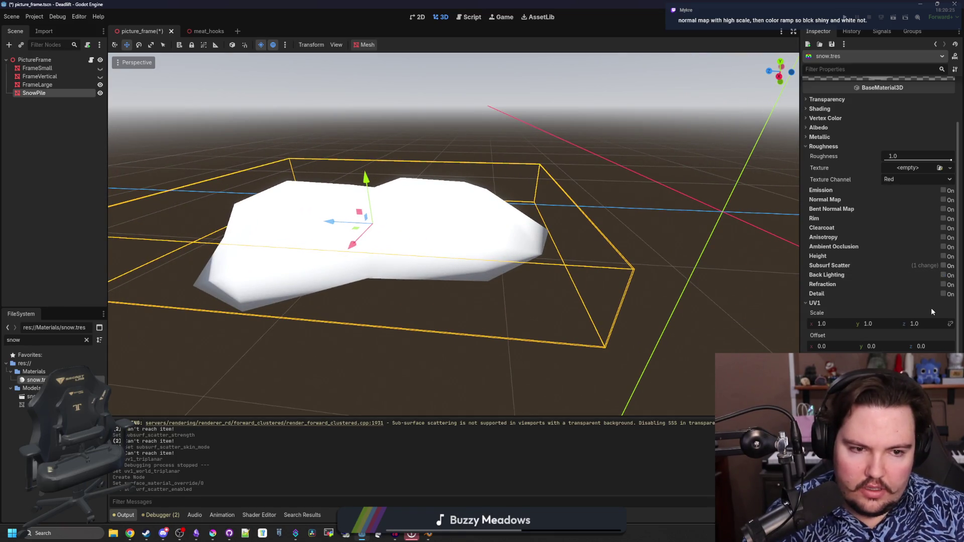
left_click(944, 267)
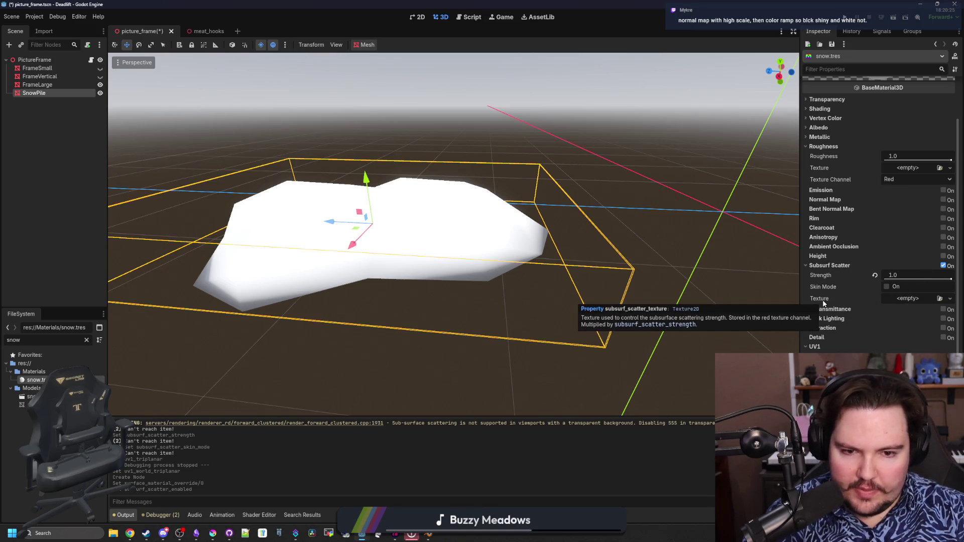
mouse_move(861, 308)
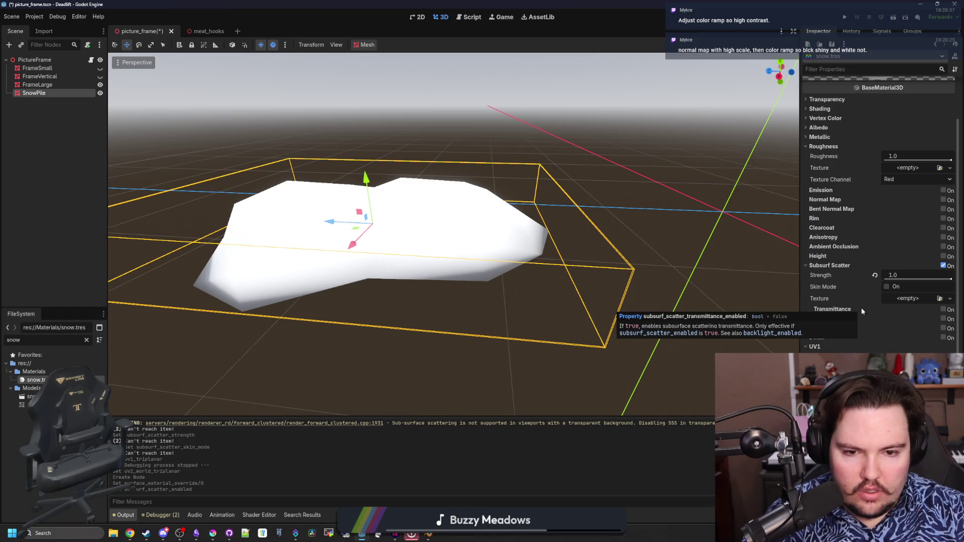
left_click(943, 309)
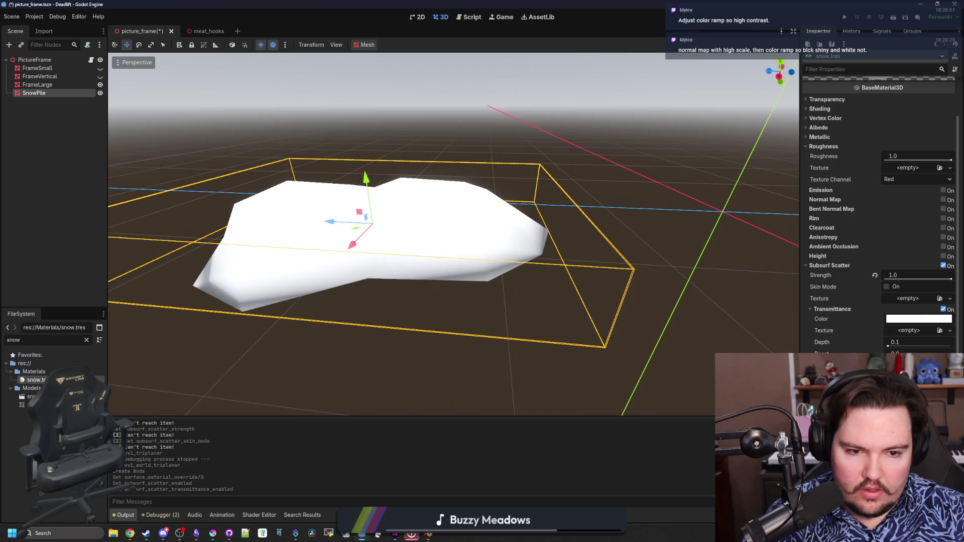
left_click_drag(888, 346, 952, 346)
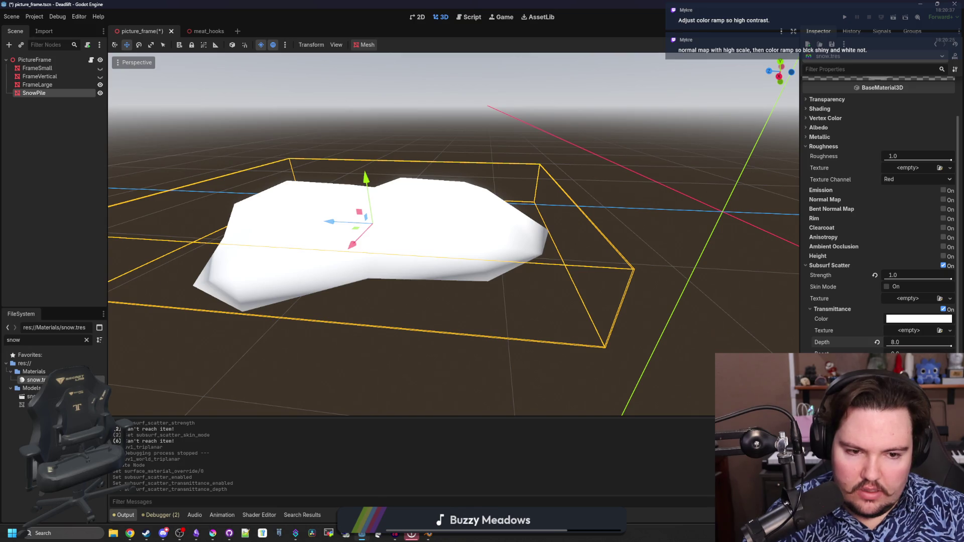
left_click_drag(892, 354, 912, 352)
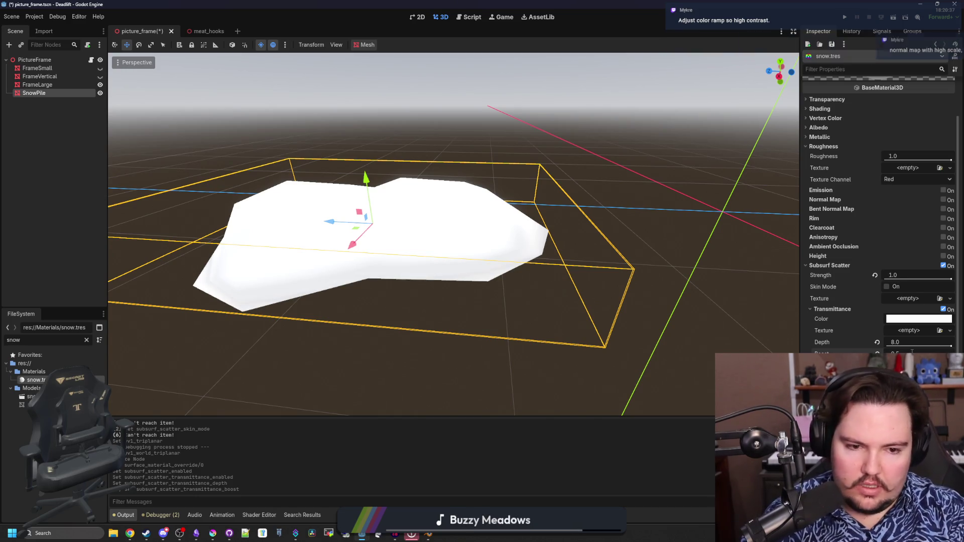
Step: Inspect the pile from above and lower transmittance depth to about 0.47
left_click_drag(562, 315, 463, 351)
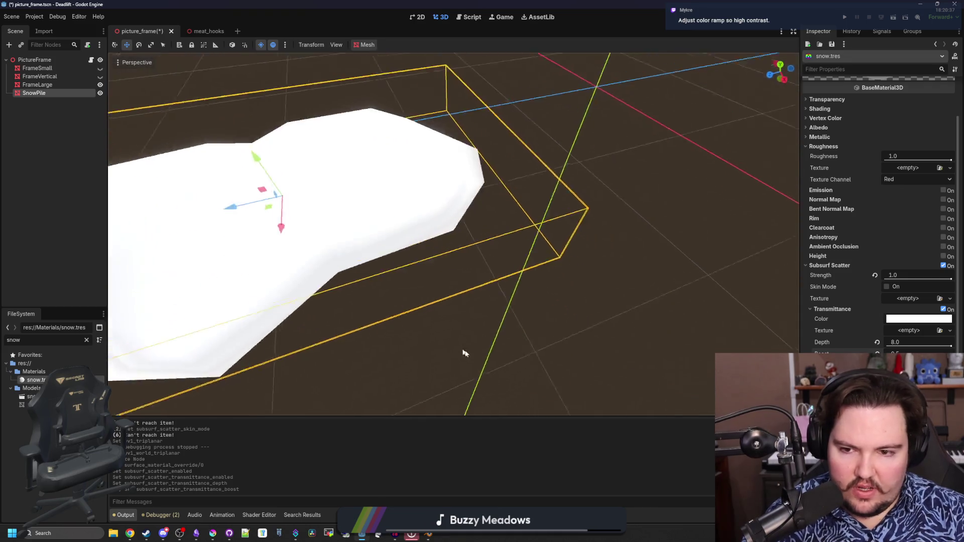
scroll(463, 351, "down", 5)
scroll(454, 234, "up", 8)
scroll(454, 234, "down", 6)
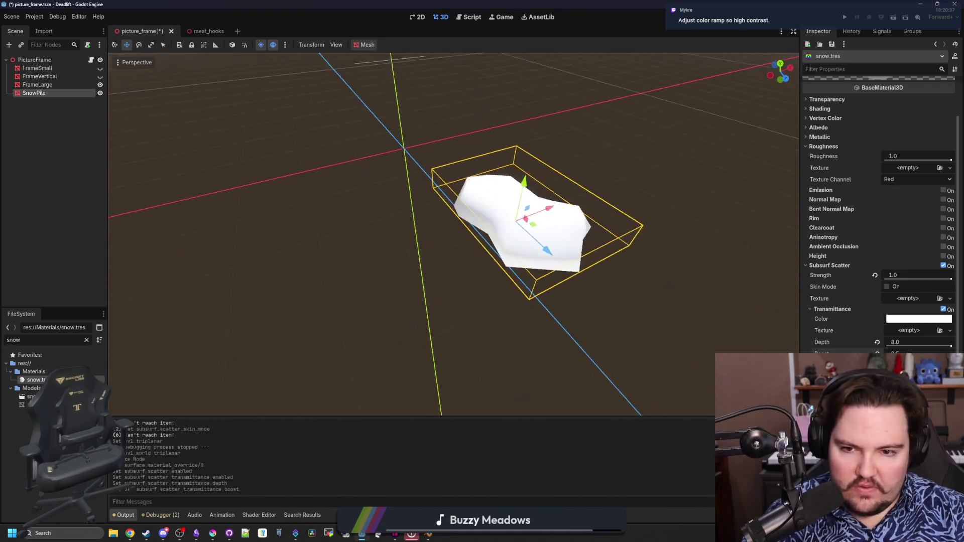
scroll(454, 234, "up", 3)
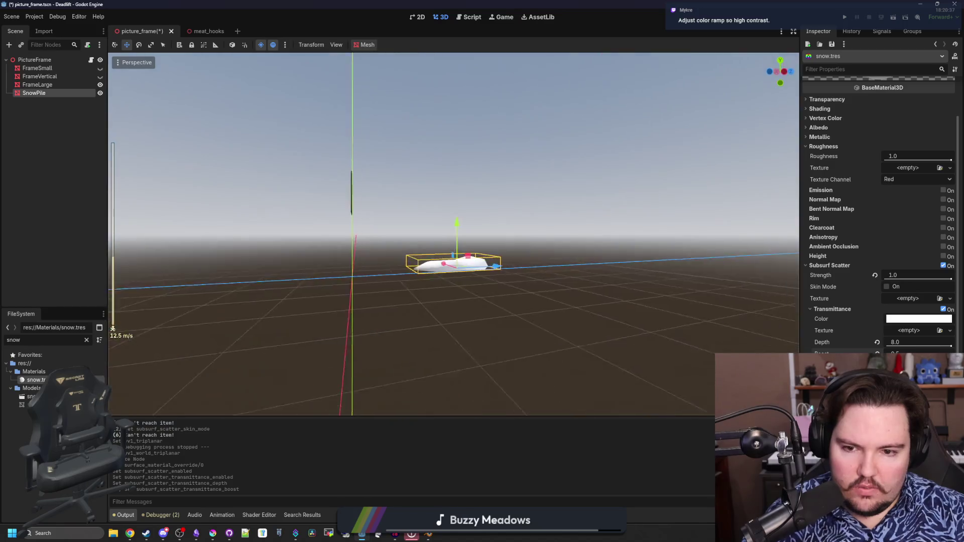
mouse_move(454, 234)
left_mouse_down()
mouse_move(437, 191)
mouse_move(391, 170)
mouse_move(401, 168)
mouse_move(517, 363)
left_mouse_up()
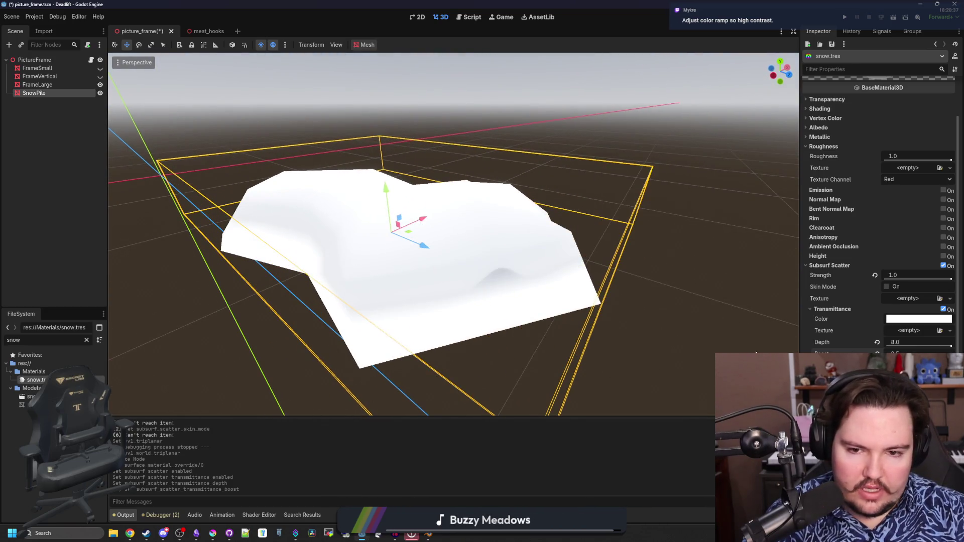
mouse_move(951, 348)
left_mouse_down()
mouse_move(883, 346)
mouse_move(897, 354)
left_mouse_up()
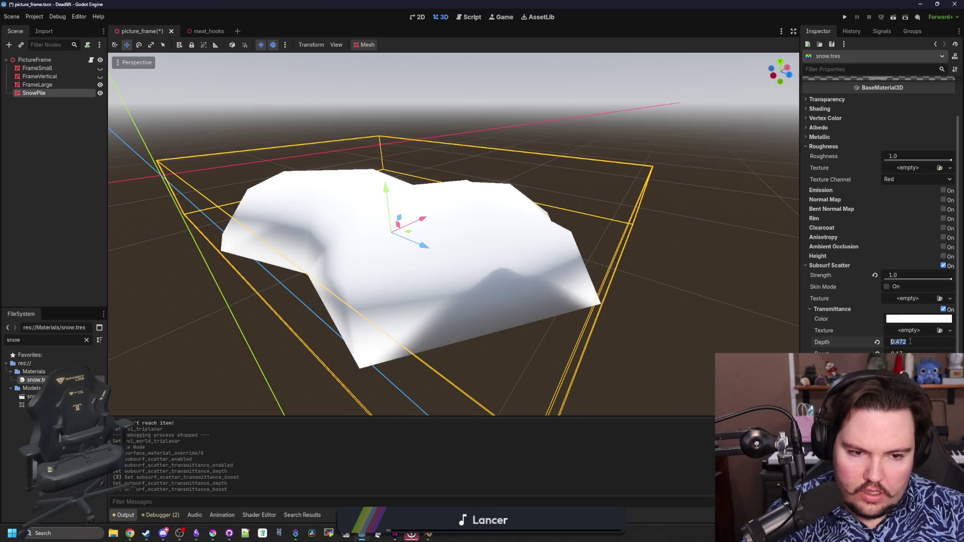
Step: Set the snow's transmittance depth and boost both to 0.5
type("0.5")
key("Tab")
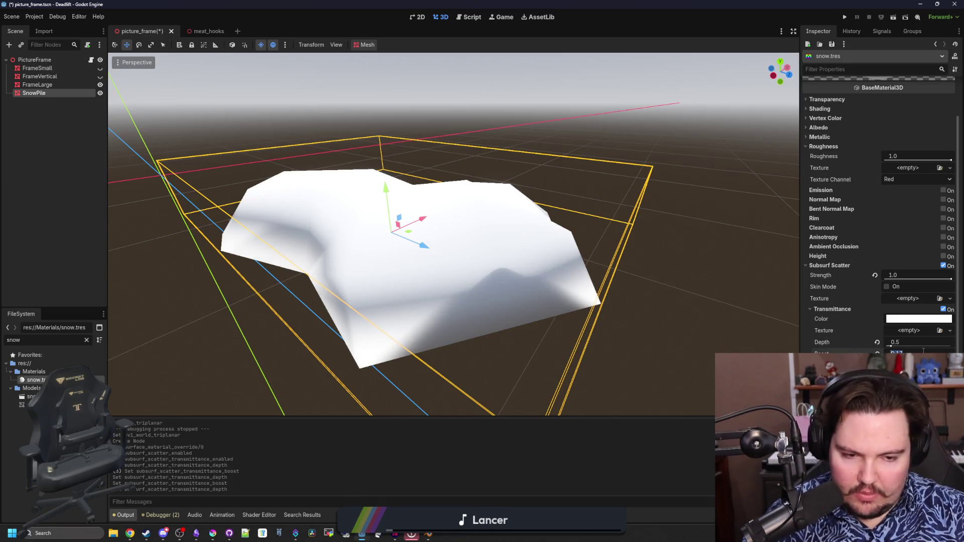
type("0.5")
key("Return")
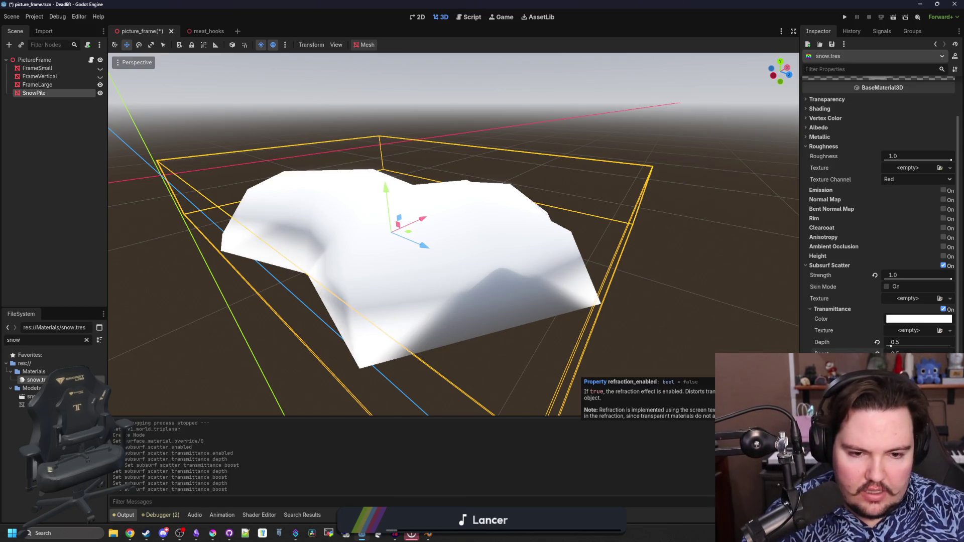
Step: Collapse Subsurf Scatter and briefly toggle Normal Map on and off
left_click(839, 265)
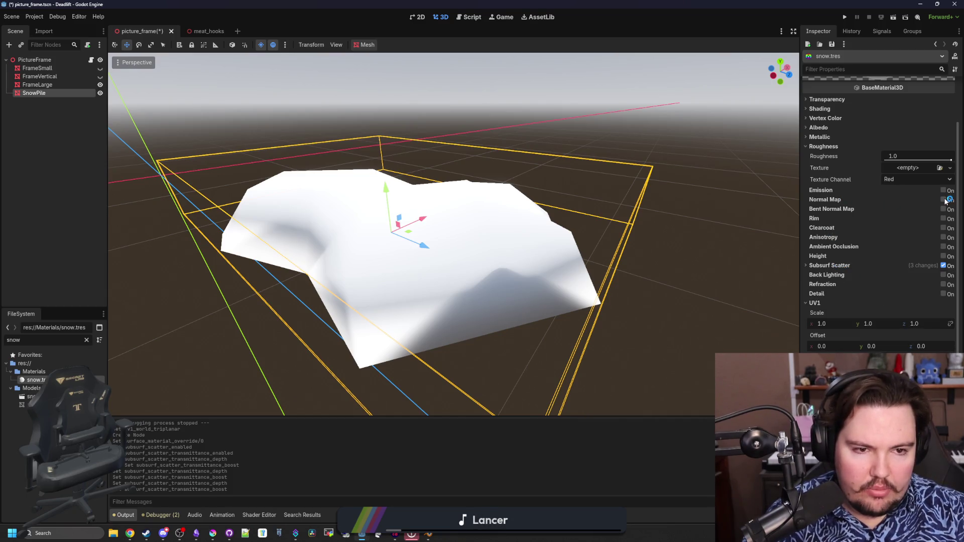
left_click(862, 199)
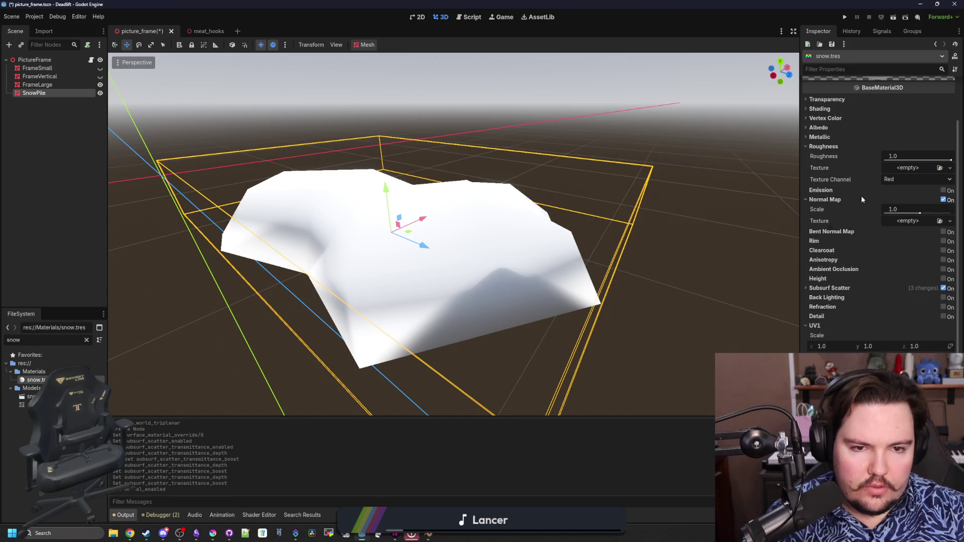
left_click(943, 201)
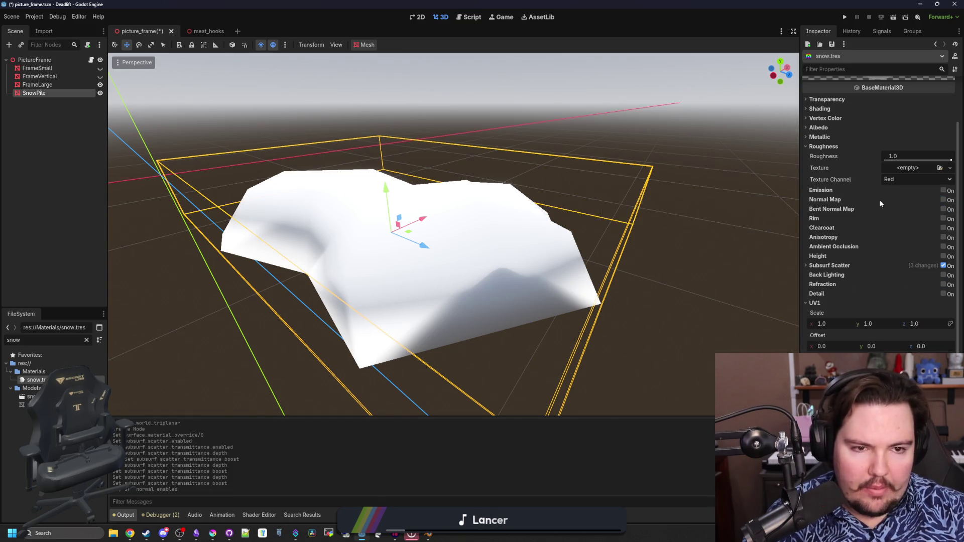
left_click(911, 169)
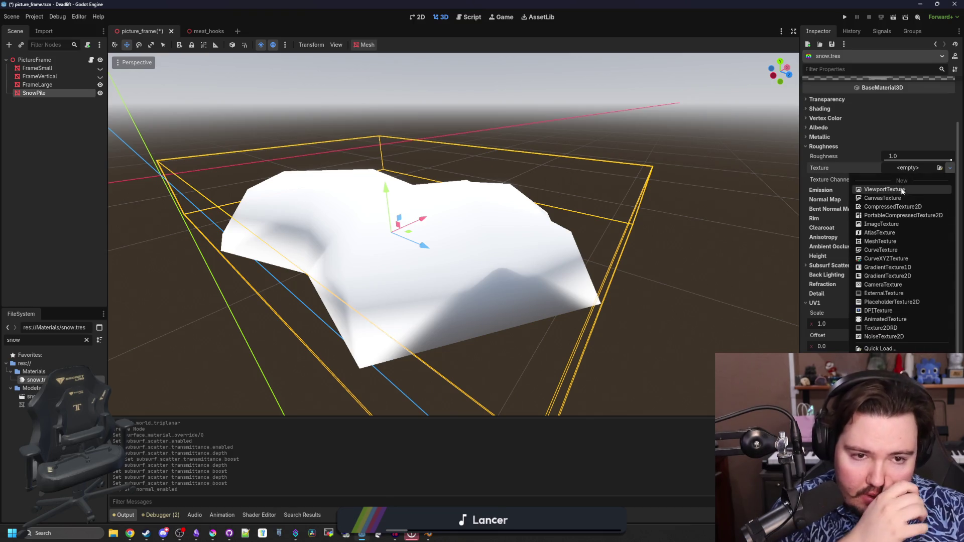
Step: Give roughness a NoiseTexture2D driven by a new FastNoiseLite noise generator
left_click(884, 337)
left_click(928, 167)
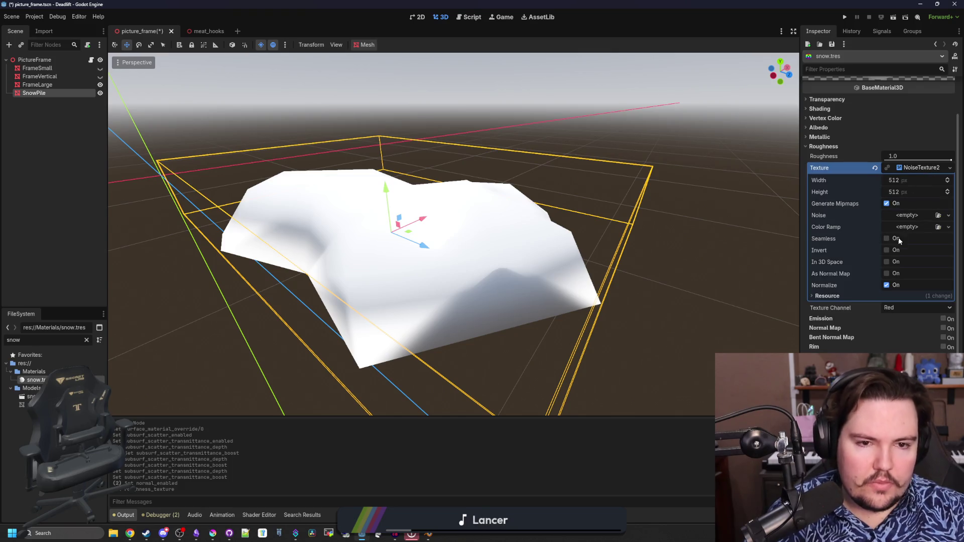
left_click(912, 216)
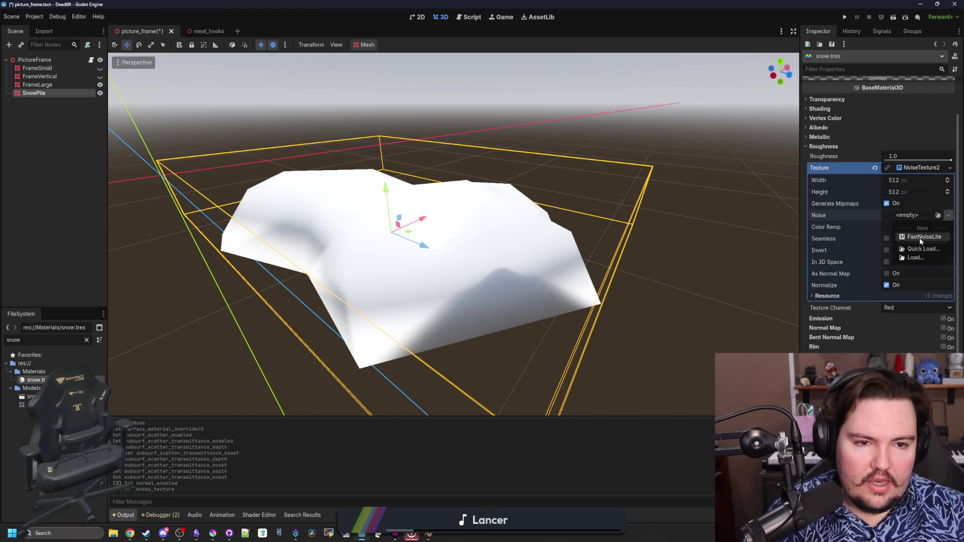
left_click(923, 237)
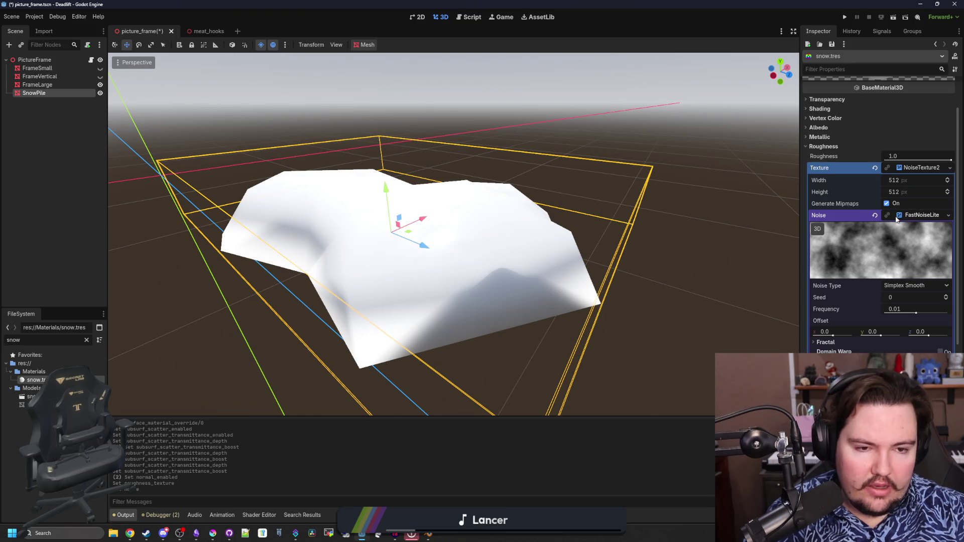
left_click(905, 285)
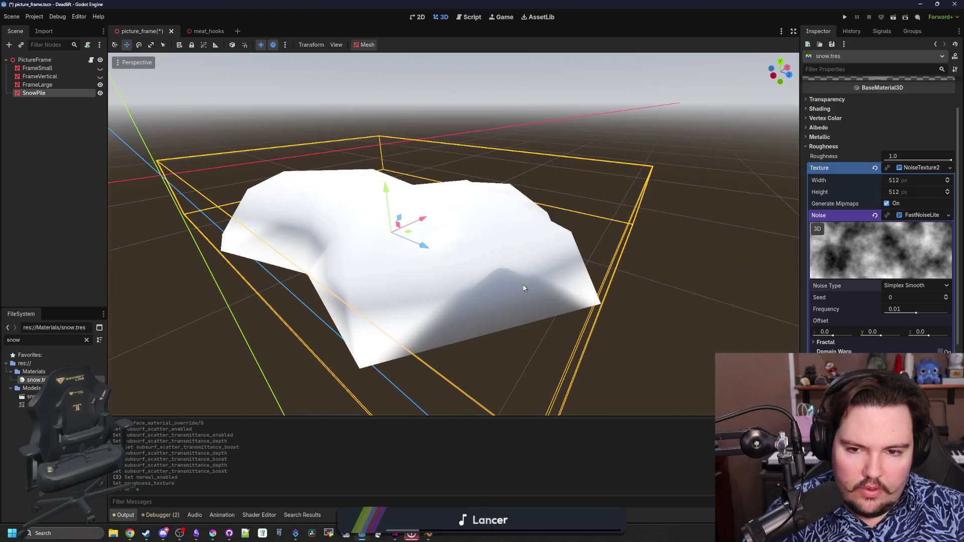
Step: Examine the noise-roughened snow pile with preview sun and environment lighting toggled
mouse_move(523, 282)
left_mouse_down()
mouse_move(331, 312)
mouse_move(271, 281)
left_mouse_up()
left_click(262, 45)
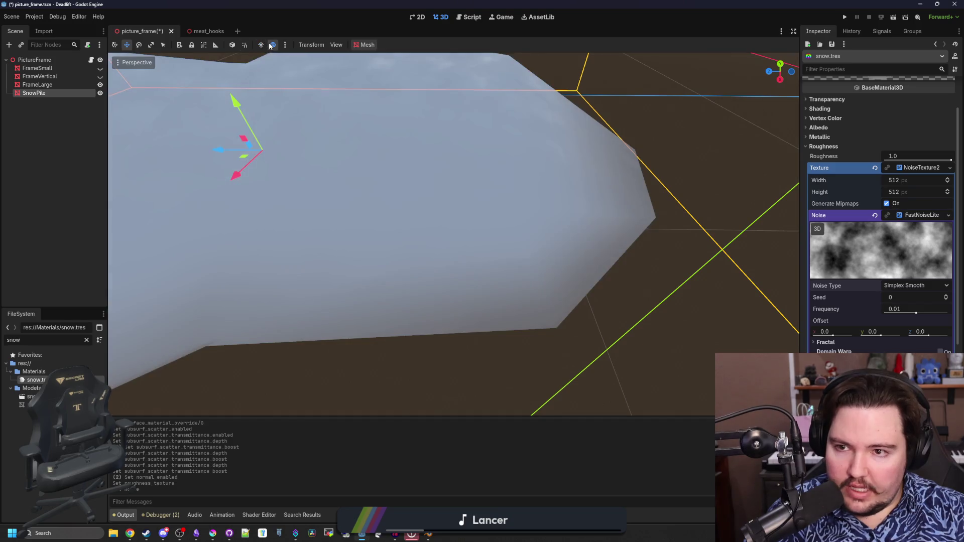
left_click(273, 45)
left_click(261, 45)
key("f")
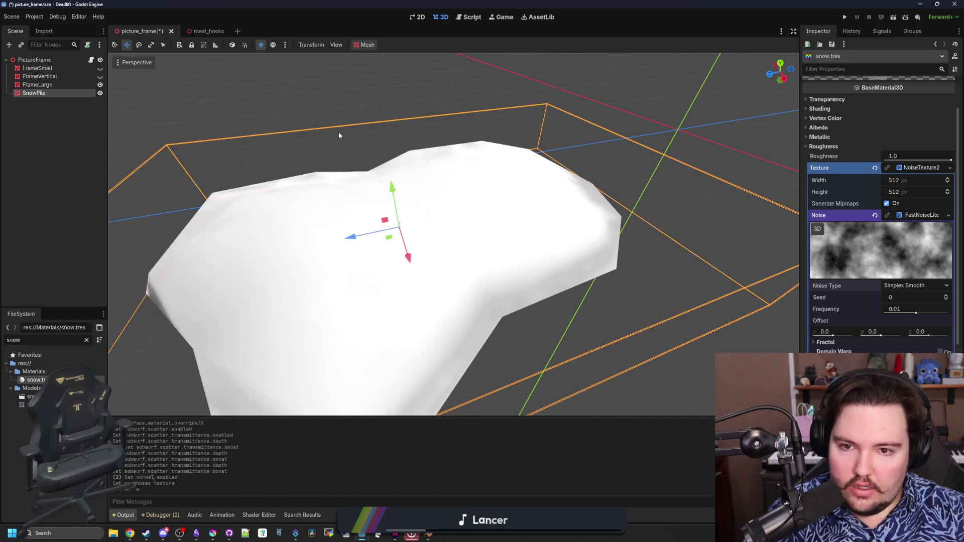
left_click(262, 44)
left_click(273, 45)
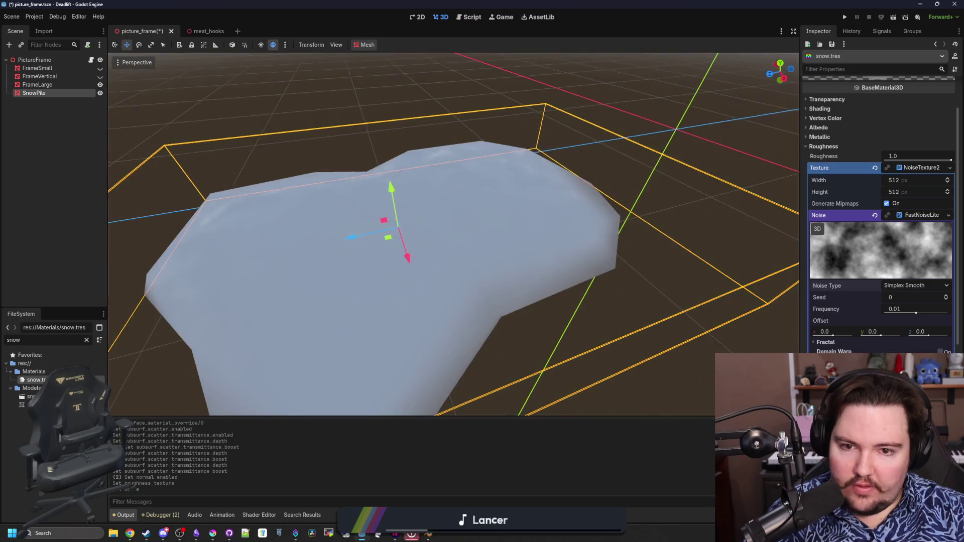
left_click_drag(351, 251, 226, 166)
scroll(453, 205, "down", 3)
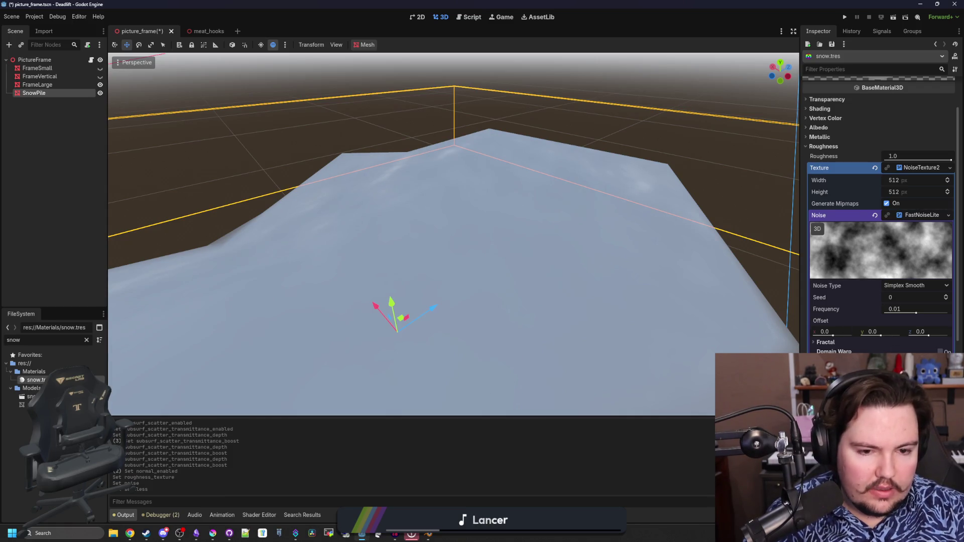
Step: Widen the dark region of the roughness Color Ramp by sliding its black stop right and its white stop to the end
scroll(880, 215, "down", 2)
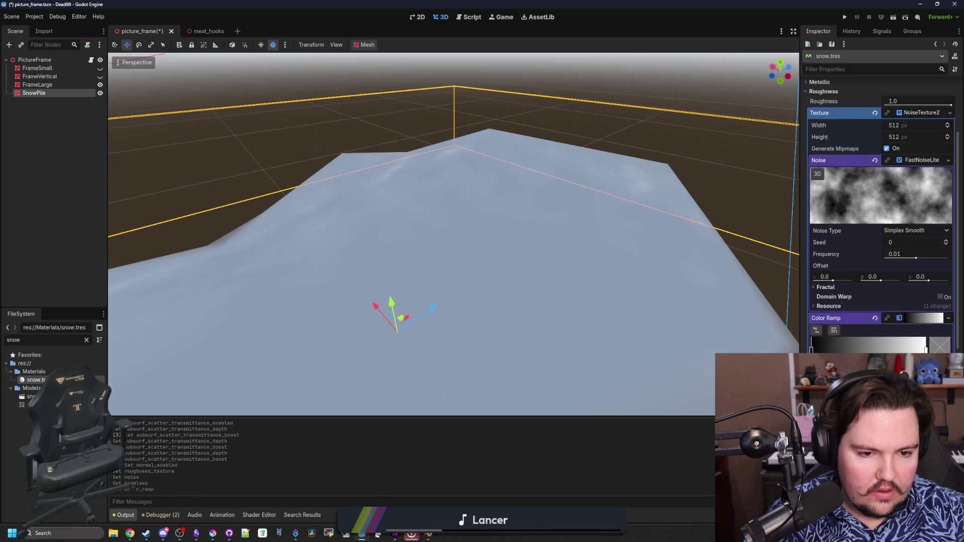
mouse_move(926, 350)
left_mouse_down()
mouse_move(828, 350)
mouse_move(926, 350)
left_mouse_up()
left_click_drag(812, 350, 848, 350)
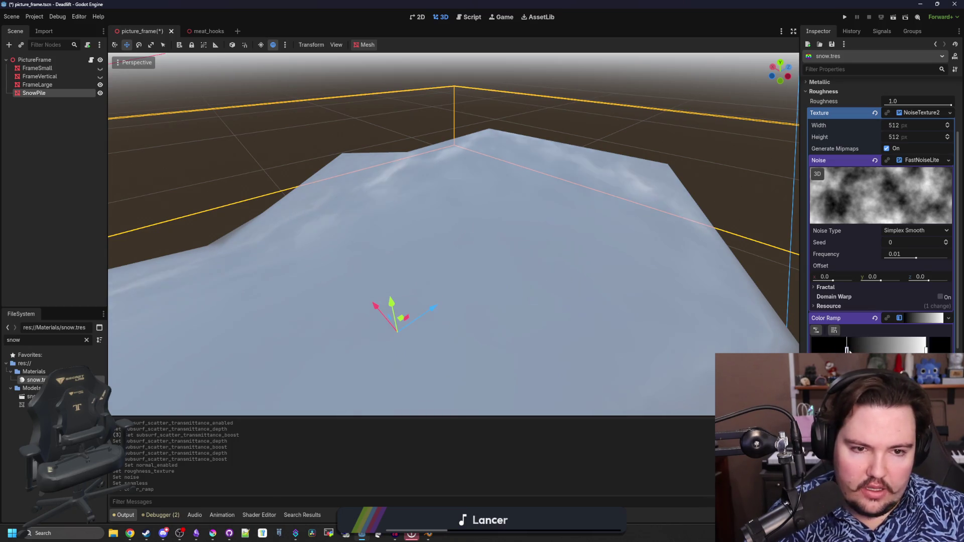
left_click_drag(926, 350, 812, 350)
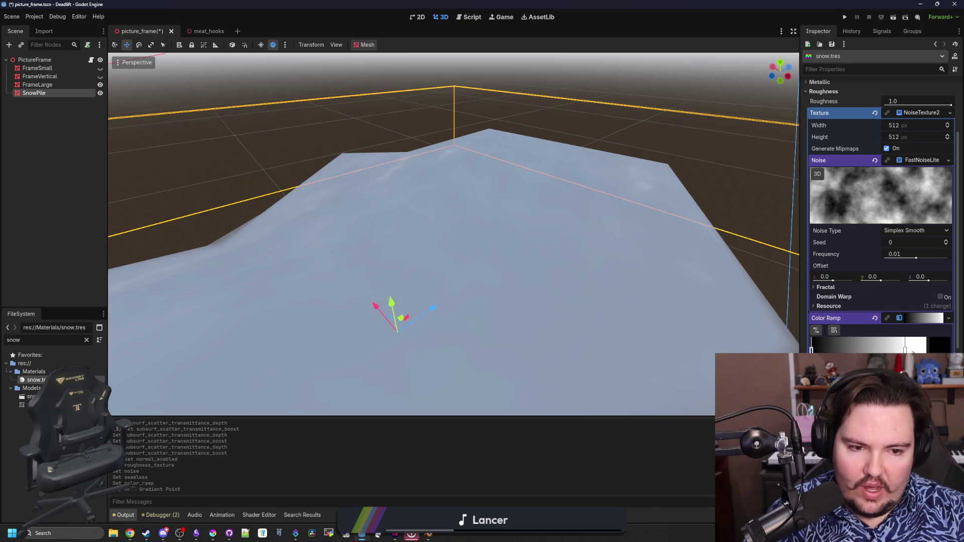
left_click_drag(912, 352, 929, 351)
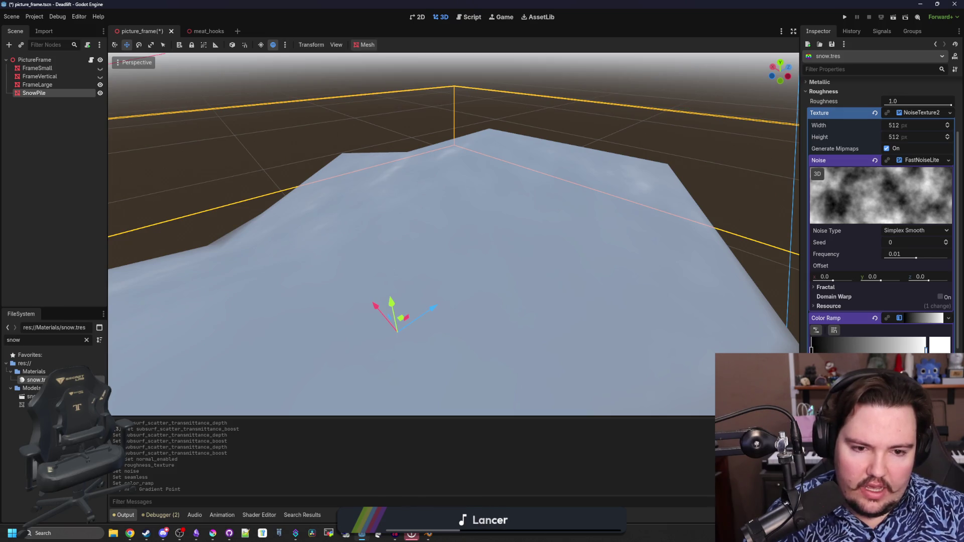
mouse_move(812, 350)
left_mouse_down()
mouse_move(844, 350)
mouse_move(828, 350)
left_mouse_up()
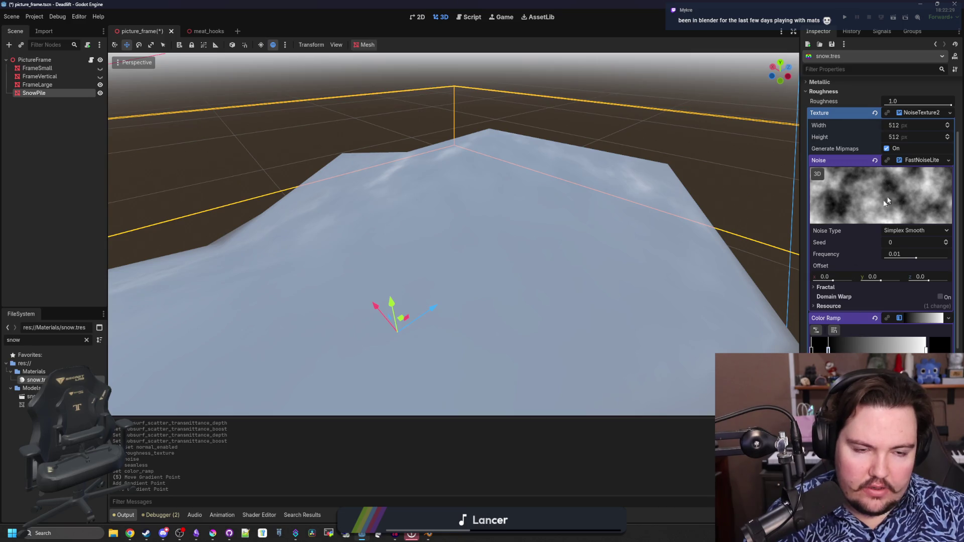
scroll(604, 243, "down", 4)
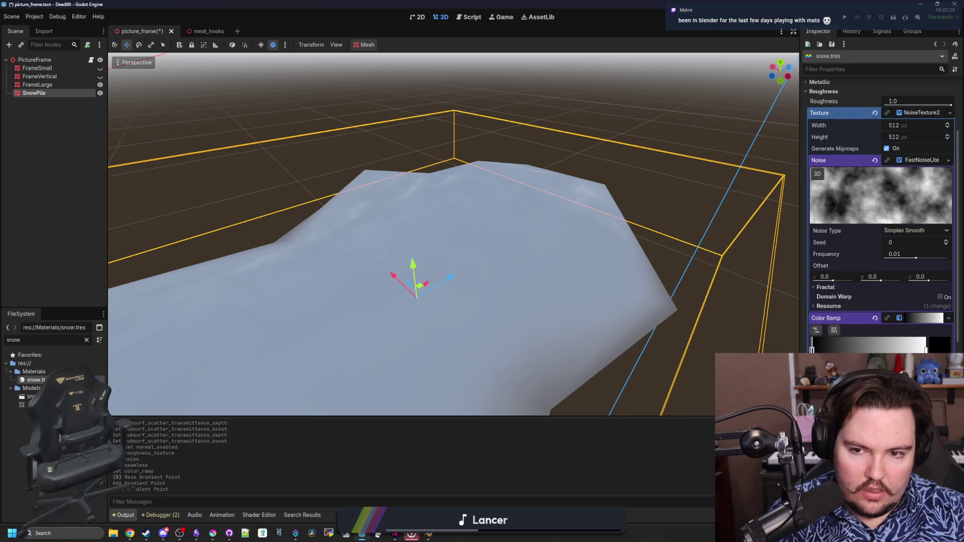
mouse_move(814, 346)
left_mouse_down()
mouse_move(884, 347)
mouse_move(832, 347)
left_mouse_up()
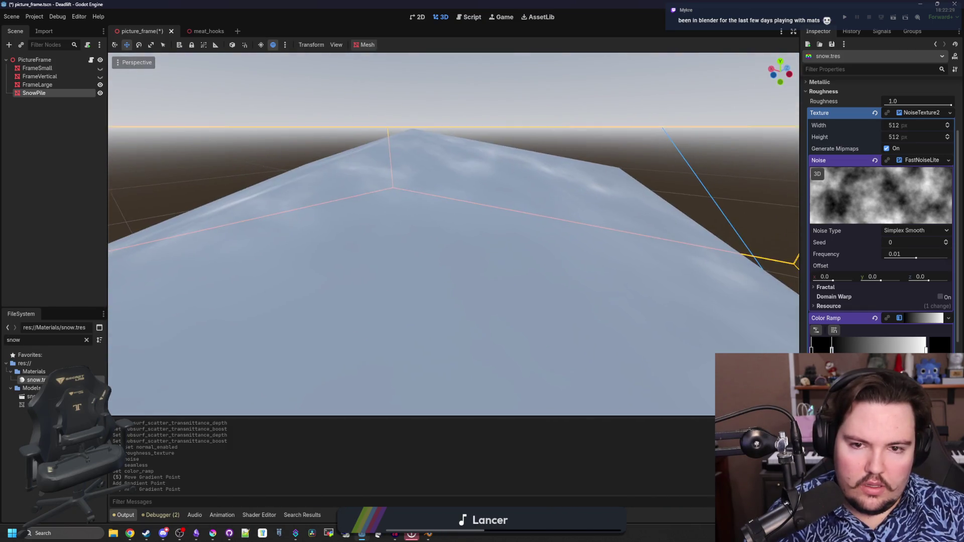
Step: Set the roughness noise frequency to 0.0373 and delete the extra leftmost ramp point
left_click_drag(917, 258, 926, 261)
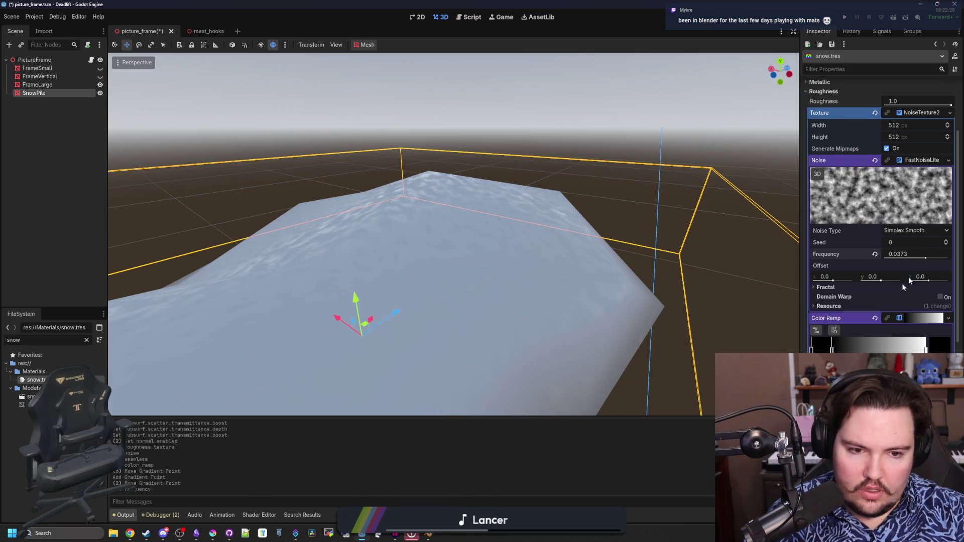
mouse_move(831, 350)
left_mouse_down()
mouse_move(813, 348)
mouse_move(904, 349)
mouse_move(857, 350)
left_mouse_up()
right_click(885, 349)
right_click(812, 350)
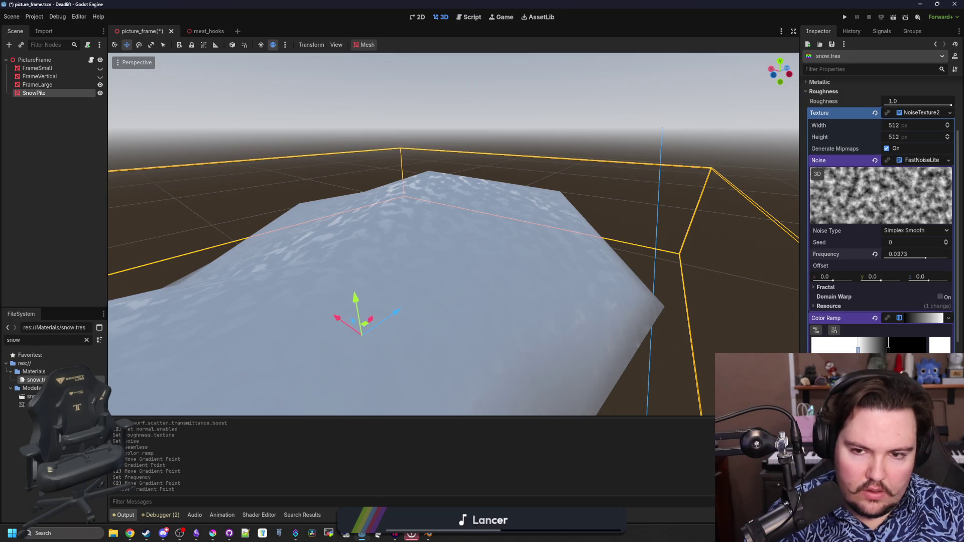
key("Delete")
Step: Make the Color Ramp interpolation Constant and reposition its stops into a white-to-black step
mouse_move(888, 350)
left_mouse_down()
mouse_move(919, 350)
mouse_move(900, 350)
left_mouse_up()
left_click(816, 330)
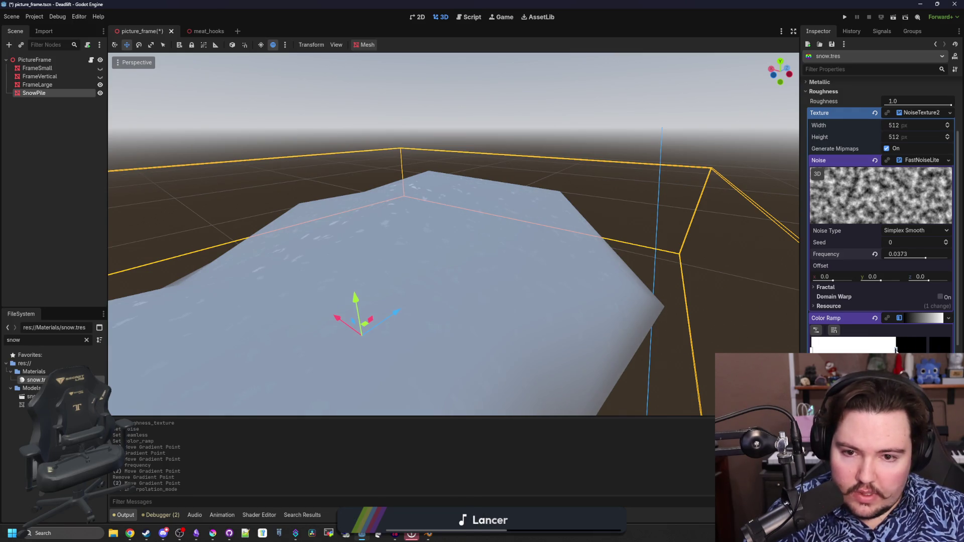
left_click_drag(886, 350, 879, 350)
key("Delete")
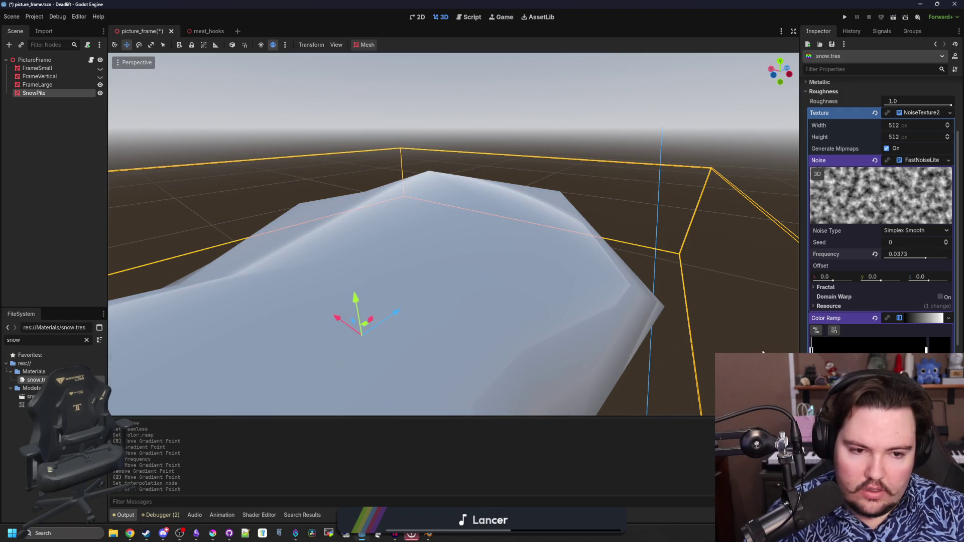
mouse_move(904, 350)
left_mouse_down()
mouse_move(862, 350)
mouse_move(898, 350)
left_mouse_up()
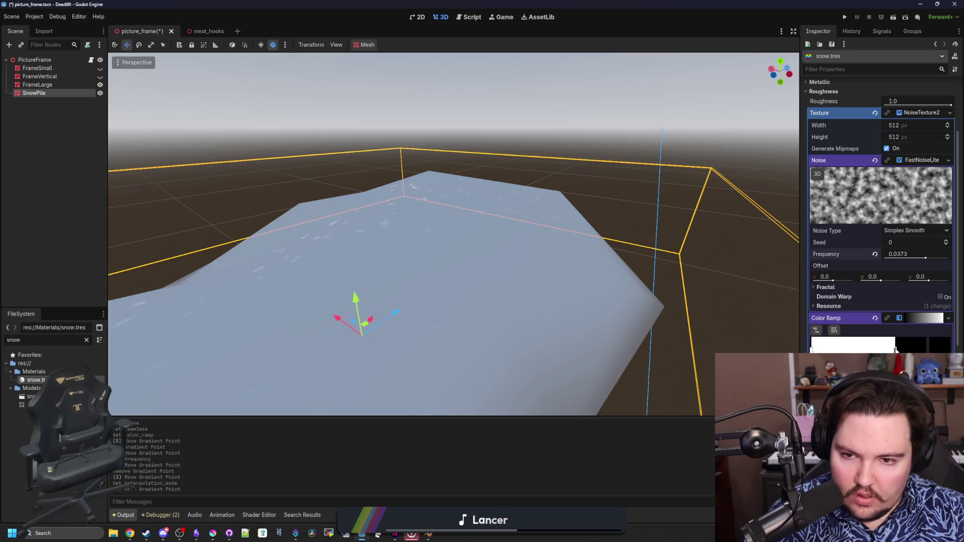
Step: Toggle the sun preview on and off while viewing the snow pile up close
mouse_move(577, 195)
left_mouse_down()
mouse_move(329, 125)
mouse_move(327, 133)
left_mouse_up()
left_click(260, 44)
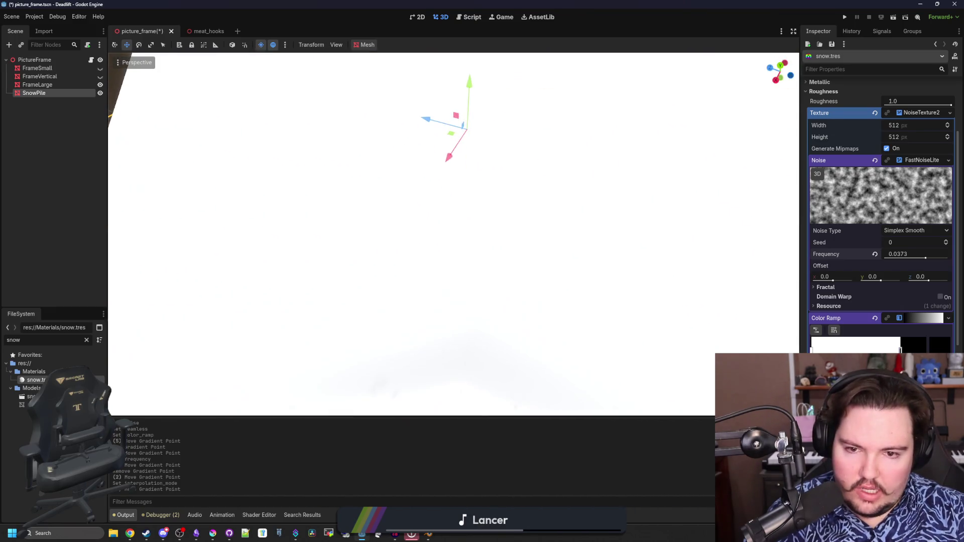
left_click_drag(255, 25, 255, 25)
left_click(261, 45)
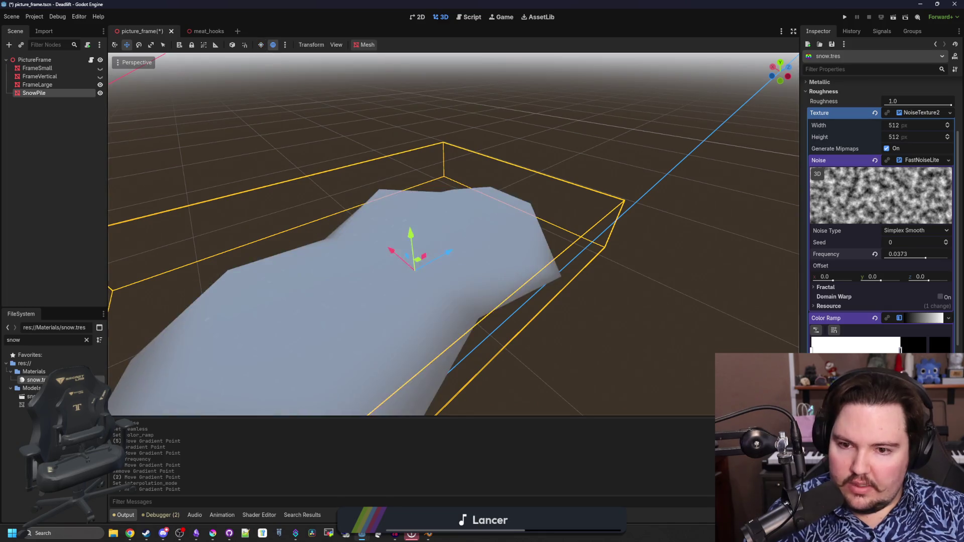
left_click_drag(394, 233, 394, 234)
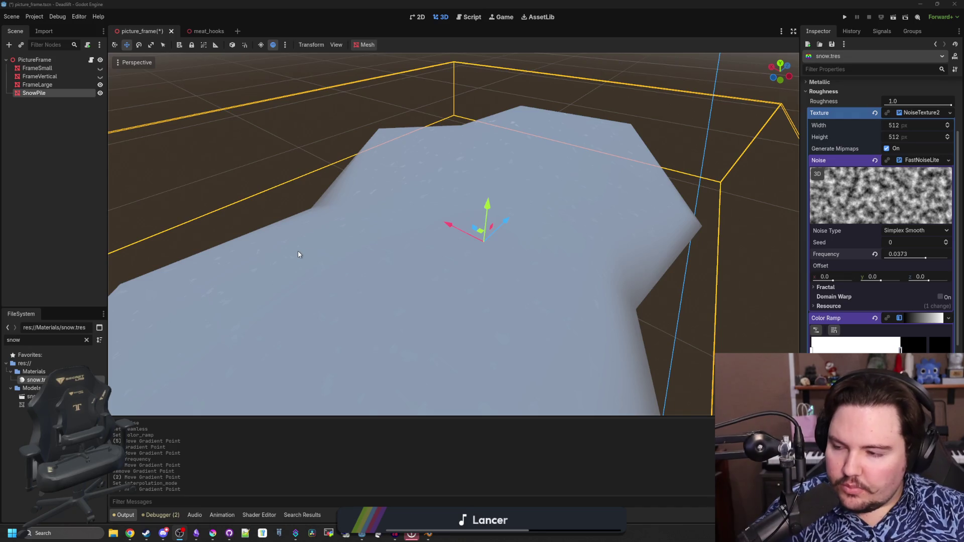
Step: Set one roughness ramp stop's colour to dark grey 707070
left_click_drag(298, 255, 299, 254)
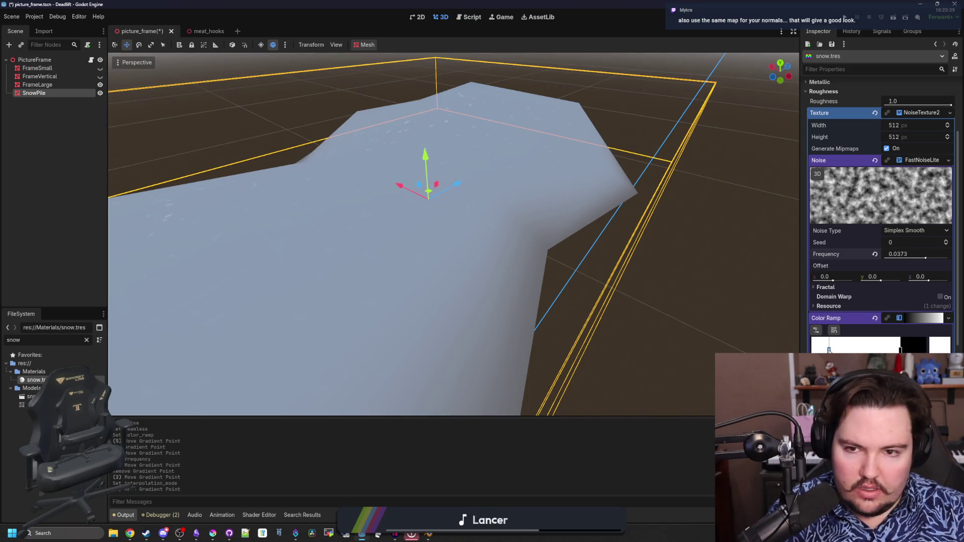
left_click(940, 346)
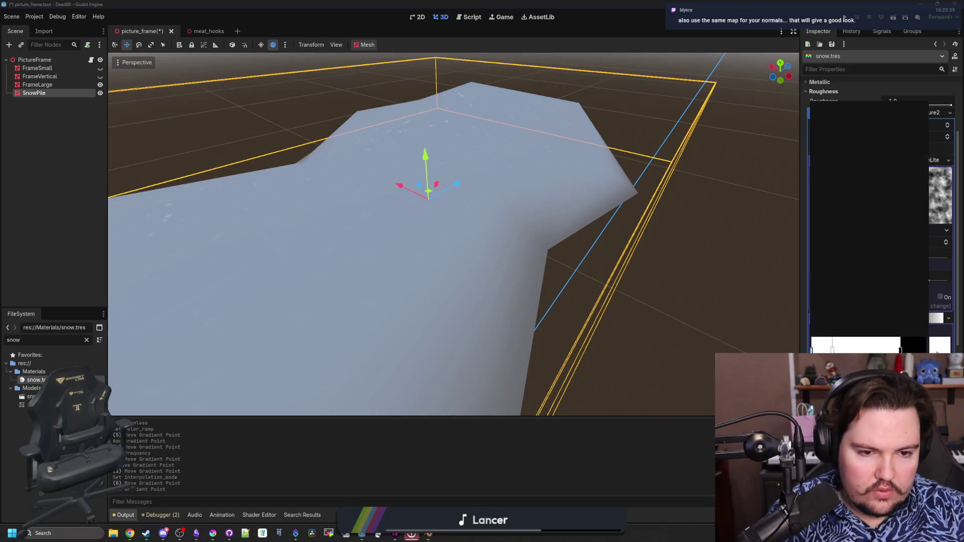
left_click(864, 260)
mouse_move(865, 260)
left_mouse_down()
mouse_move(848, 261)
mouse_move(860, 262)
left_mouse_up()
left_click(647, 453)
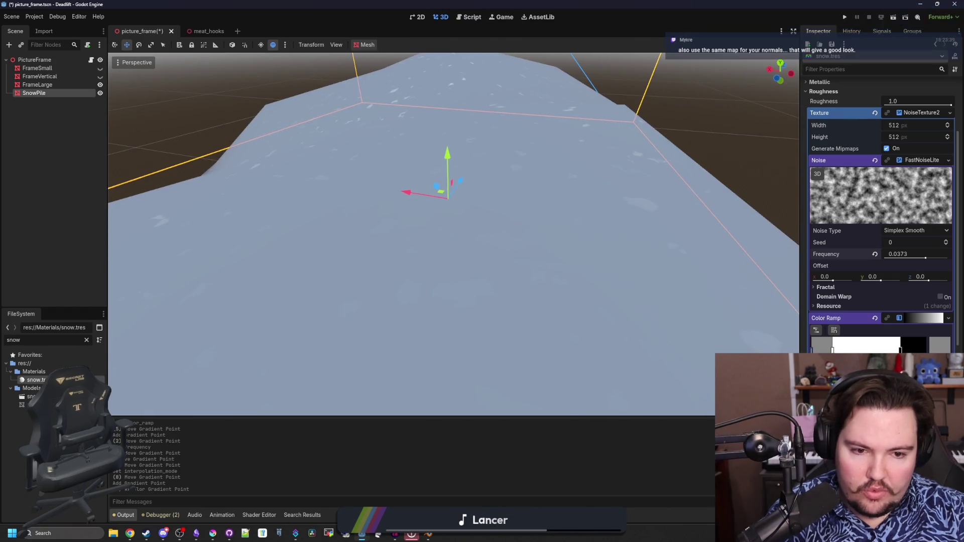
Step: Narrow the white band of the ramp so more rough patches show on the snow
left_click_drag(833, 350, 862, 350)
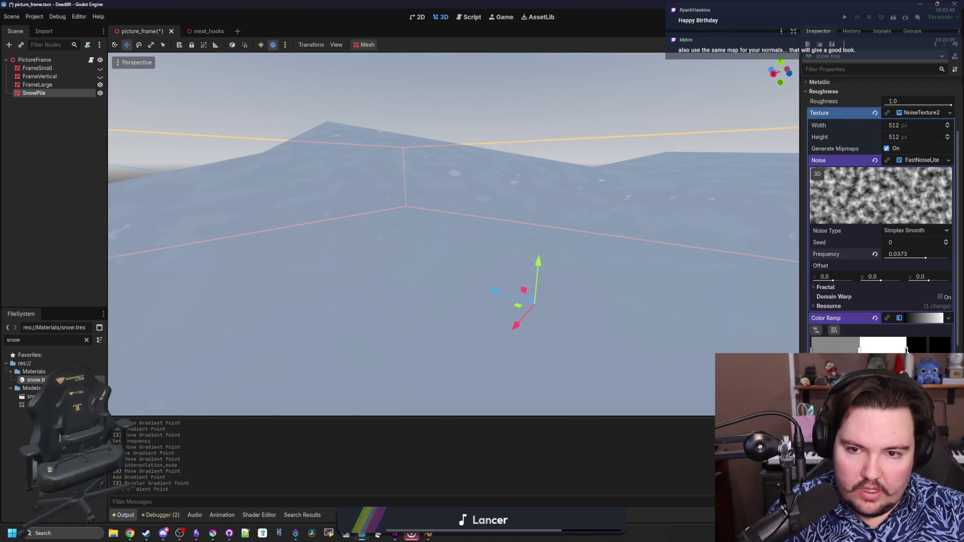
left_click_drag(906, 350, 896, 350)
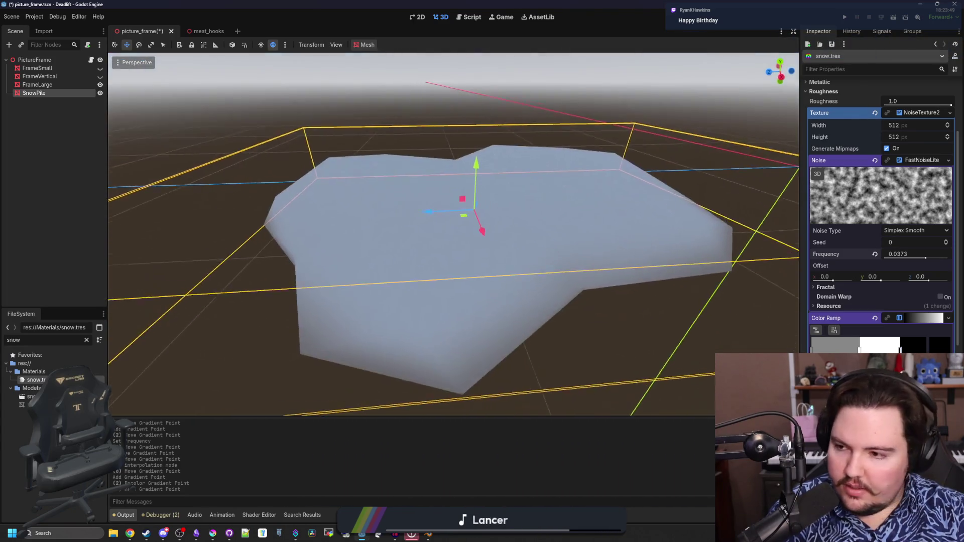
scroll(305, 251, "down", 3)
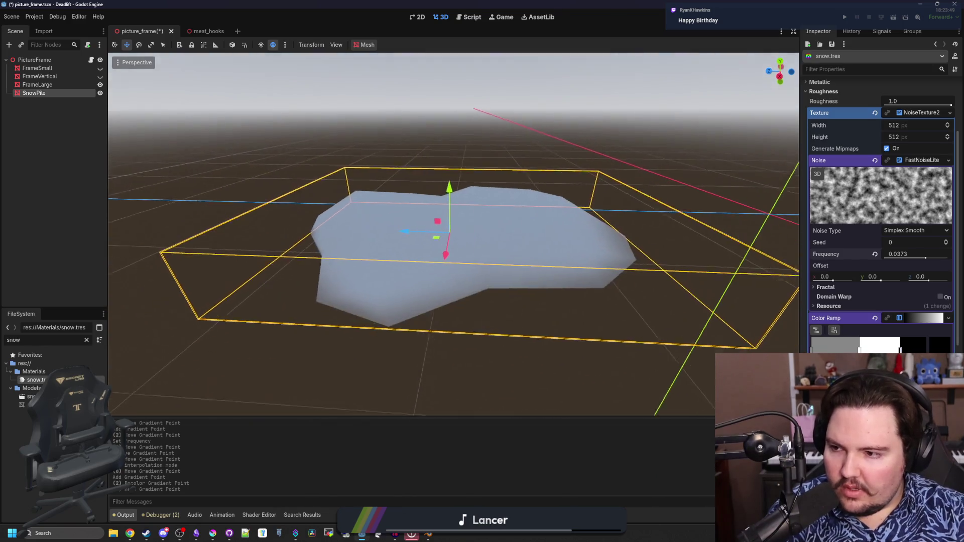
scroll(304, 251, "up", 2)
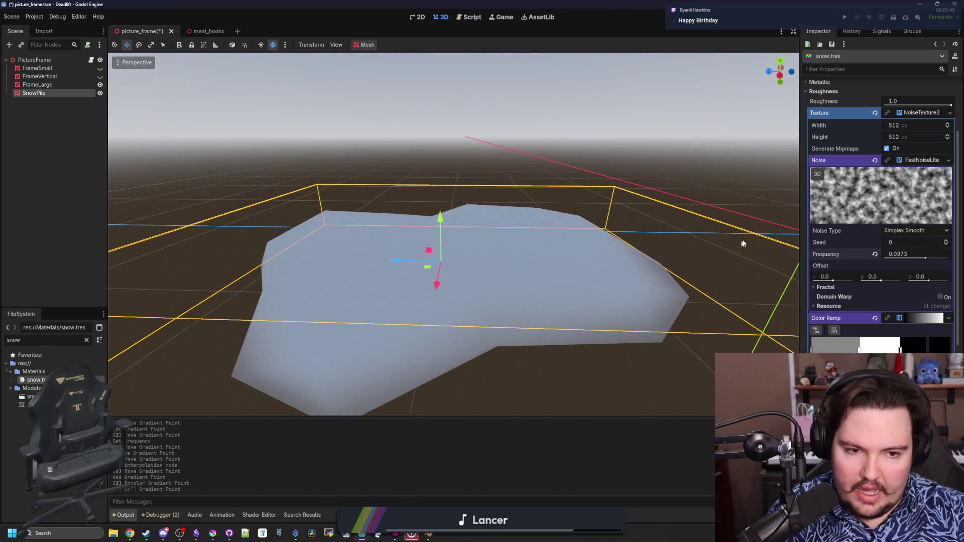
Step: Enable Normal Map on the snow material and assign it a new NoiseTexture2D
left_click(917, 115)
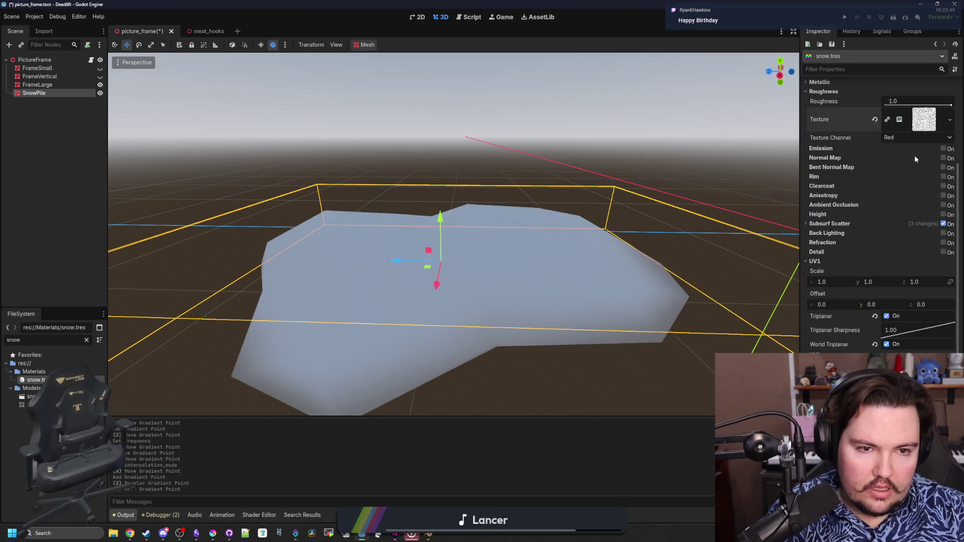
left_click(950, 119)
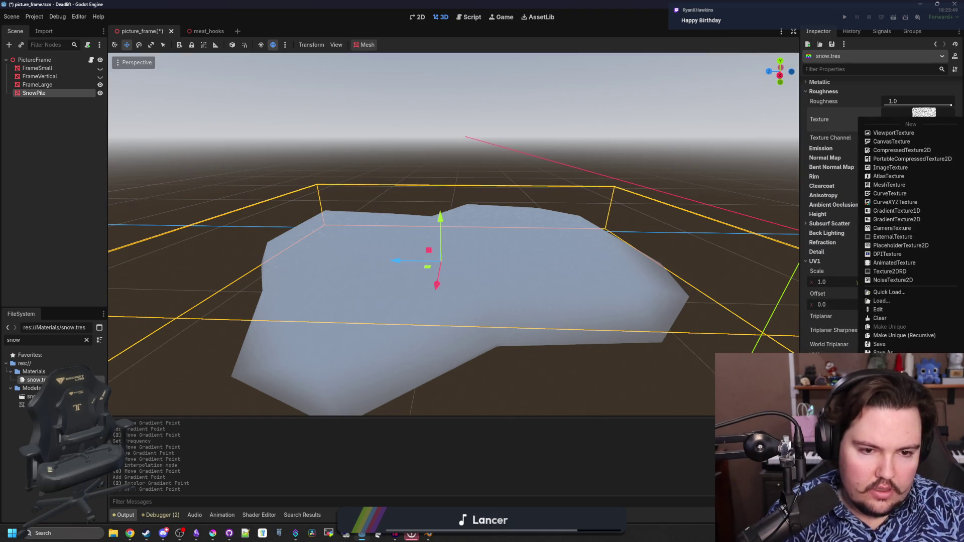
left_click(842, 152)
left_click(943, 158)
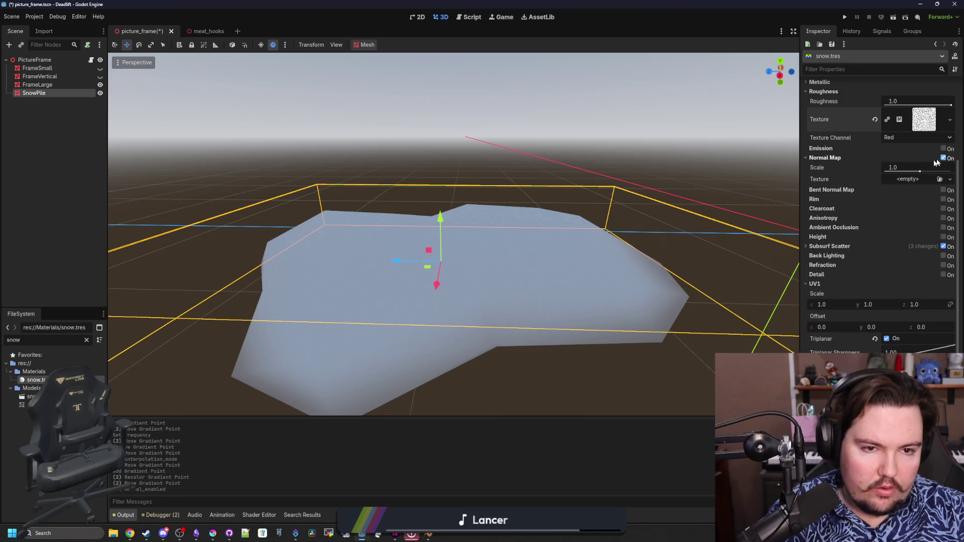
left_click(915, 180)
left_click(893, 340)
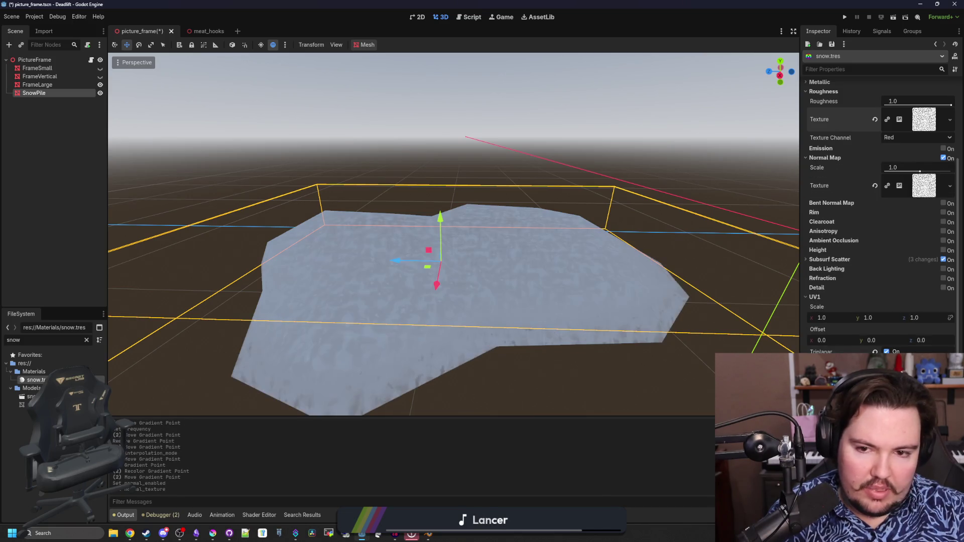
left_click_drag(638, 283, 685, 267)
left_click(924, 185)
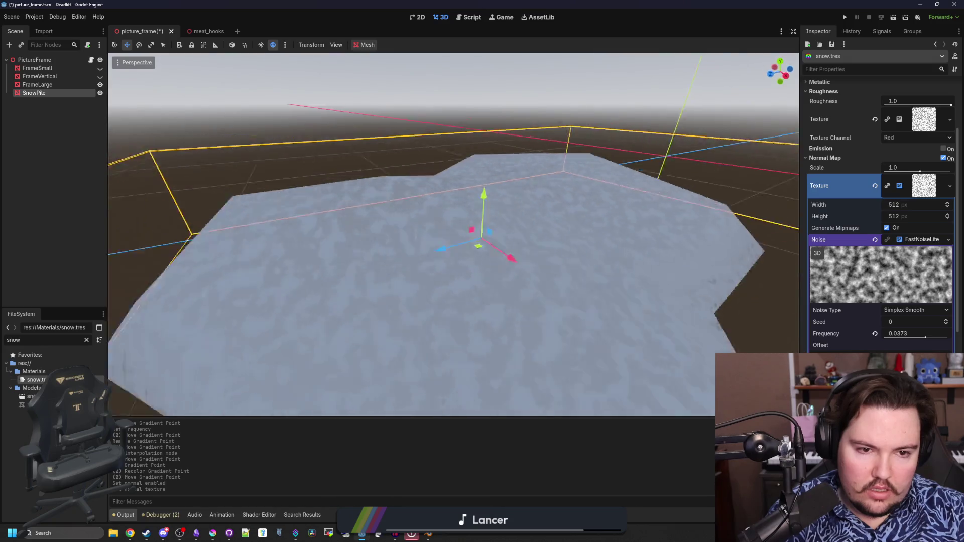
left_click_drag(452, 237, 477, 211)
key("f")
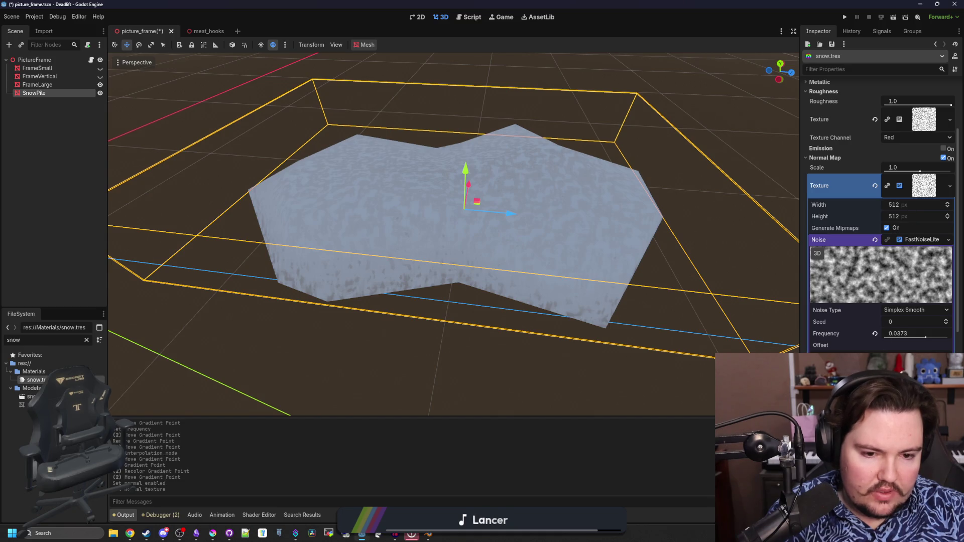
scroll(879, 226, "down", 2)
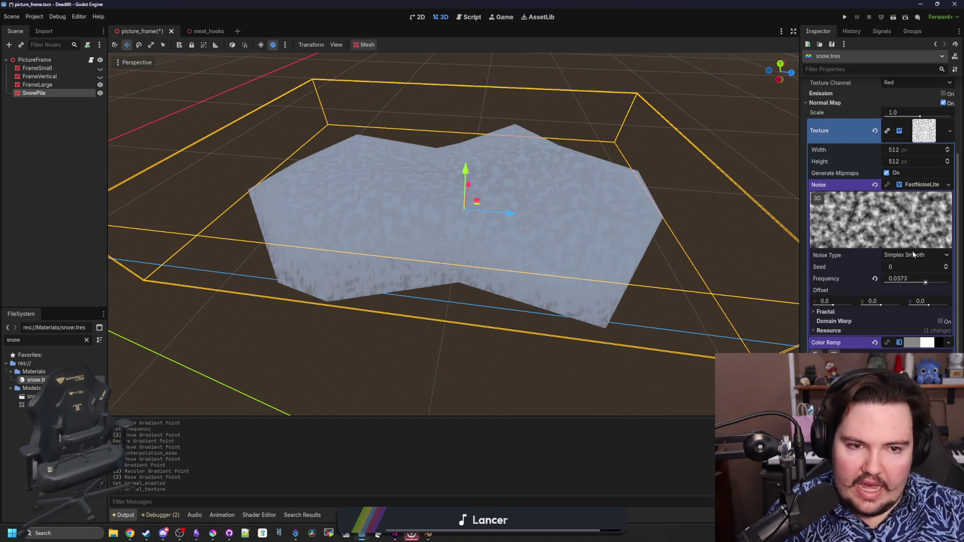
scroll(913, 254, "up", 6)
Step: Make the normal-map noise texture unique and enable As Normal Map with bump strength 8.0
right_click(930, 295)
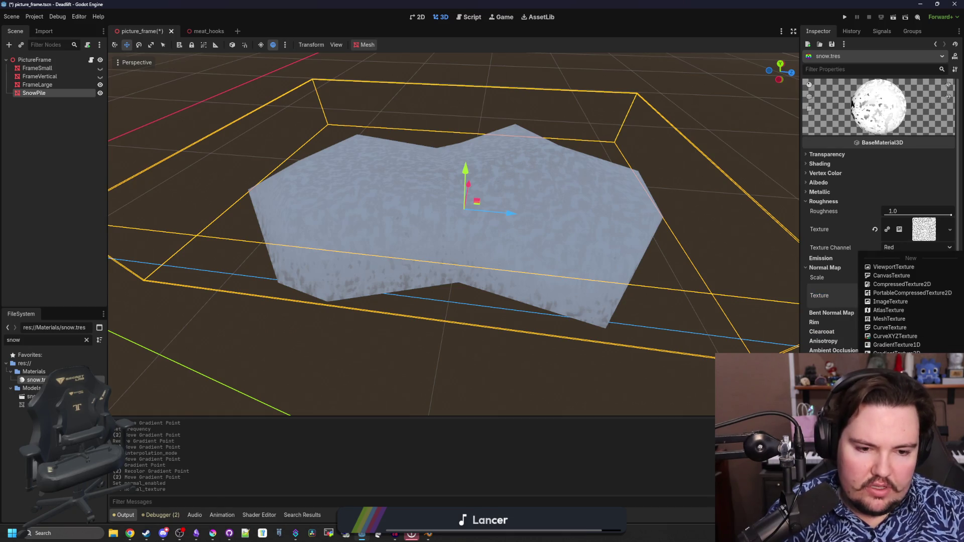
left_click(894, 447)
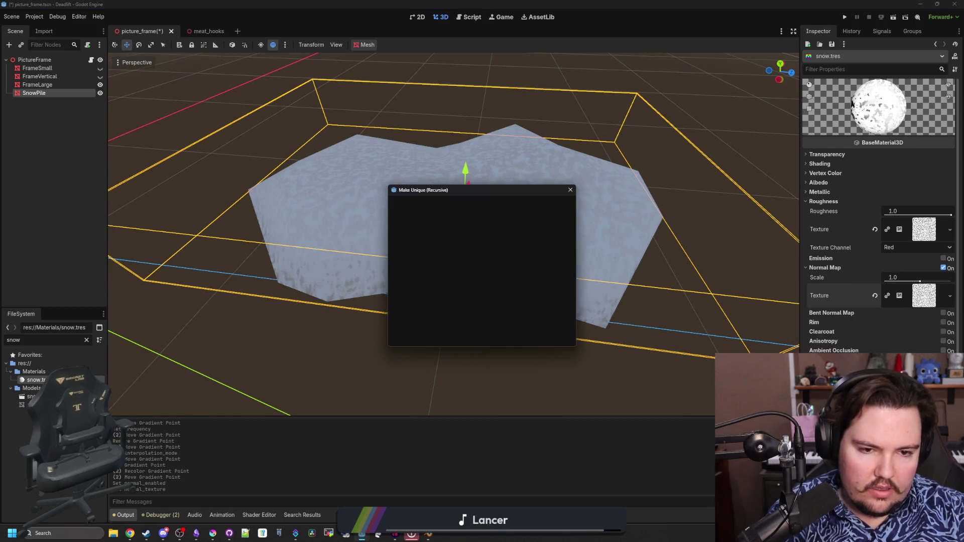
left_click(446, 335)
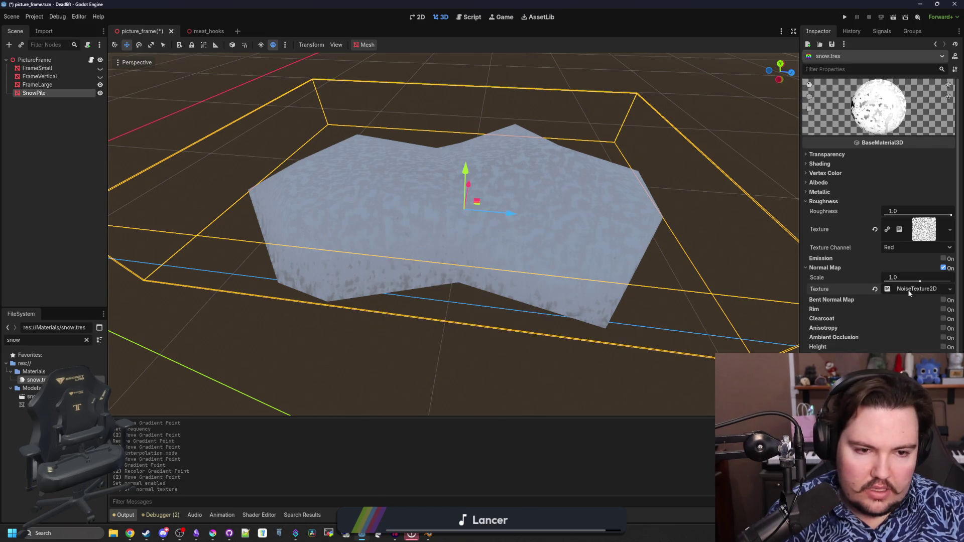
left_click(921, 296)
scroll(915, 301, "down", 6)
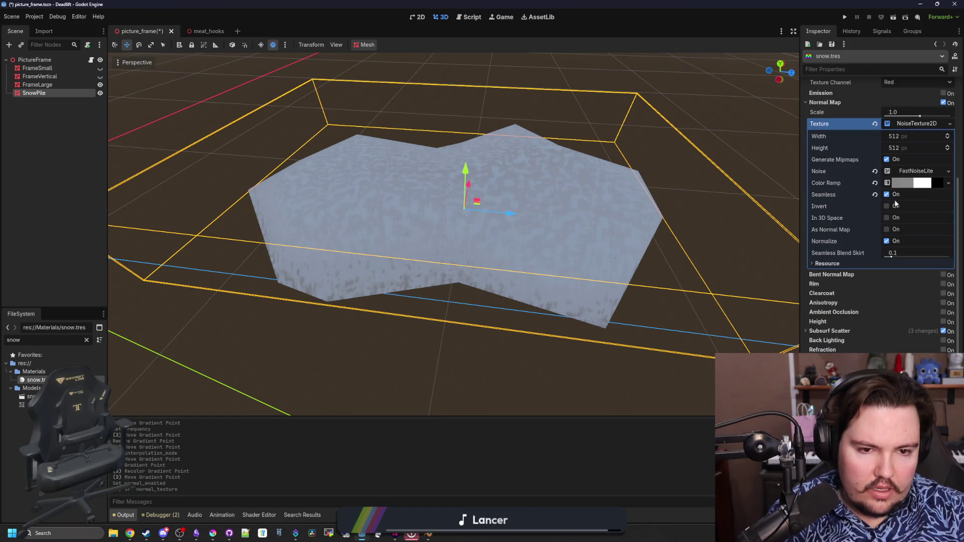
left_click(887, 229)
scroll(710, 275, "up", 5)
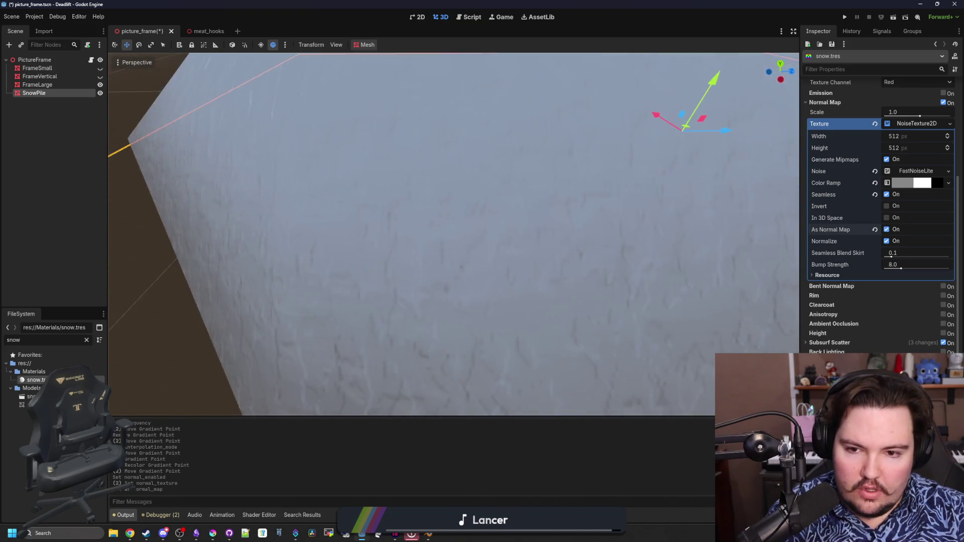
scroll(453, 234, "down", 5)
scroll(453, 234, "up", 5)
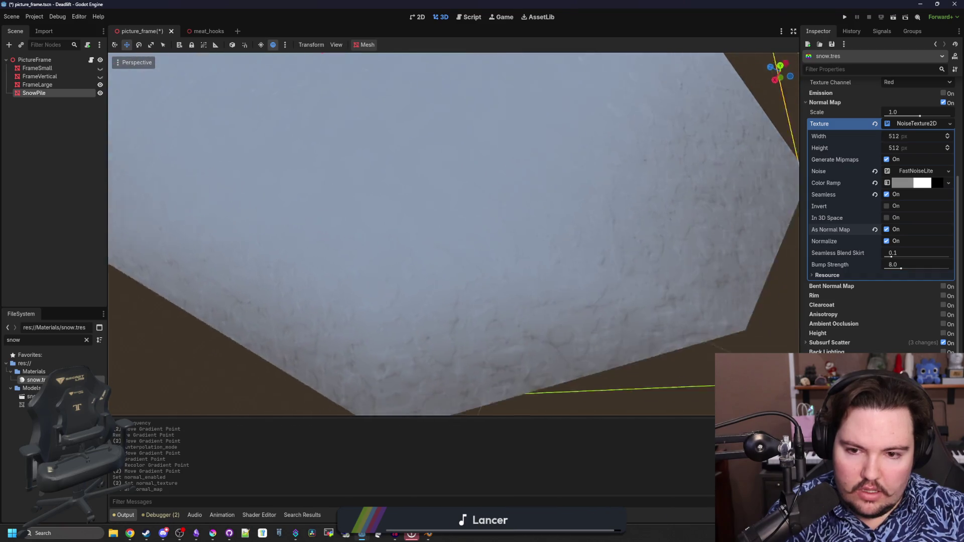
scroll(454, 234, "down", 6)
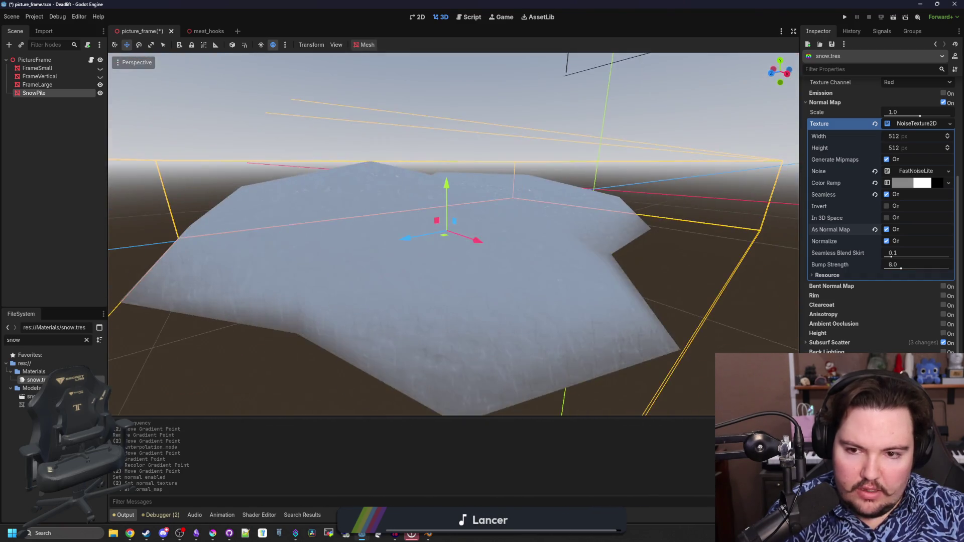
scroll(453, 234, "up", 5)
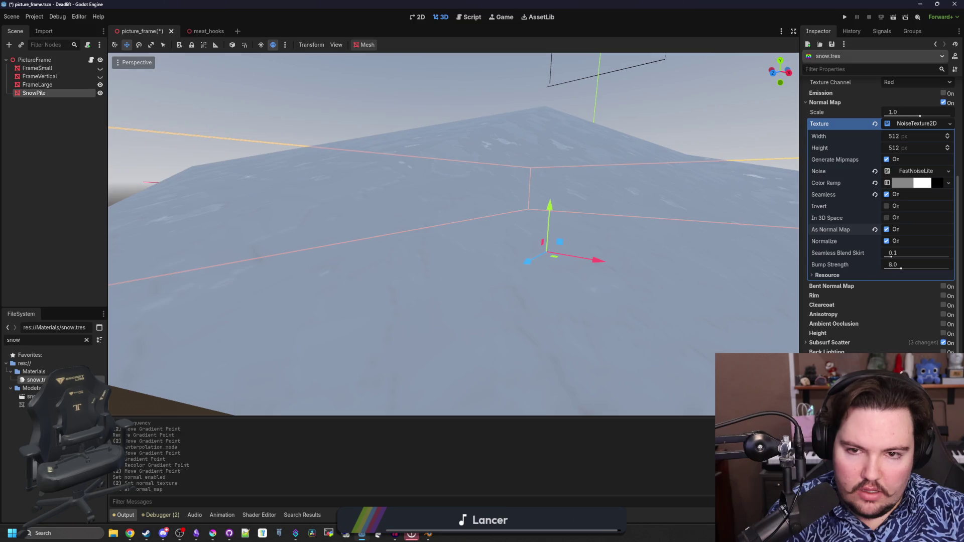
scroll(454, 234, "down", 5)
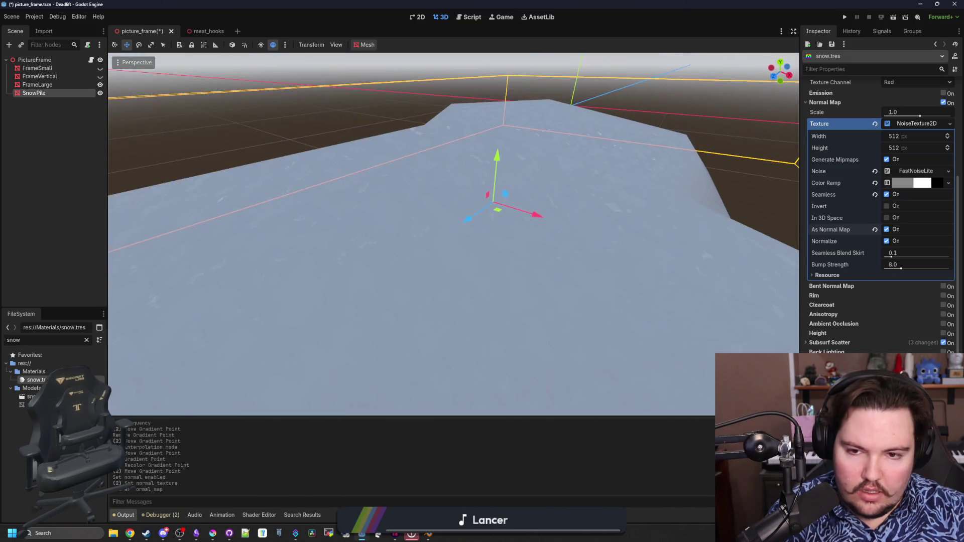
Step: Remove the grey ramp point, set Cubic interpolation, shift the black point, and save the scene
left_click(909, 183)
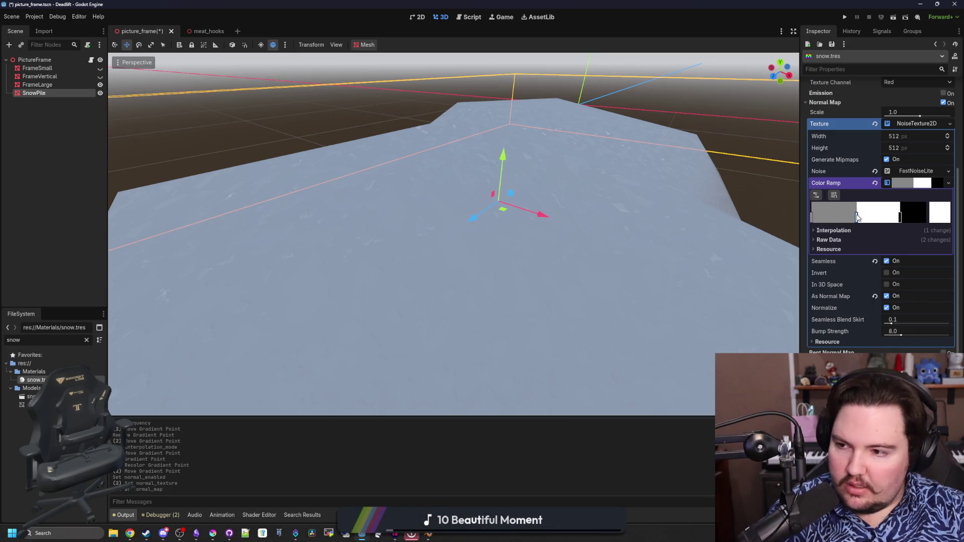
left_click(858, 217)
right_click(814, 221)
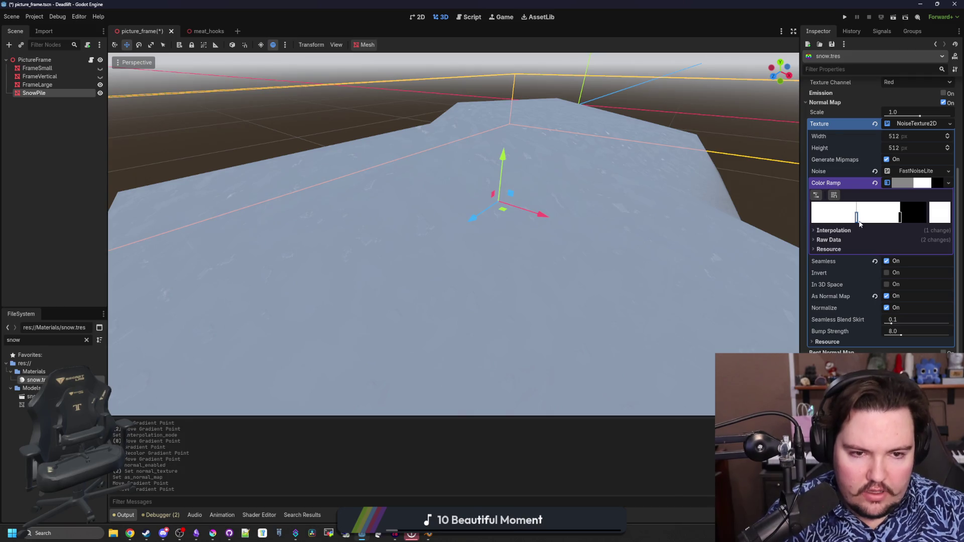
left_click(833, 231)
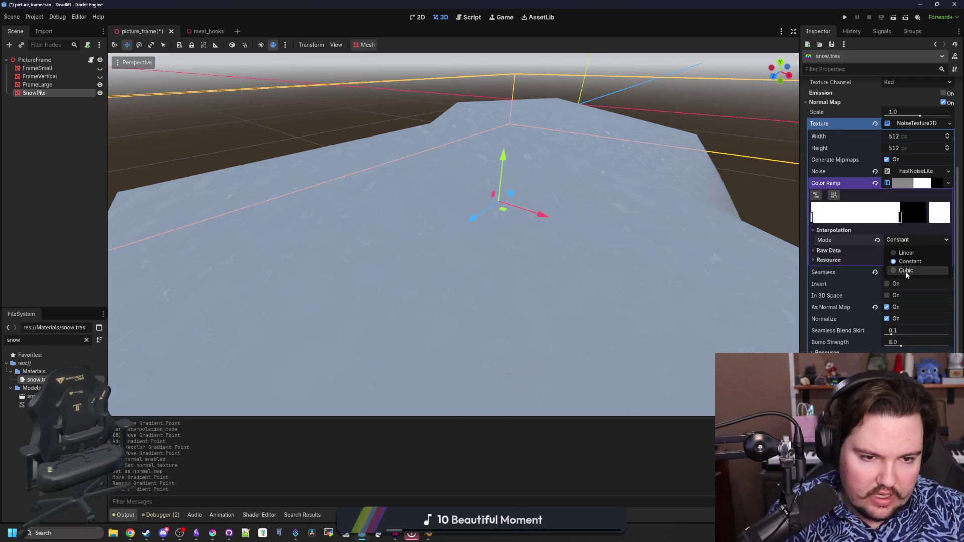
left_click(907, 271)
mouse_move(900, 216)
left_mouse_down()
mouse_move(926, 217)
mouse_move(872, 218)
mouse_move(926, 219)
mouse_move(909, 219)
left_mouse_up()
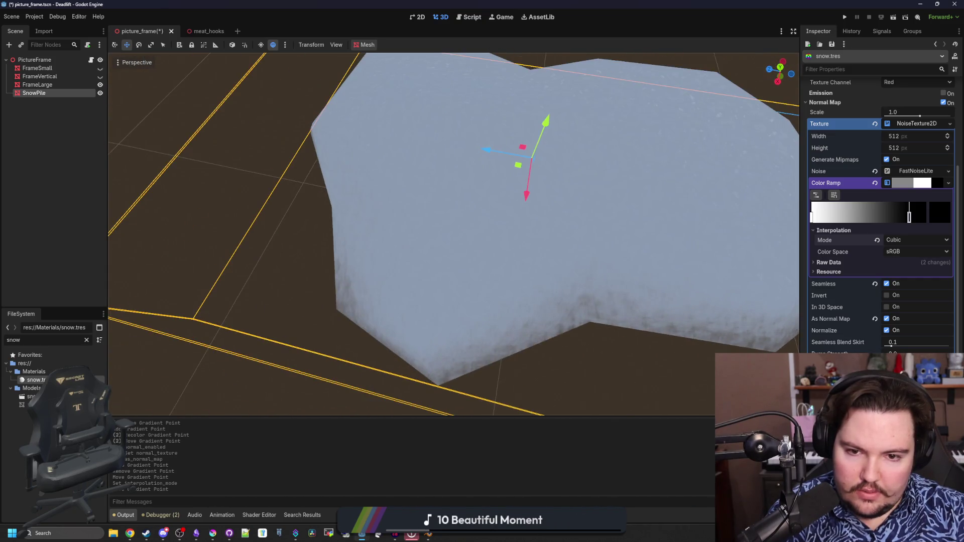
key("ctrl+s")
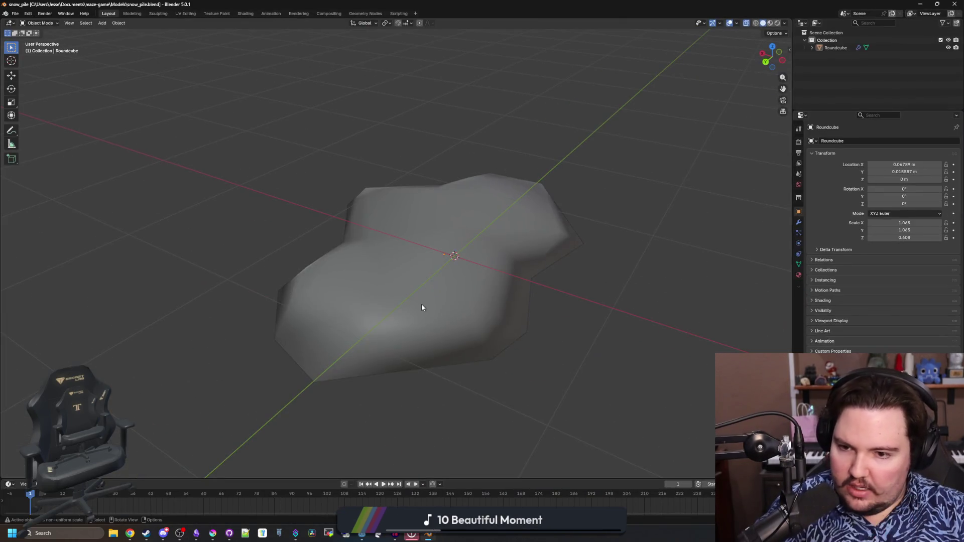
Step: Scale the snow pile along Z to about 0.278 to flatten it
left_click(422, 305)
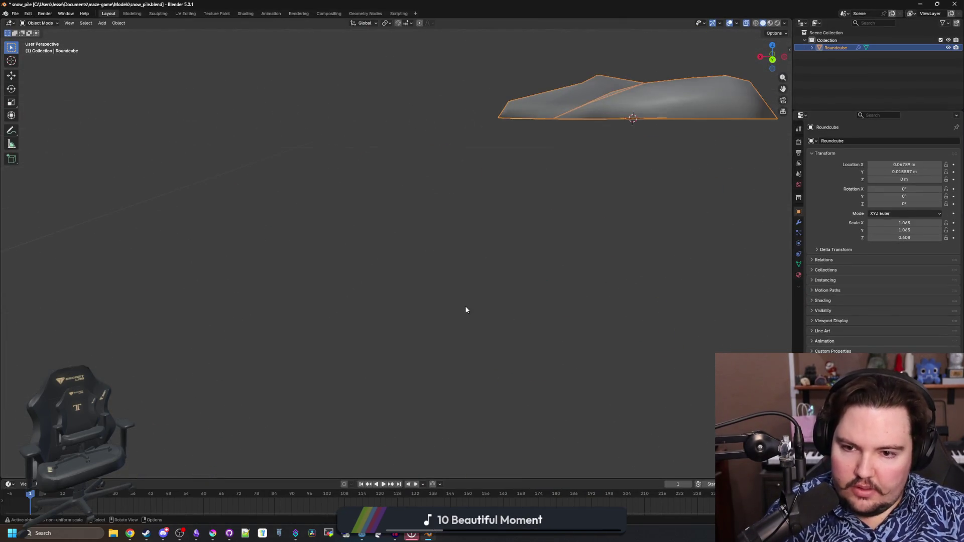
mouse_move(466, 310)
left_mouse_down()
mouse_move(498, 263)
mouse_move(555, 283)
left_mouse_up()
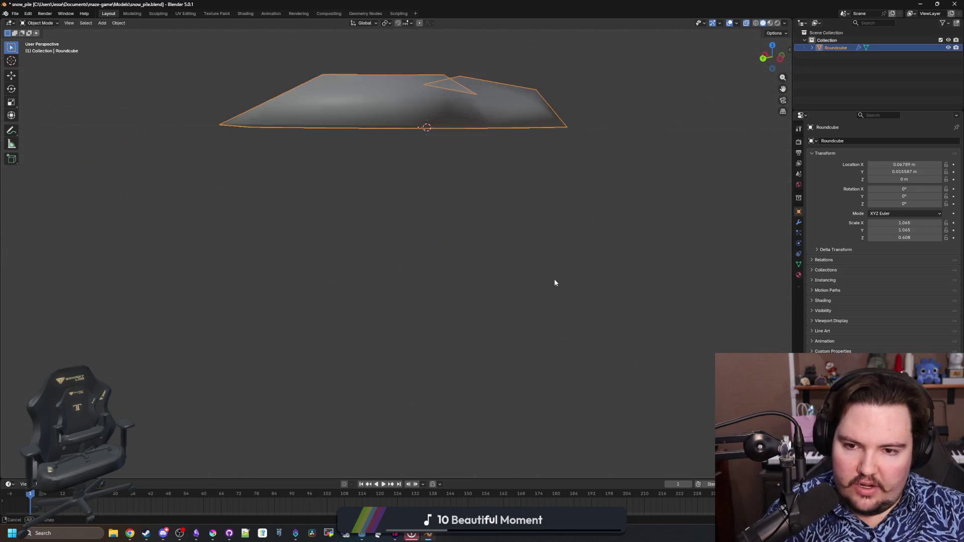
key("s")
key("z")
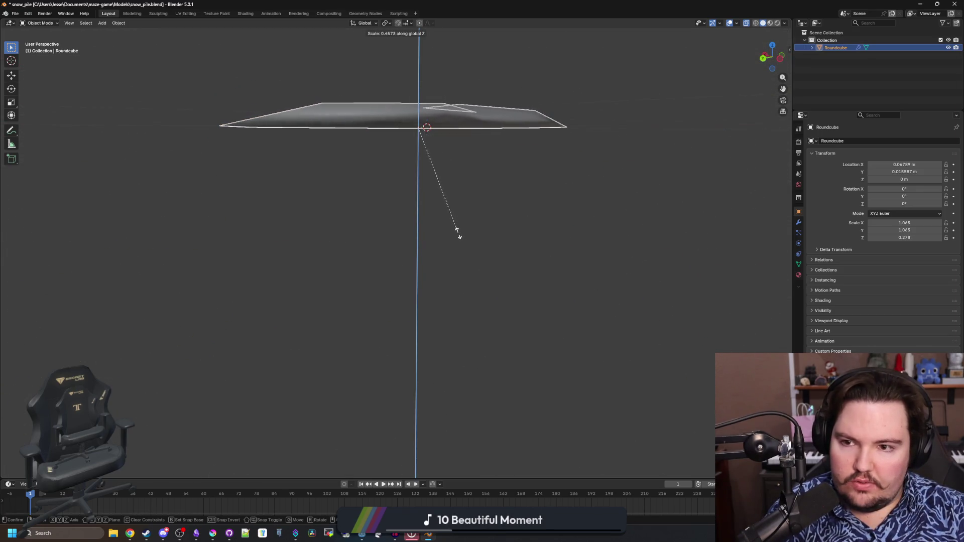
left_click(456, 230)
mouse_move(456, 230)
left_mouse_down()
mouse_move(490, 282)
mouse_move(451, 298)
mouse_move(467, 276)
mouse_move(358, 315)
mouse_move(390, 318)
mouse_move(331, 334)
mouse_move(388, 319)
mouse_move(377, 330)
left_mouse_up()
key("Tab")
key("Tab")
left_click(338, 295)
key("Tab")
mouse_move(338, 295)
left_mouse_down()
mouse_move(376, 263)
mouse_move(358, 296)
left_mouse_up()
key("Tab")
Step: Apply all transforms to the flattened pile with Ctrl+A
right_click(329, 198)
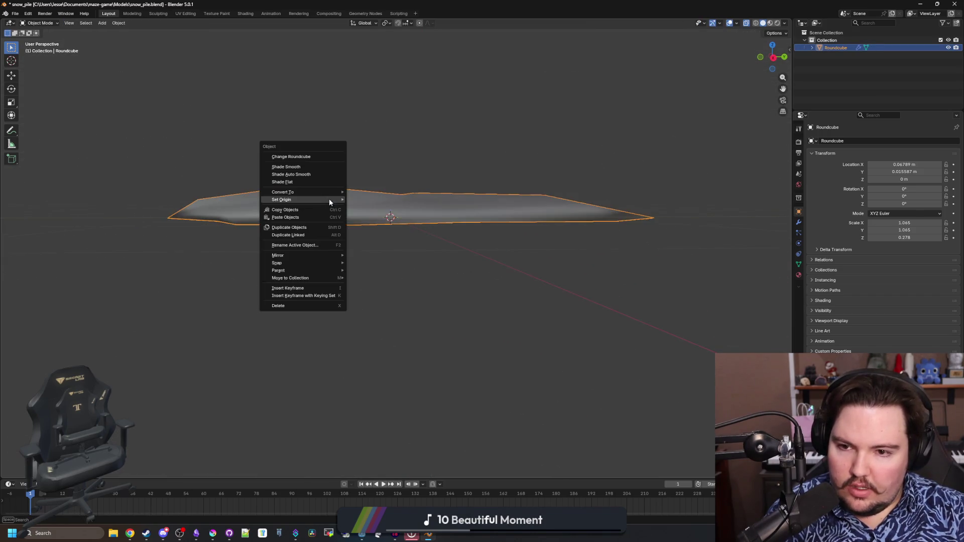
key("Escape")
left_click_drag(306, 177, 334, 231)
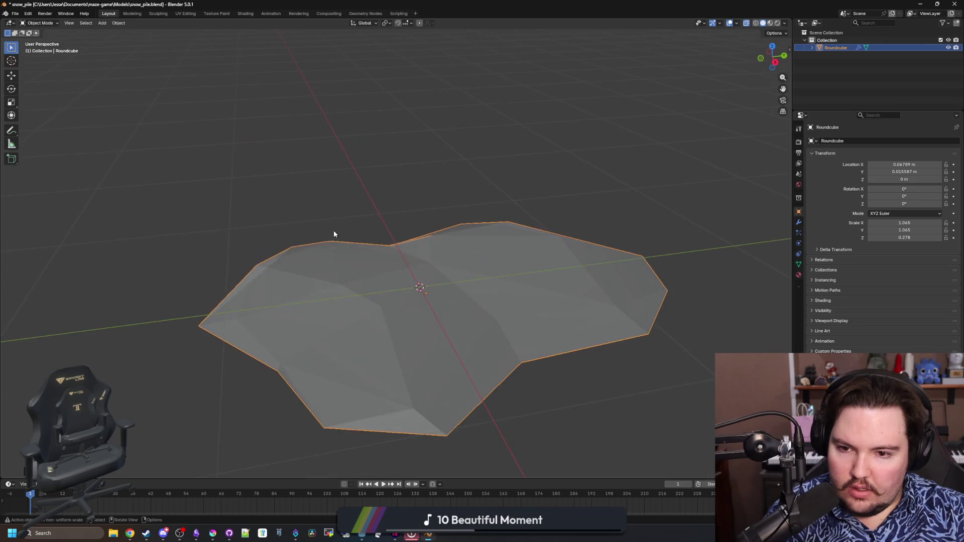
key("ctrl+a")
left_click(307, 253)
key("Tab")
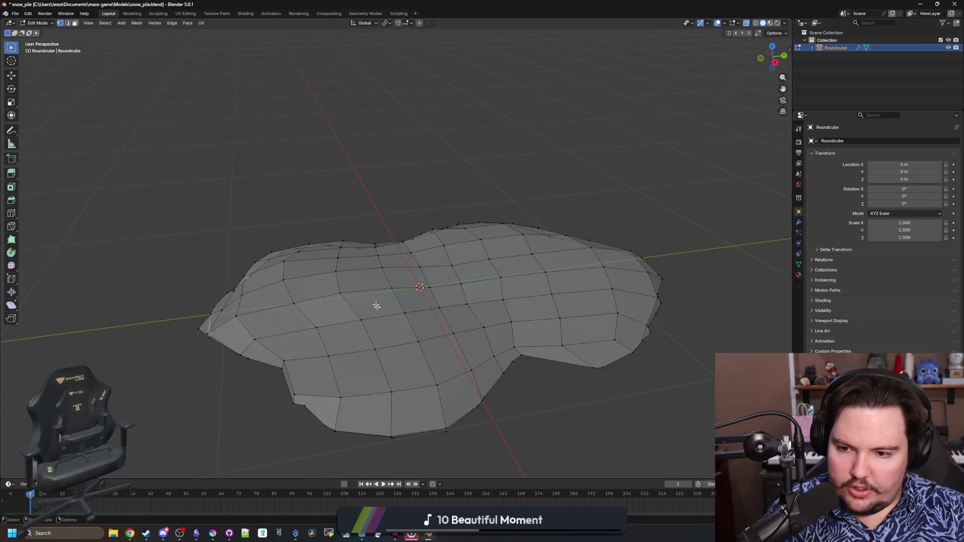
left_click_drag(376, 305, 380, 305)
mouse_move(723, 256)
left_mouse_down()
mouse_move(711, 284)
mouse_move(585, 243)
mouse_move(637, 241)
mouse_move(628, 261)
mouse_move(962, 169)
left_mouse_up()
key("KP_1")
Step: Delete the Decimate modifier from the pile's modifier stack
left_click(799, 222)
left_click(945, 153)
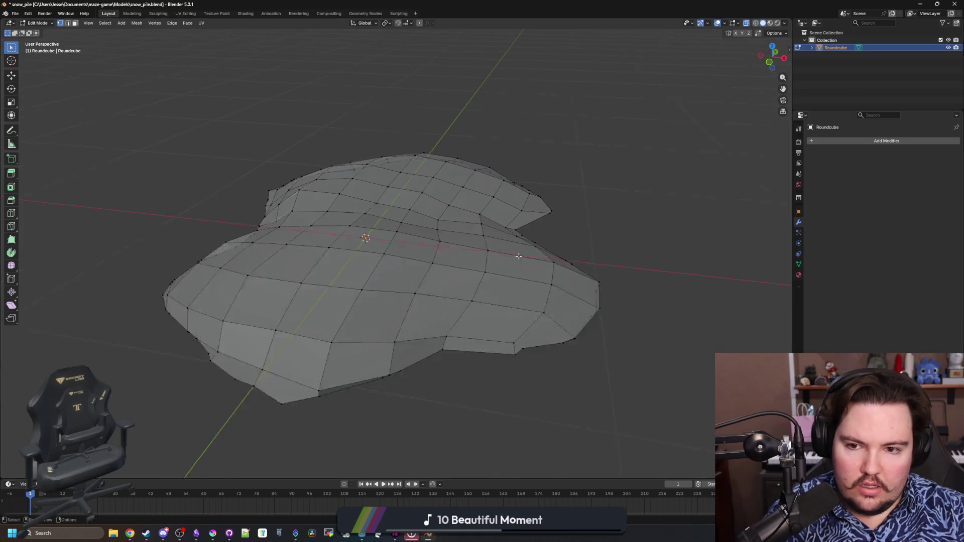
key("Tab")
mouse_move(516, 254)
left_mouse_down()
mouse_move(587, 280)
mouse_move(545, 260)
left_mouse_up()
right_click(450, 233)
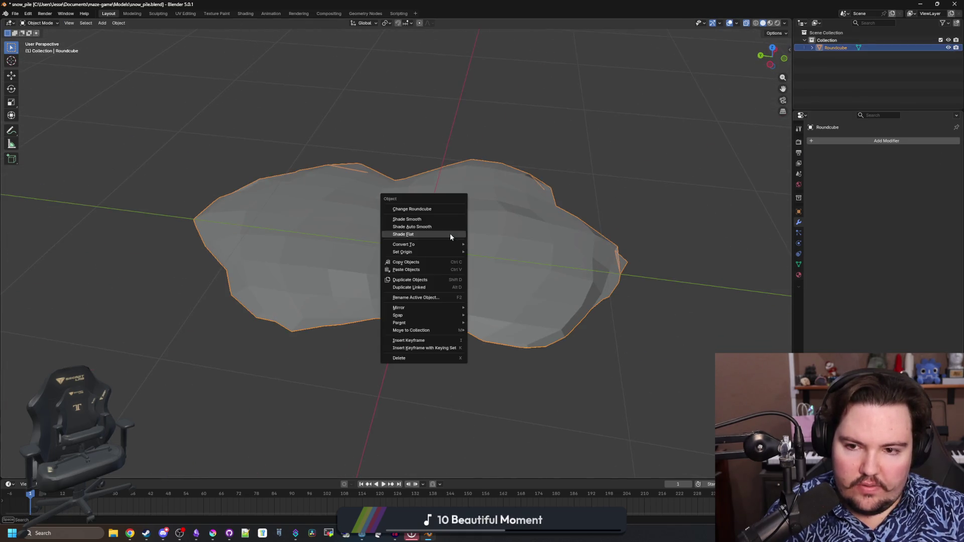
Step: Apply Shade Smooth to the snow pile, undoing an accidental menu choice
left_click(422, 220)
mouse_move(424, 221)
left_mouse_down()
mouse_move(452, 269)
mouse_move(500, 263)
left_mouse_up()
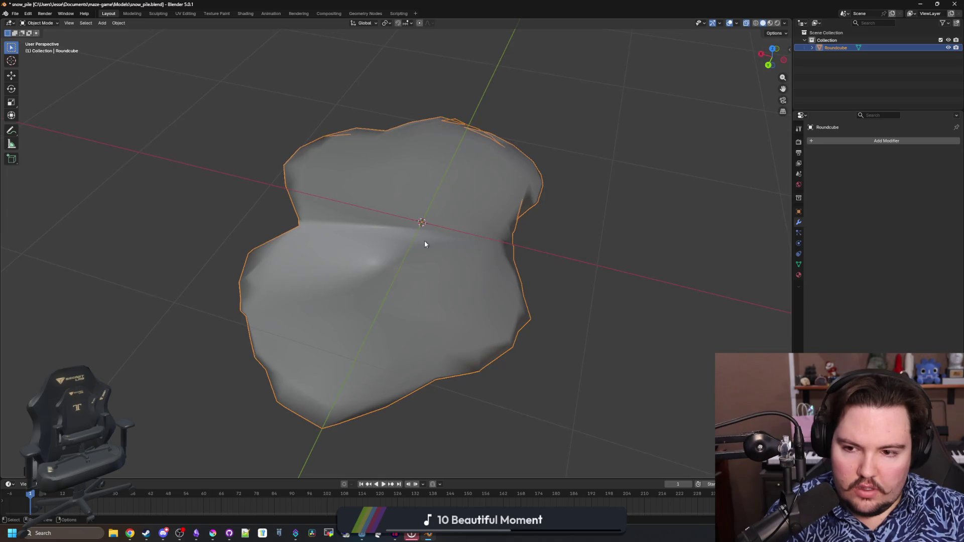
mouse_move(425, 245)
left_mouse_down()
mouse_move(564, 252)
mouse_move(560, 213)
mouse_move(543, 213)
mouse_move(598, 281)
mouse_move(577, 304)
mouse_move(544, 273)
mouse_move(547, 263)
mouse_move(537, 287)
left_mouse_up()
key("Tab")
key("Tab")
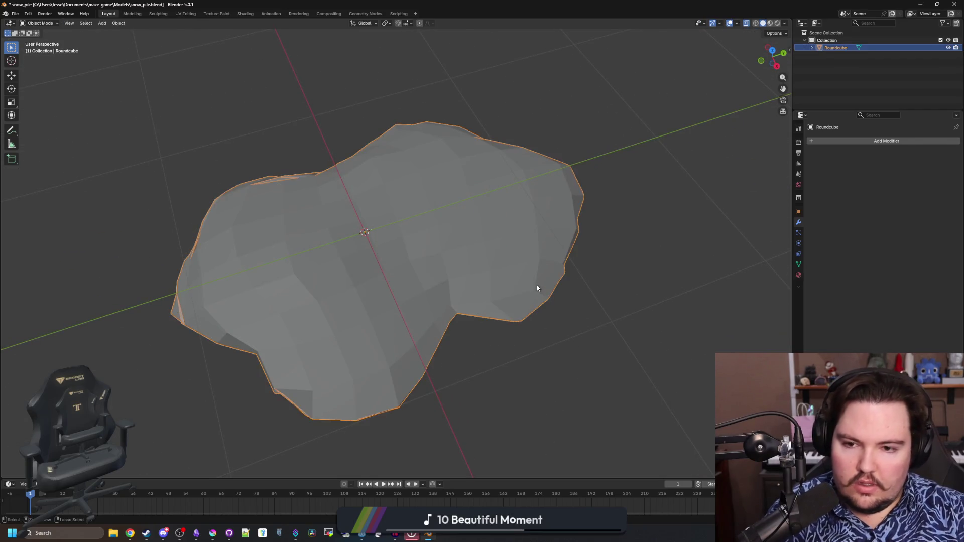
key("Tab")
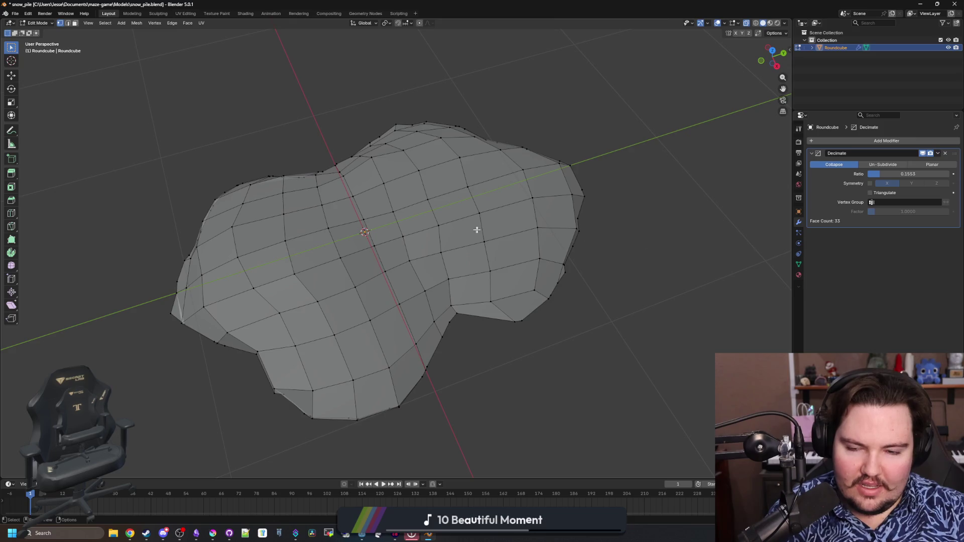
key("Tab")
right_click(450, 234)
left_click(437, 236)
right_click(425, 240)
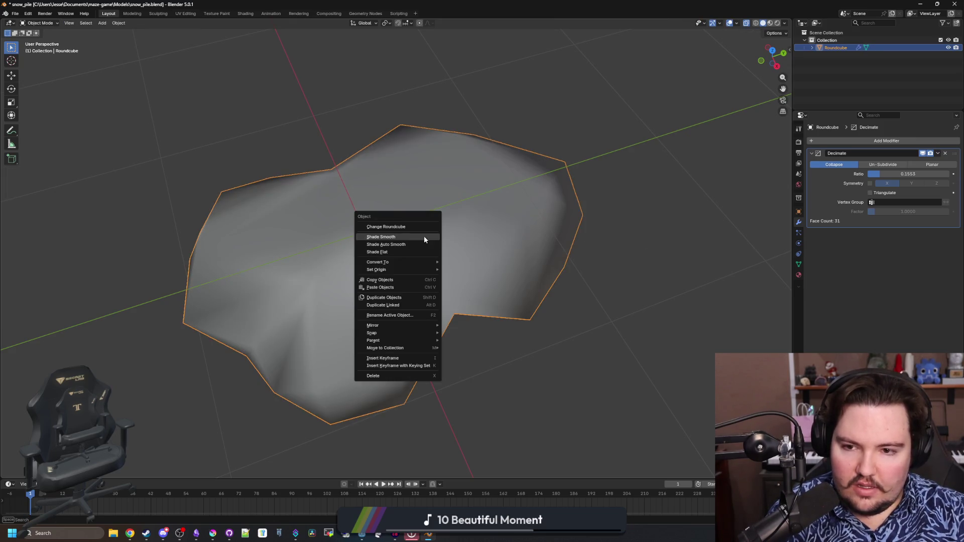
left_click(414, 227)
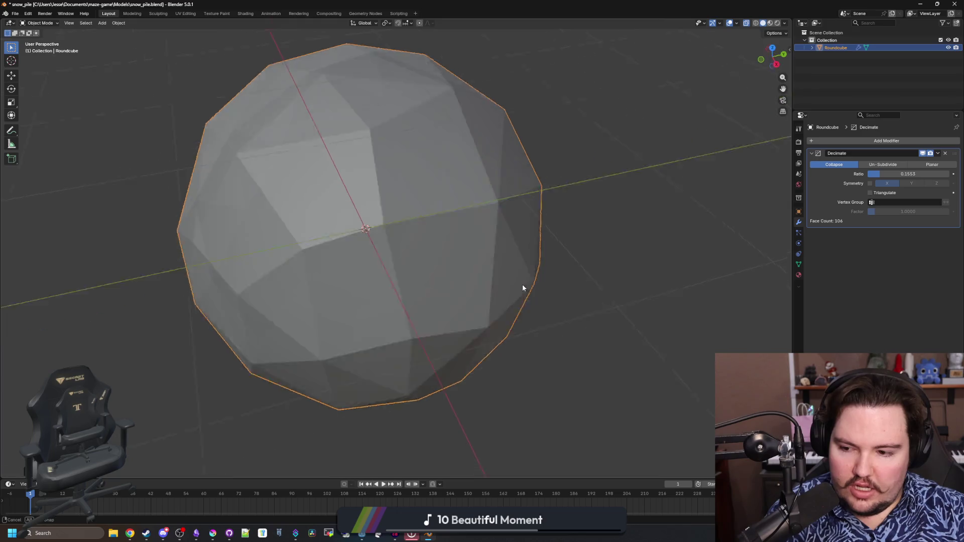
key("ctrl+z")
mouse_move(517, 276)
left_mouse_down()
mouse_move(462, 317)
mouse_move(390, 266)
mouse_move(476, 276)
mouse_move(489, 323)
mouse_move(407, 247)
left_mouse_up()
key("Tab")
key("Tab")
Step: Toggle the Decimate modifier's Symmetry option on and off to compare results
scroll(519, 270, "down", 5)
left_click(519, 270)
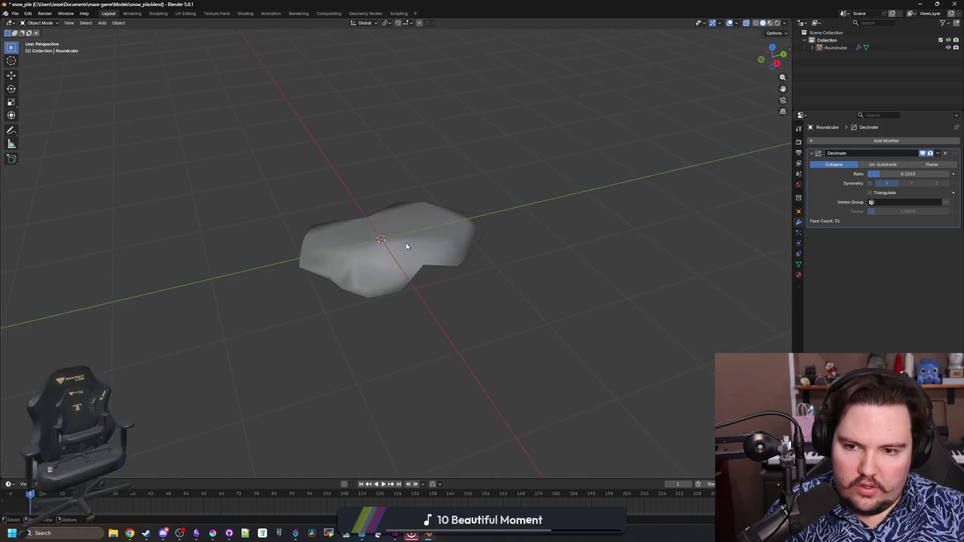
scroll(478, 306, "up", 2)
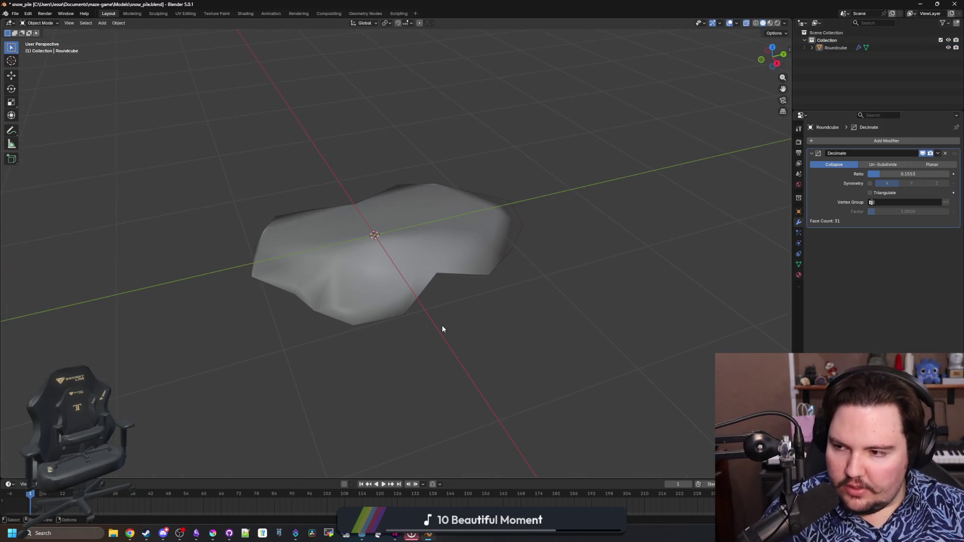
scroll(443, 330, "up", 3)
mouse_move(459, 288)
left_mouse_down()
mouse_move(384, 206)
mouse_move(400, 189)
mouse_move(528, 318)
mouse_move(467, 308)
mouse_move(483, 377)
mouse_move(590, 379)
left_mouse_up()
left_click(467, 307)
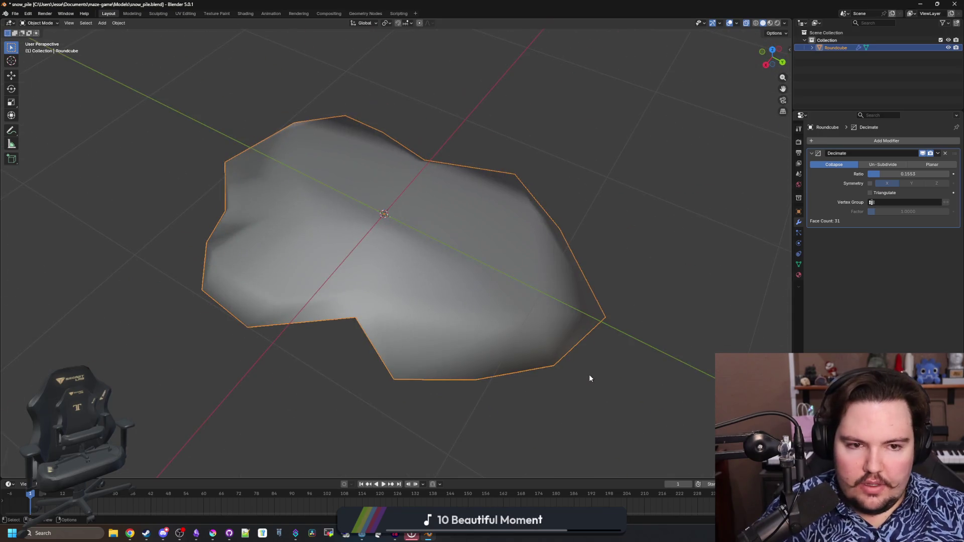
left_click(872, 183)
left_click(872, 184)
left_click(871, 183)
left_click(872, 183)
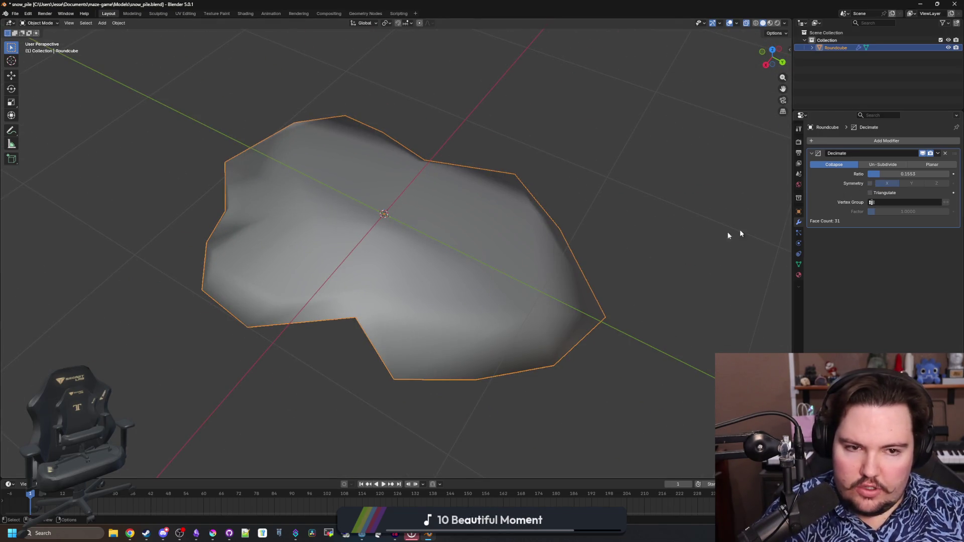
left_click_drag(741, 234, 698, 208)
Step: Bring up the Add menu's Mesh shapes list
left_click(517, 288)
mouse_move(516, 288)
left_mouse_down()
mouse_move(510, 306)
mouse_move(545, 272)
mouse_move(418, 328)
left_mouse_up()
key("shift+a")
mouse_move(418, 328)
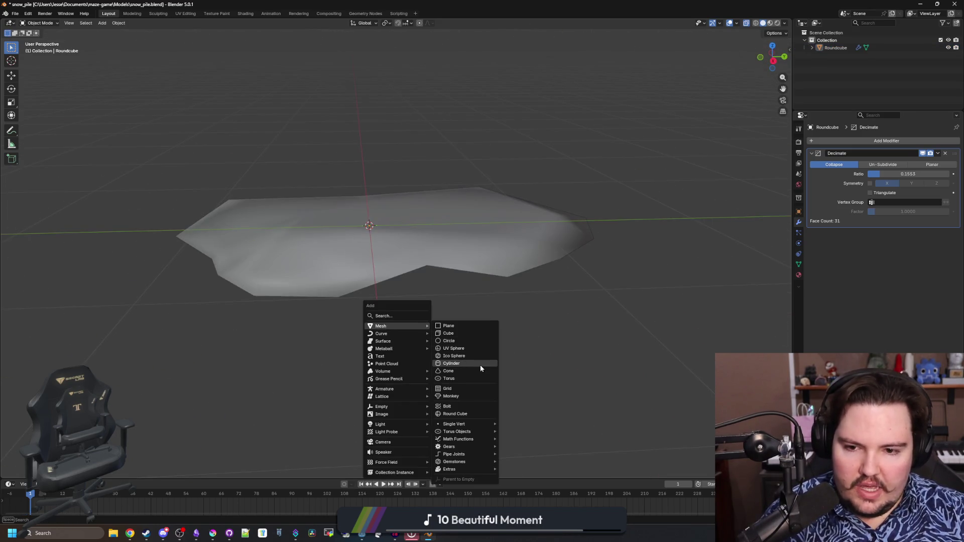
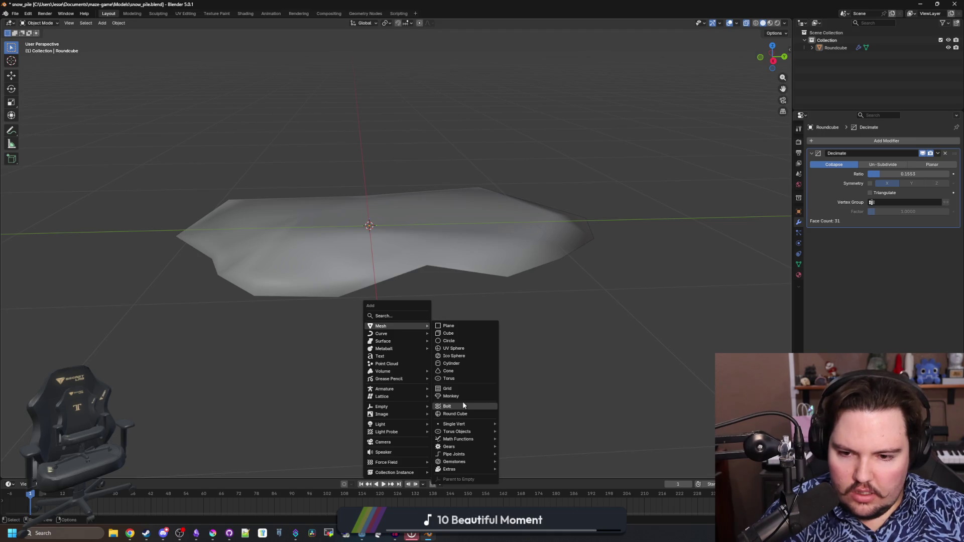
Step: Add a new sphere mesh, Roundcube.001, and give it a Decimate modifier
left_click(463, 415)
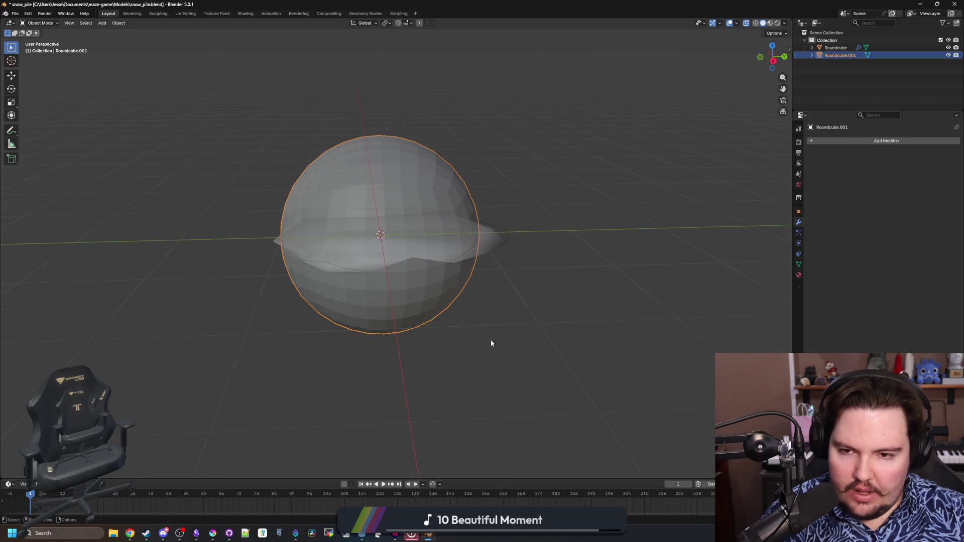
left_click(797, 275)
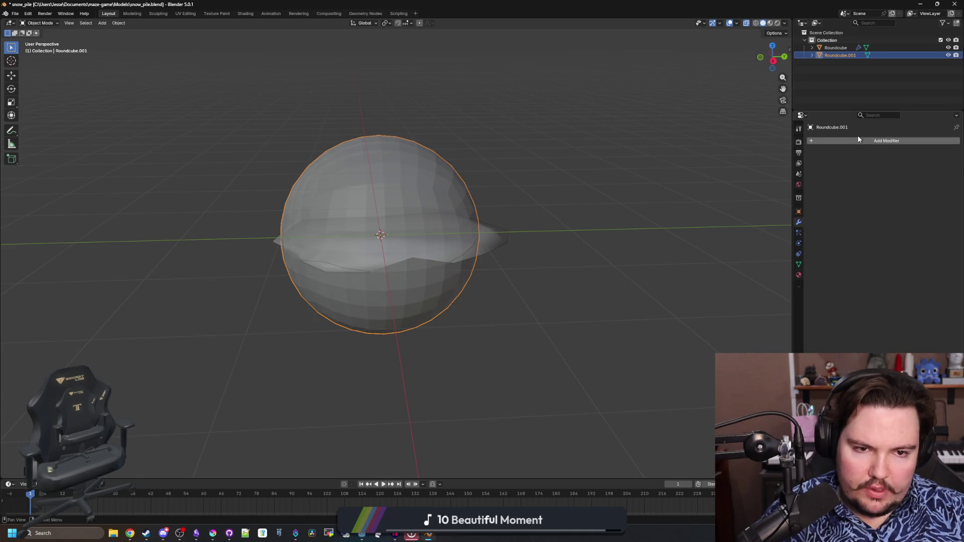
left_click(858, 139)
type("dec")
key("Return")
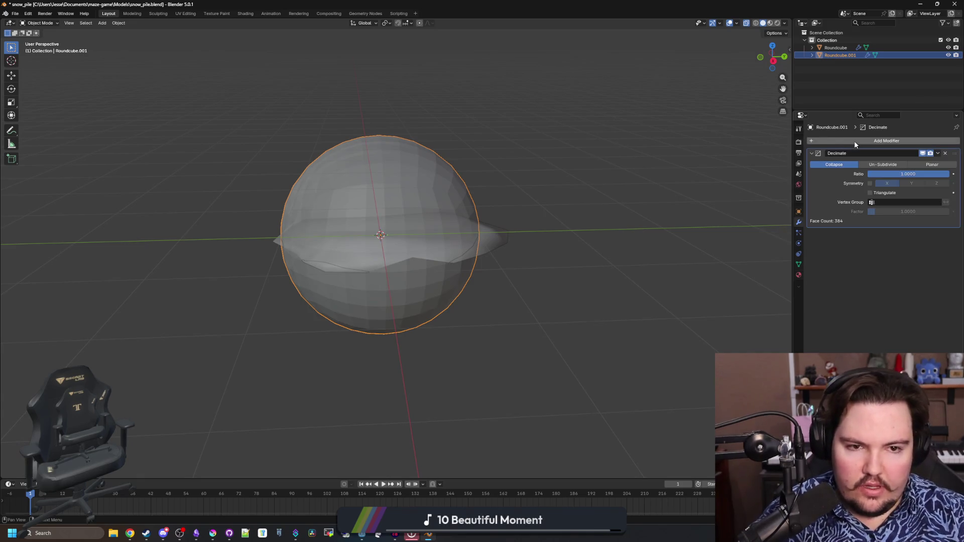
Step: Add and remove a test material, then delete the sphere's Decimate modifier
left_click(799, 275)
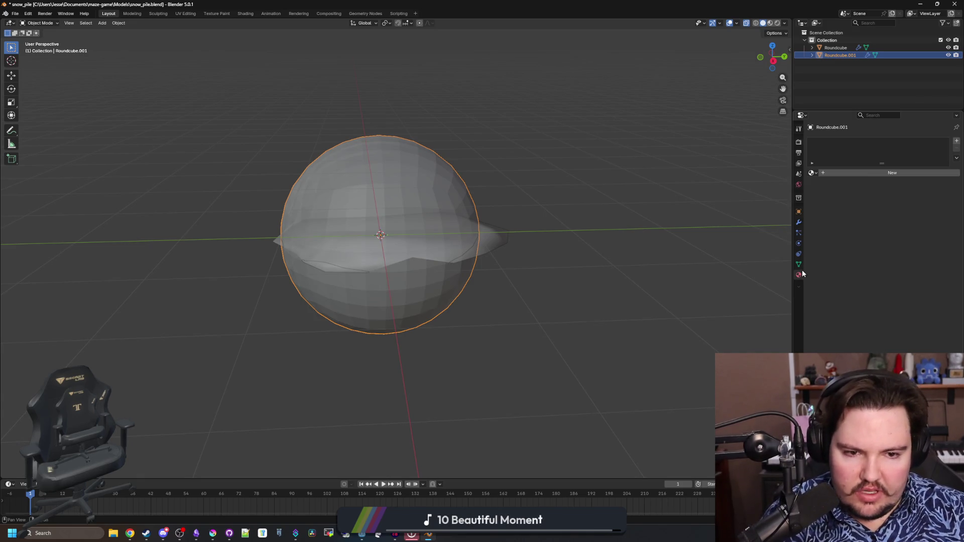
left_click(856, 172)
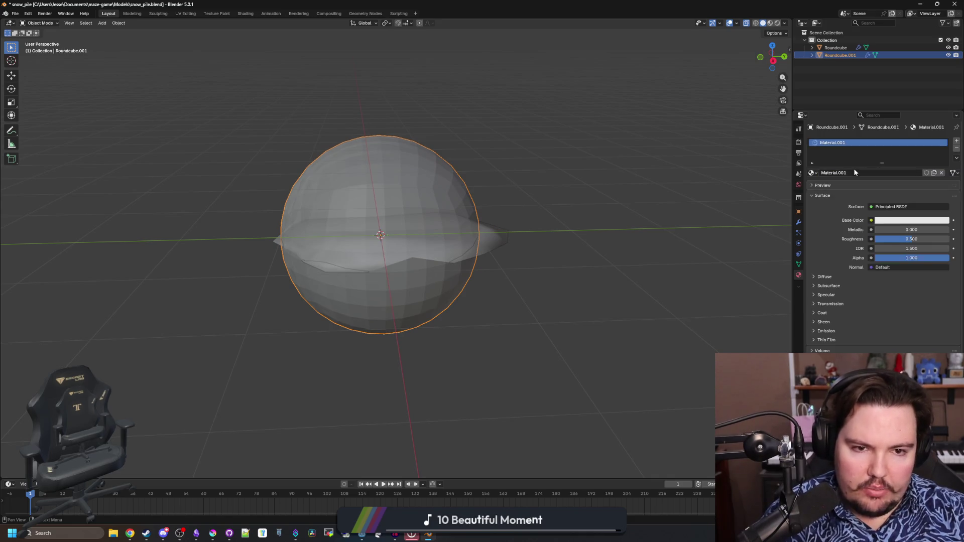
left_click(957, 149)
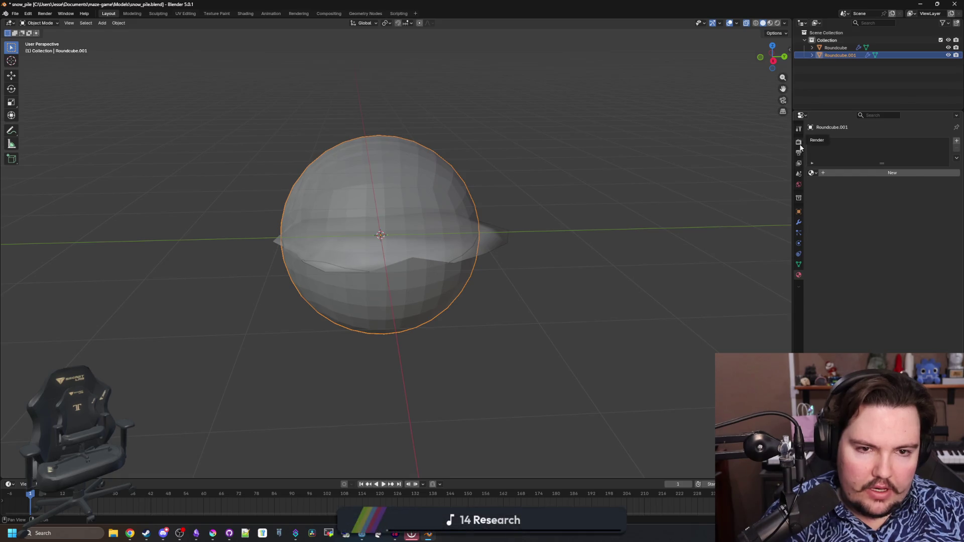
left_click(801, 146)
left_click(799, 224)
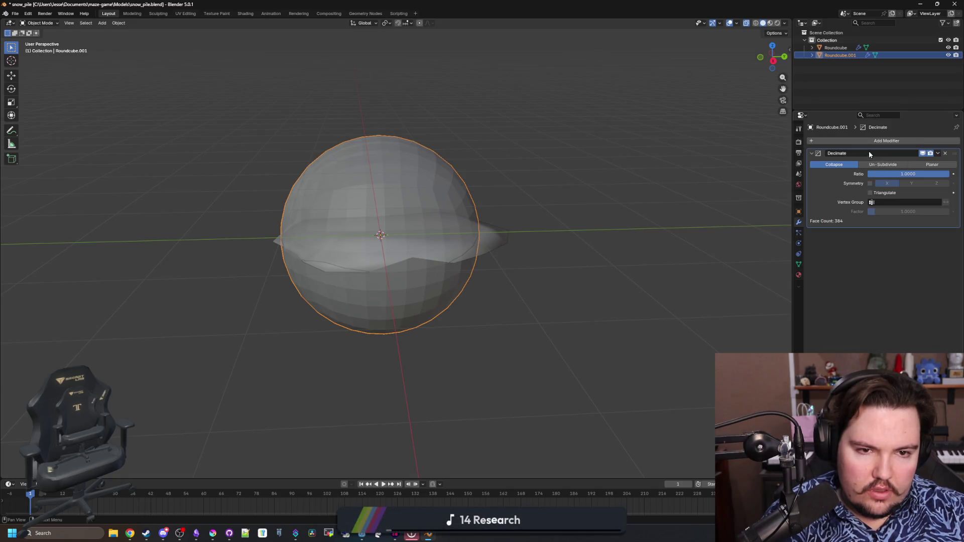
left_click(944, 153)
Step: Add a Displace modifier with a new Clouds texture to the sphere
left_click(943, 140)
key("space")
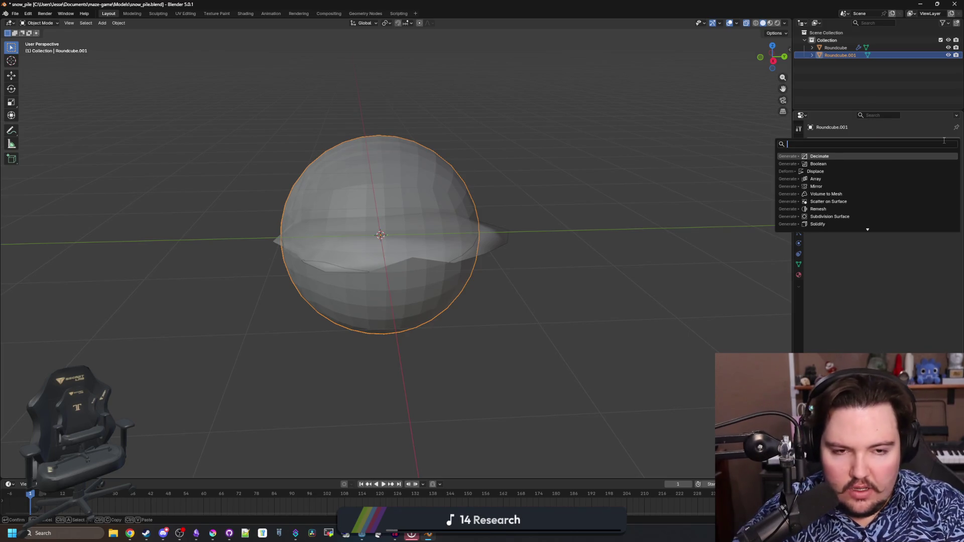
type("disp")
key("Return")
left_click(836, 165)
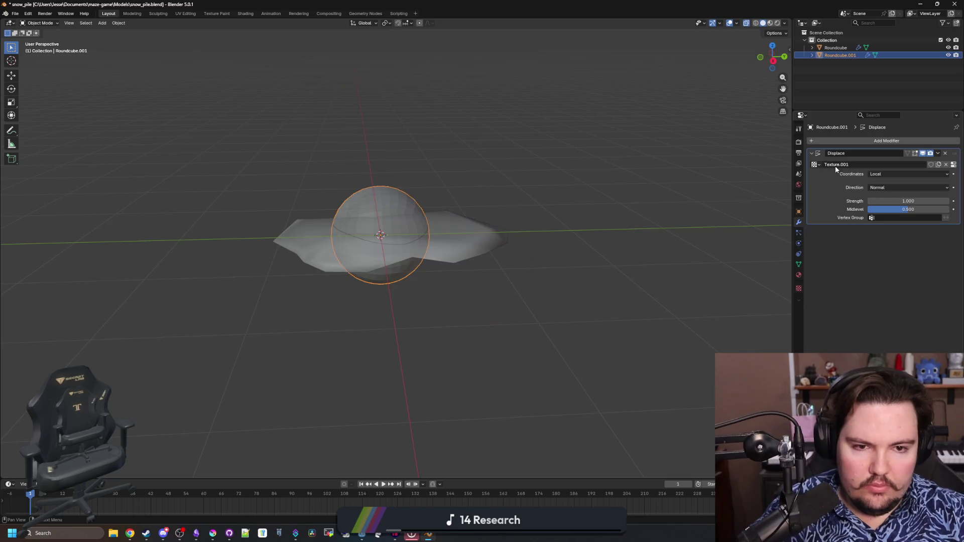
left_click(798, 288)
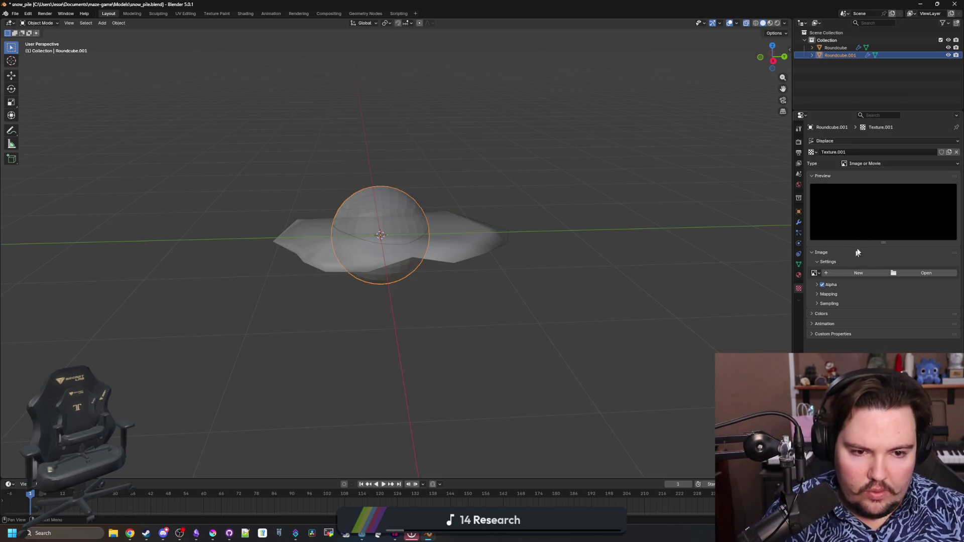
left_click(880, 163)
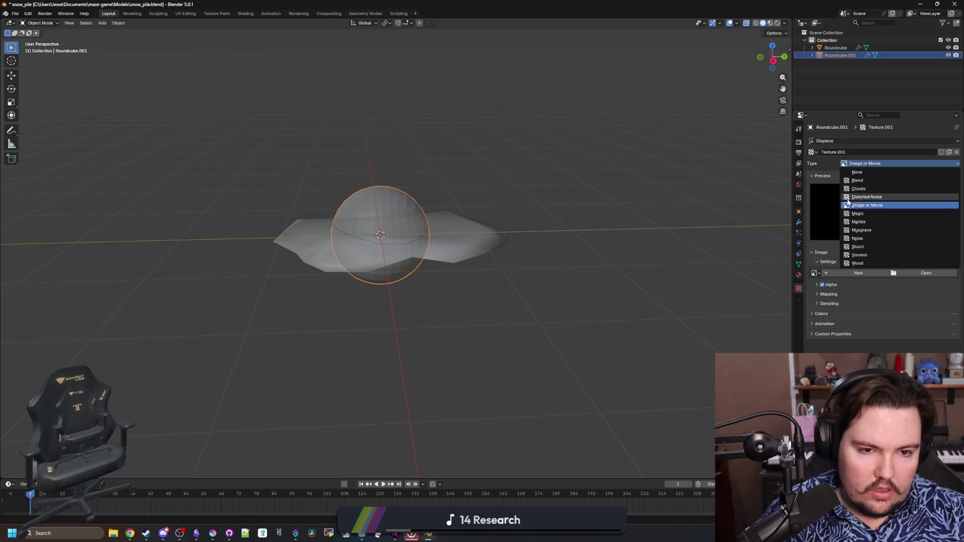
left_click(860, 189)
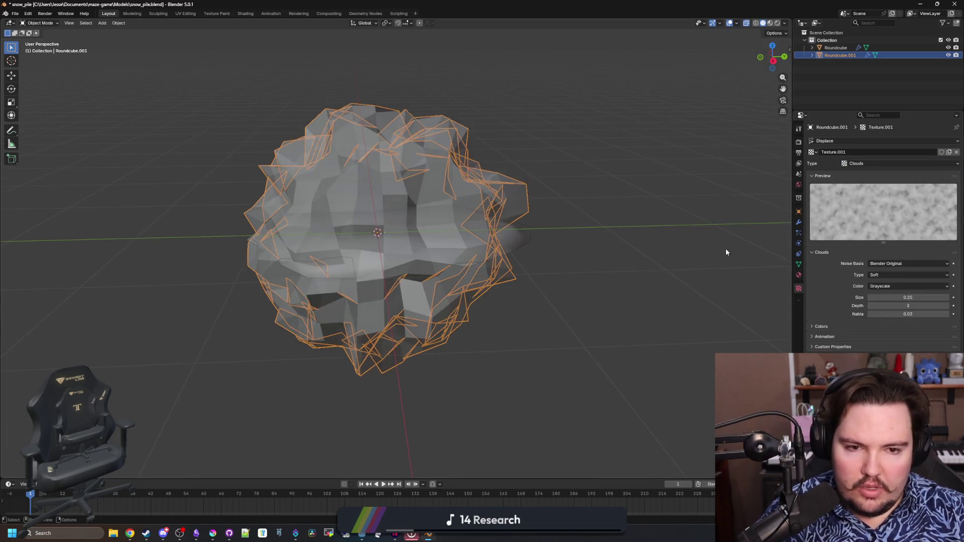
Step: Move the lumpy sphere vertically along Z
left_click_drag(434, 188, 553, 236)
key("g")
key("z")
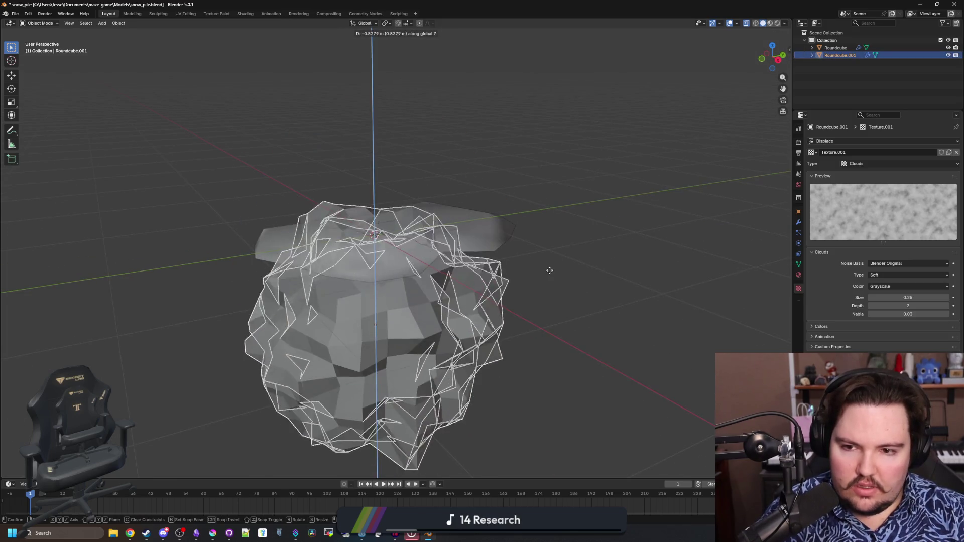
left_click(552, 270)
mouse_move(551, 270)
left_mouse_down()
mouse_move(601, 300)
mouse_move(730, 282)
left_mouse_up()
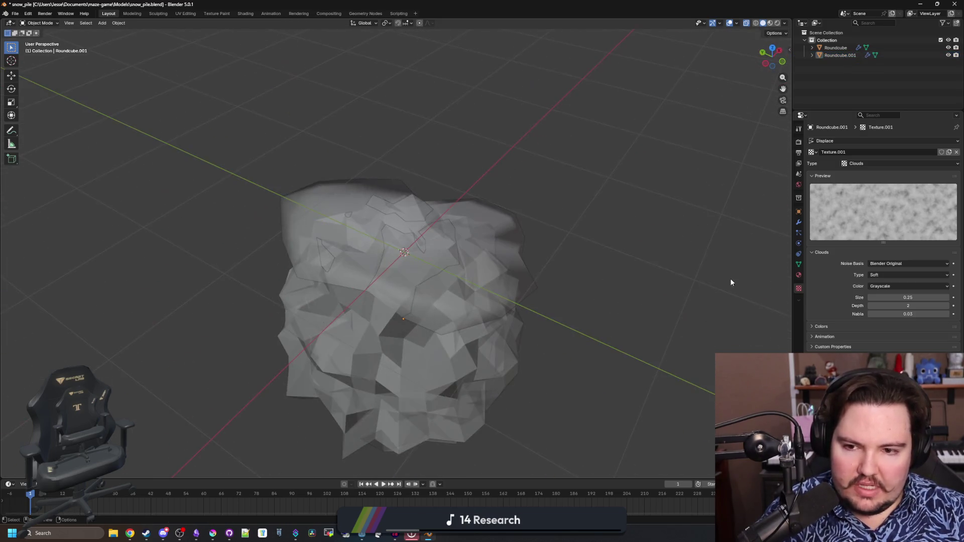
left_click(510, 295)
left_click_drag(509, 295, 581, 269)
right_click(493, 300)
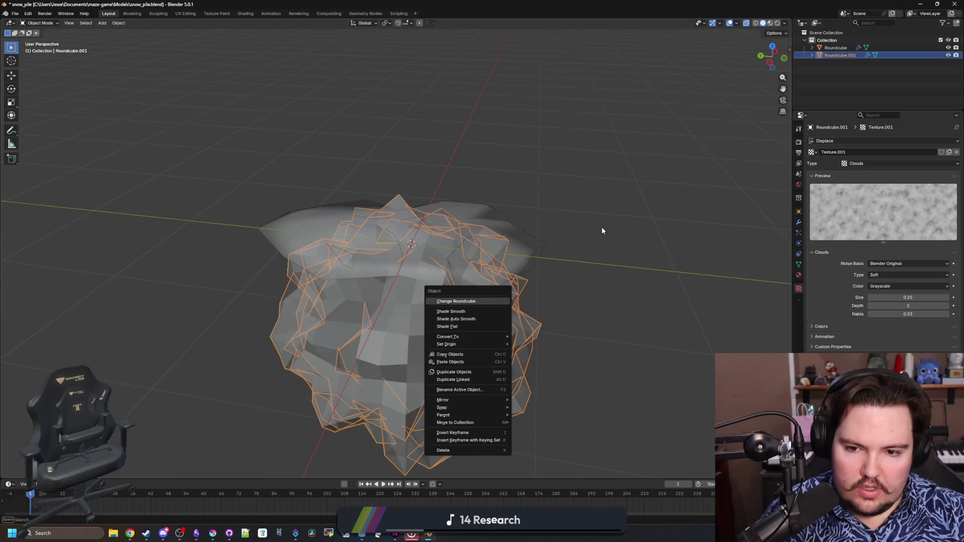
key("Escape")
Step: Flatten the sphere along Z and lower it into the snow pile, then deselect all
key("s")
key("z")
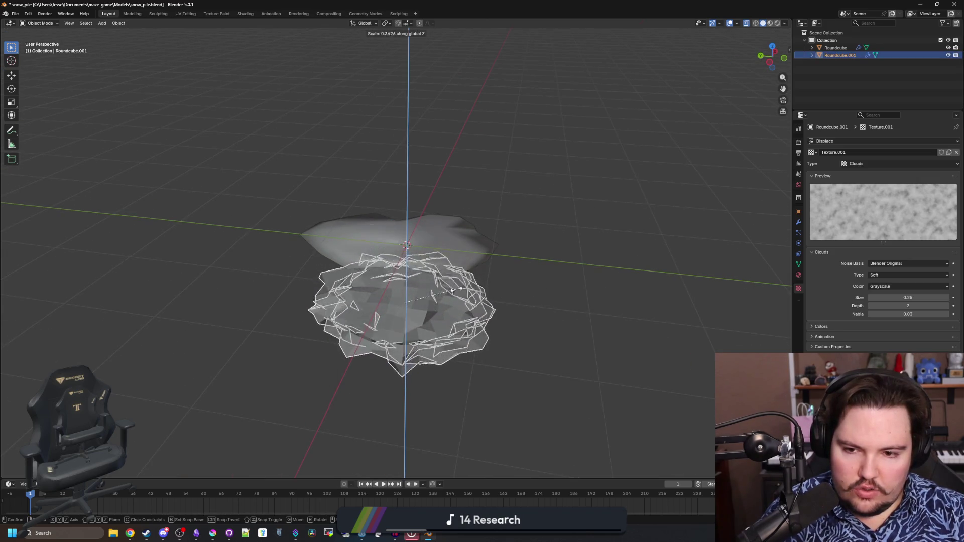
left_click(460, 289)
mouse_move(460, 289)
left_mouse_down()
mouse_move(572, 316)
mouse_move(506, 308)
left_mouse_up()
key("g")
key("z")
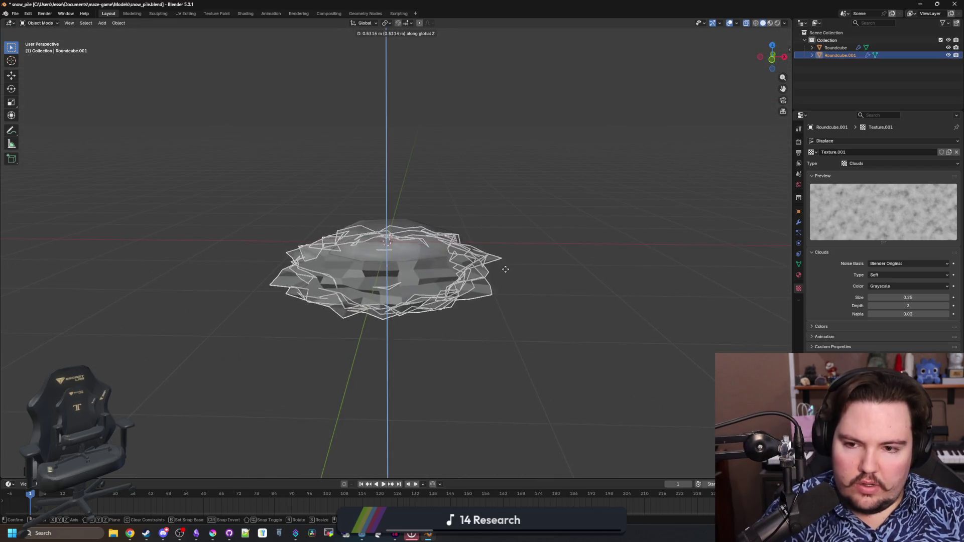
left_click(505, 269)
mouse_move(557, 254)
left_mouse_down()
mouse_move(609, 257)
mouse_move(549, 280)
mouse_move(519, 261)
mouse_move(585, 301)
mouse_move(755, 274)
mouse_move(724, 228)
mouse_move(528, 289)
left_mouse_up()
key("alt+a")
Step: Add a cube mesh scaled to about twice its size
key("shift+a")
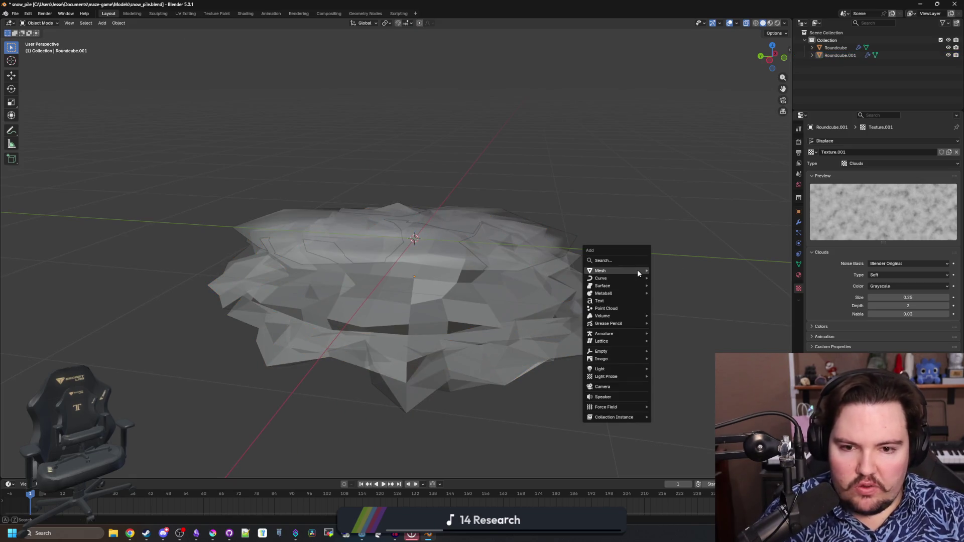
mouse_move(637, 270)
left_click(668, 278)
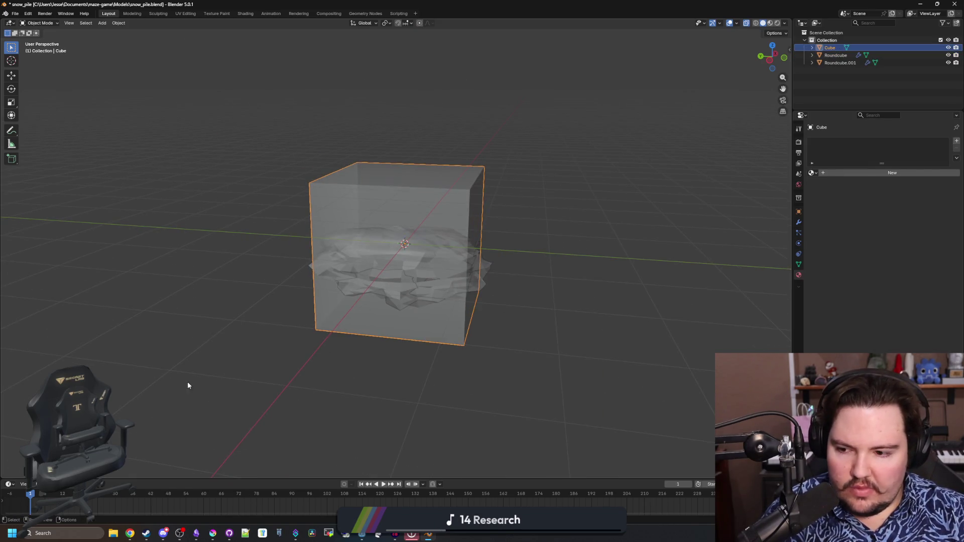
left_click(718, 291)
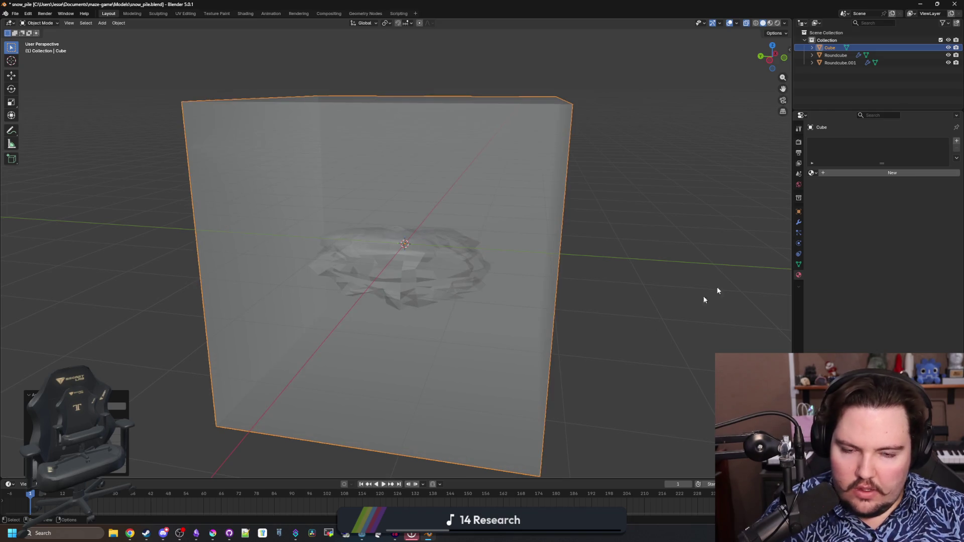
left_click(799, 212)
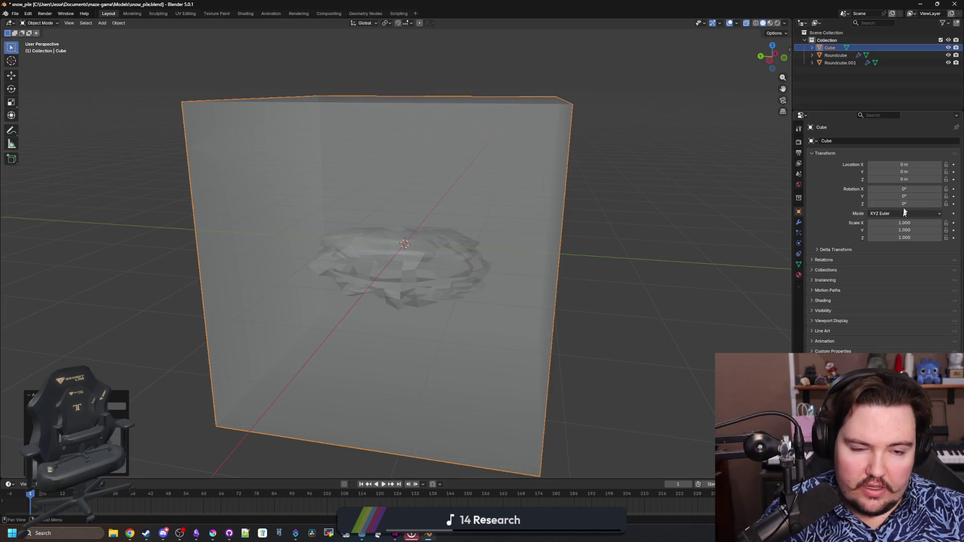
left_click_drag(904, 238, 909, 239)
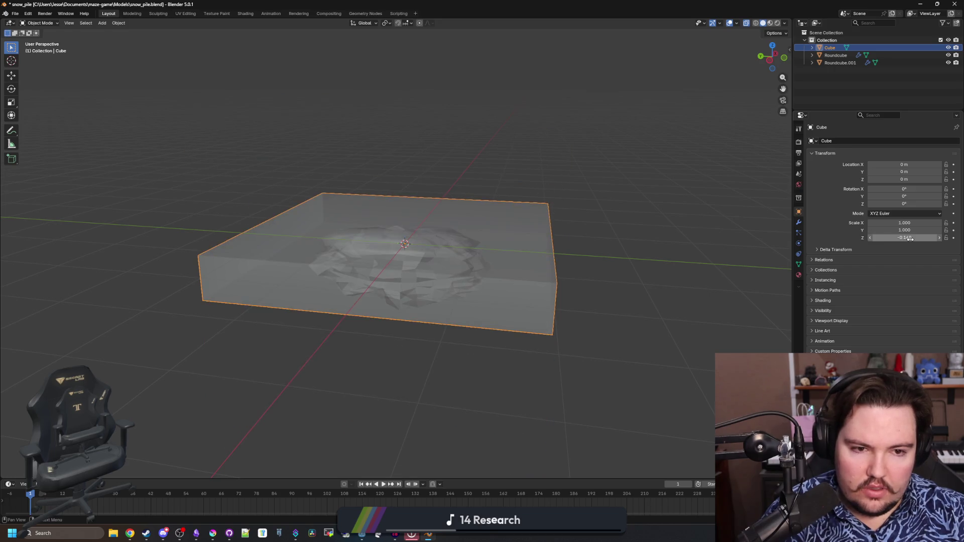
key("Escape")
Step: Set the cube's Location Z to -1, then select Roundcube.001
left_click_drag(919, 179, 914, 178)
left_click(915, 179)
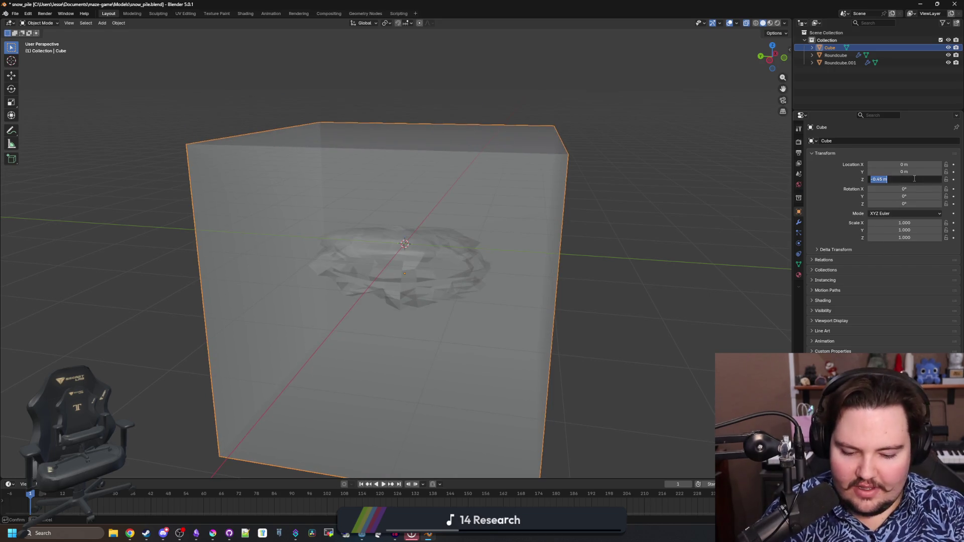
type("-1")
key("Return")
left_click(674, 161)
left_click(455, 221)
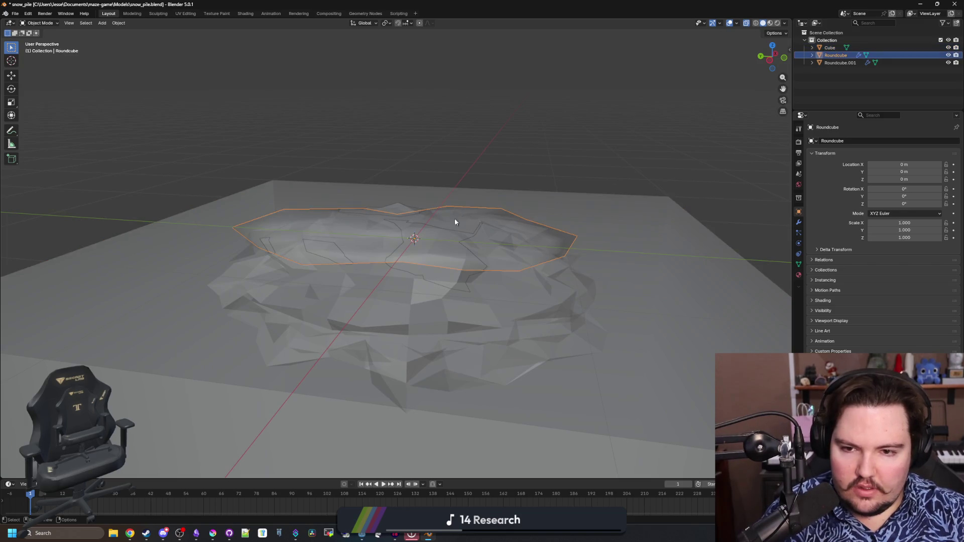
mouse_move(455, 222)
left_mouse_down()
mouse_move(469, 260)
mouse_move(409, 319)
left_mouse_up()
left_click(367, 332)
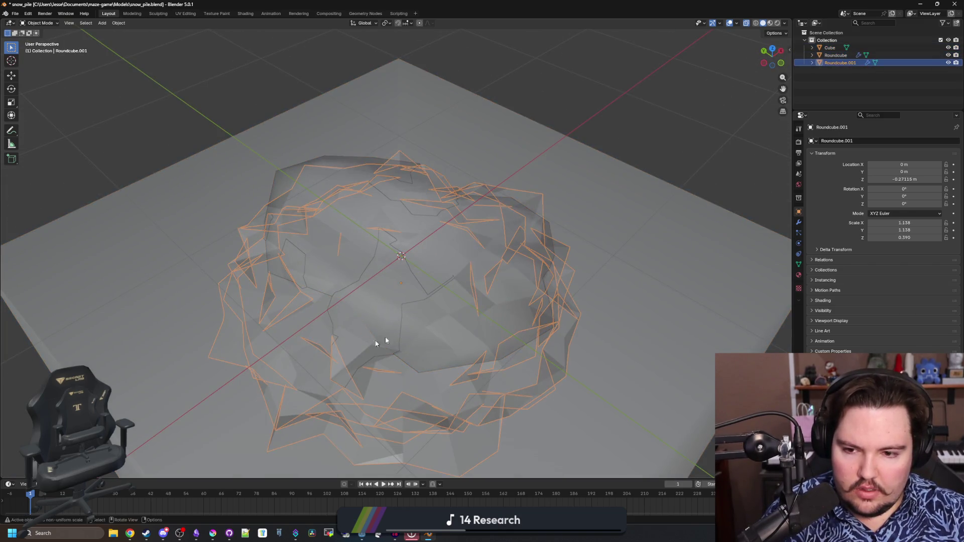
Step: Add a Boolean modifier to Roundcube.001 using the Cube as the cutter
left_click(799, 222)
left_click(861, 138)
type("b")
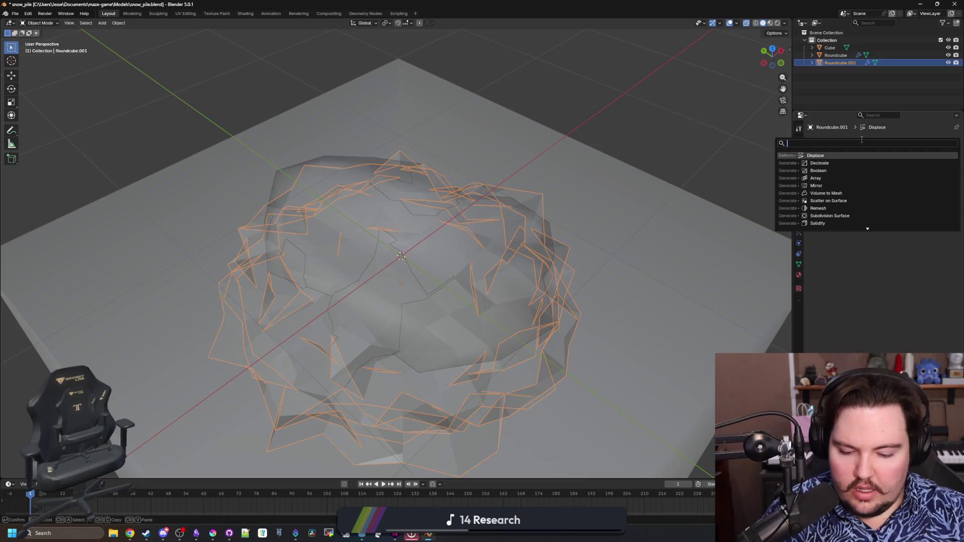
key("Return")
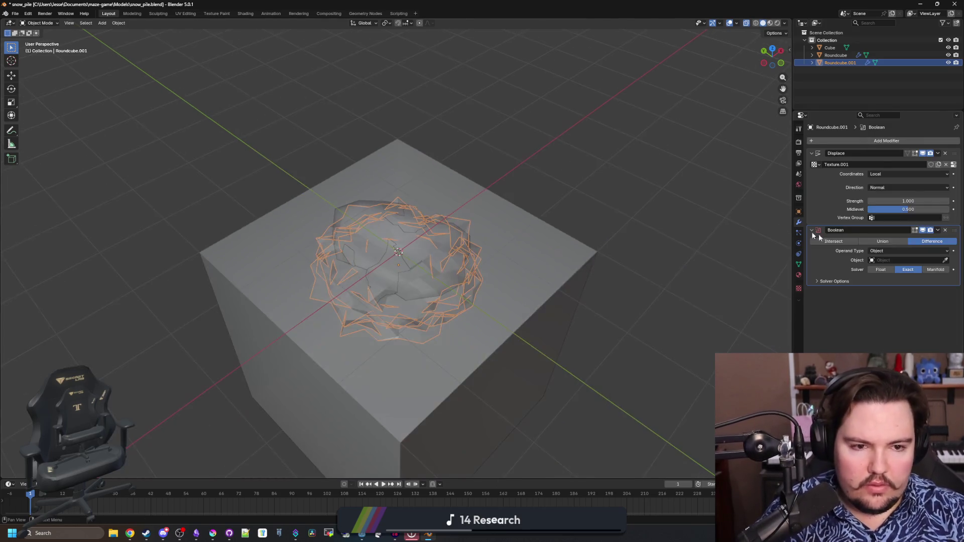
left_click(458, 431)
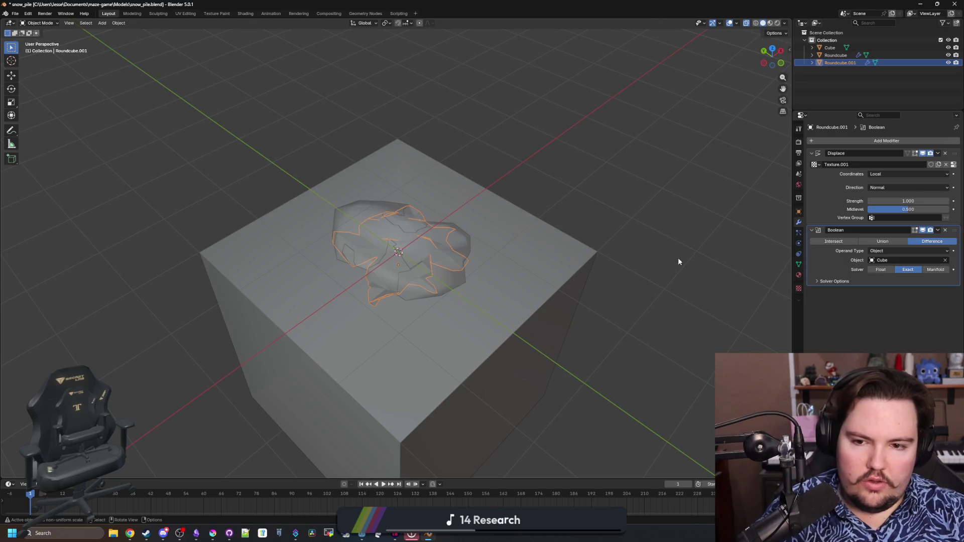
scroll(678, 261, "up", 2)
left_click(481, 244)
Step: Hide the original Roundcube and set the Displace midlevel to 0.482
left_click(853, 55)
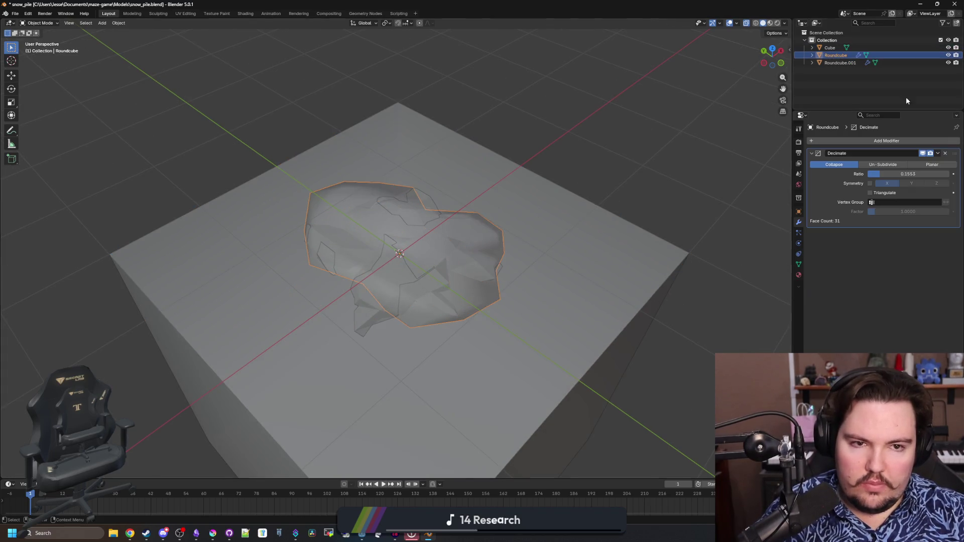
left_click(949, 55)
left_click(387, 251)
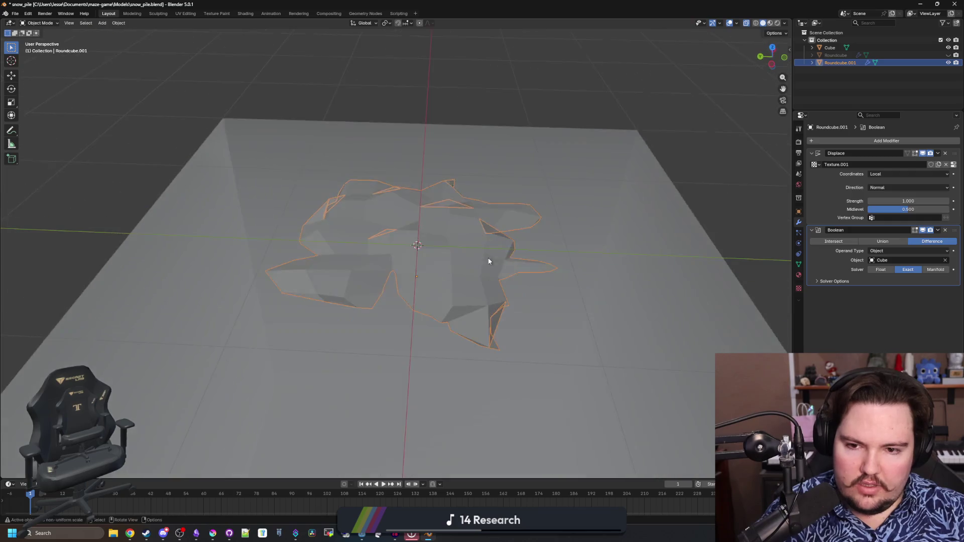
scroll(488, 261, "up", 1)
left_click_drag(908, 211, 925, 200)
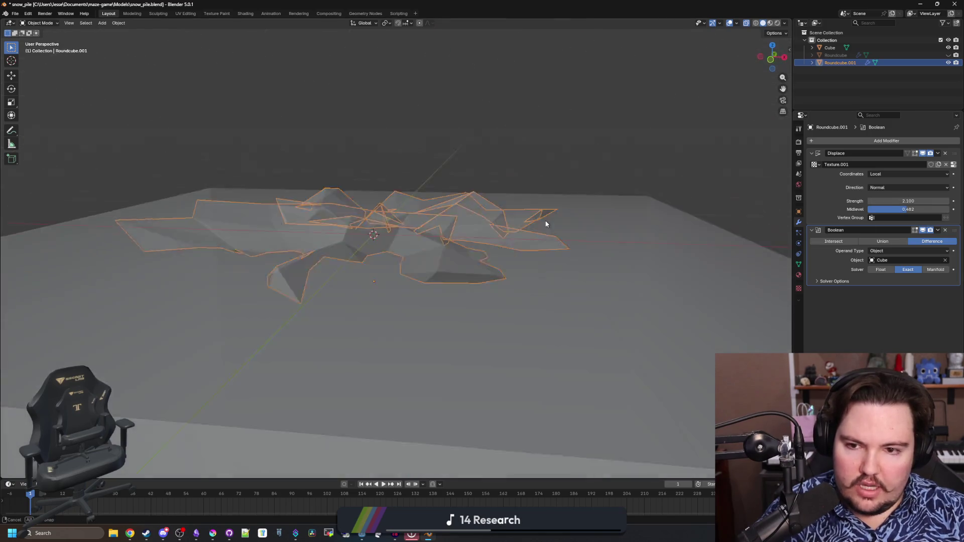
Step: Move the snow pile along the Z axis
key("g")
key("z")
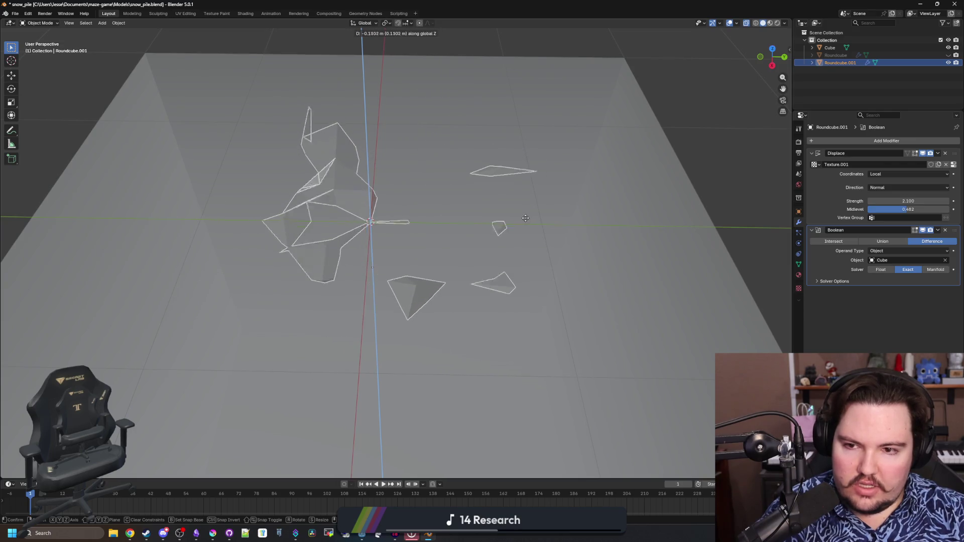
left_click(522, 211)
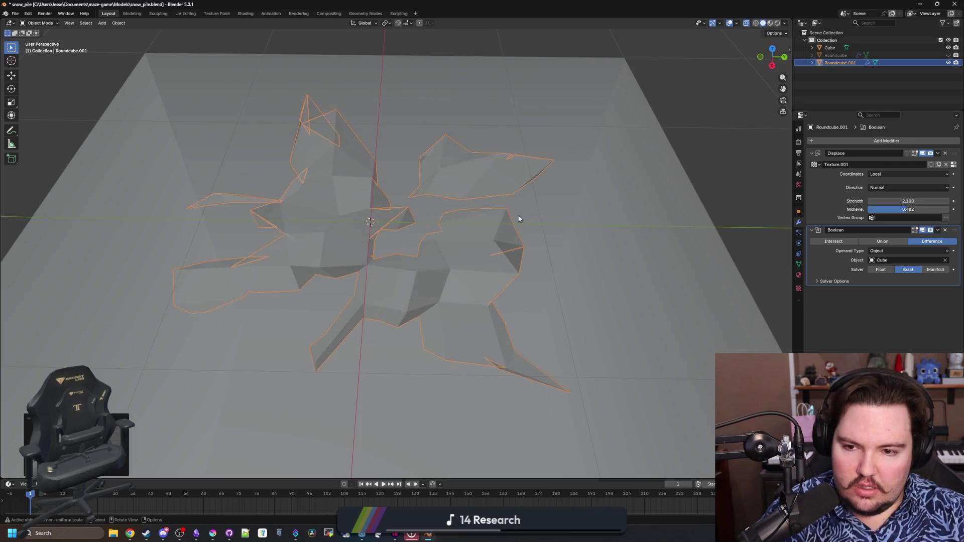
scroll(653, 166, "down", 2)
Step: Shade the snow pile smooth and view it from a low side angle
key("Tab")
key("Tab")
right_click(419, 236)
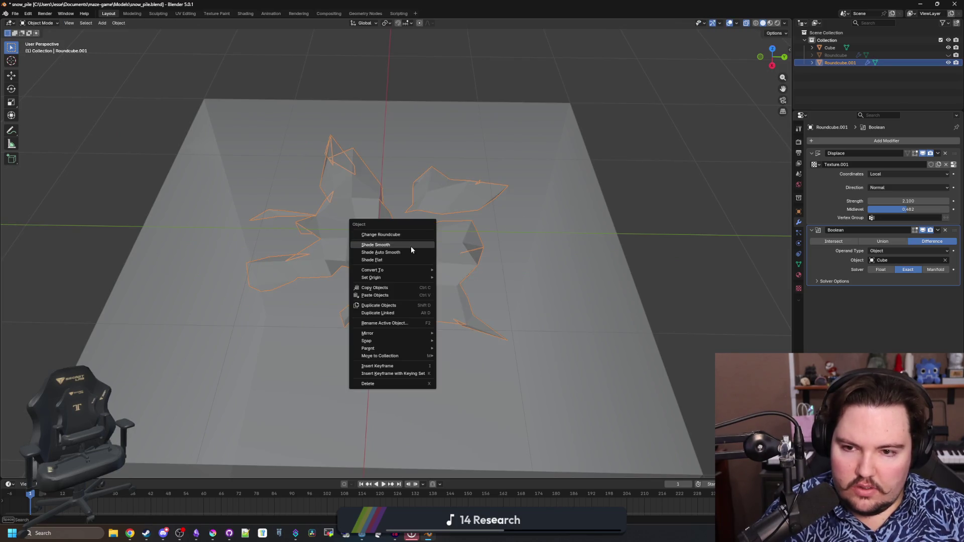
left_click(411, 246)
left_click(570, 257)
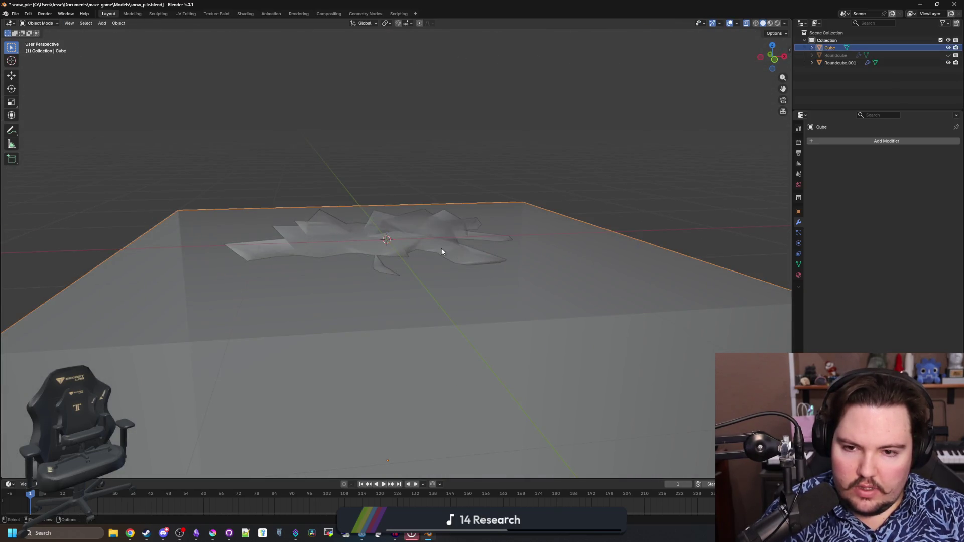
scroll(489, 228, "up", 2)
mouse_move(416, 264)
left_mouse_down()
mouse_move(431, 280)
mouse_move(458, 243)
mouse_move(507, 241)
mouse_move(534, 258)
mouse_move(510, 287)
mouse_move(517, 281)
left_mouse_up()
left_click_drag(736, 244, 647, 255)
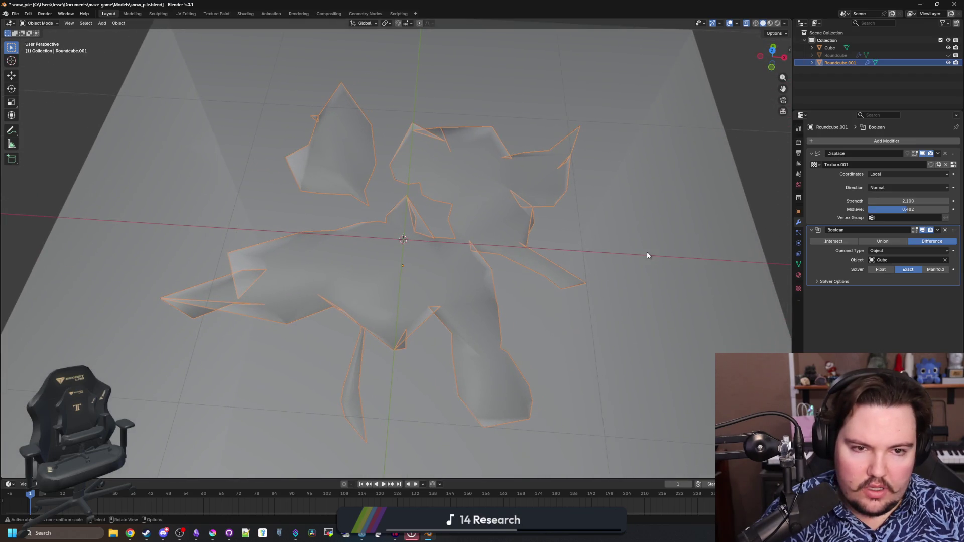
Step: Increase the displacement texture's Clouds size to 0.49
left_click(799, 287)
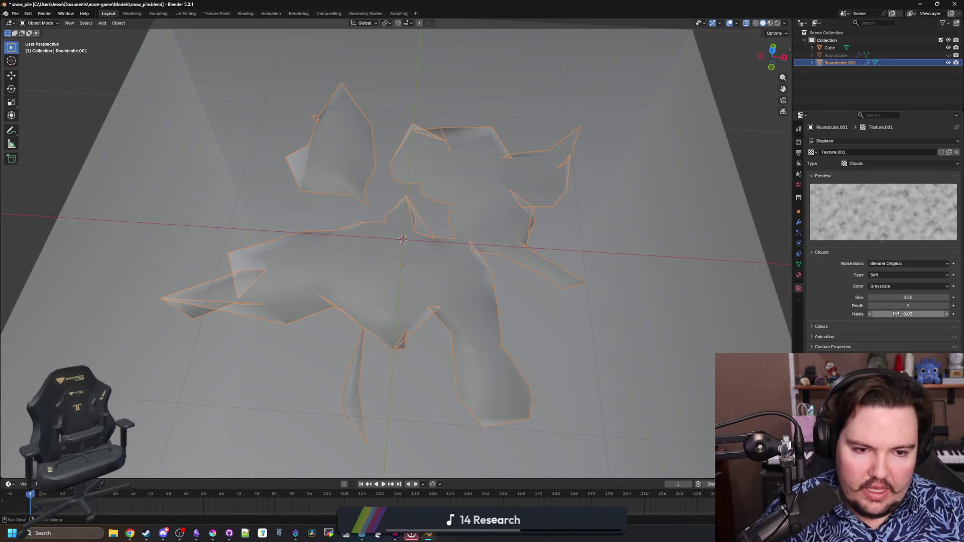
left_click_drag(908, 298, 928, 298)
mouse_move(703, 291)
left_mouse_down()
mouse_move(655, 256)
mouse_move(851, 289)
left_mouse_up()
left_click_drag(908, 297, 922, 298)
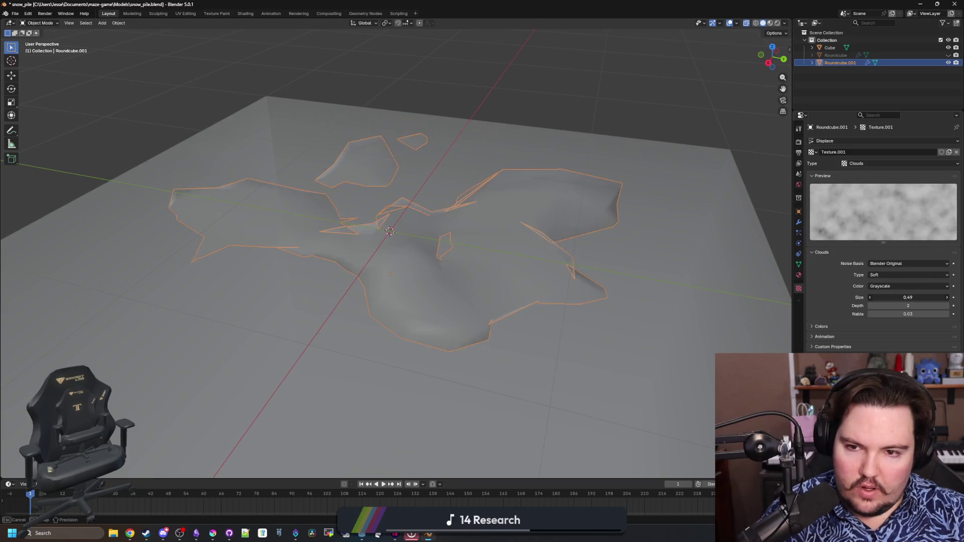
mouse_move(652, 286)
left_mouse_down()
mouse_move(618, 155)
mouse_move(572, 261)
mouse_move(628, 249)
mouse_move(512, 246)
mouse_move(582, 259)
mouse_move(452, 265)
mouse_move(464, 238)
mouse_move(394, 293)
left_mouse_up()
left_click(573, 261)
scroll(452, 265, "up", 3)
left_click(445, 258)
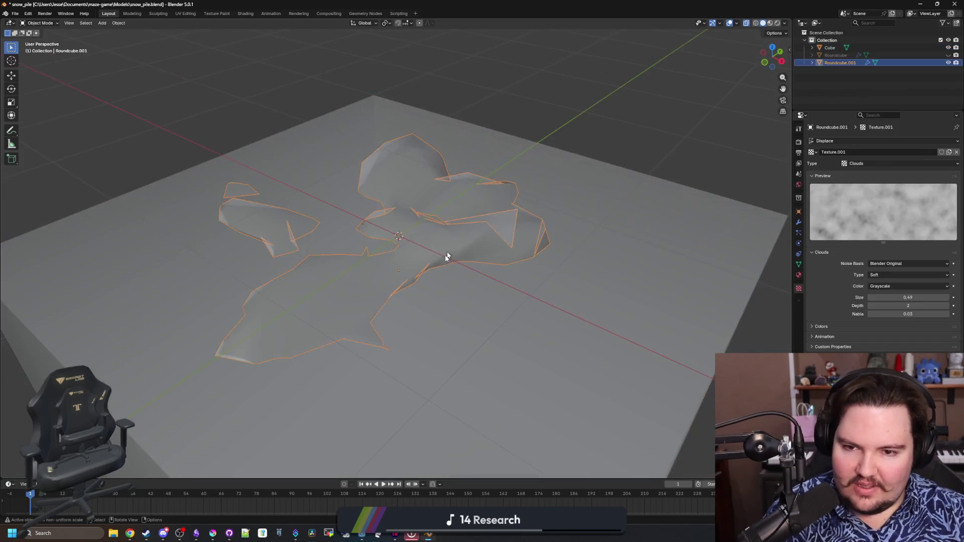
scroll(446, 258, "up", 3)
left_click_drag(445, 258, 686, 303)
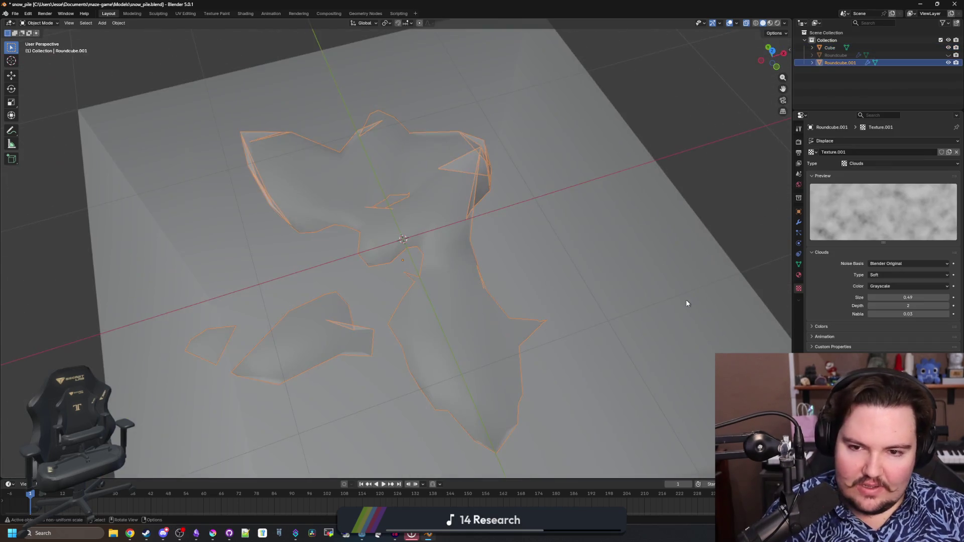
Step: Apply the Displace and Boolean modifiers to bake the snow pile mesh
left_click(799, 223)
left_click(939, 232)
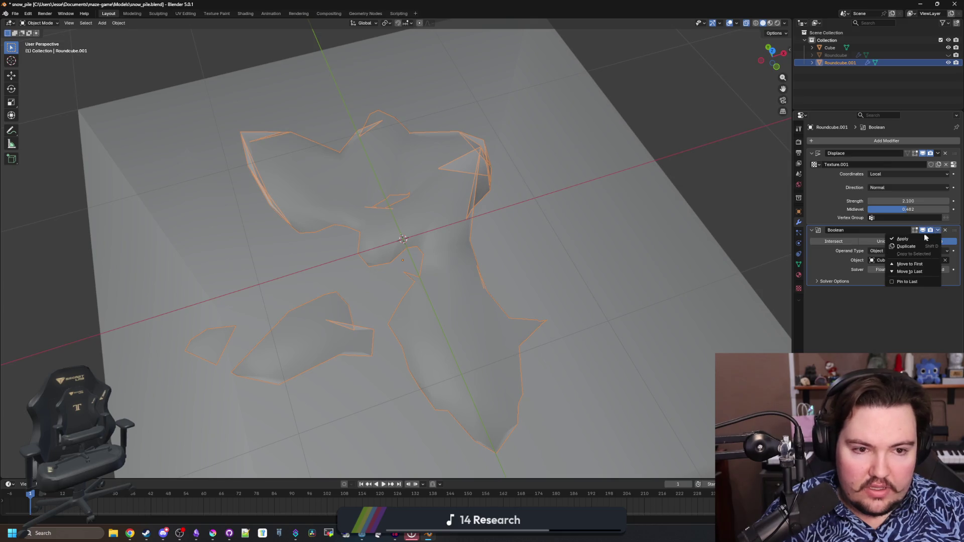
left_click(914, 240)
key("ctrl+z")
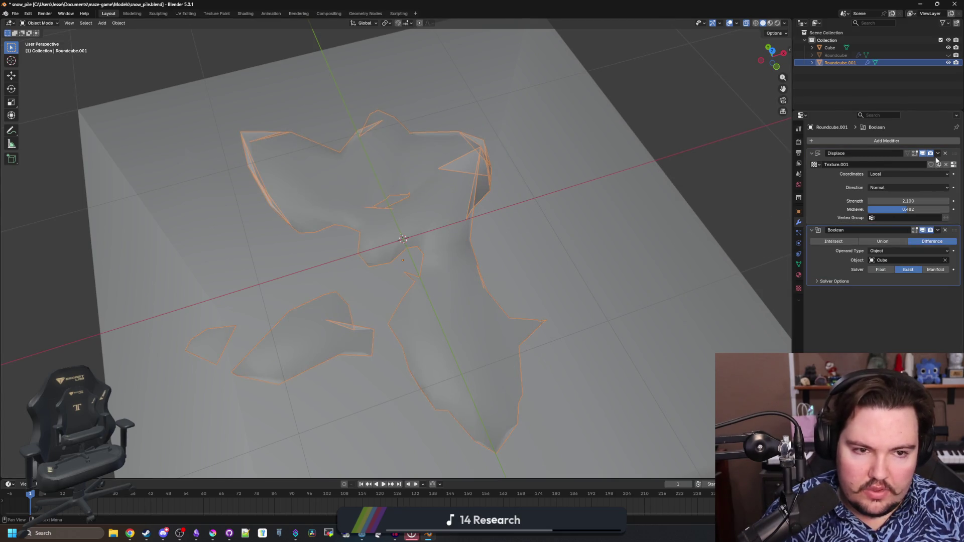
left_click(939, 153)
left_click(904, 162)
left_click(938, 153)
left_click(904, 162)
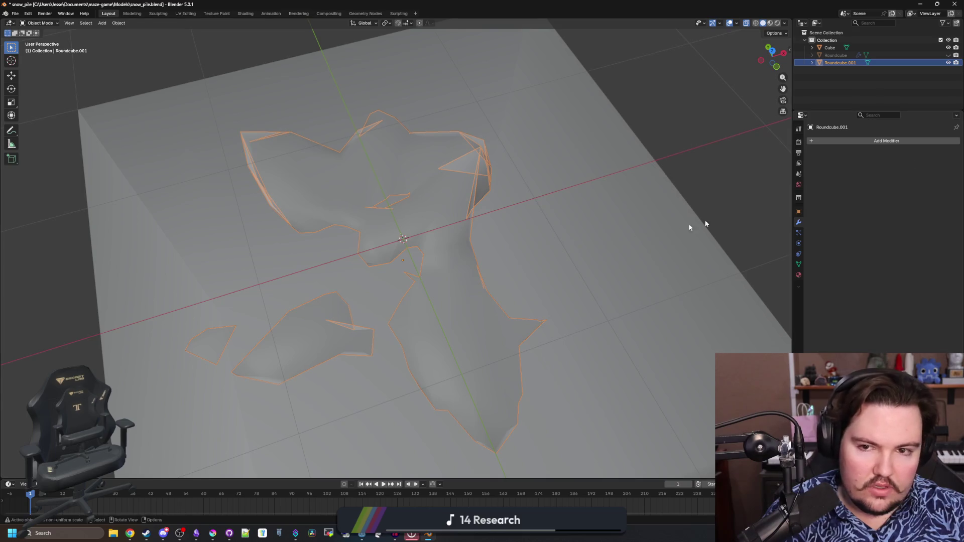
key("Tab")
Step: Drag a few individual vertices of the snow pile to new positions
key("alt+a")
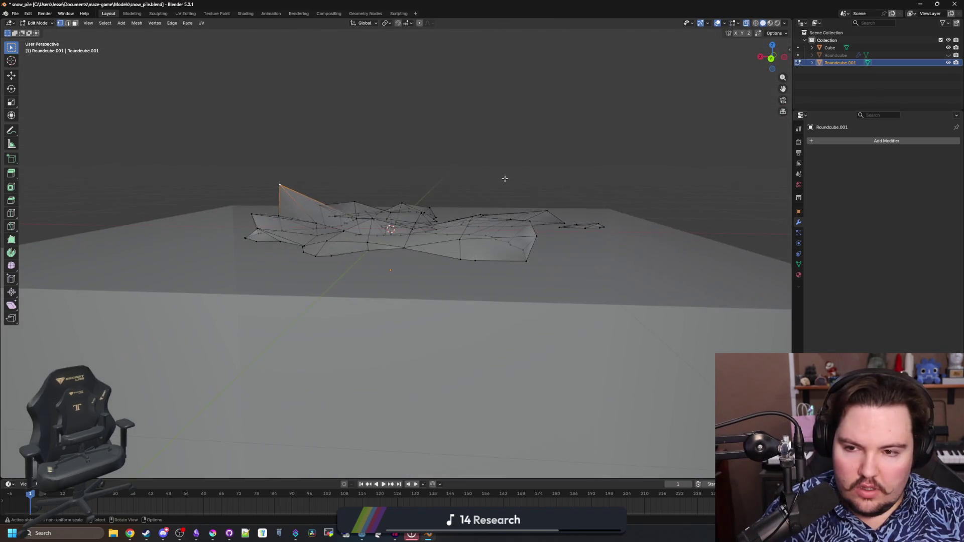
key("g")
left_click(504, 202)
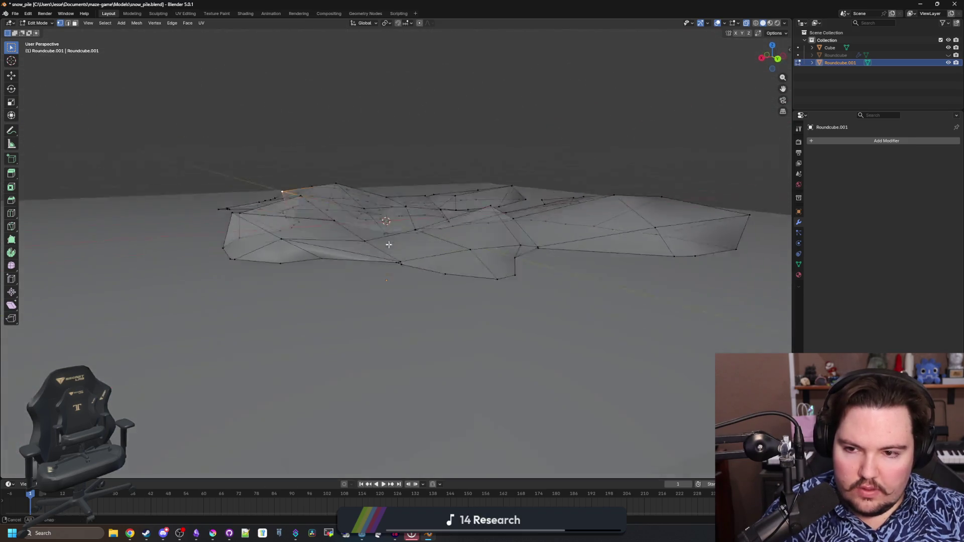
key("g")
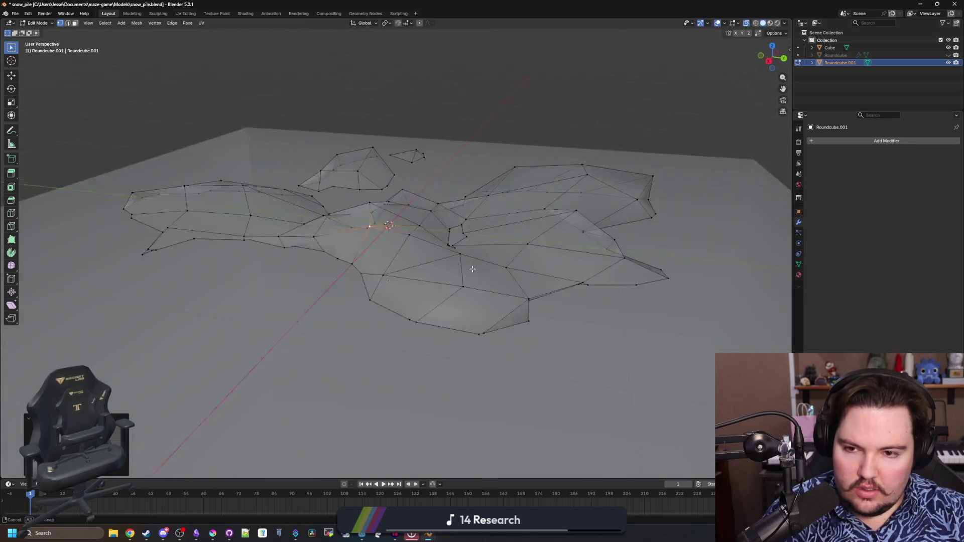
left_click_drag(472, 269, 565, 251)
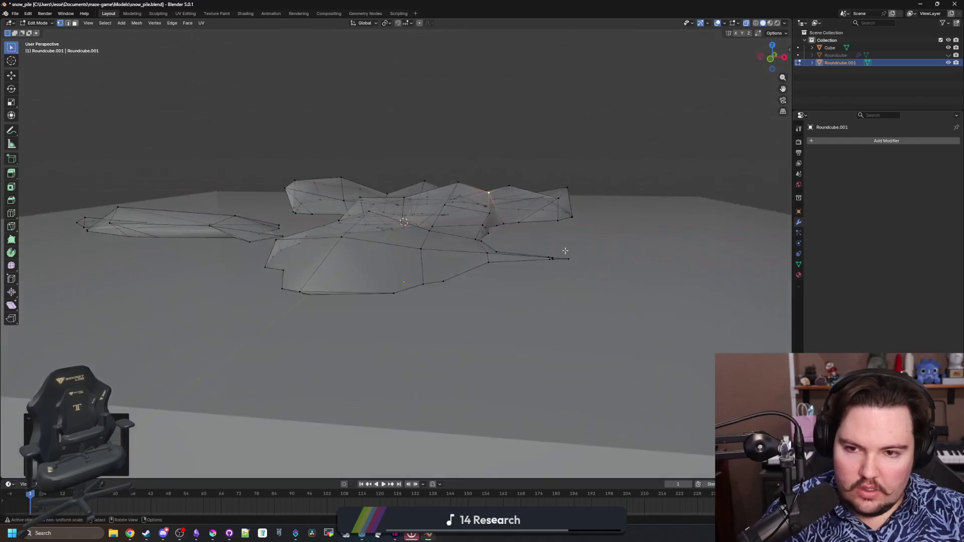
key("g")
key("x")
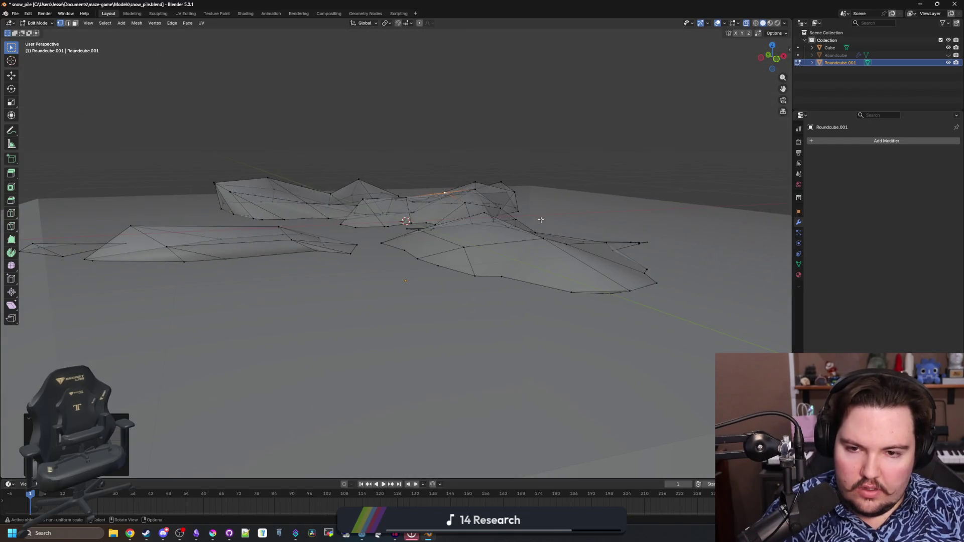
scroll(567, 231, "up", 3)
right_click(567, 230)
left_click_drag(567, 231, 301, 185)
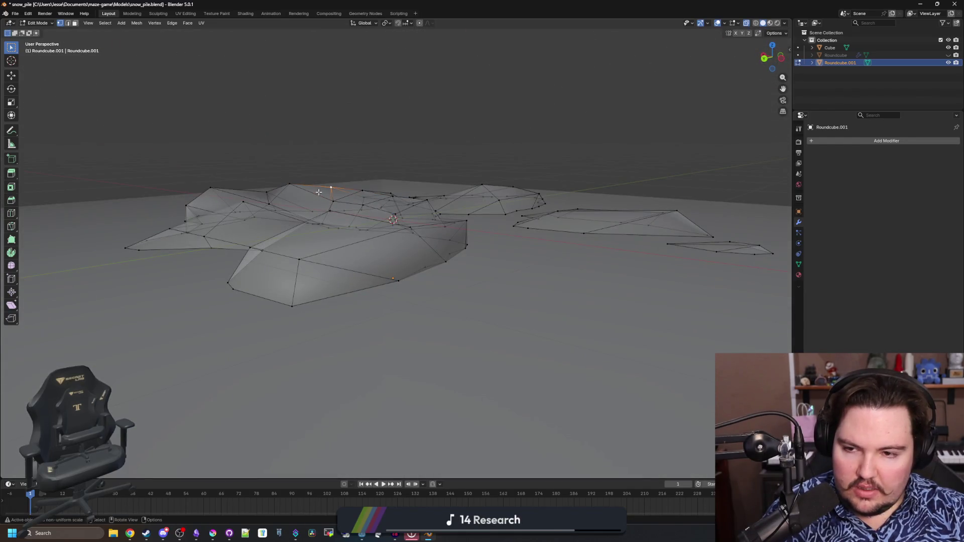
key("g")
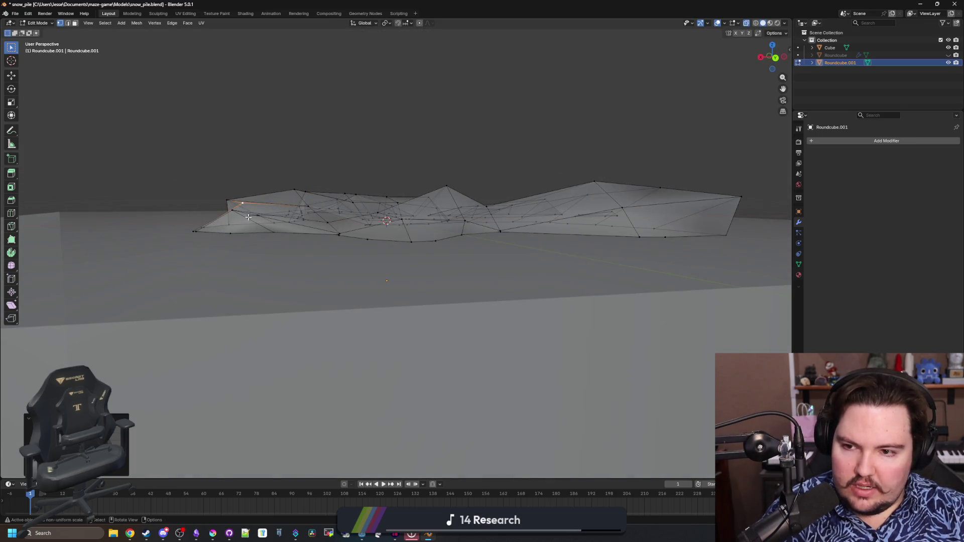
mouse_move(288, 210)
left_mouse_down()
mouse_move(283, 246)
mouse_move(553, 272)
mouse_move(597, 254)
left_mouse_up()
left_click(283, 246)
Step: Reposition the snow pile's corner and peak vertices
key("g")
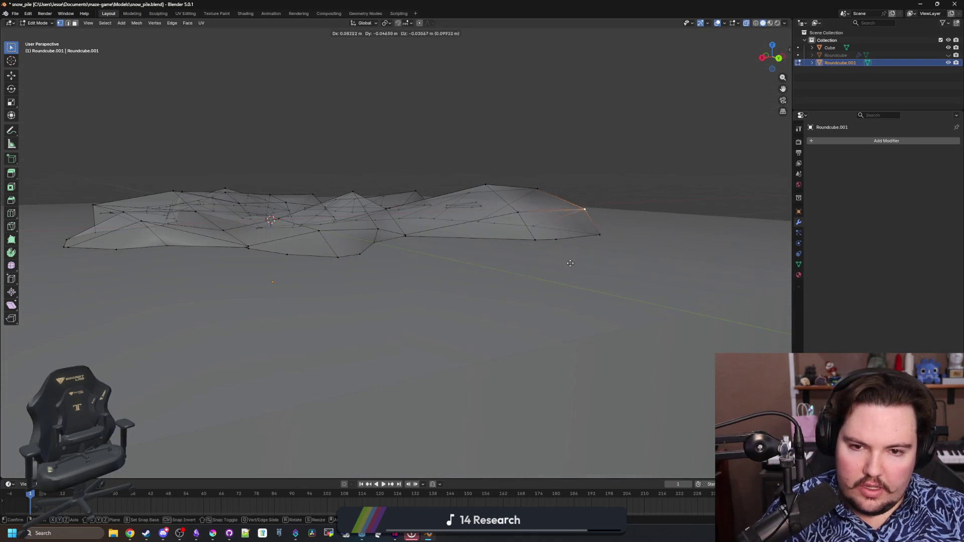
left_click(503, 198)
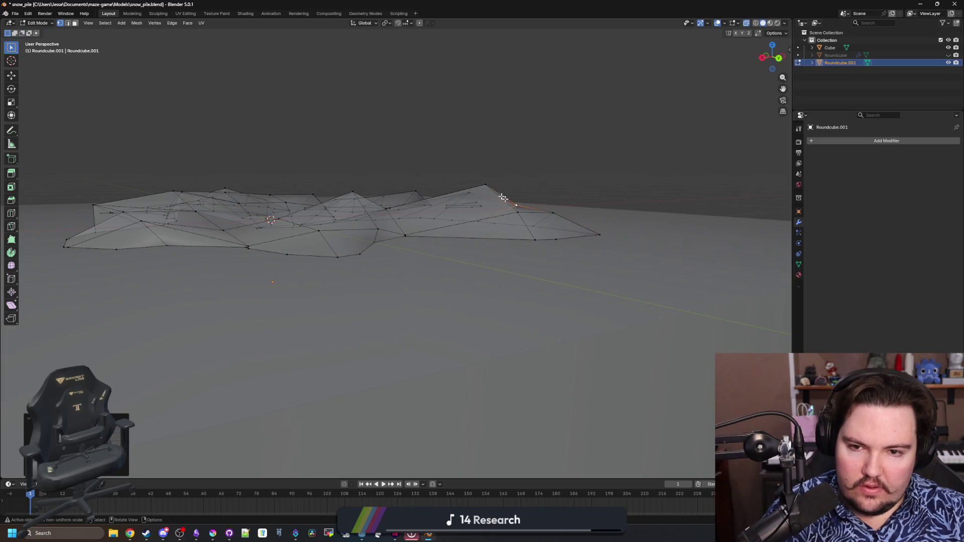
left_click(483, 186)
key("g")
left_click(544, 236)
mouse_move(544, 236)
left_mouse_down()
mouse_move(483, 251)
mouse_move(495, 236)
mouse_move(462, 222)
mouse_move(454, 205)
left_mouse_up()
left_click(454, 204)
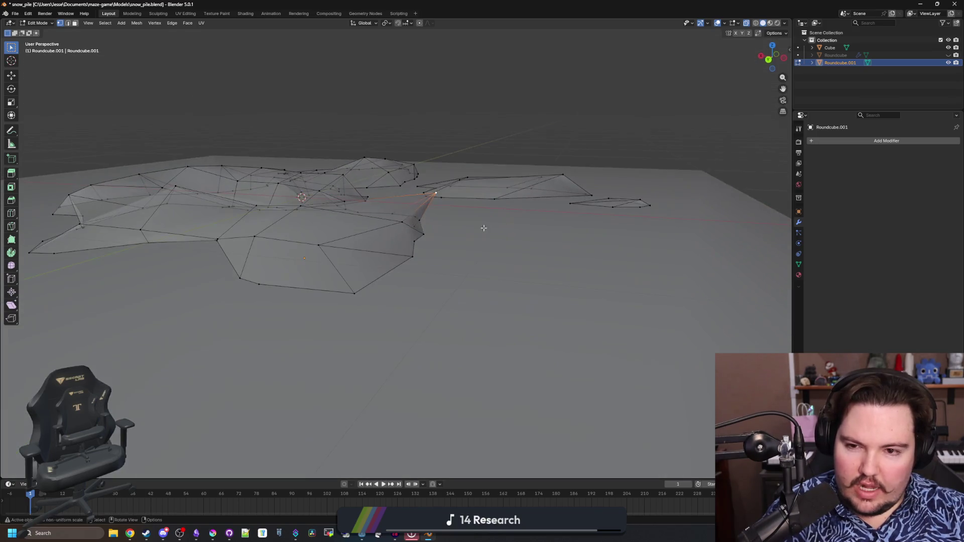
key("g")
left_click(440, 241)
mouse_move(439, 241)
left_mouse_down()
mouse_move(467, 261)
mouse_move(489, 237)
mouse_move(528, 360)
left_mouse_up()
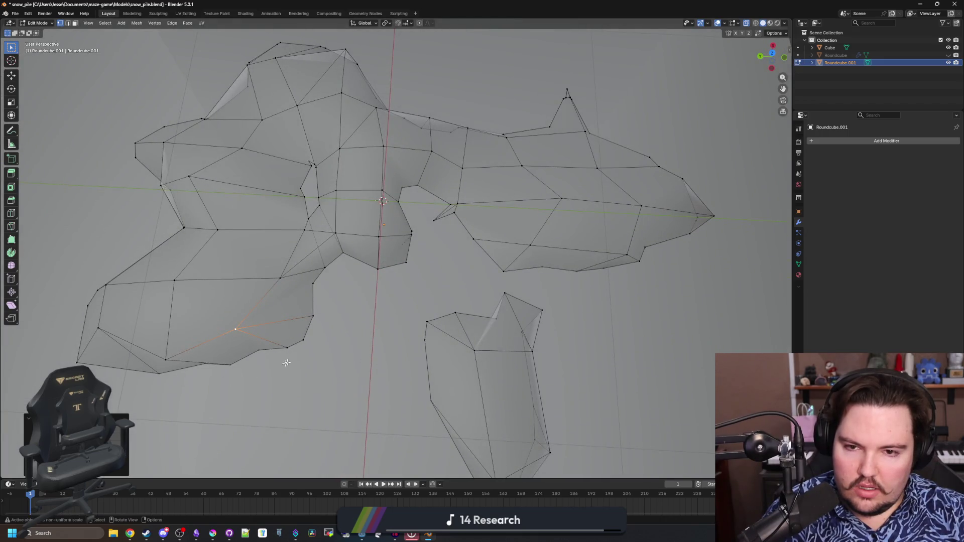
mouse_move(286, 362)
left_mouse_down()
mouse_move(571, 307)
mouse_move(571, 131)
mouse_move(411, 206)
mouse_move(486, 230)
mouse_move(538, 221)
mouse_move(566, 230)
mouse_move(471, 333)
mouse_move(563, 284)
mouse_move(530, 236)
left_mouse_up()
Step: Hide the Cube slab and reselect the snow pile Roundcube.001
key("Tab")
left_click(529, 300)
key("h")
left_click(442, 256)
scroll(382, 211, "up", 3)
Step: Save the blend file and export the snow pile as Wavefront OBJ snow_pile_2.obj
key("ctrl+s")
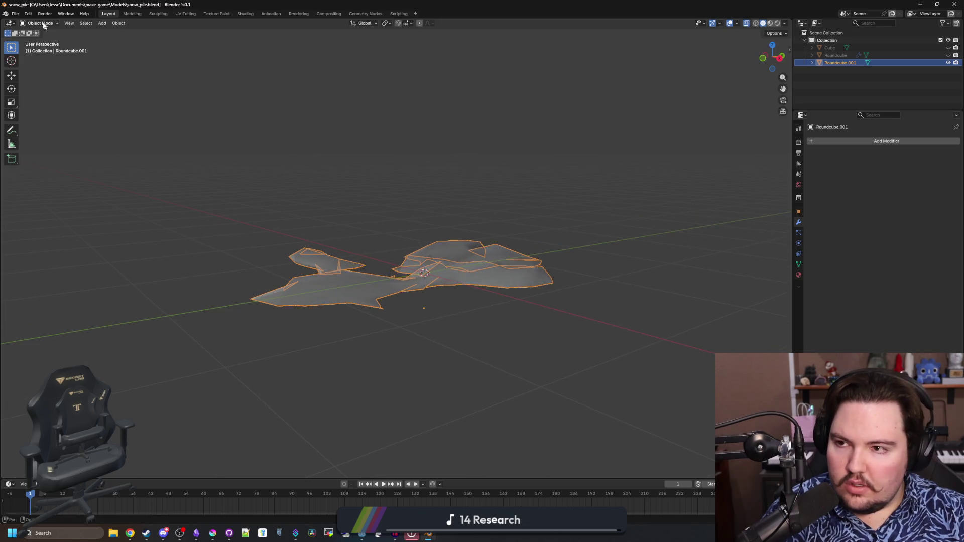
left_click(16, 13)
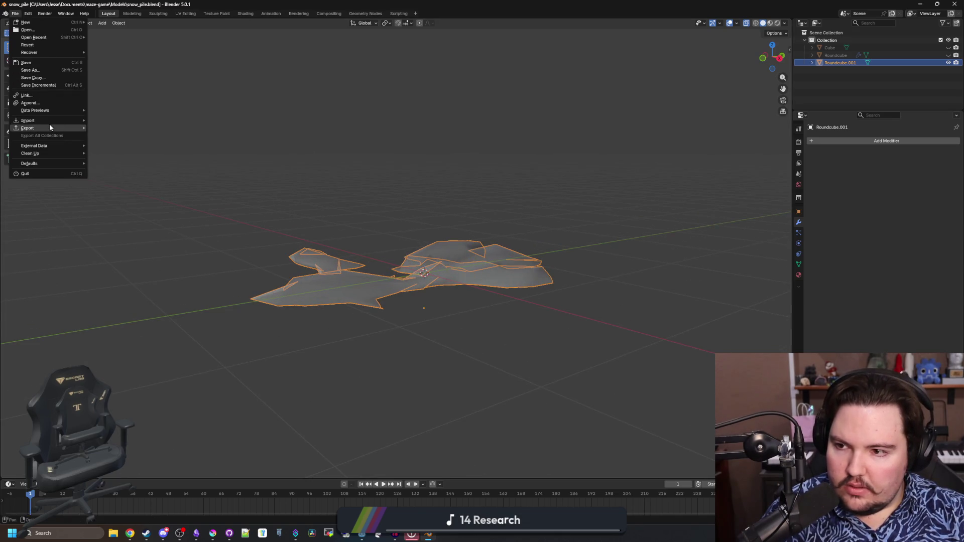
mouse_move(49, 127)
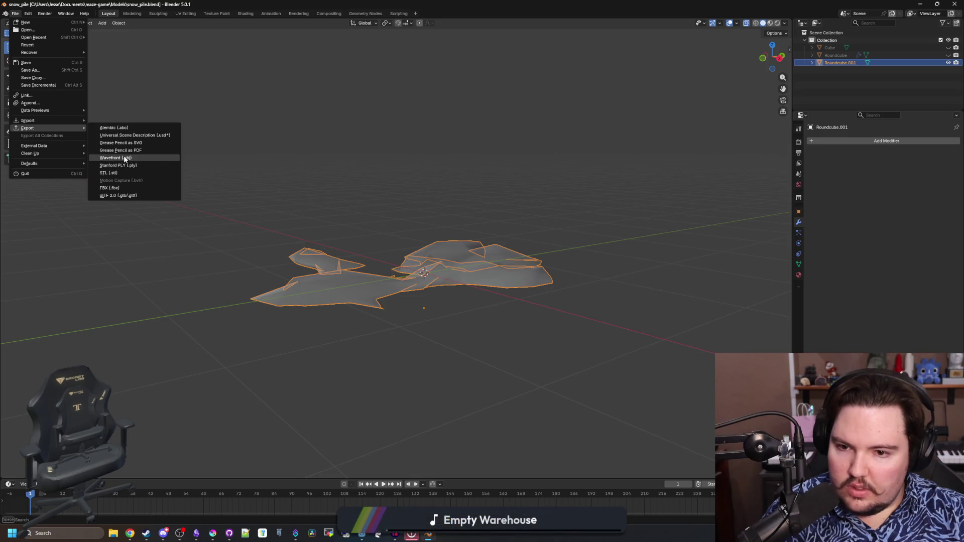
left_click(127, 158)
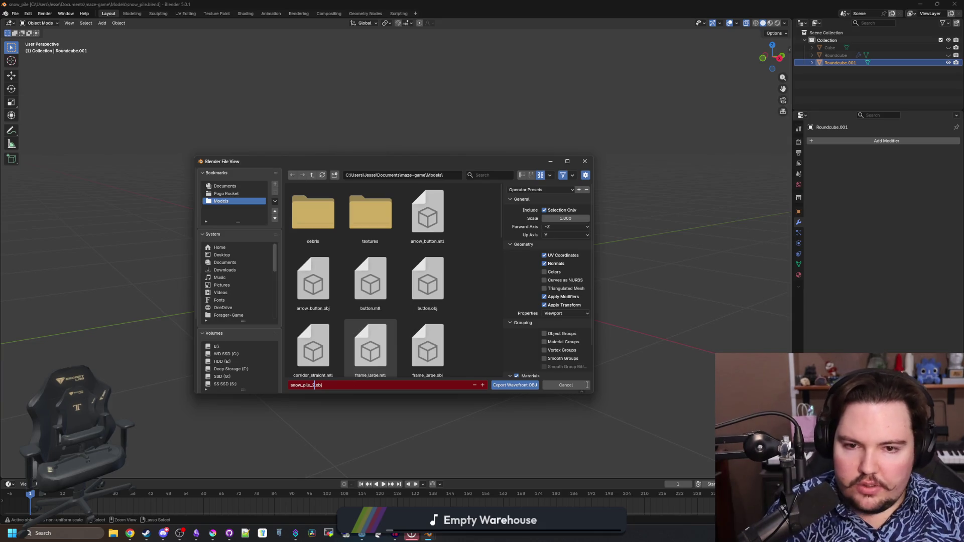
left_click(515, 384)
Step: Inspect the snow pile mesh, deselect it, and switch back to Godot
key("Tab")
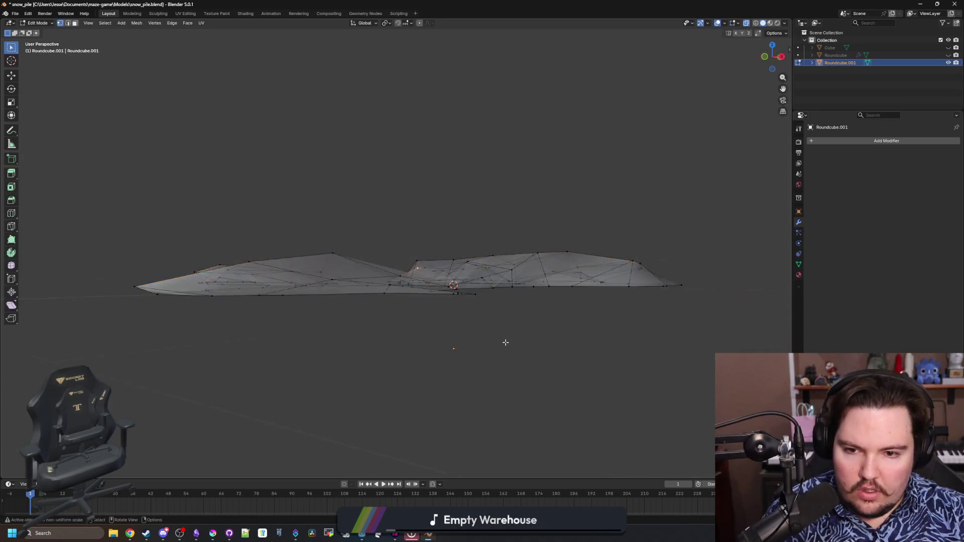
mouse_move(505, 343)
left_mouse_down()
mouse_move(547, 381)
mouse_move(571, 318)
mouse_move(638, 283)
left_mouse_up()
key("Tab")
left_click(559, 200)
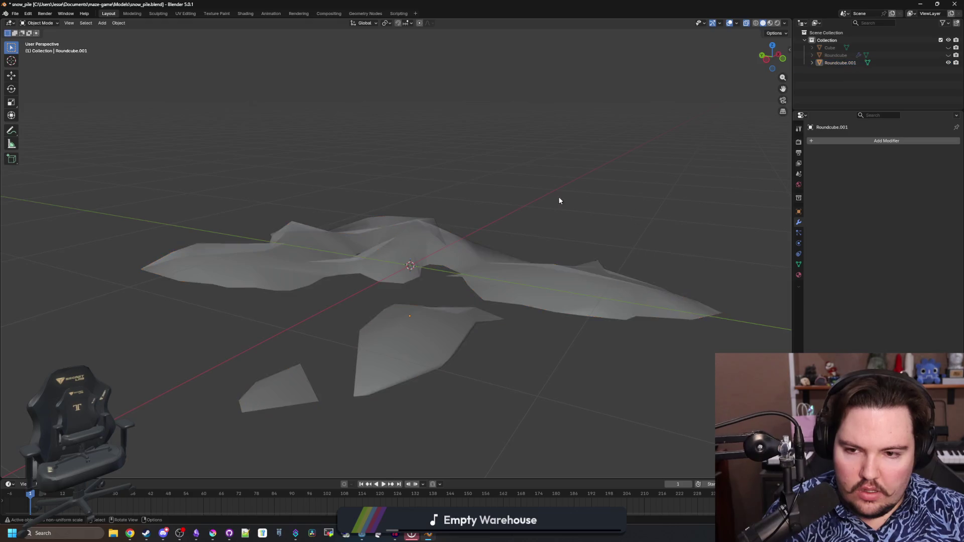
left_click_drag(559, 200, 590, 219)
key("alt+Tab")
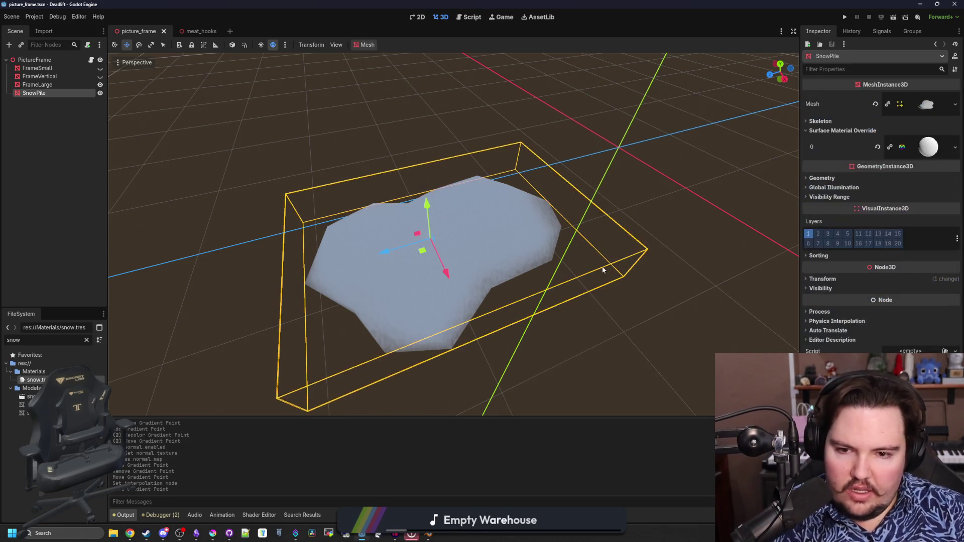
Step: Select SnowPile and expand the snow material's roughness noise texture settings
left_click(274, 244)
left_click(66, 94)
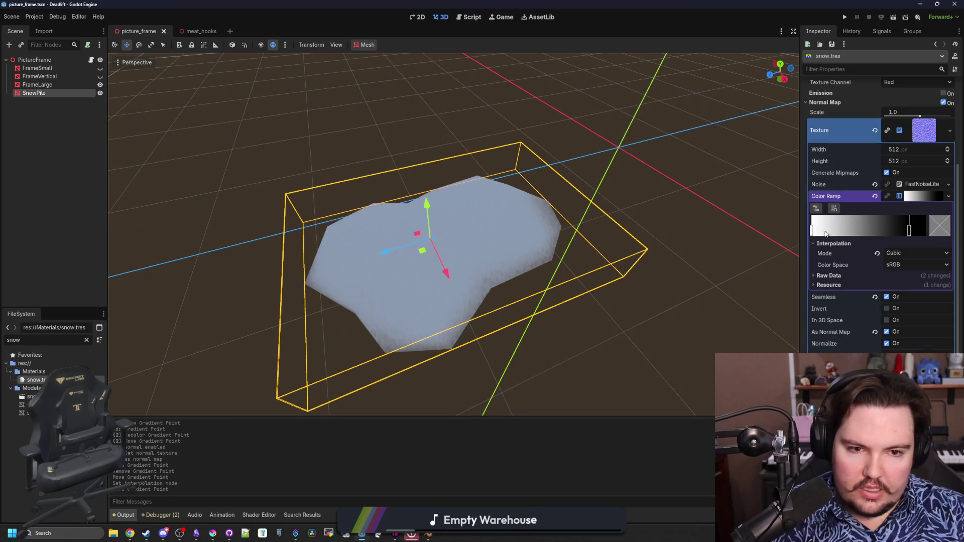
left_click_drag(806, 232, 634, 246)
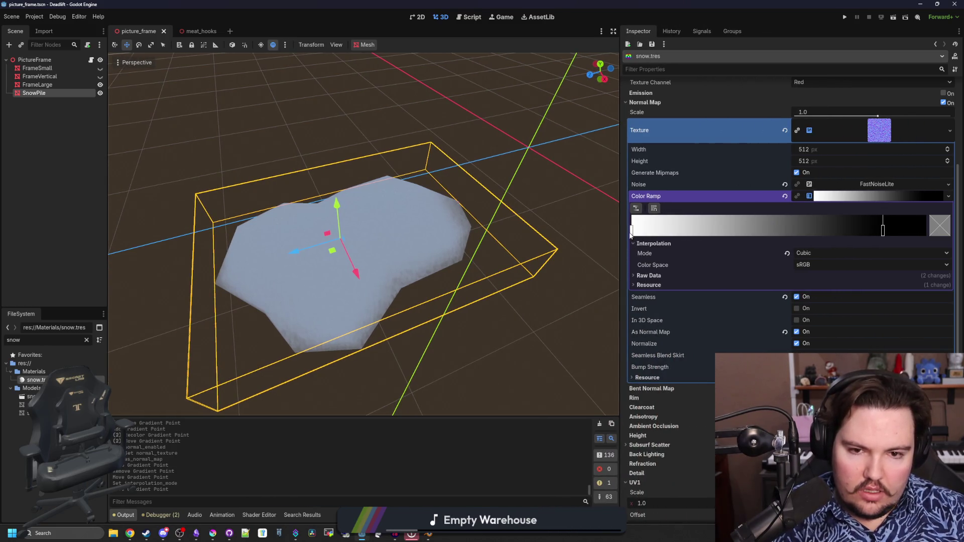
scroll(713, 229, "up", 5)
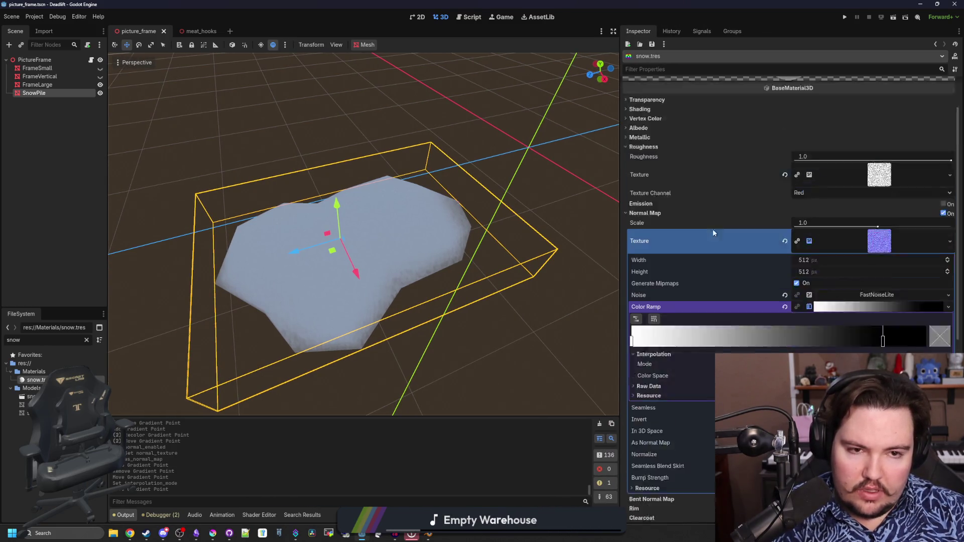
left_click(880, 229)
scroll(708, 305, "down", 2)
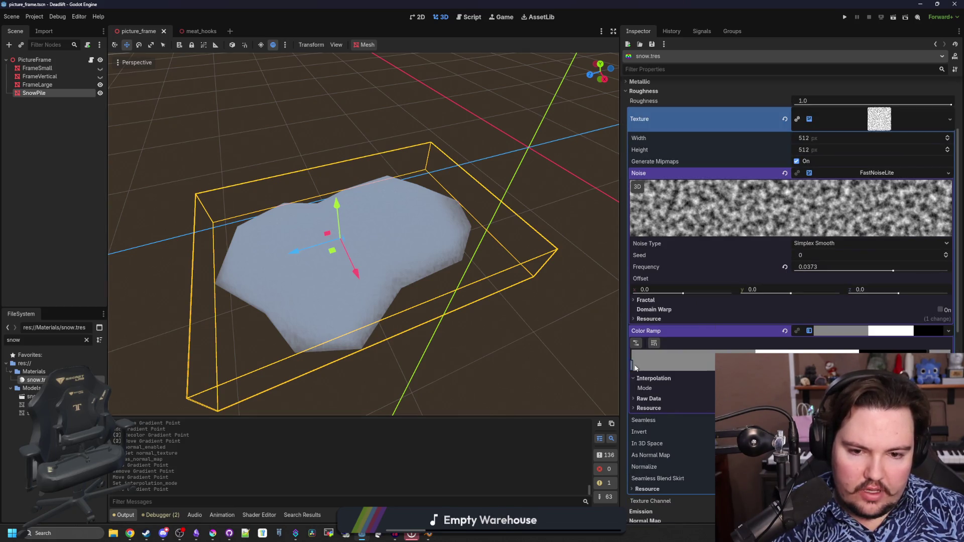
Step: Tint a roughness noise ramp gradient point slightly blue, raising B to 148
left_click(926, 352)
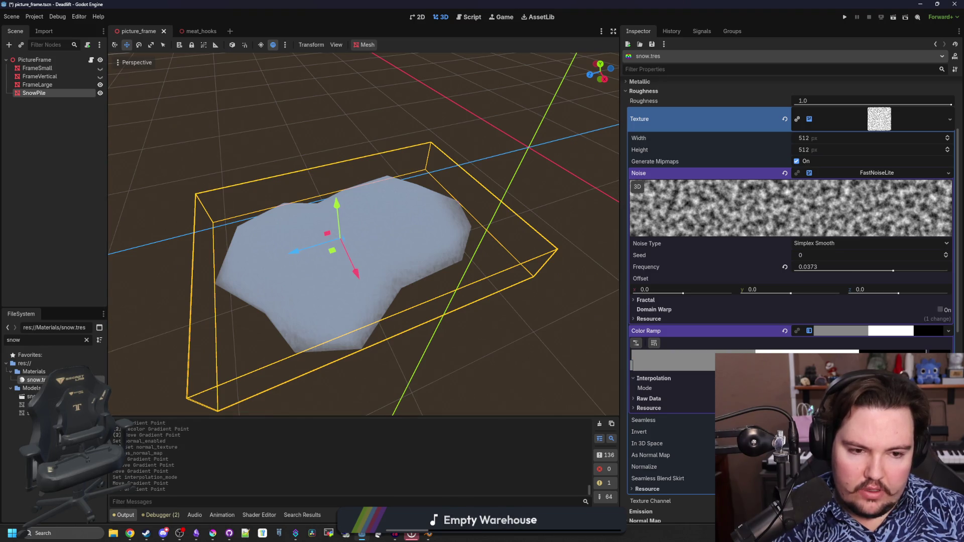
key("ctrl+z")
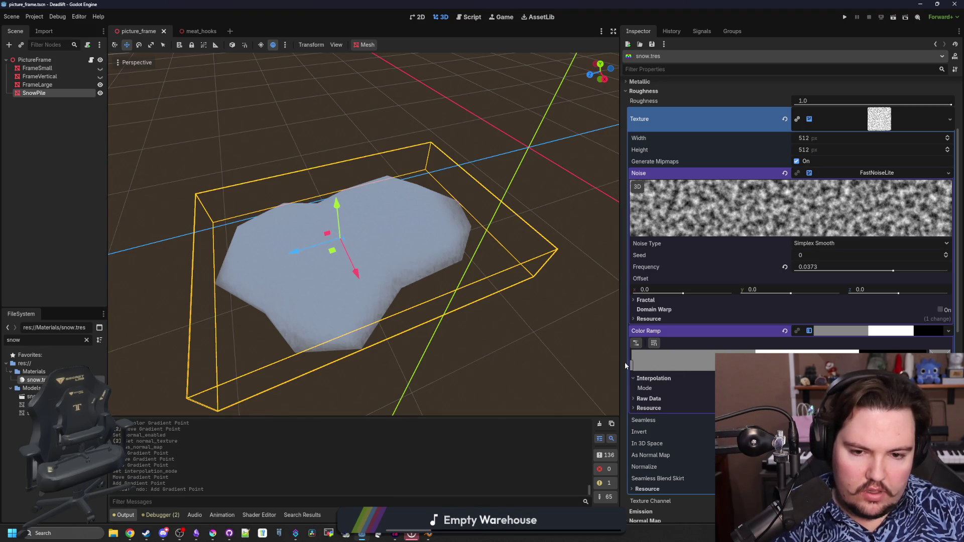
double_click(633, 362)
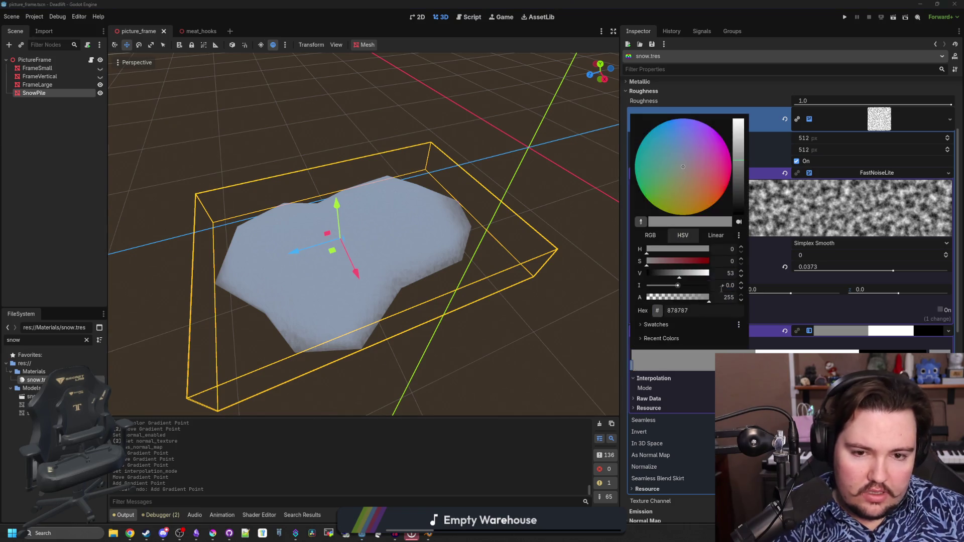
left_click_drag(682, 277, 683, 278)
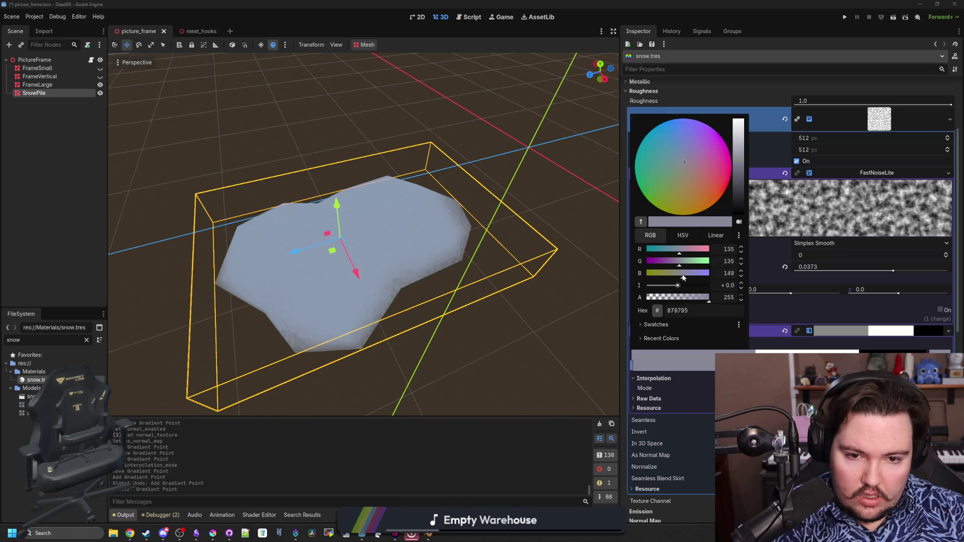
left_click(616, 324)
Step: Check the bluish snow from a low angle, save, and collapse the roughness noise settings
left_click(527, 390)
scroll(502, 387, "up", 4)
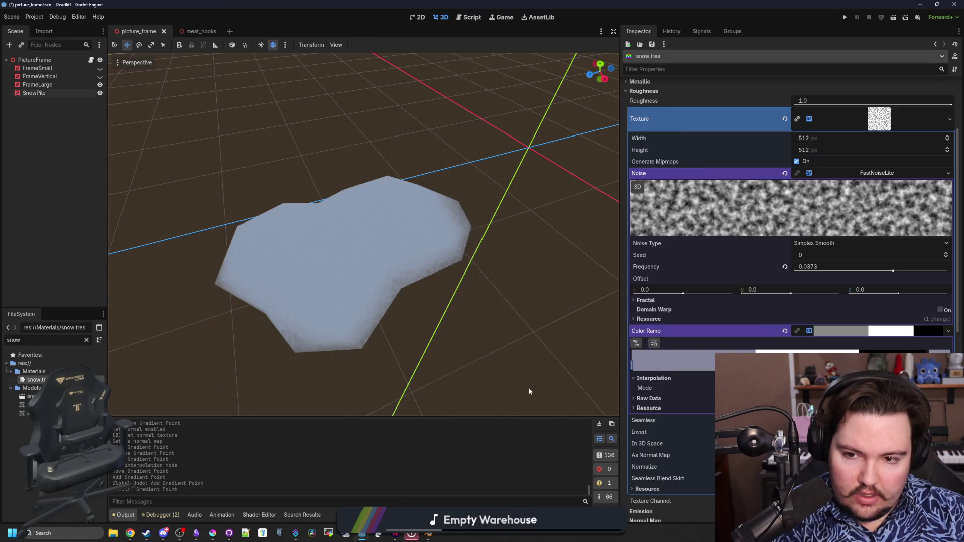
scroll(491, 366, "up", 2)
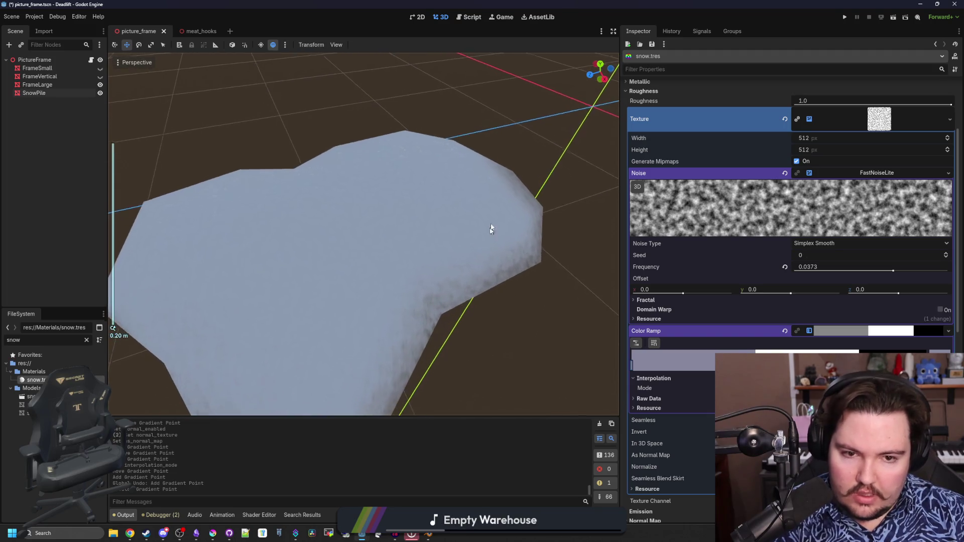
mouse_move(490, 228)
left_mouse_down()
mouse_move(469, 273)
mouse_move(489, 300)
mouse_move(544, 221)
mouse_move(516, 190)
mouse_move(463, 243)
mouse_move(439, 222)
mouse_move(422, 282)
left_mouse_up()
scroll(516, 190, "down", 1)
key("ctrl+s")
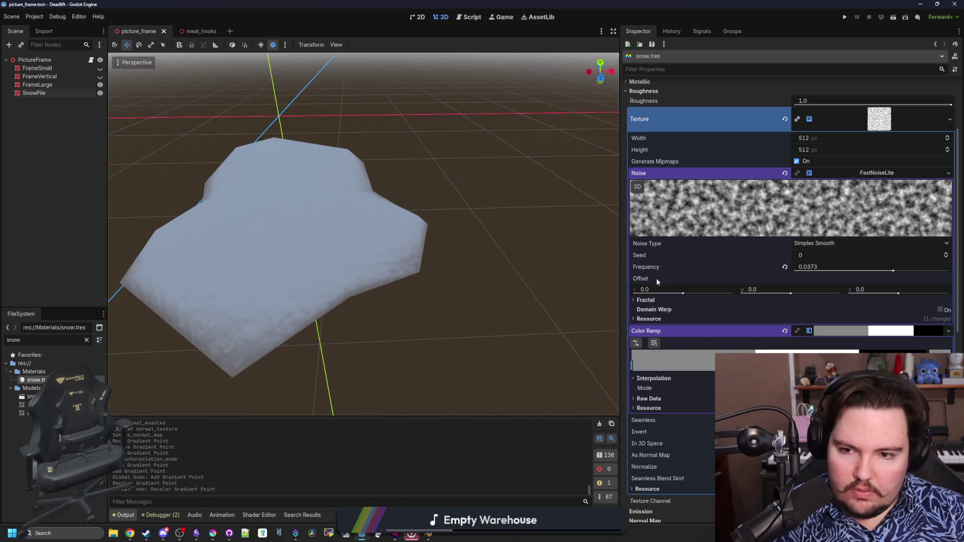
scroll(850, 237, "up", 4)
left_click(850, 237)
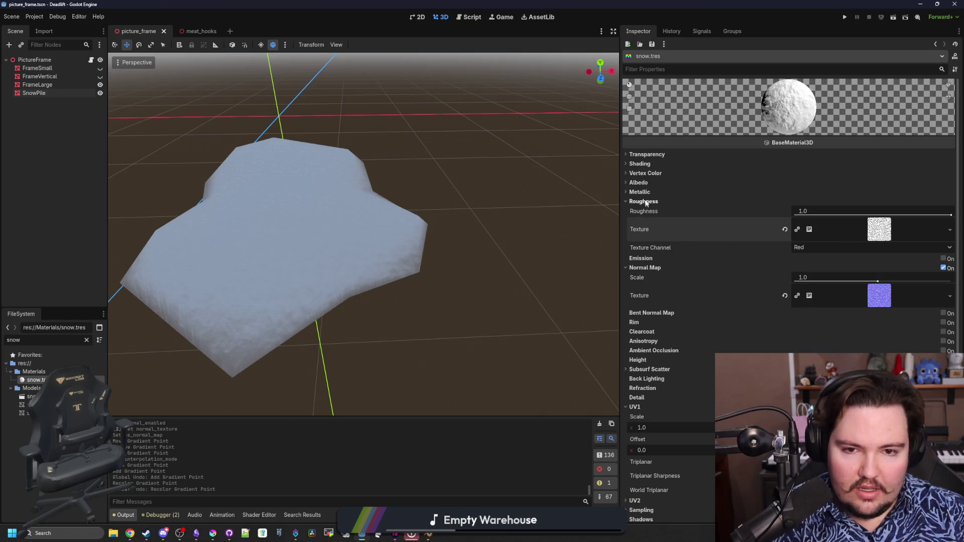
Step: Tint the snow material's albedo colour pale blue and save the scene
left_click(652, 185)
left_click(858, 194)
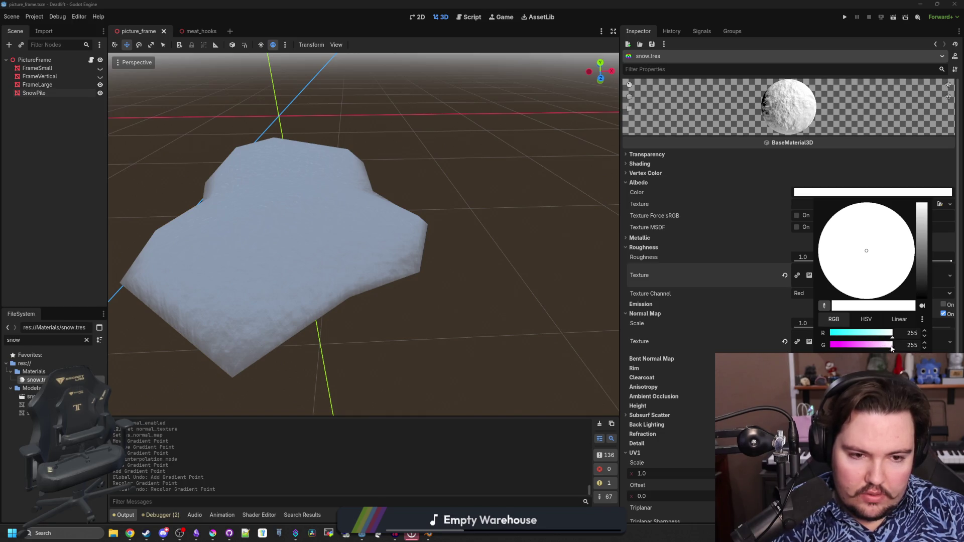
left_click_drag(893, 350, 888, 338)
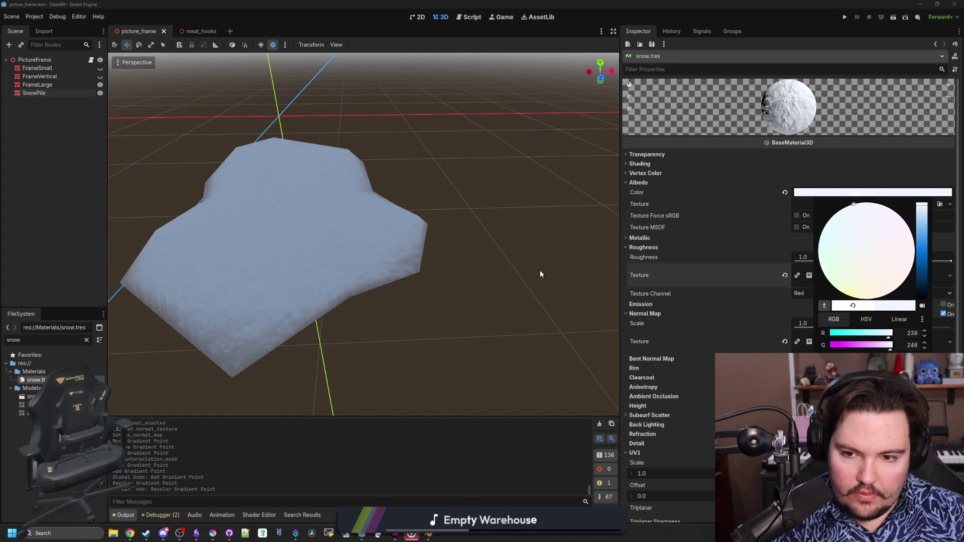
left_click(922, 214)
left_click(924, 210)
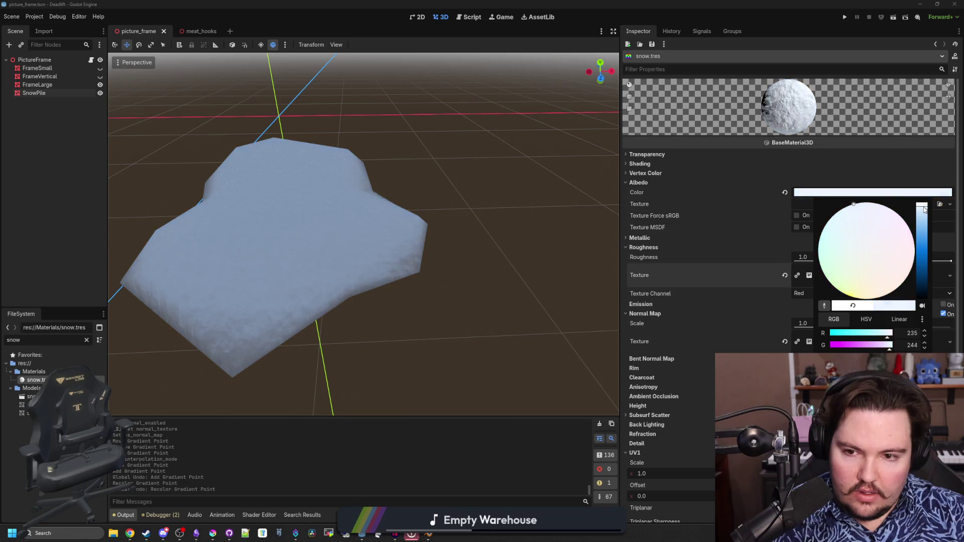
left_click(494, 235)
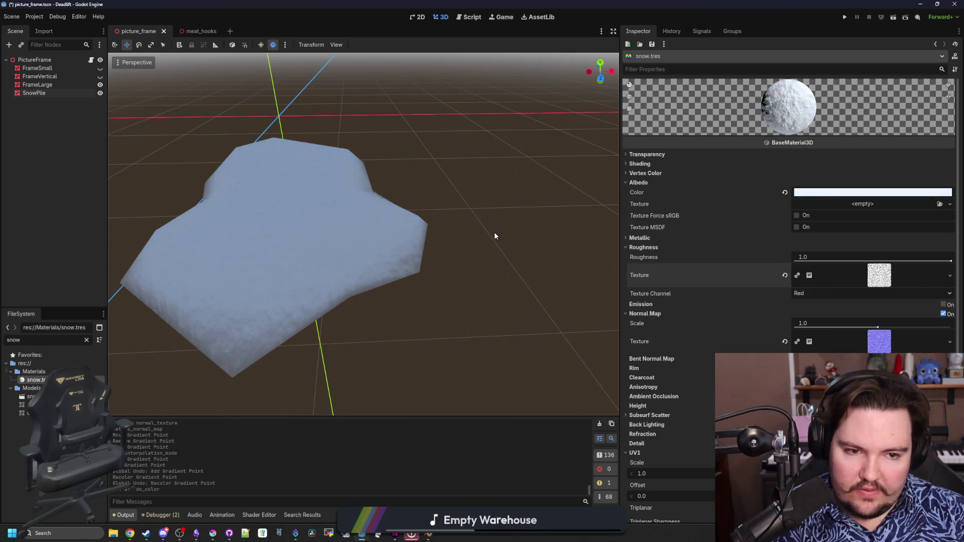
scroll(509, 252, "up", 3)
scroll(472, 360, "down", 5)
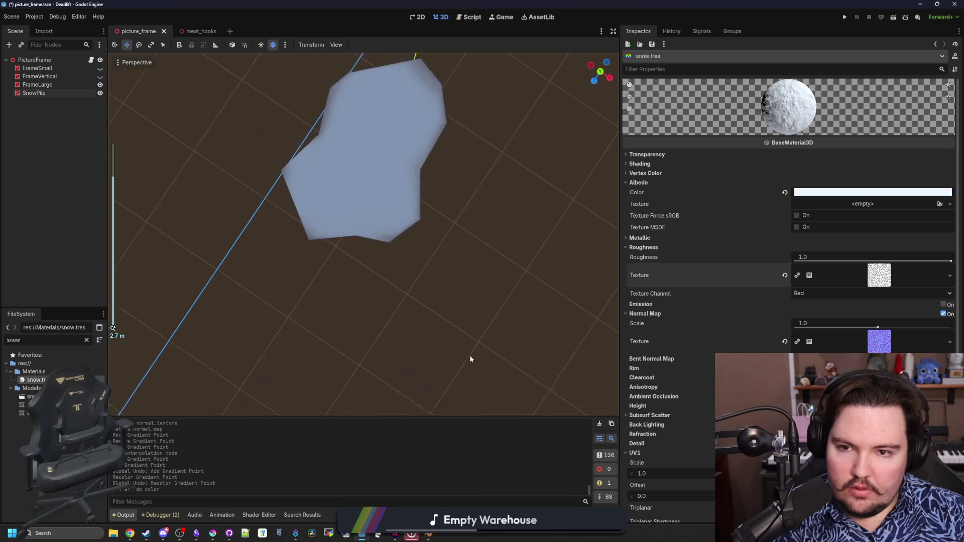
key("ctrl+s")
Step: Turn on preview sunlight and orbit around the snow pile to inspect it
left_click(261, 45)
scroll(397, 273, "up", 3)
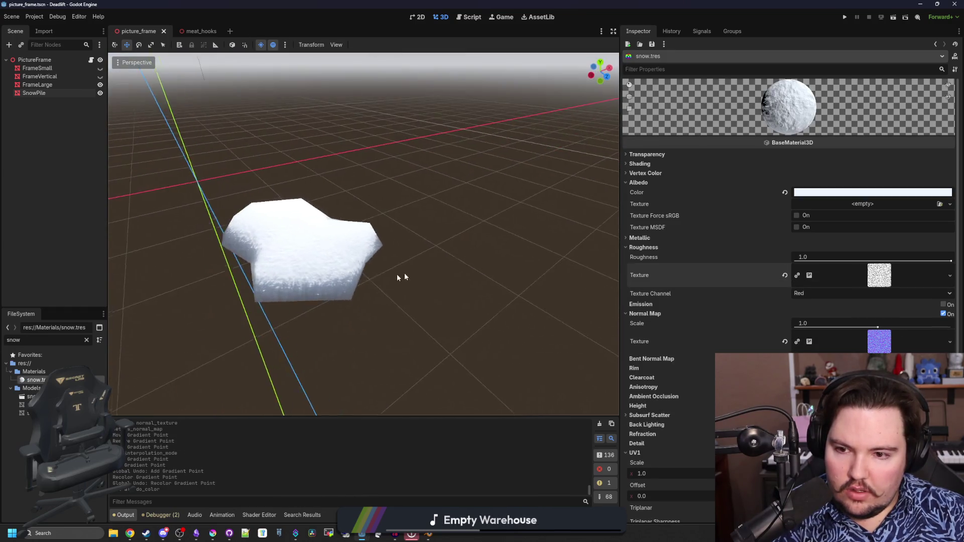
scroll(421, 268, "up", 2)
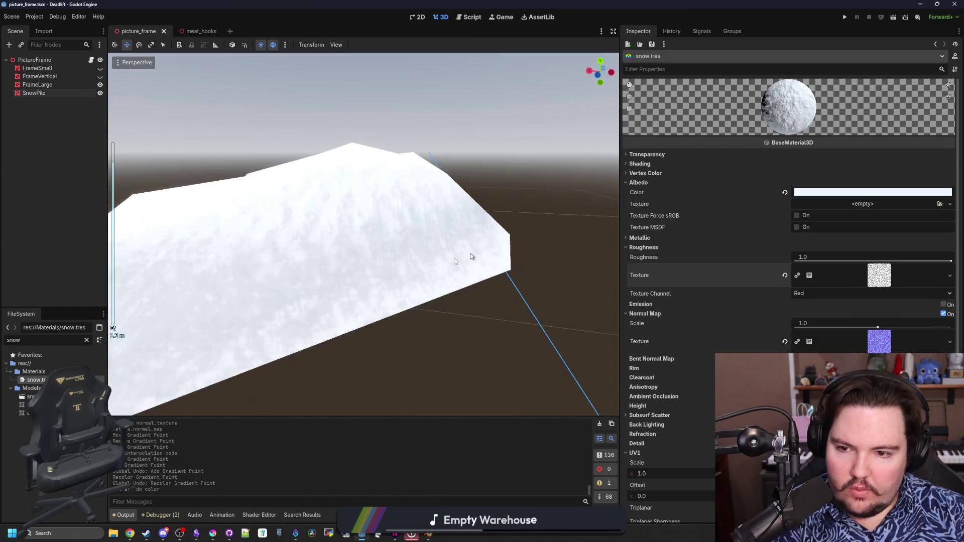
scroll(405, 288, "down", 4)
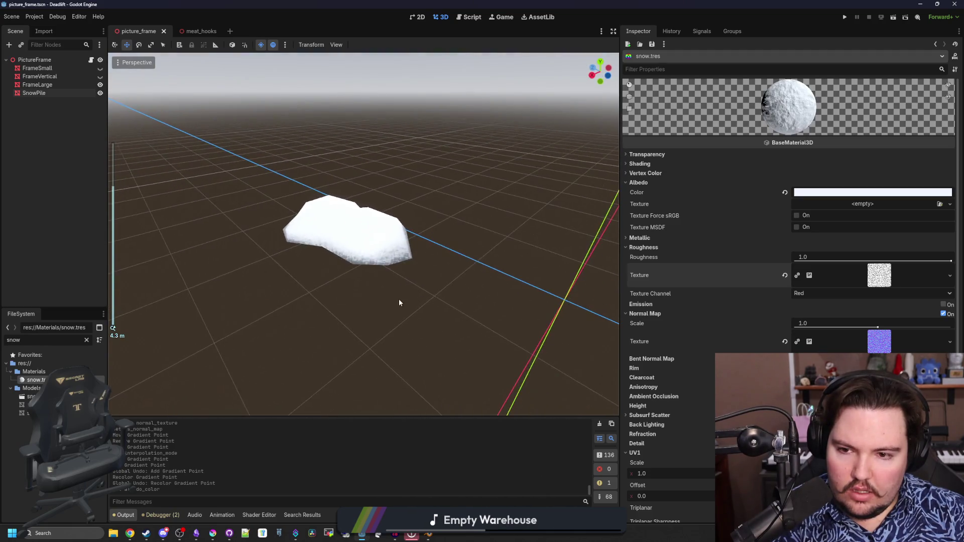
scroll(396, 303, "up", 3)
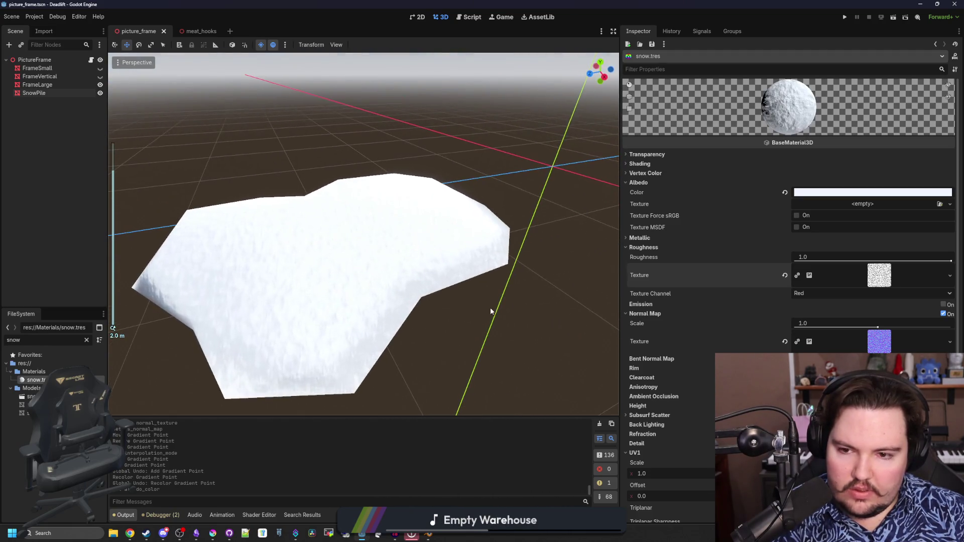
mouse_move(496, 296)
left_mouse_down()
mouse_move(463, 345)
mouse_move(394, 301)
mouse_move(548, 328)
mouse_move(458, 338)
mouse_move(446, 266)
left_mouse_up()
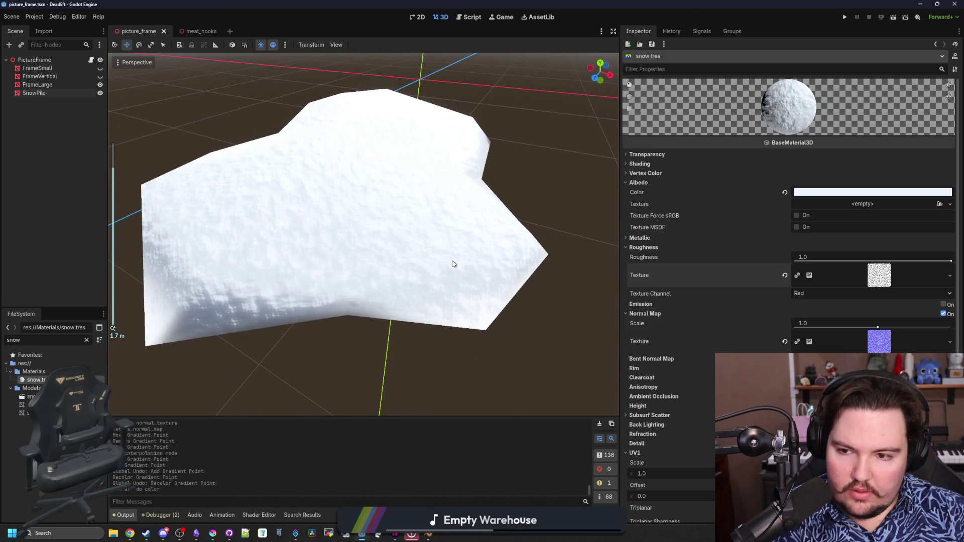
Step: Raise the albedo saturation from 8 to 18, save, and return to Blender
left_click(828, 194)
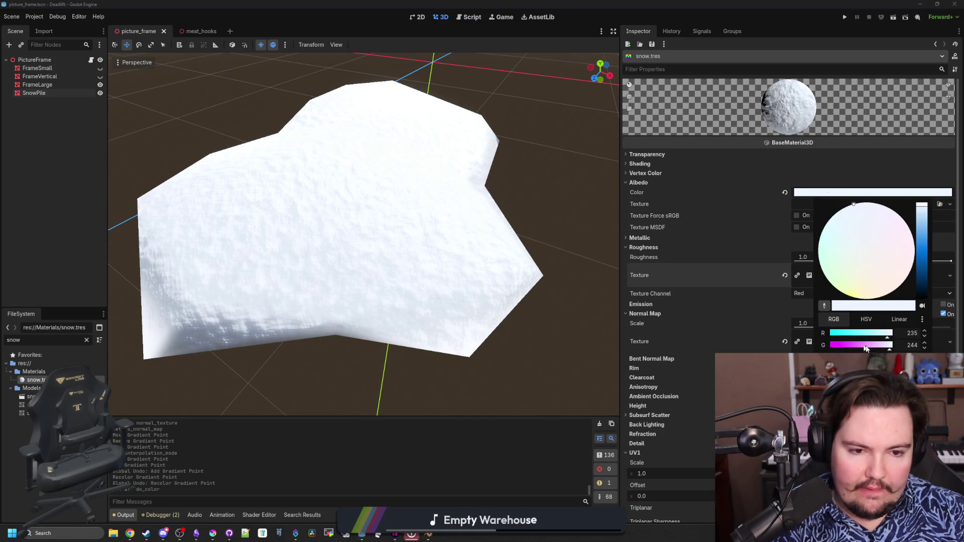
left_click(866, 321)
left_click_drag(840, 346, 842, 351)
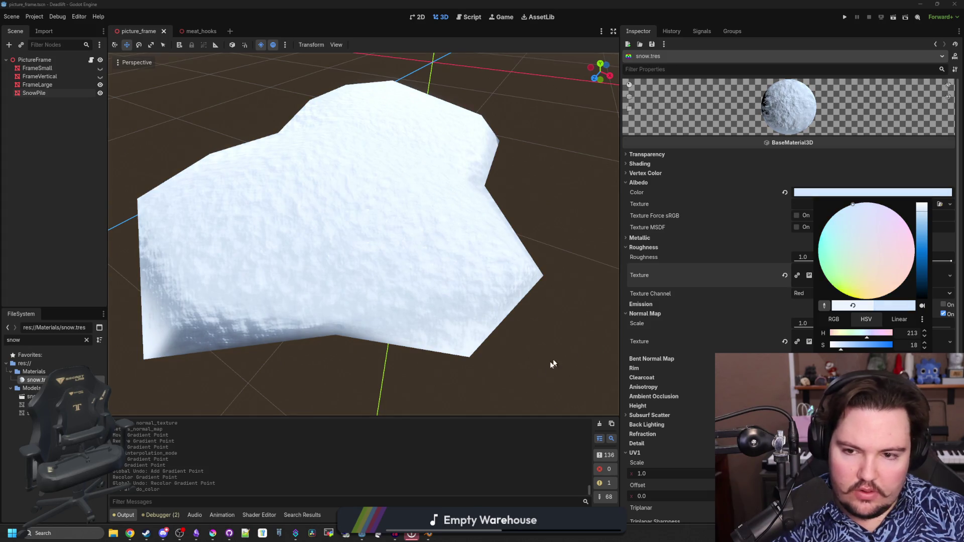
mouse_move(552, 364)
left_mouse_down()
mouse_move(514, 368)
mouse_move(370, 315)
mouse_move(450, 278)
mouse_move(374, 205)
mouse_move(419, 193)
mouse_move(485, 197)
left_mouse_up()
key("ctrl+s")
left_click(351, 189)
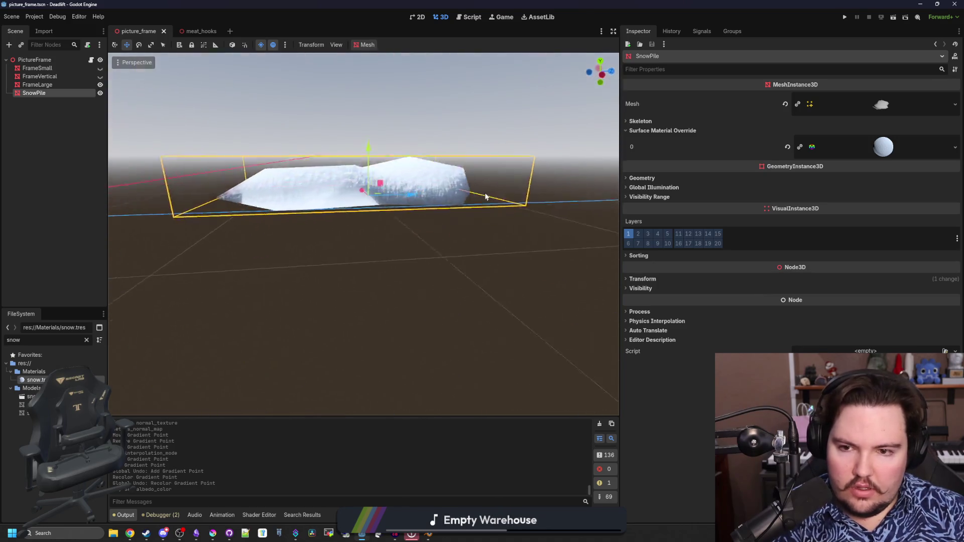
left_click(428, 537)
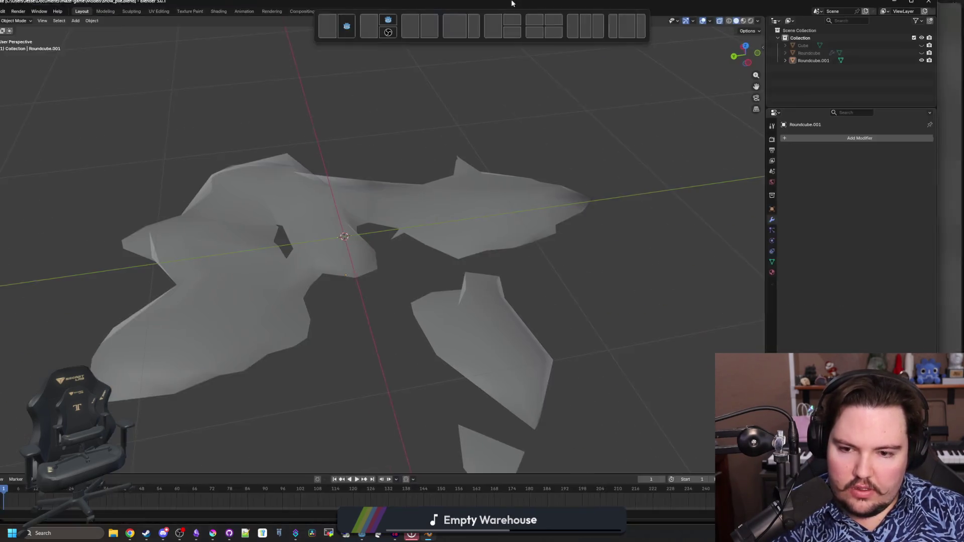
Step: Show the decimated Roundcube mesh instead of Roundcube.001 and select it
left_click(949, 63)
left_click(949, 56)
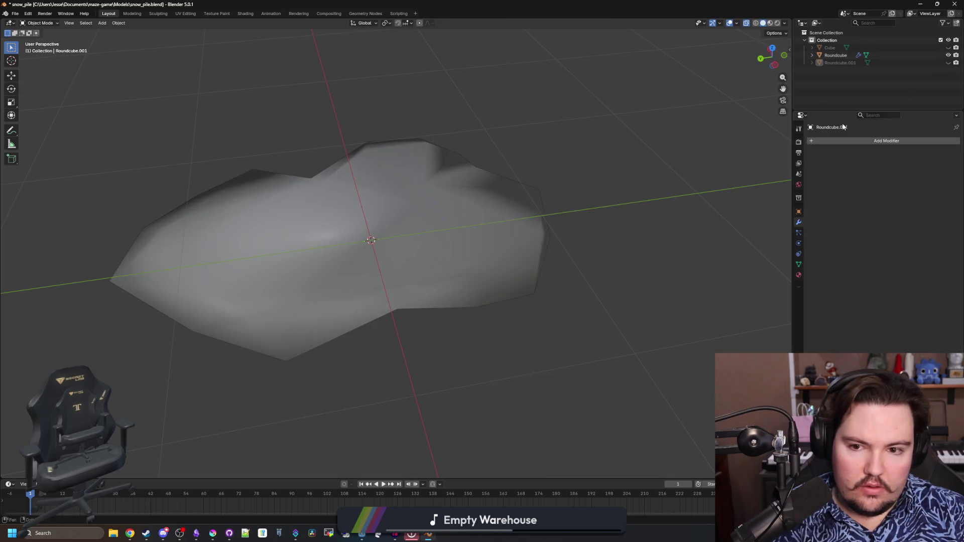
left_click(482, 221)
left_click_drag(416, 145, 480, 142)
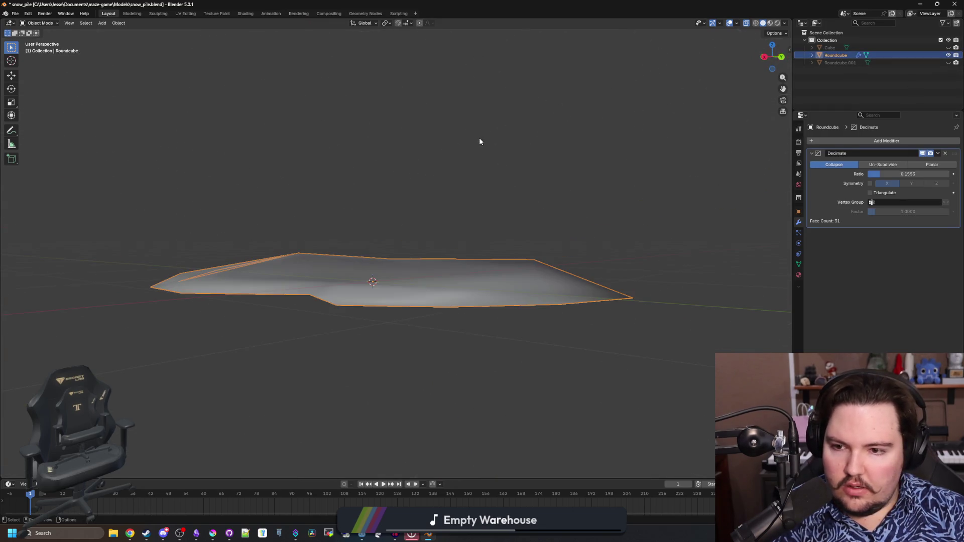
Step: Export the snow pile as a Wavefront OBJ into the Models folder
left_click(15, 13)
mouse_move(50, 128)
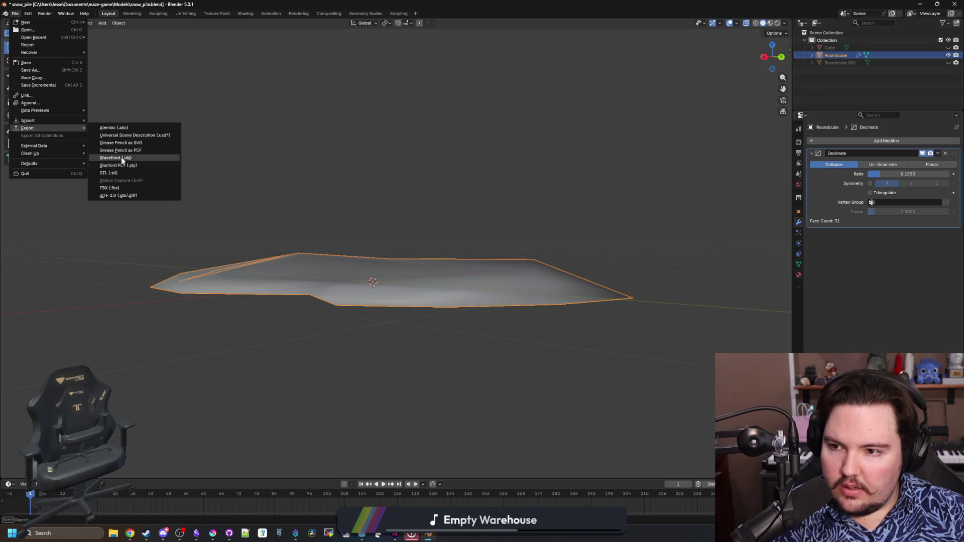
left_click(132, 158)
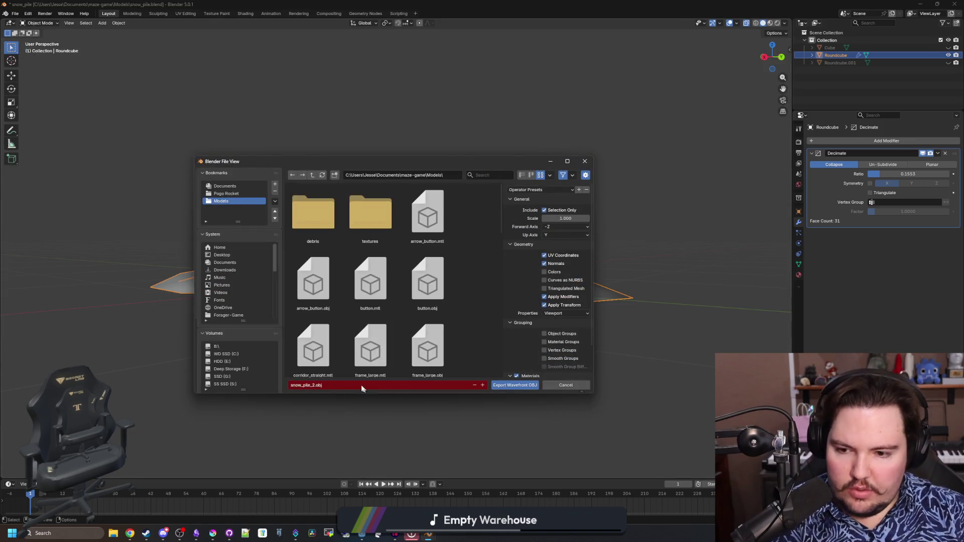
left_click(506, 382)
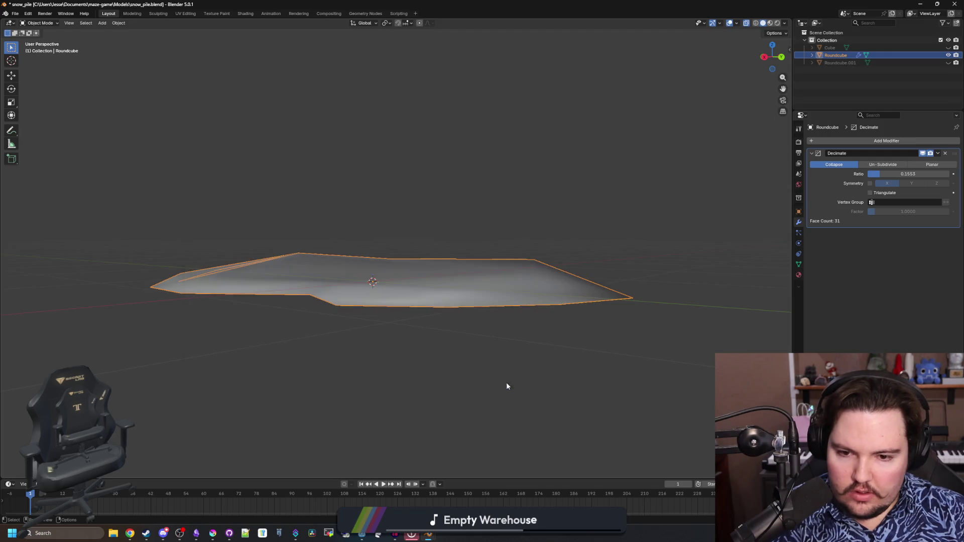
Step: In Godot, select SnowPile and expand its reimported snow_pile.obj mesh resource
key("alt+Tab")
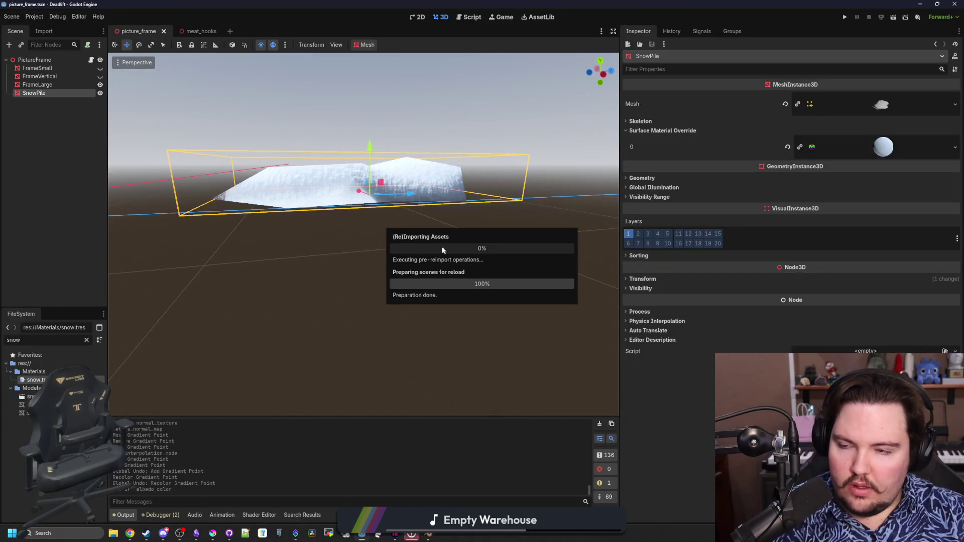
mouse_move(406, 209)
left_mouse_down()
mouse_move(394, 287)
mouse_move(449, 315)
left_mouse_up()
left_click(400, 209)
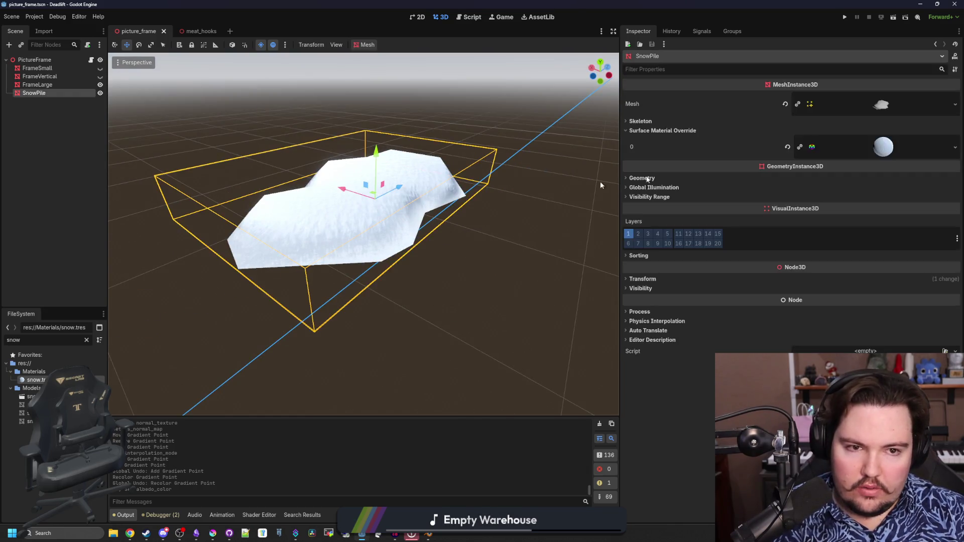
left_click(912, 104)
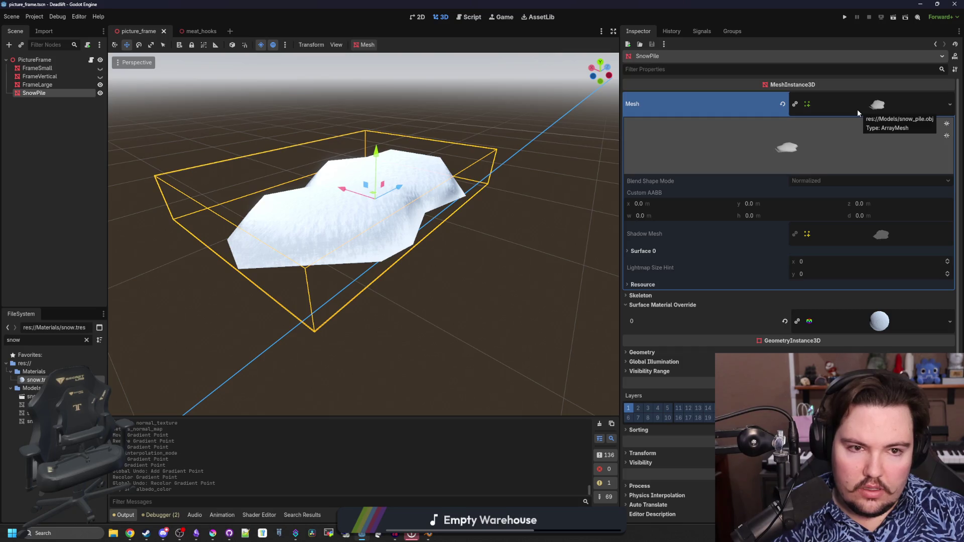
scroll(722, 312, "down", 1)
scroll(364, 234, "up", 3)
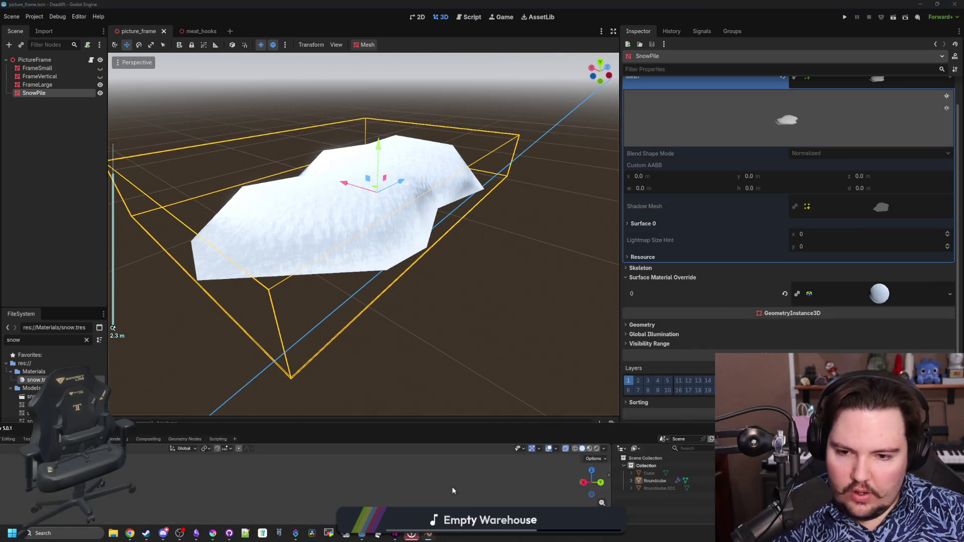
Step: Apply all transforms to both snow pile objects, Roundcube and Roundcube.001
key("alt+Tab")
right_click(498, 298)
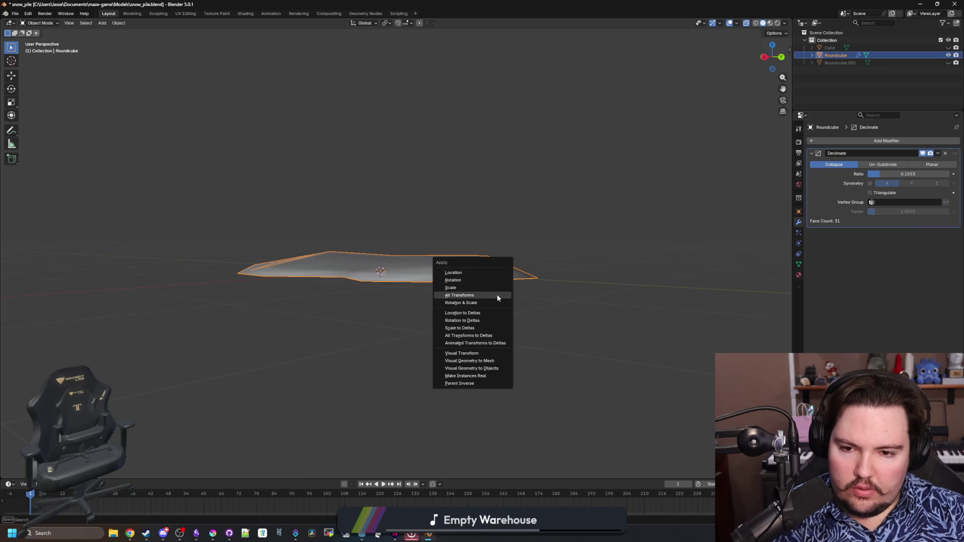
left_click(497, 297)
left_click(842, 61)
right_click(622, 194)
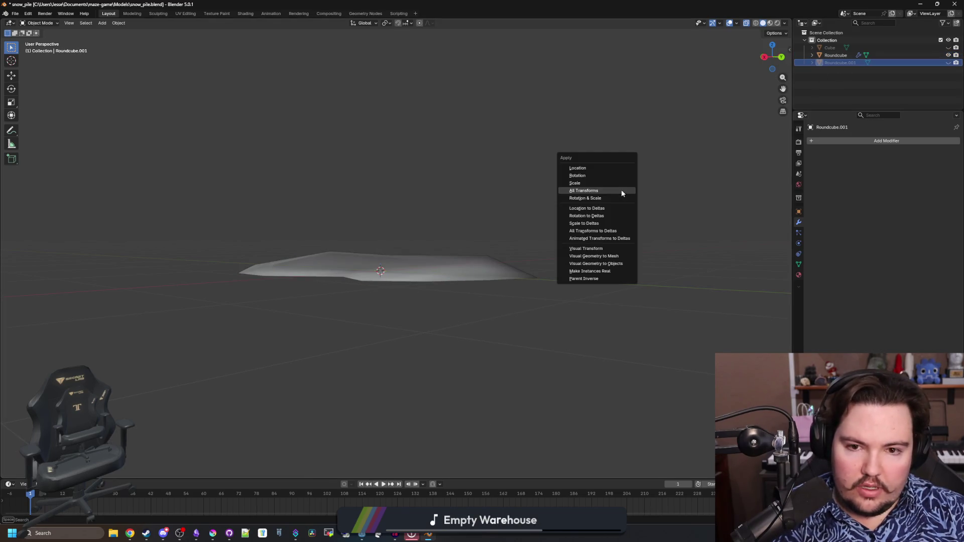
left_click(622, 189)
Step: Export the first snow pile as a Wavefront OBJ named snow_pile_2.obj
left_click(835, 55)
mouse_move(542, 191)
left_mouse_down()
mouse_move(540, 318)
mouse_move(542, 190)
mouse_move(533, 300)
left_mouse_up()
left_click(542, 190)
left_click(464, 363)
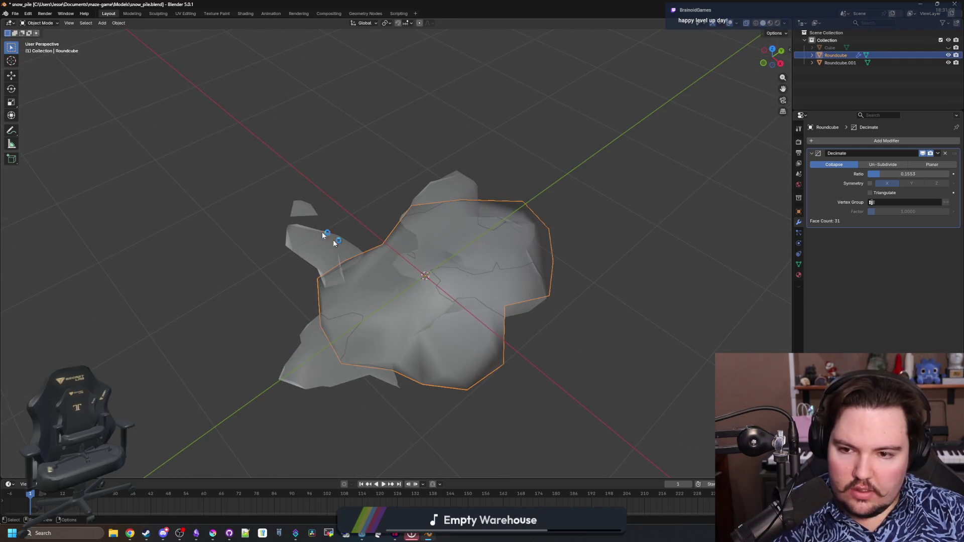
left_click(15, 13)
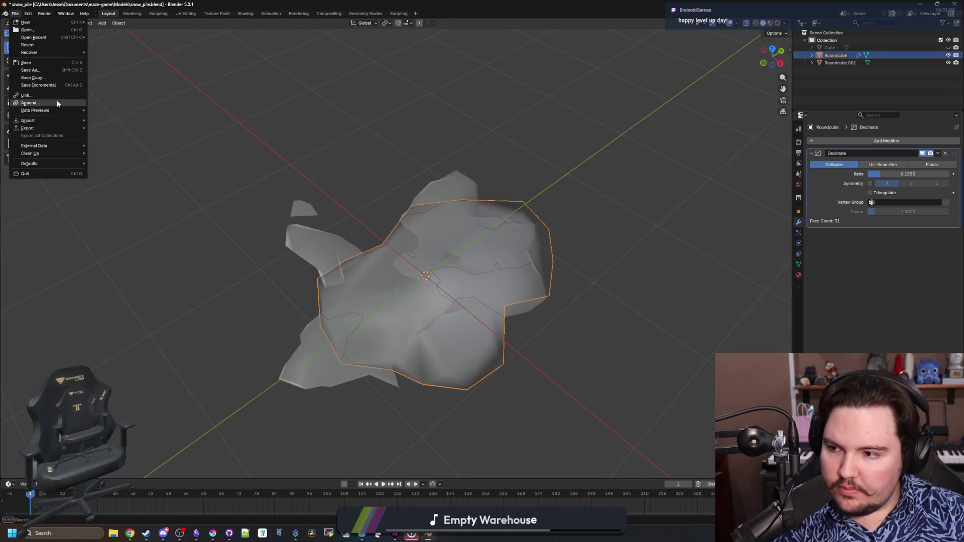
mouse_move(65, 129)
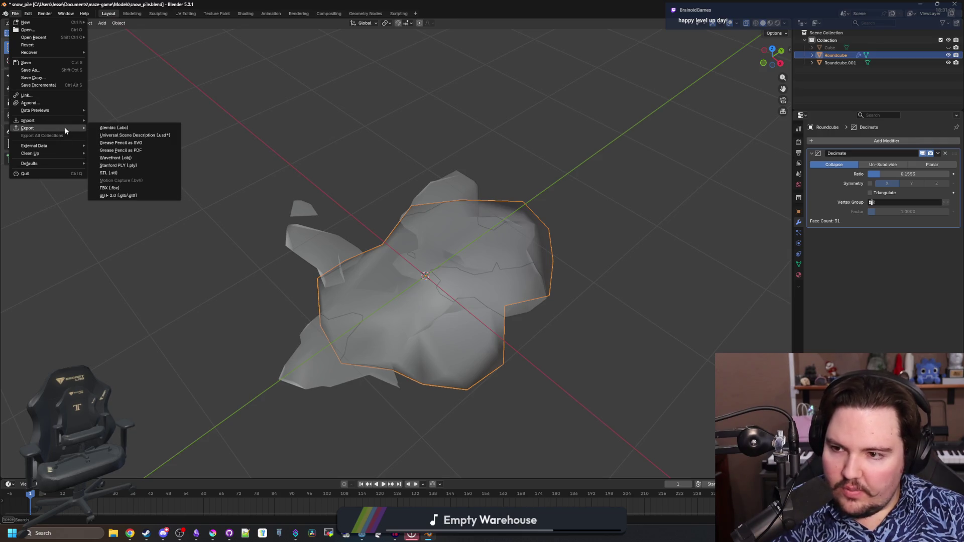
left_click(121, 159)
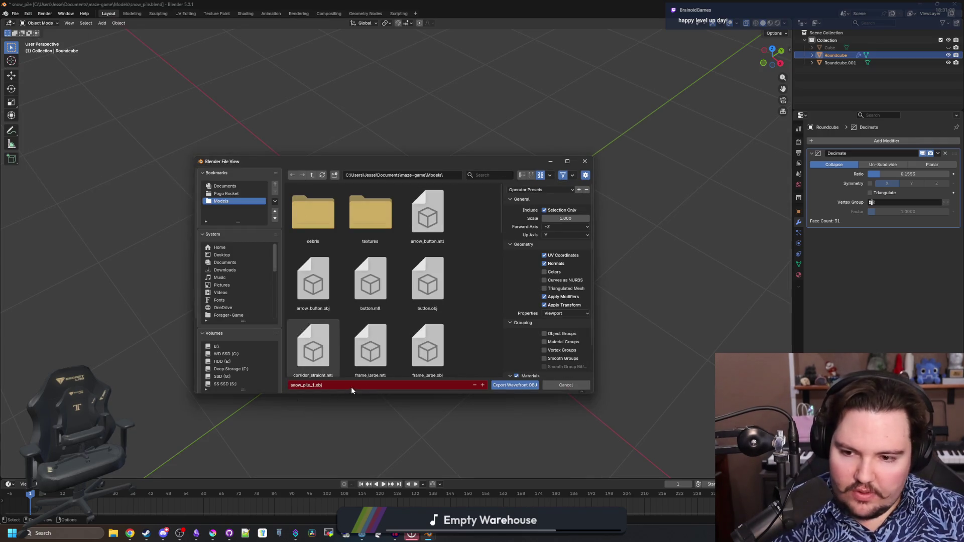
left_click(482, 386)
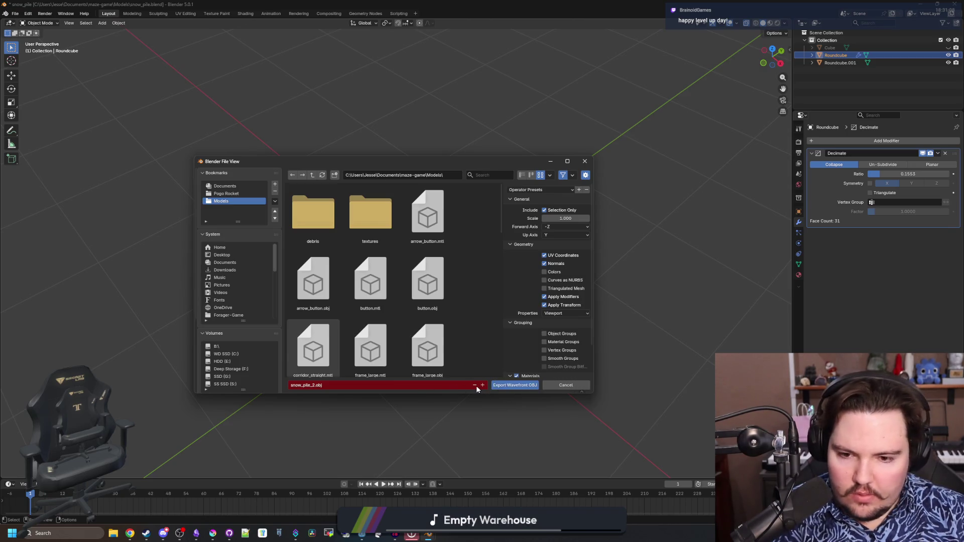
left_click(509, 385)
Step: Export the second snow pile as its own Wavefront OBJ file
left_click(345, 391)
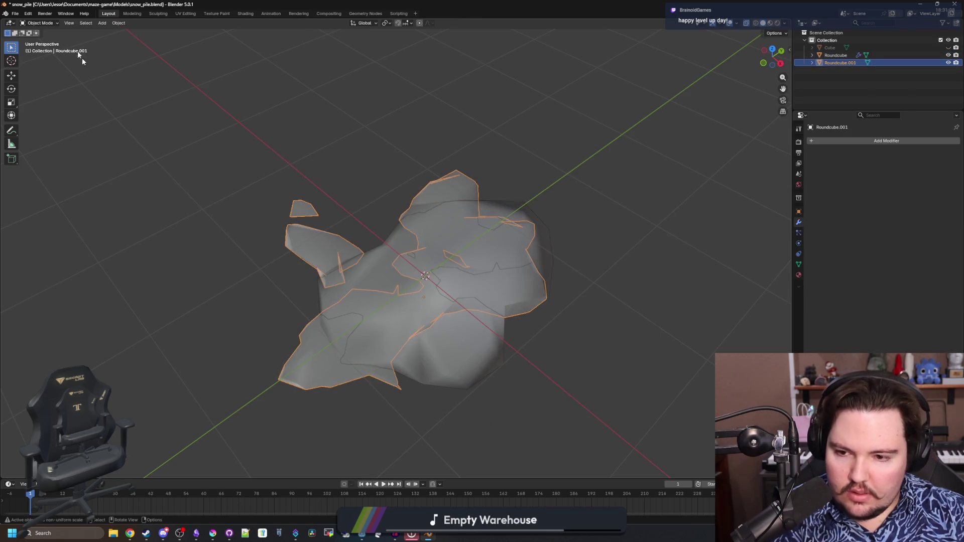
left_click(15, 13)
mouse_move(73, 130)
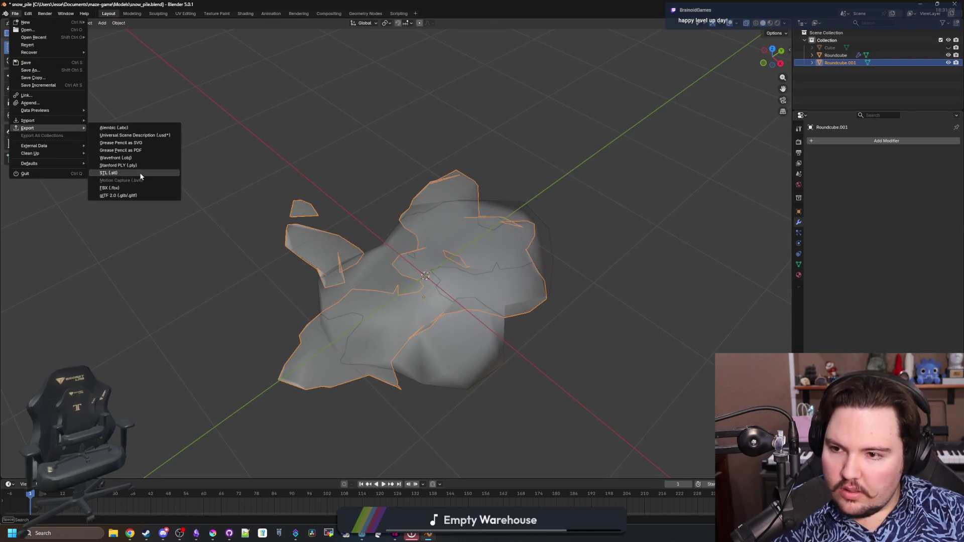
left_click(145, 157)
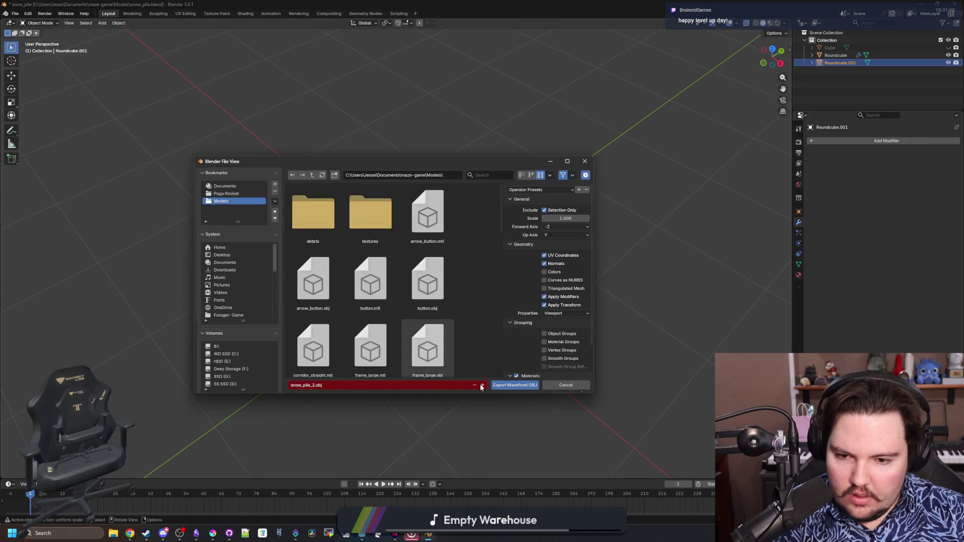
left_click(514, 385)
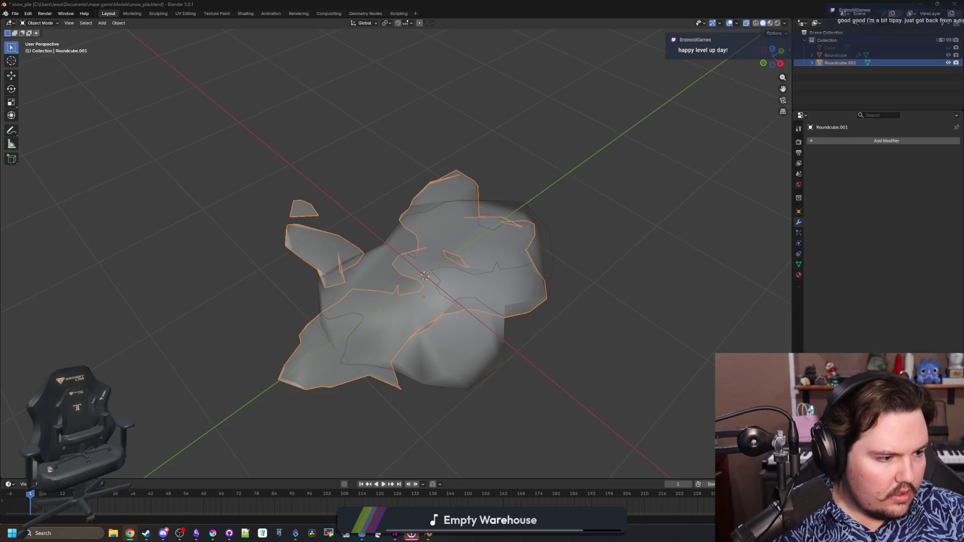
left_click_drag(963, 4, 590, 3)
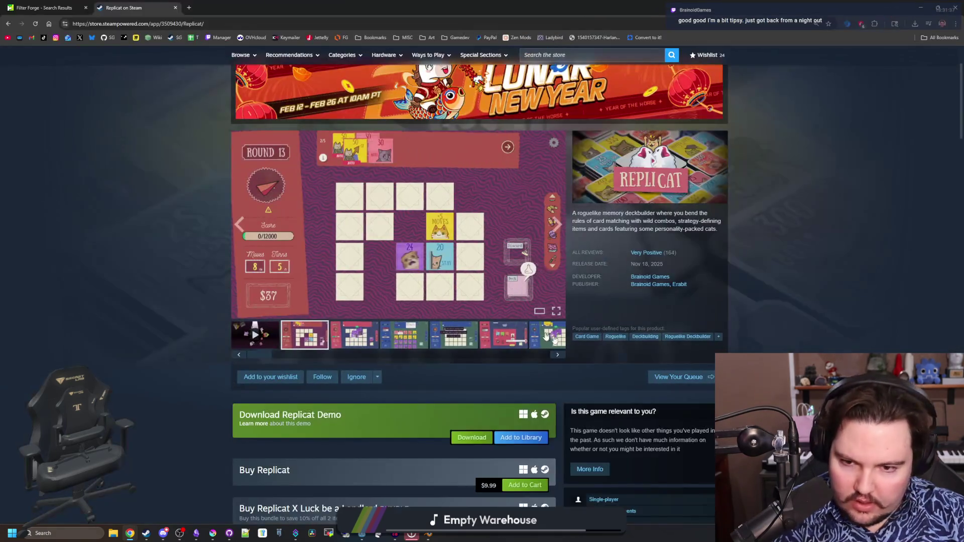
mouse_move(651, 256)
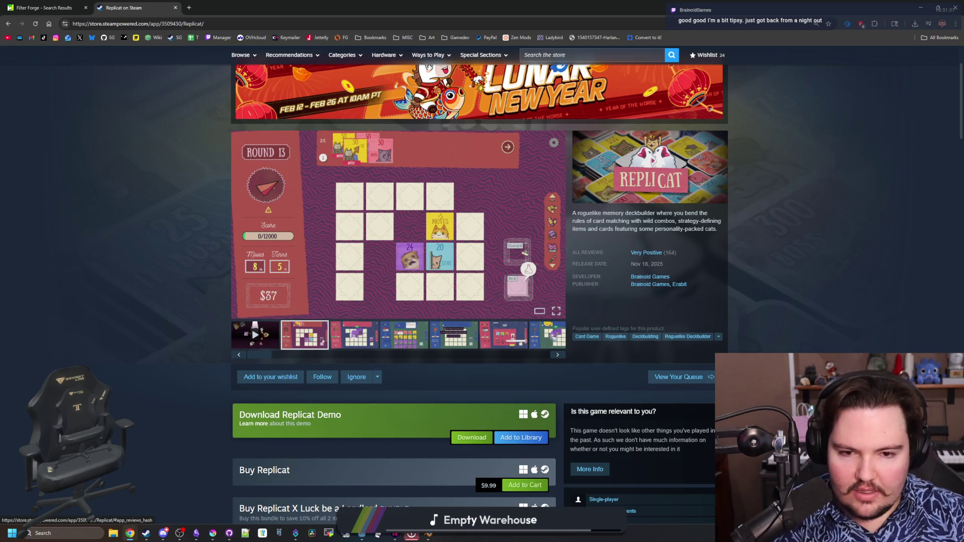
key("alt+Tab")
left_click(569, 341)
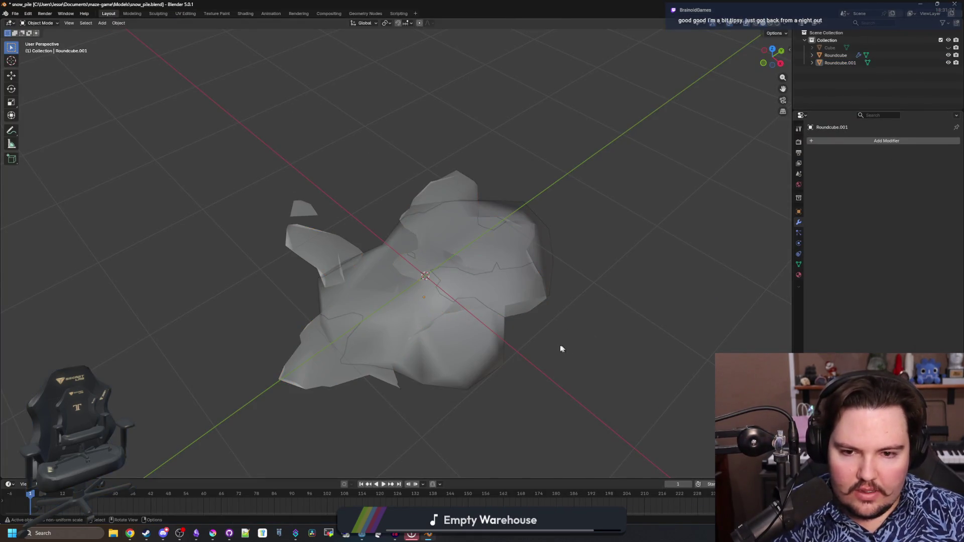
Step: Confirm deleting the SnowPile node from the picture frame scene
key("alt+Tab")
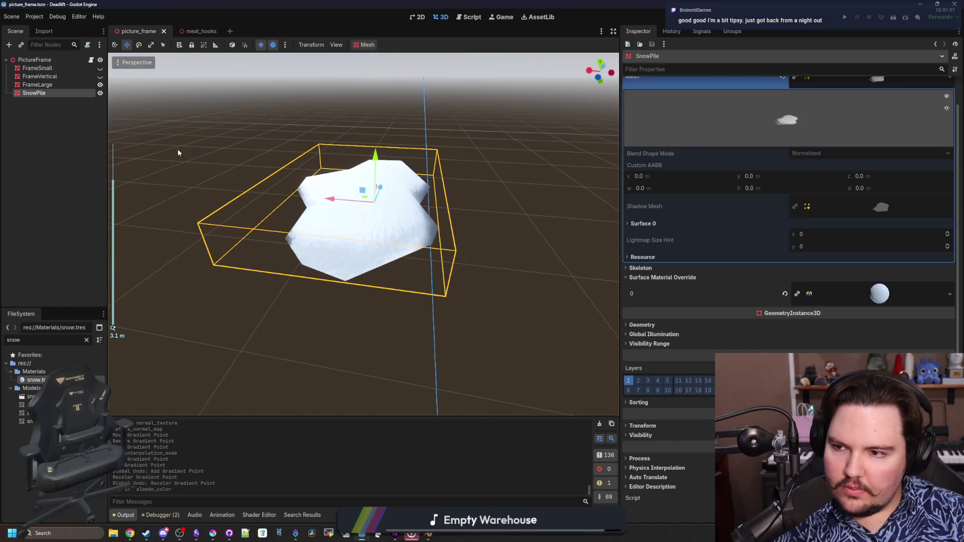
left_click(466, 278)
scroll(454, 279, "down", 5)
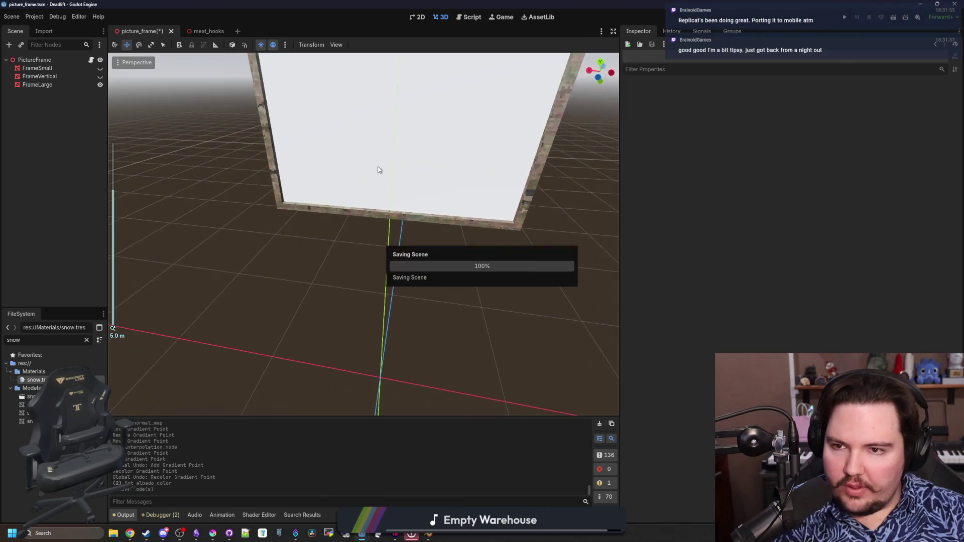
Step: Filter the FileSystem for 'world' and open world.gd
left_click(87, 340)
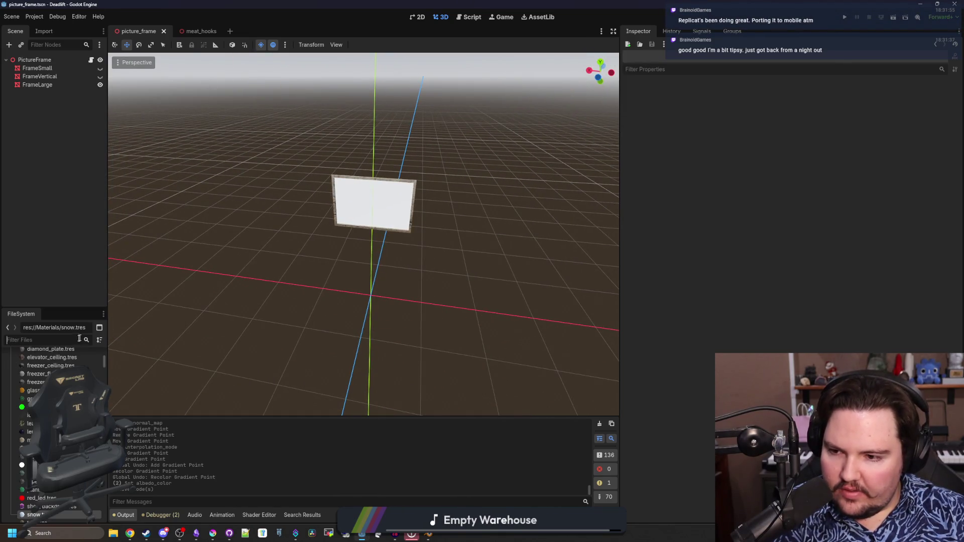
type("world")
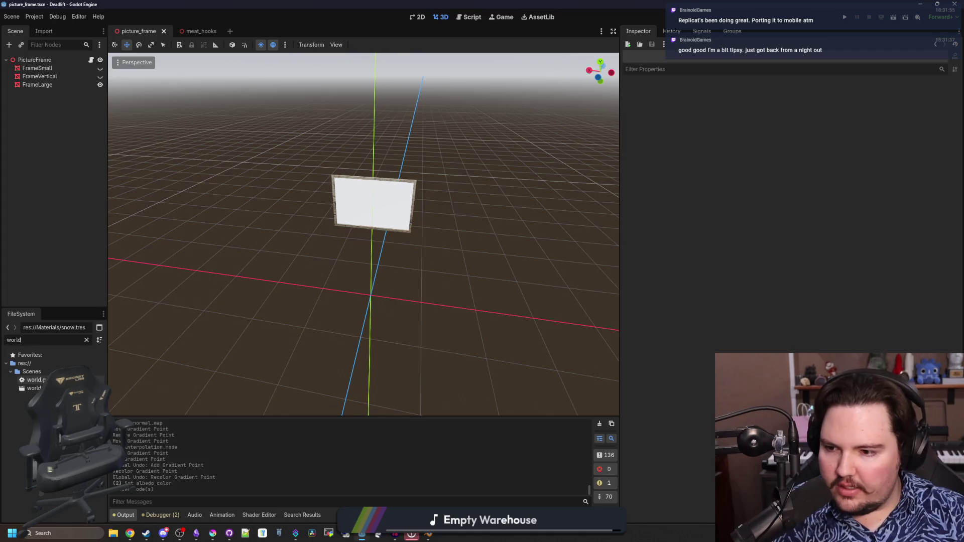
double_click(35, 380)
Step: Find the generate_debris function in world.gd and open a blank line above it
left_click_drag(619, 229, 756, 229)
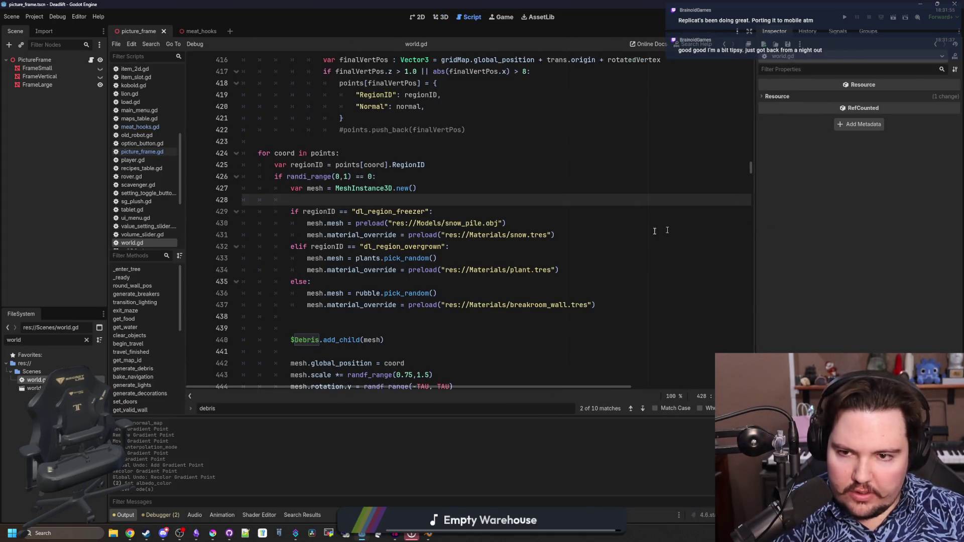
scroll(474, 238, "up", 15)
scroll(309, 237, "up", 10)
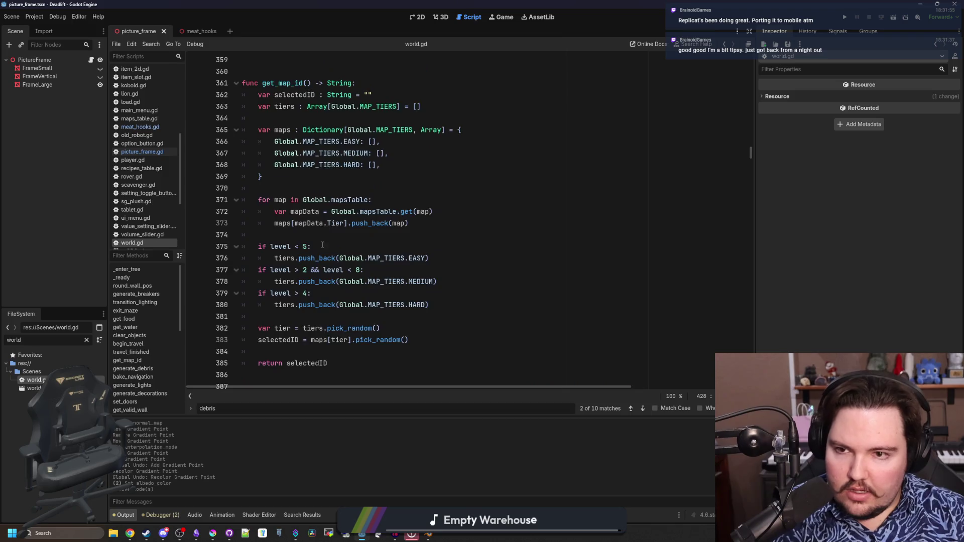
scroll(489, 253, "down", 12)
scroll(489, 253, "down", 13)
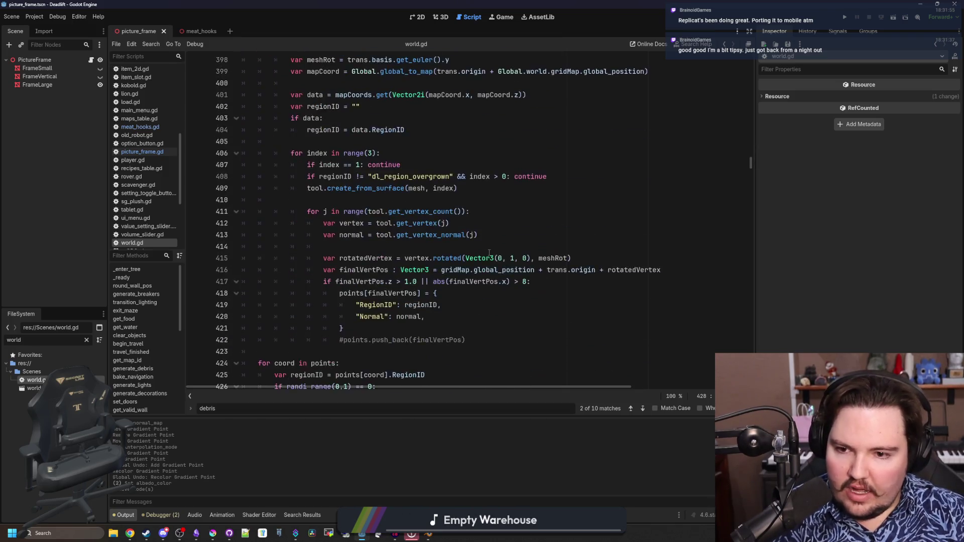
scroll(455, 242, "down", 4)
scroll(456, 241, "down", 5)
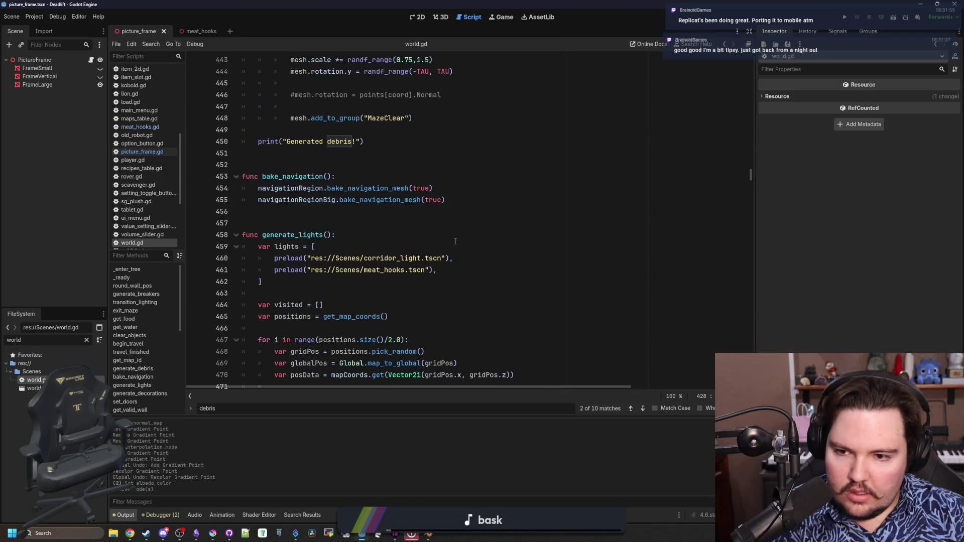
scroll(292, 273, "up", 20)
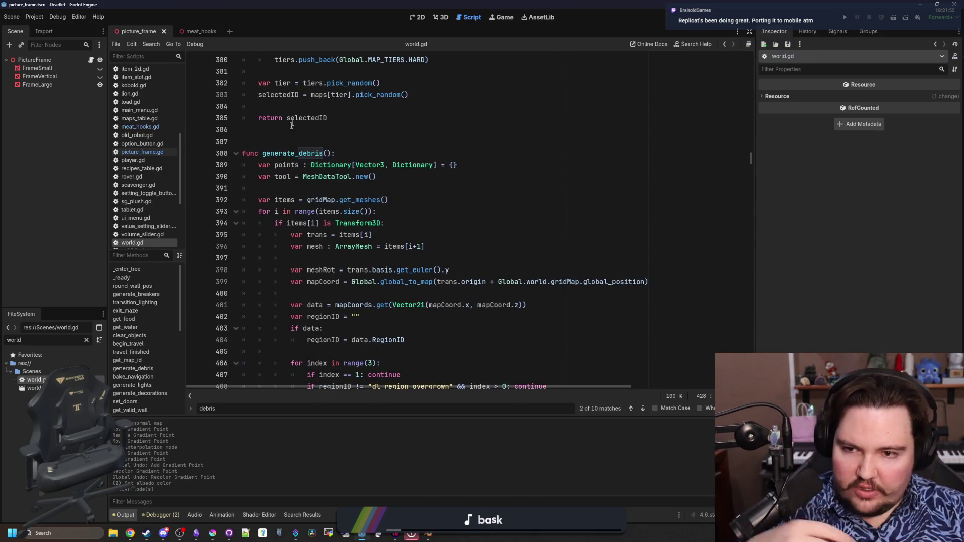
left_click(292, 129)
mouse_move(322, 165)
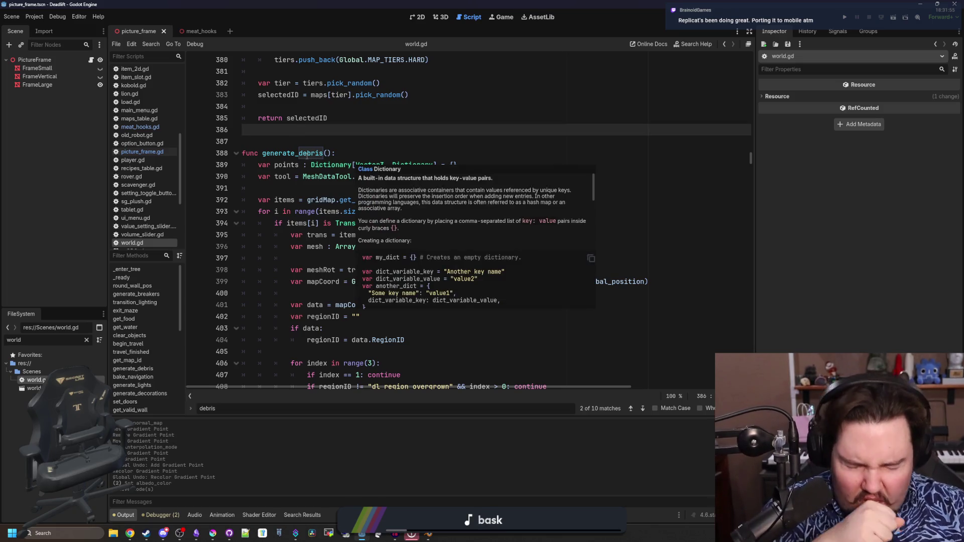
scroll(383, 217, "down", 13)
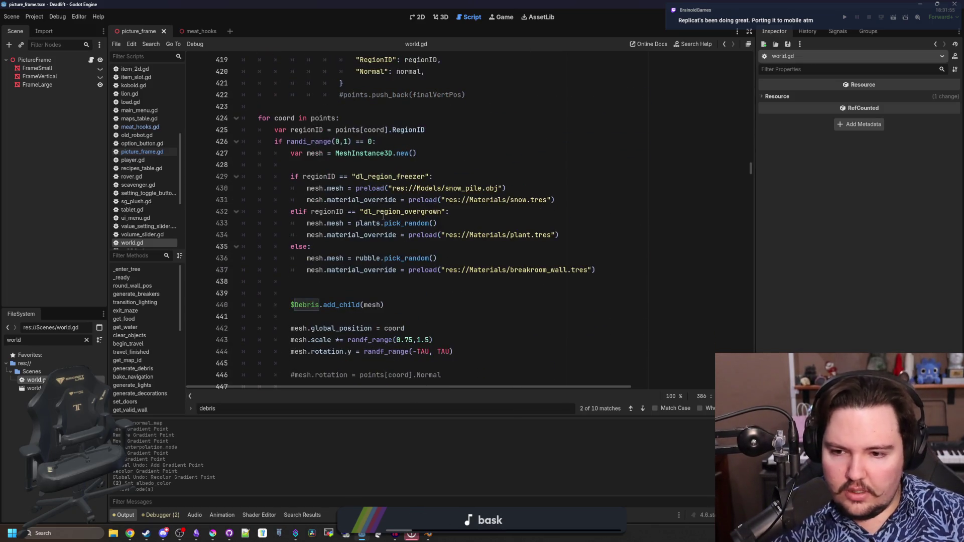
scroll(416, 249, "up", 13)
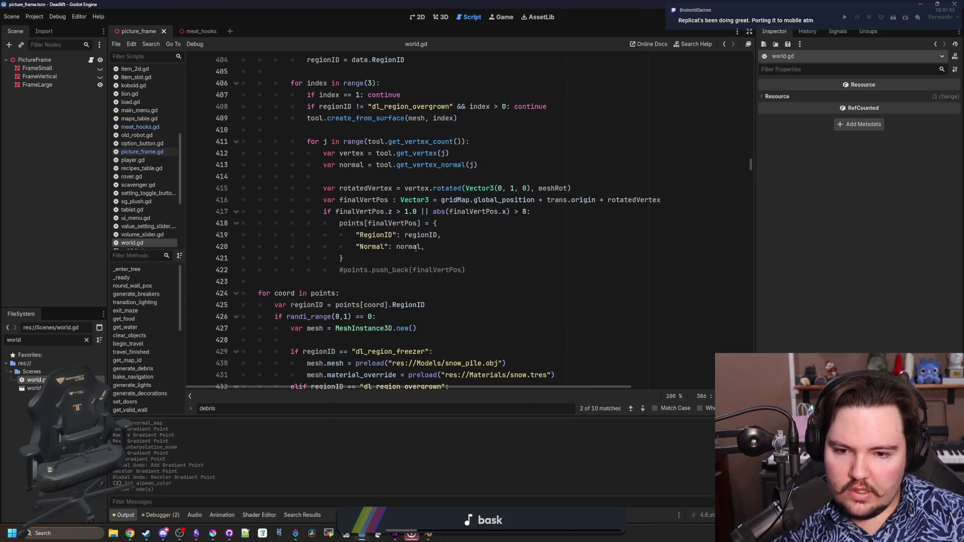
key("Return")
key("Return")
key("Return")
key("Up")
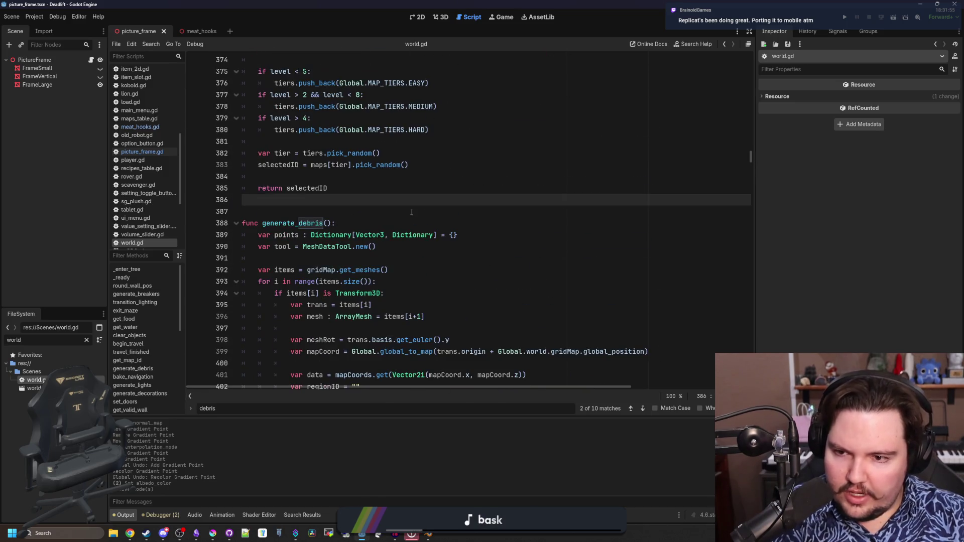
Step: Write the multi-line snow array preloading snow_pile_1.obj, duplicated as a second entry
type("[")
key("Return")
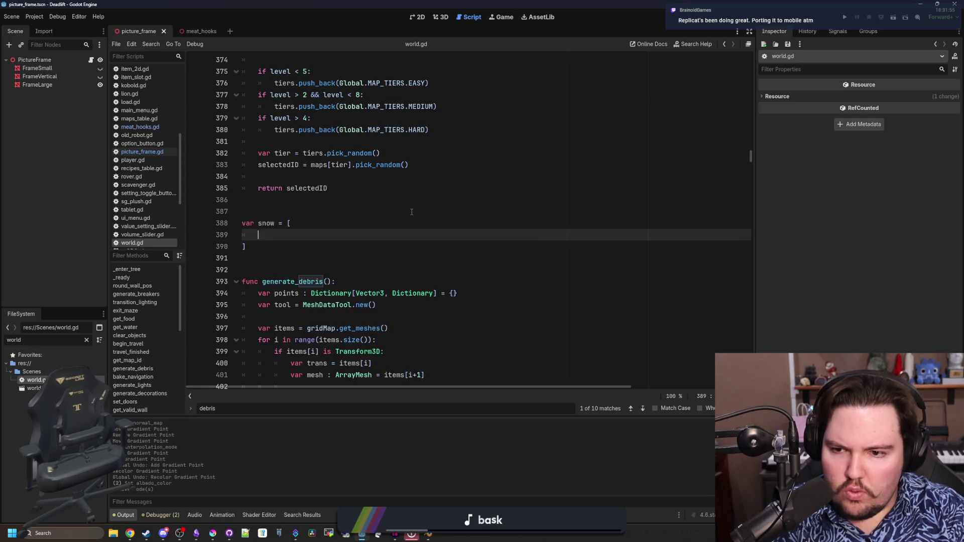
type("preload")
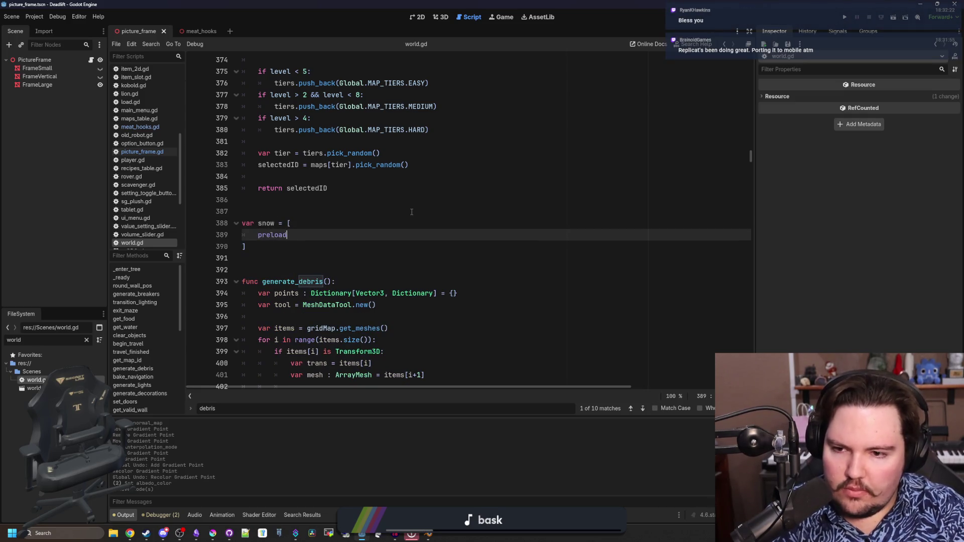
type("snow_")
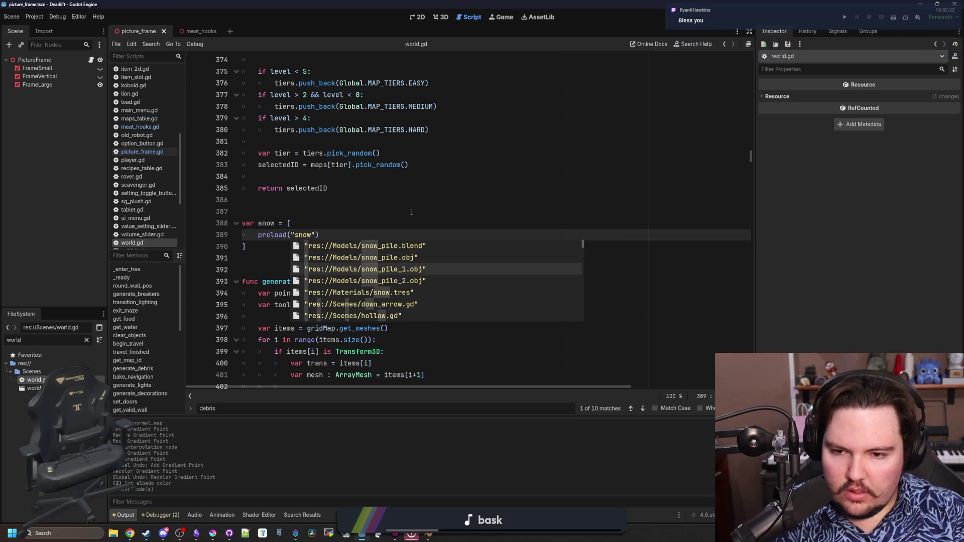
key("Return")
type(",")
key("ctrl+shift+Left")
key("ctrl+shift+Left")
key("ctrl+shift+Left")
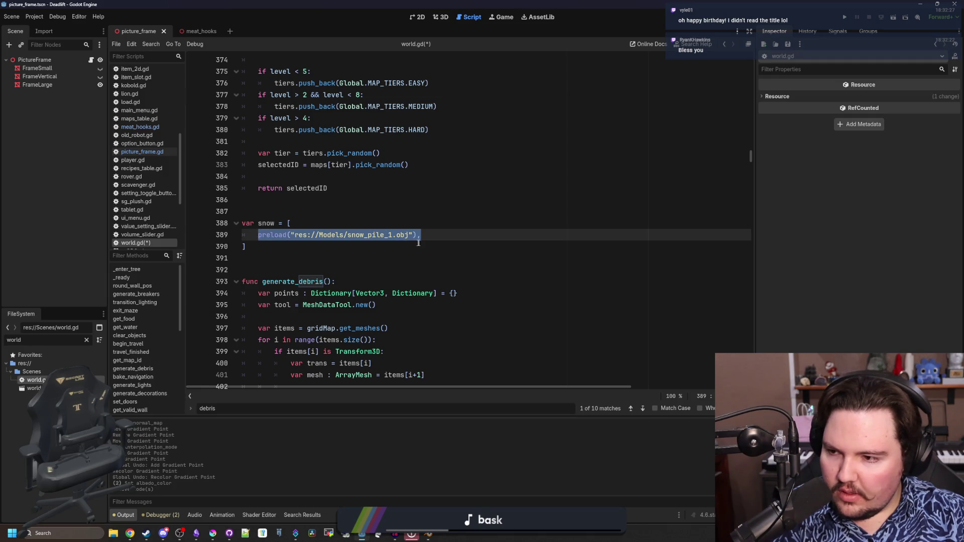
key("ctrl+c")
key("End")
key("Return")
key("ctrl+v")
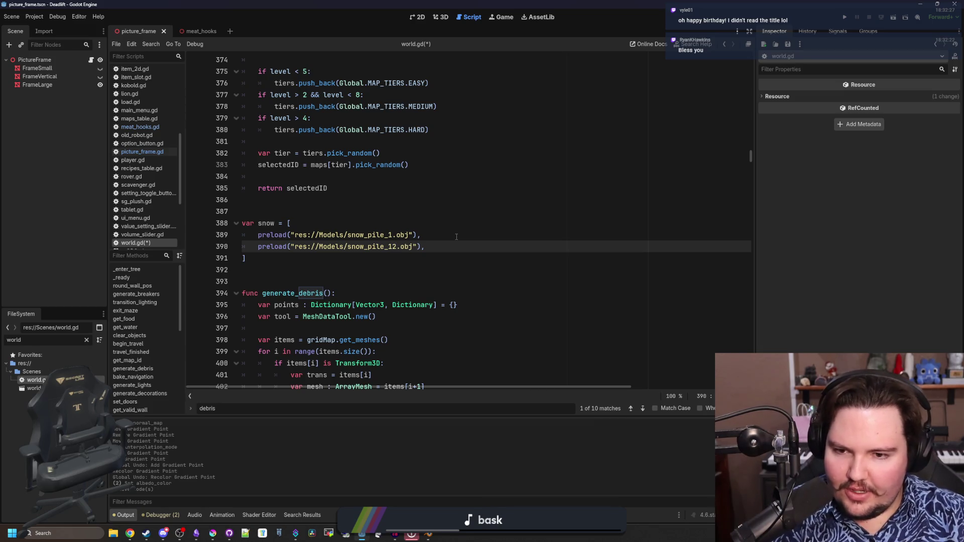
left_click(372, 235, "ctrl")
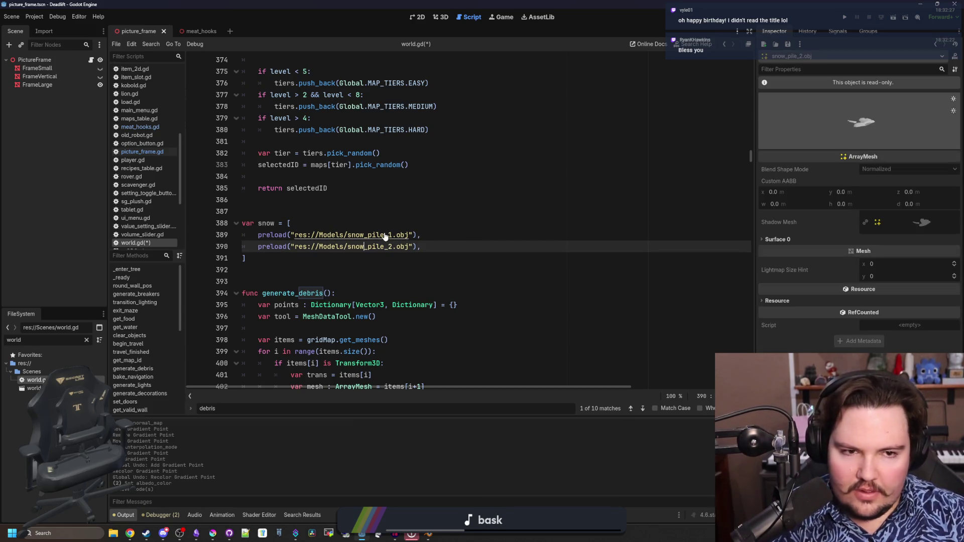
left_click(429, 207)
Step: Replace the freezer branch's snow_pile.obj preload with snow.pick_random() and save
scroll(430, 207, "down", 9)
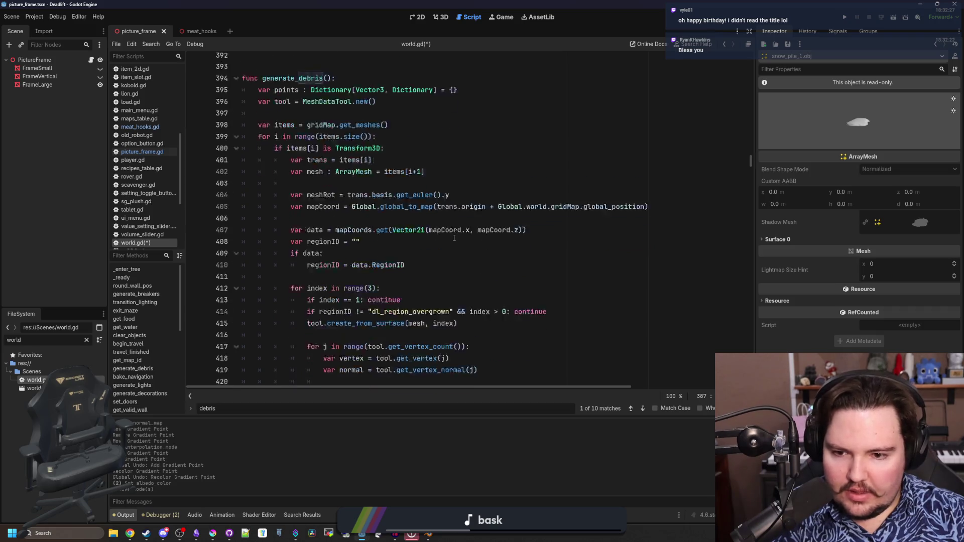
scroll(462, 246, "down", 6)
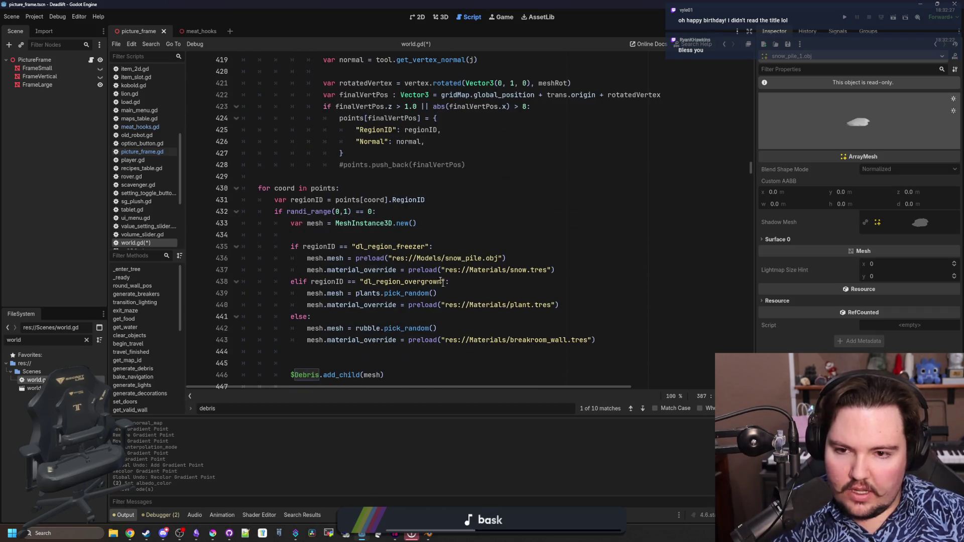
left_click(465, 304)
left_click_drag(507, 258, 356, 258)
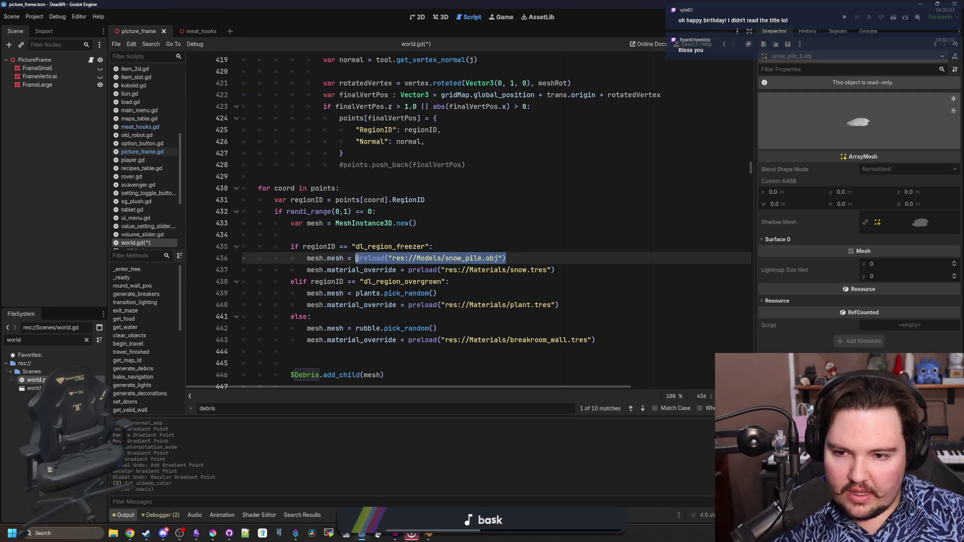
type("snow.pi")
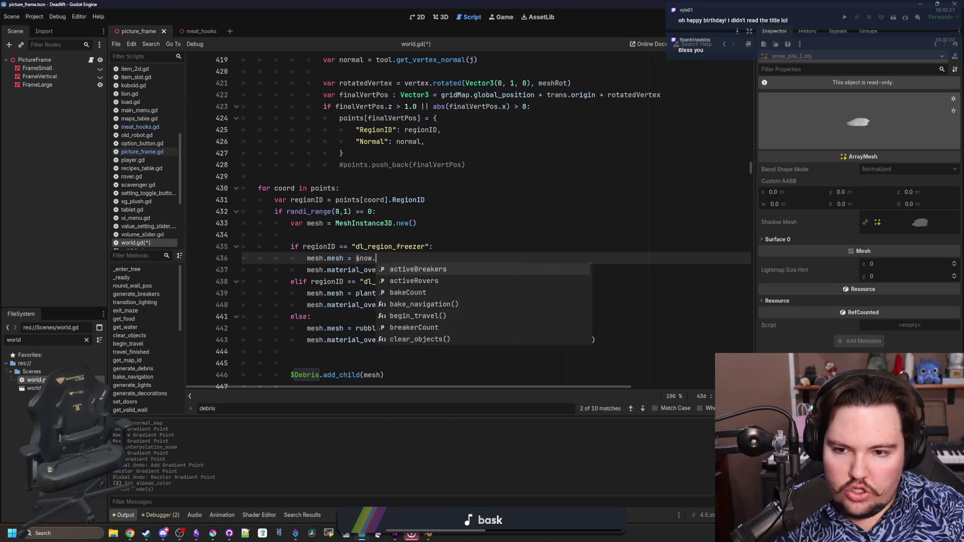
key("Return")
left_click(416, 232)
key("ctrl+s")
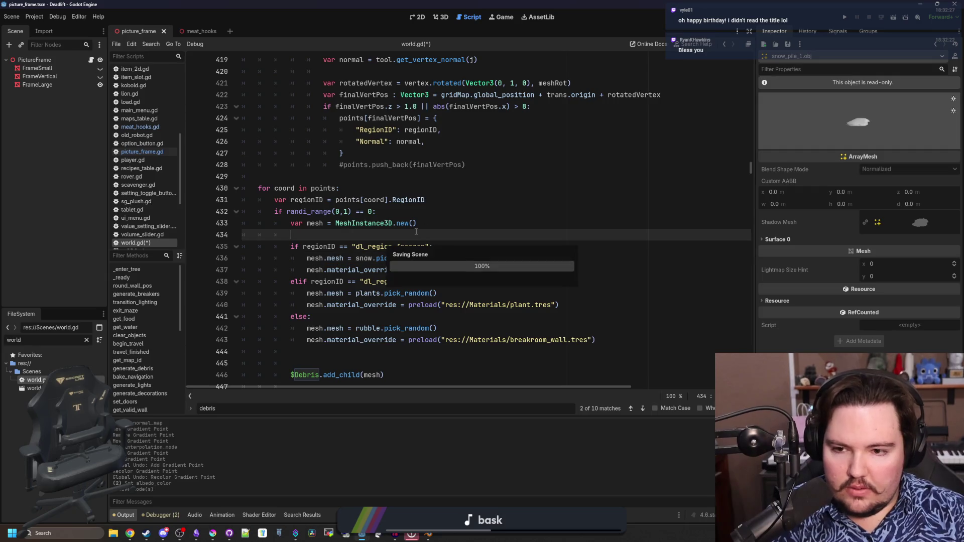
Step: Look over the edited debris code in world.gd
left_click(569, 176)
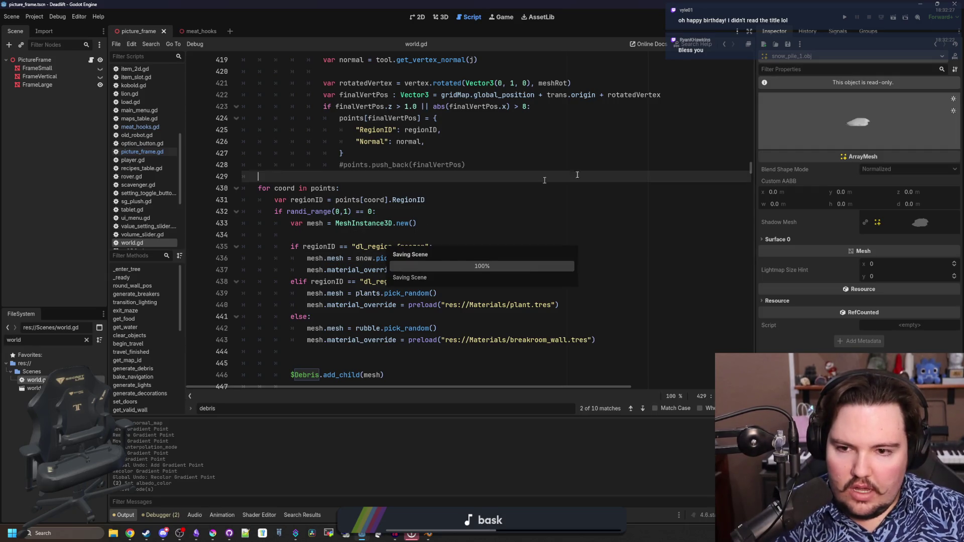
scroll(544, 212, "down", 2)
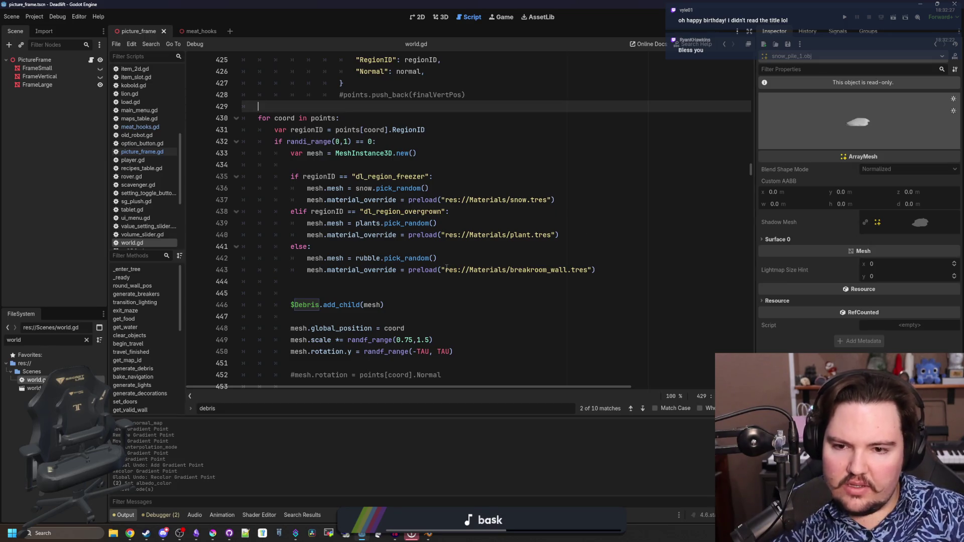
left_click(382, 246)
scroll(356, 226, "up", 3)
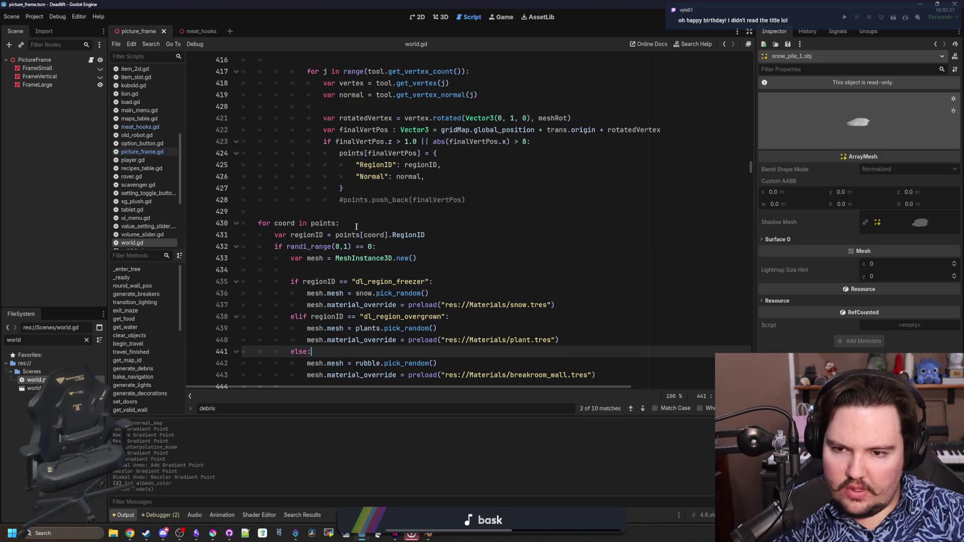
left_click(331, 211)
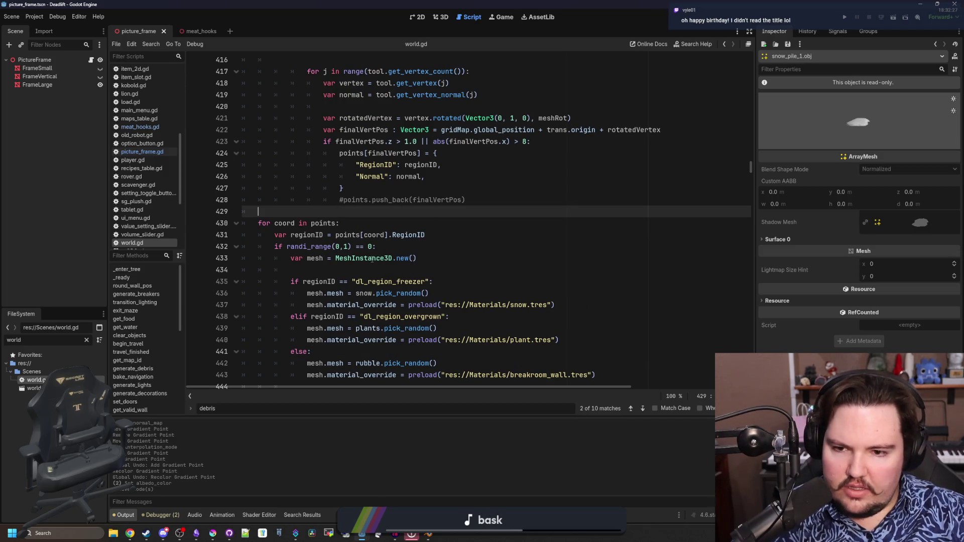
Step: Run the game, walk the freezer corridor to see the snow piles, pause, then return to Blender
left_click(844, 17)
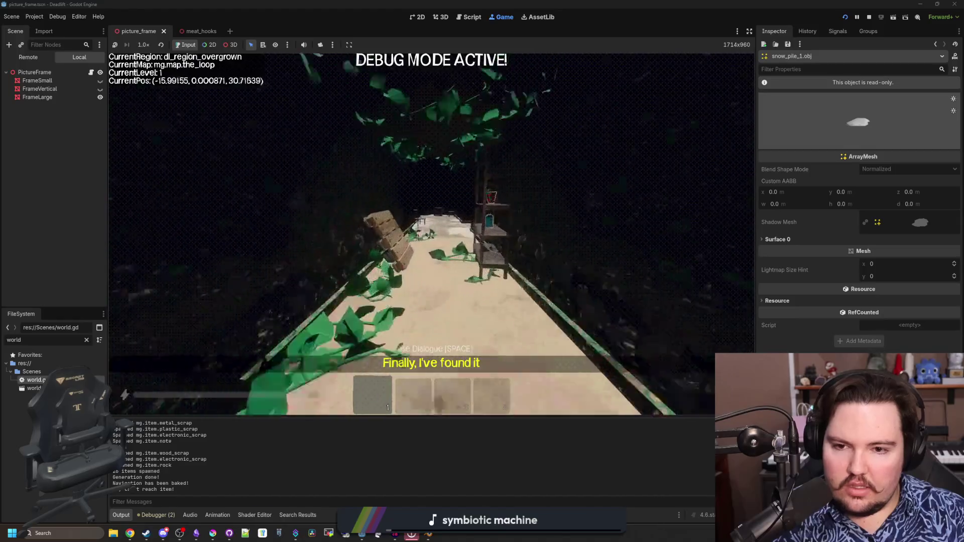
key("w")
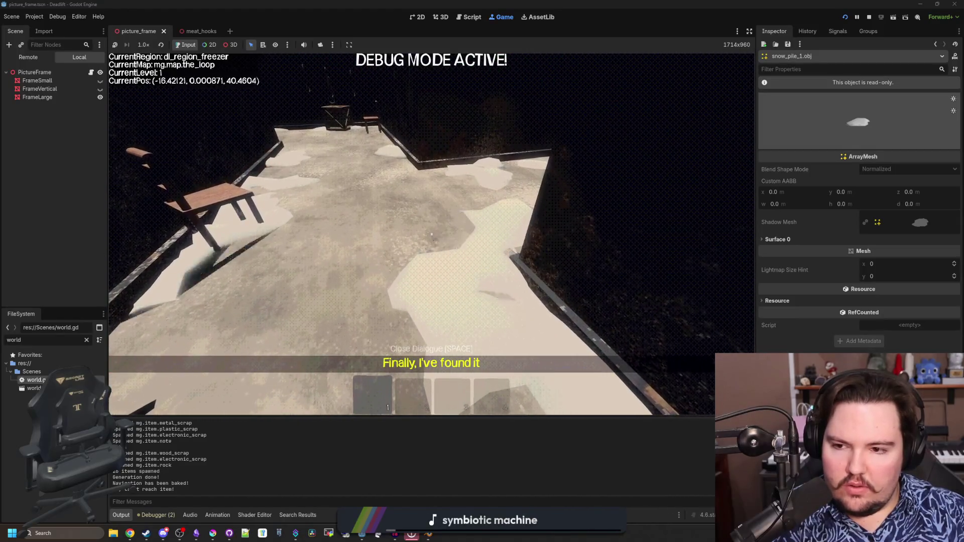
key("w")
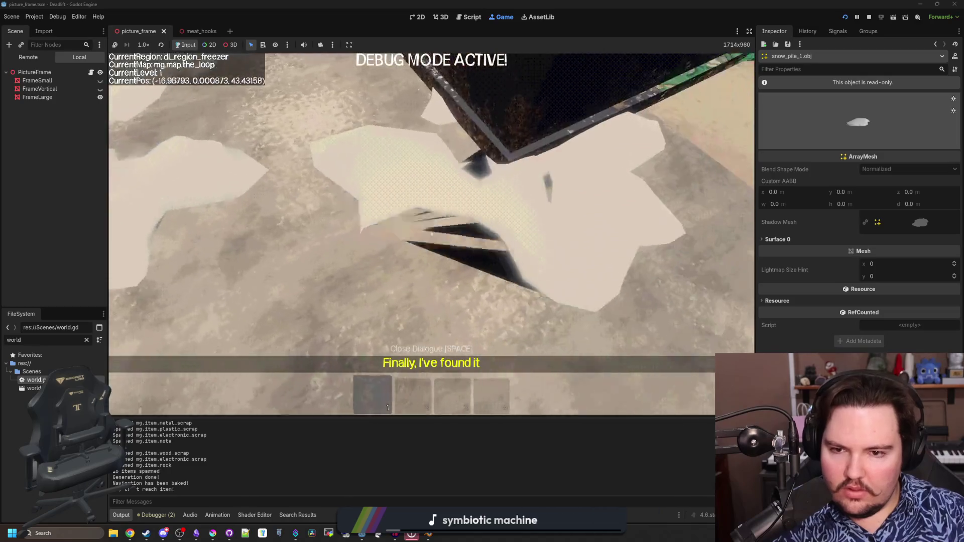
key("w")
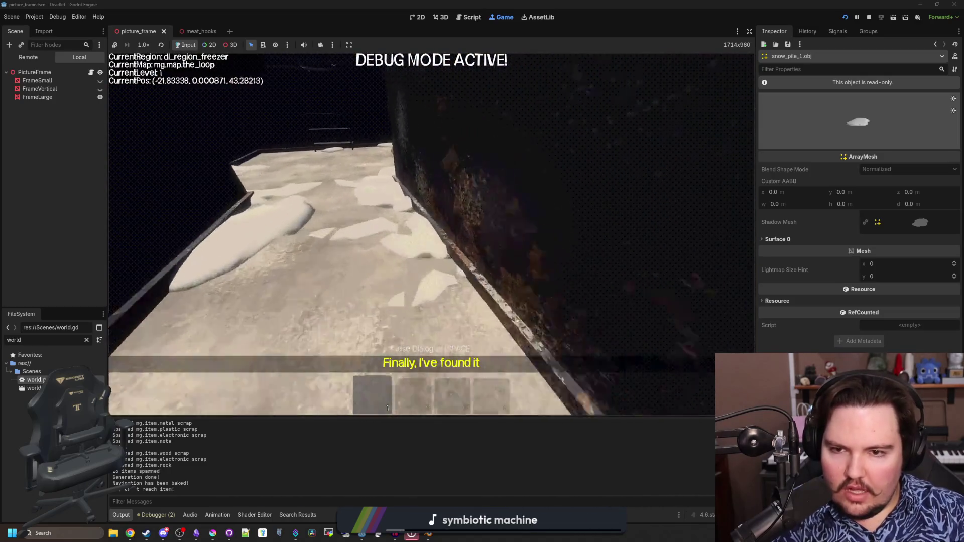
key("w")
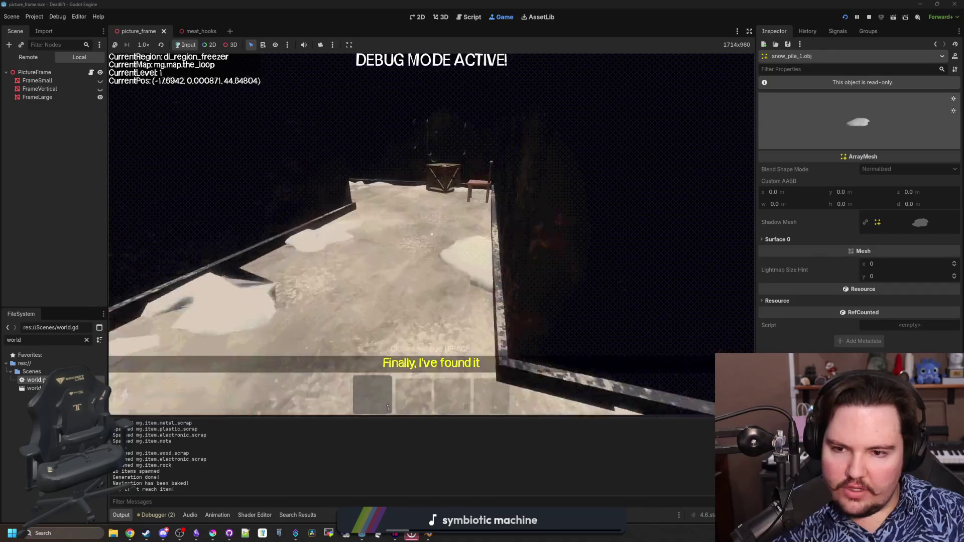
key("Escape")
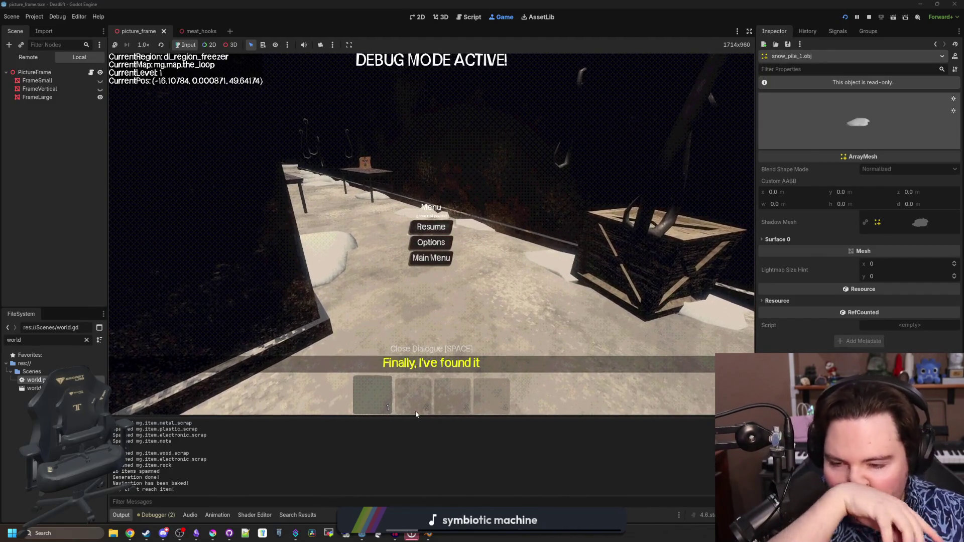
left_click(428, 533)
Step: Hide Roundcube and lower Roundcube.001's bottom vertices about 0.014 m along Z
double_click(504, 445)
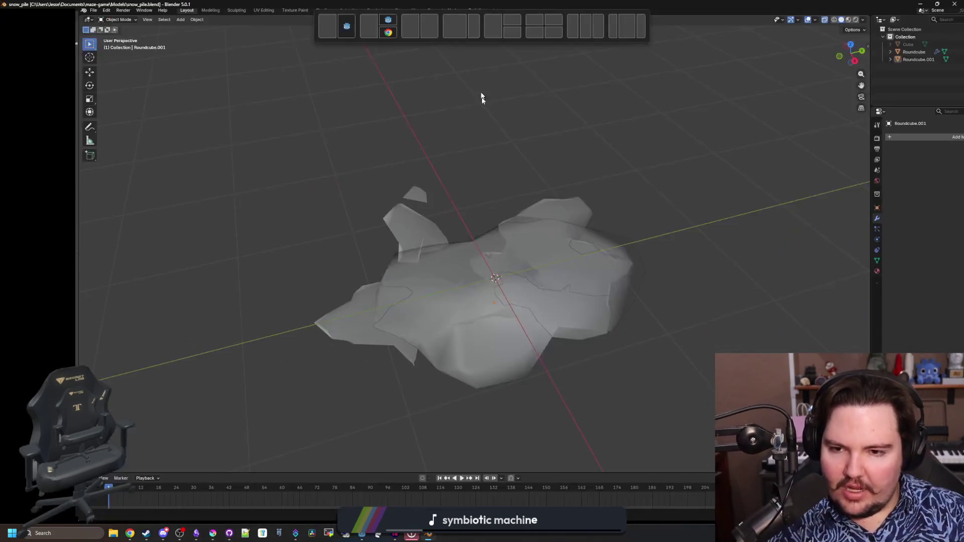
left_click(504, 305)
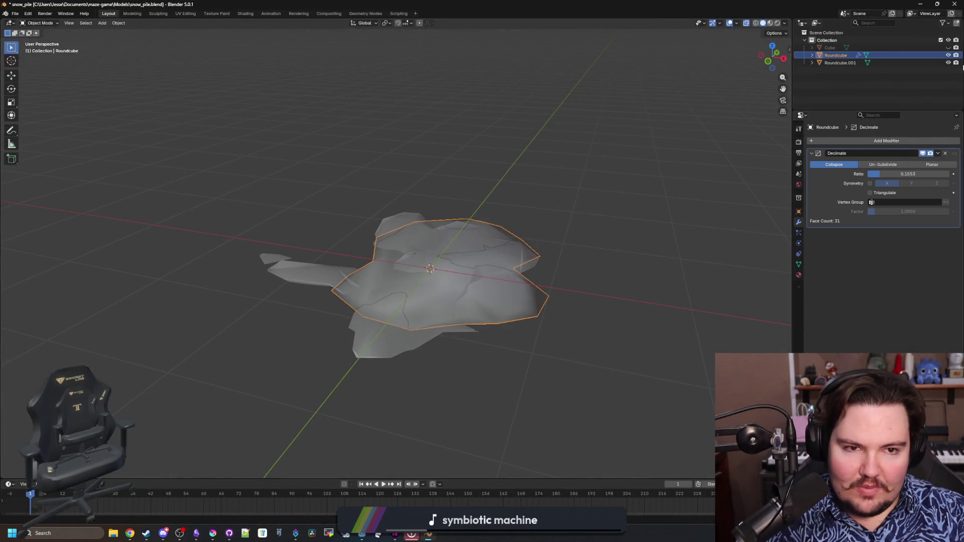
key("h")
left_click(405, 336)
key("Tab")
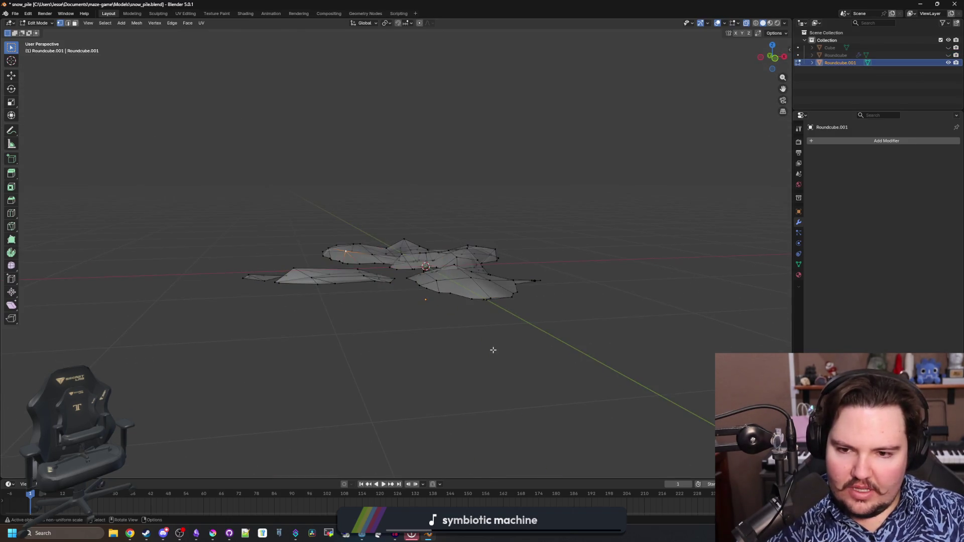
key("KP_1")
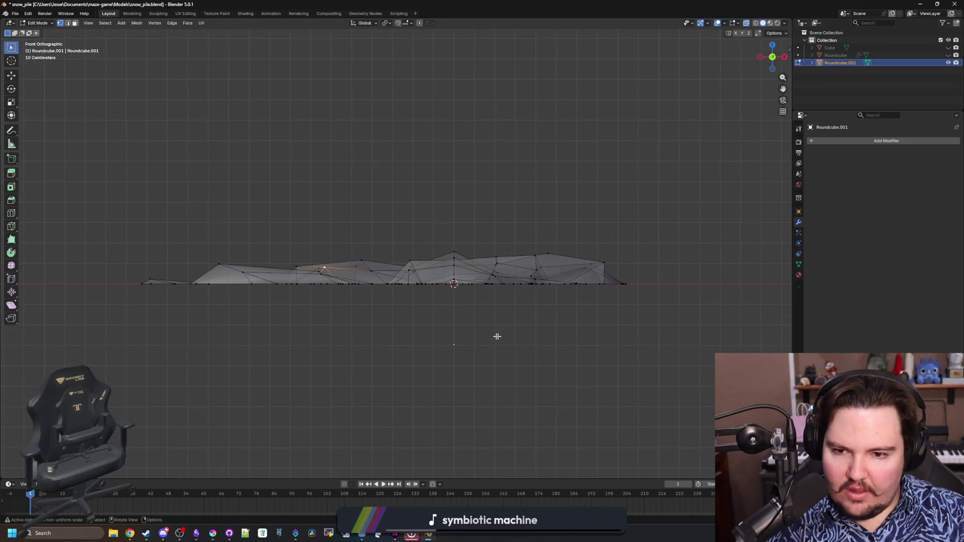
scroll(643, 349, "up", 1)
left_click_drag(724, 349, 46, 290)
key("g")
key("z")
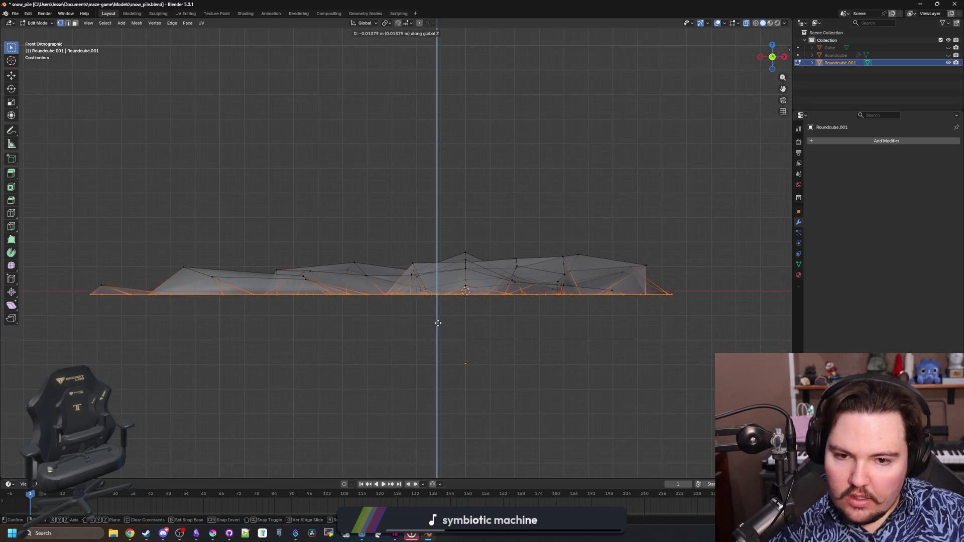
left_click(430, 329)
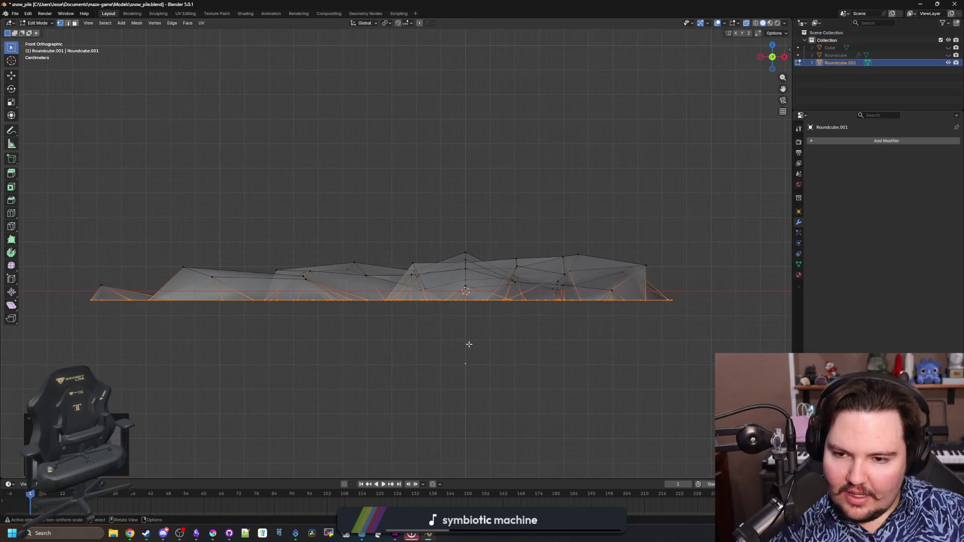
Step: Return to object mode and save the blend file
key("Tab")
mouse_move(468, 329)
left_mouse_down()
mouse_move(468, 341)
mouse_move(419, 329)
left_mouse_up()
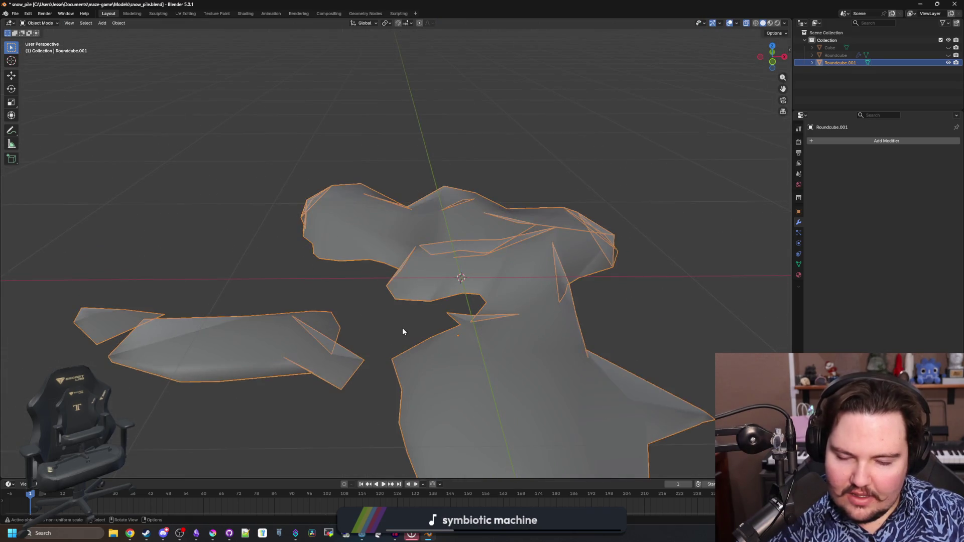
left_click(446, 318)
key("ctrl+s")
Step: Export Roundcube.001 as snow_pile_2.obj, then select Roundcube in the Outliner
left_click(446, 319)
left_click(15, 13)
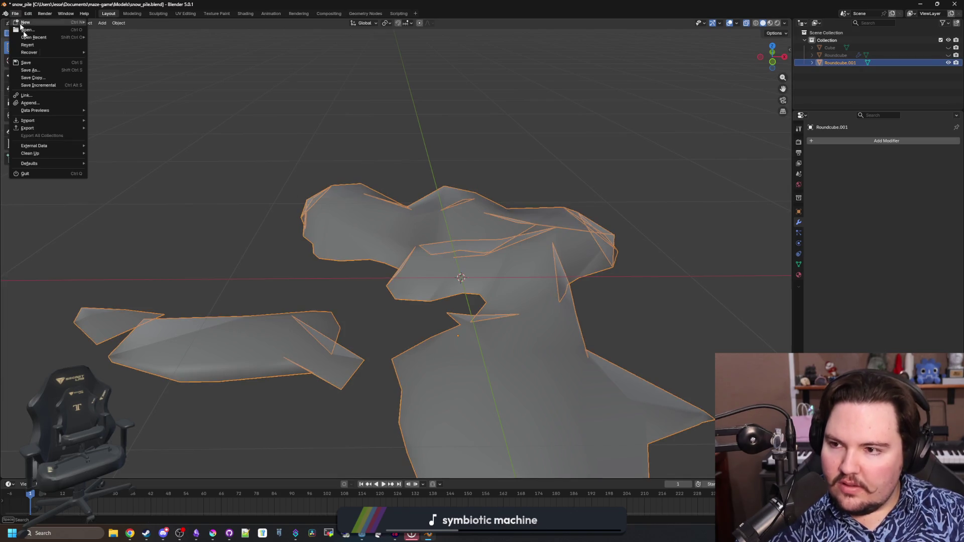
mouse_move(64, 128)
left_click(138, 157)
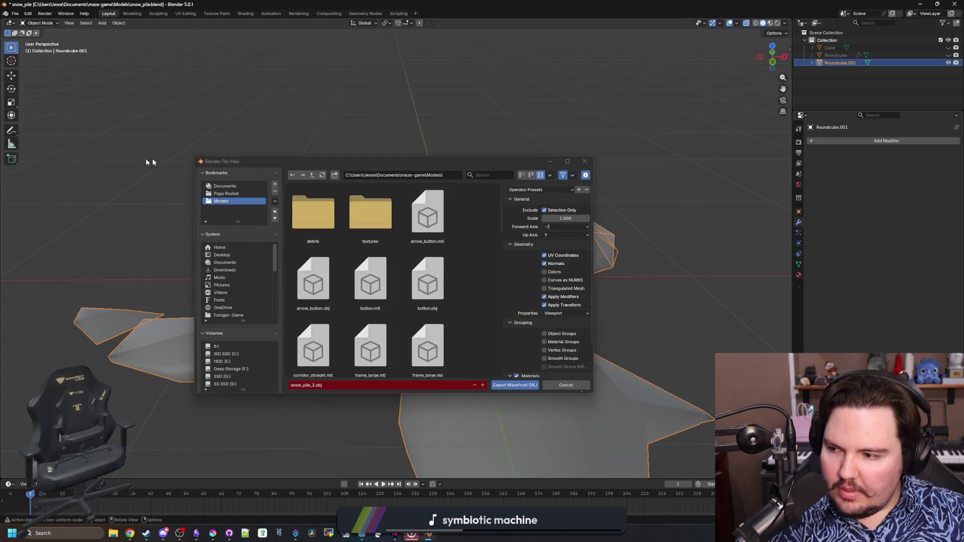
left_click(513, 385)
left_click(934, 56)
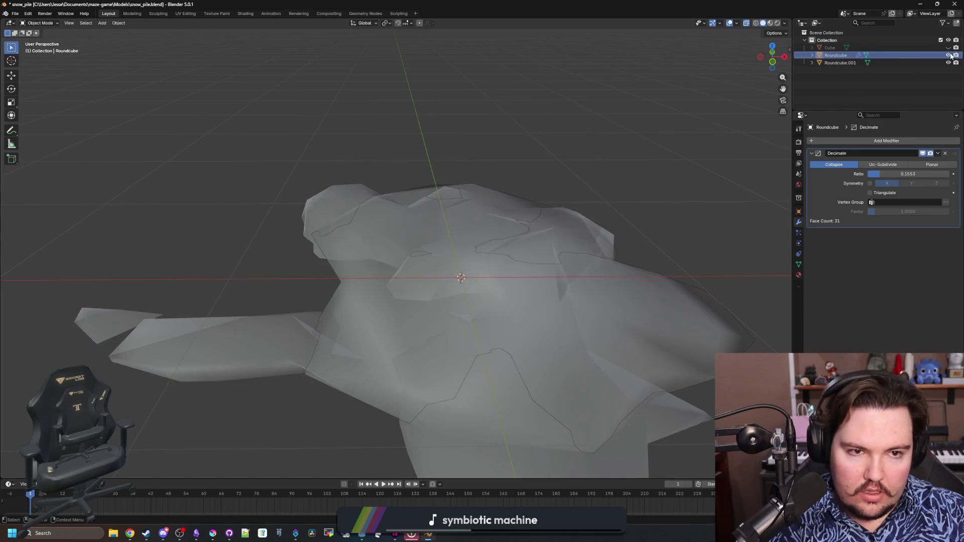
Step: Hide Roundcube.001 and lower Roundcube's bottom row of vertices along Z
left_click(949, 62)
left_click(557, 308)
key("KP_1")
key("Tab")
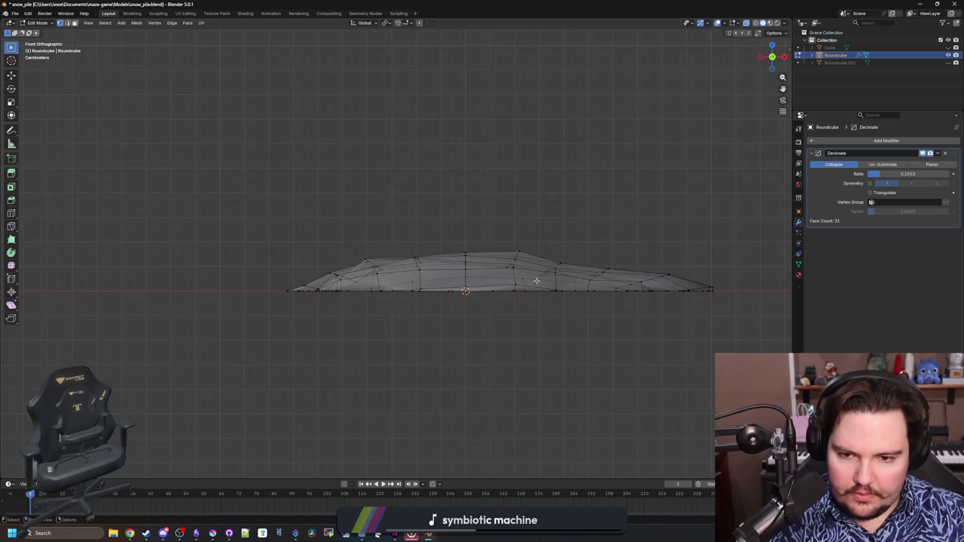
scroll(558, 226, "up", 2)
left_click_drag(770, 353, 183, 306)
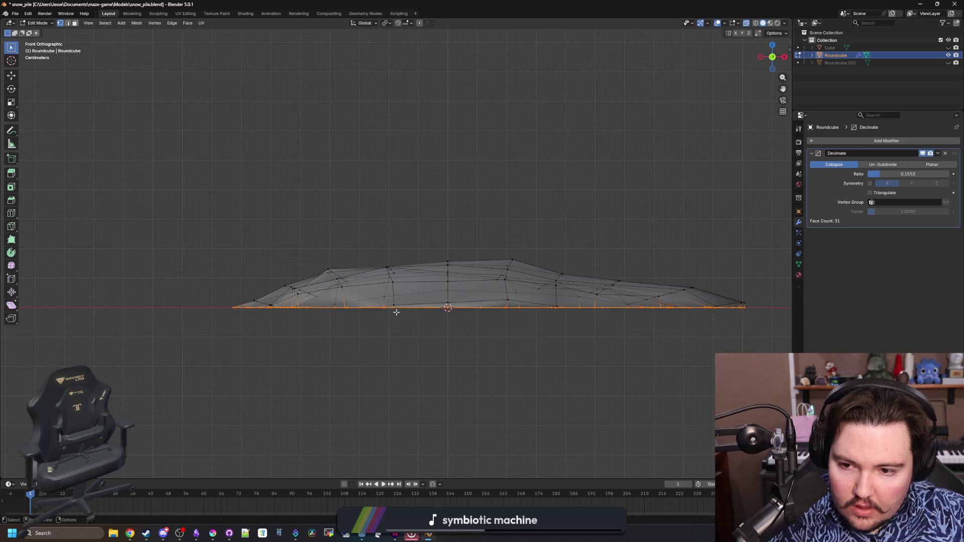
key("g")
key("z")
left_click(475, 322)
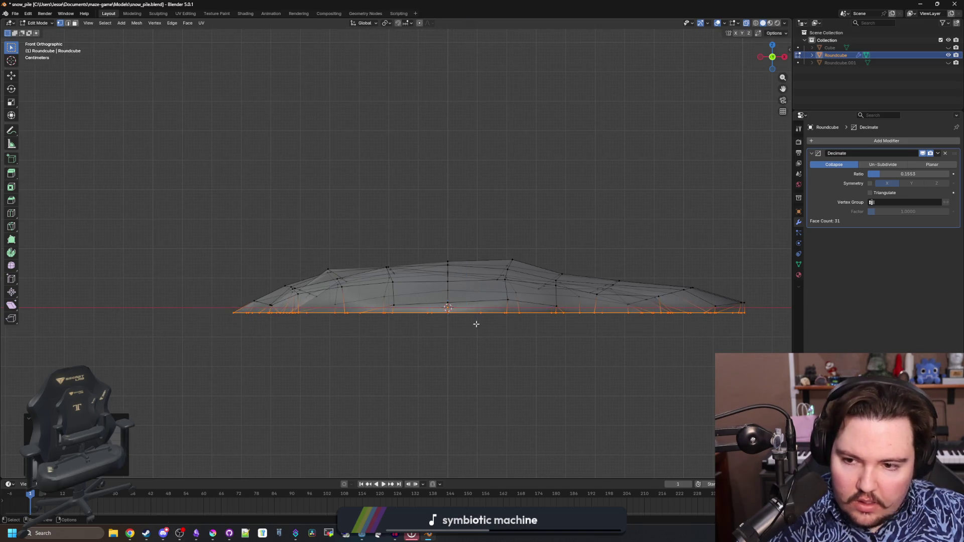
Step: Deselect the vertices, save the blend file and return to object mode
left_click(223, 123)
left_click(15, 13)
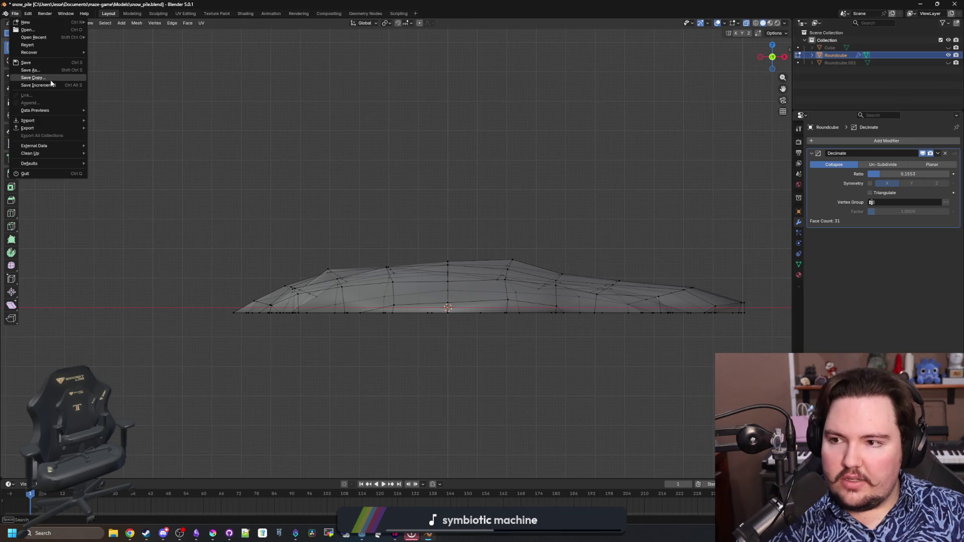
left_click(30, 81)
key("Tab")
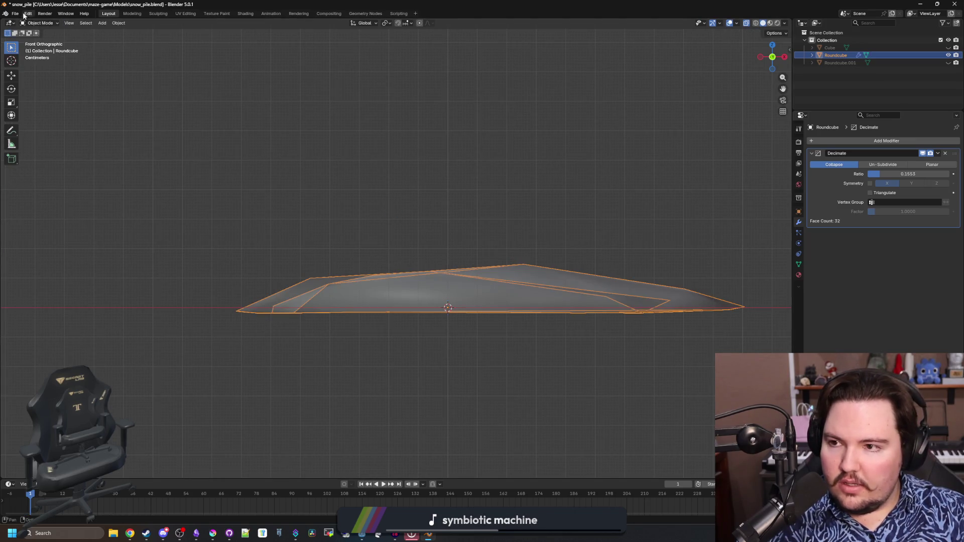
Step: Export the Roundcube pile as snow_pile_1.obj and switch back to Godot
left_click(15, 13)
mouse_move(67, 128)
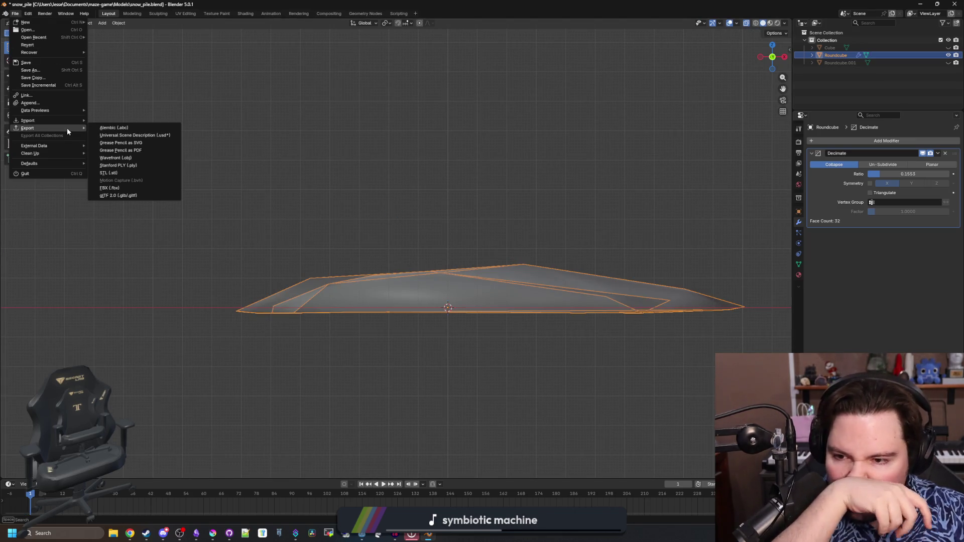
left_click(118, 158)
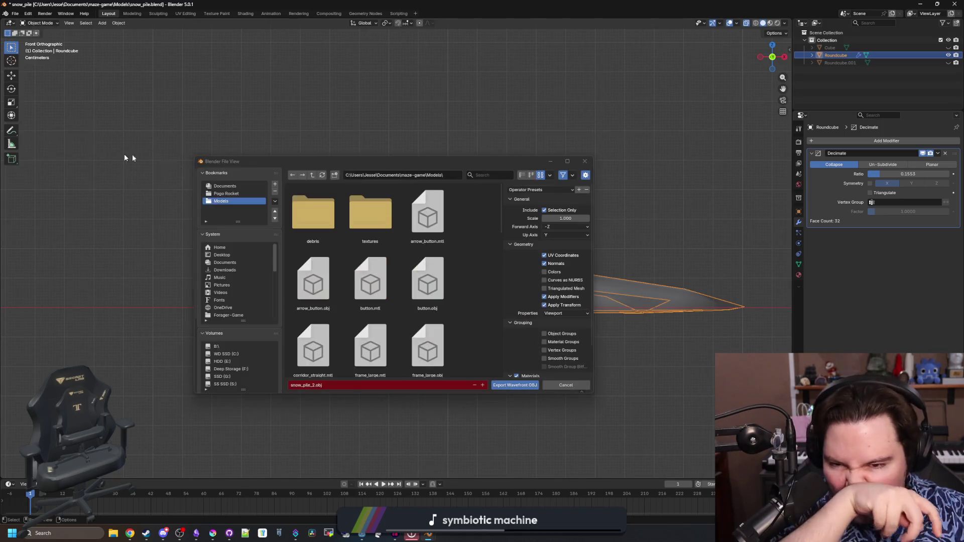
left_click(474, 386)
left_click(516, 386)
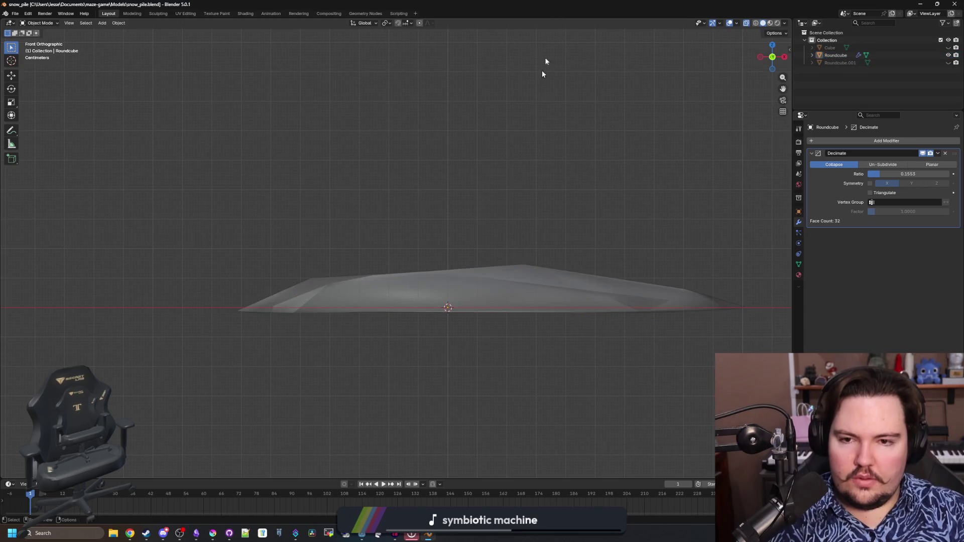
key("alt+Tab")
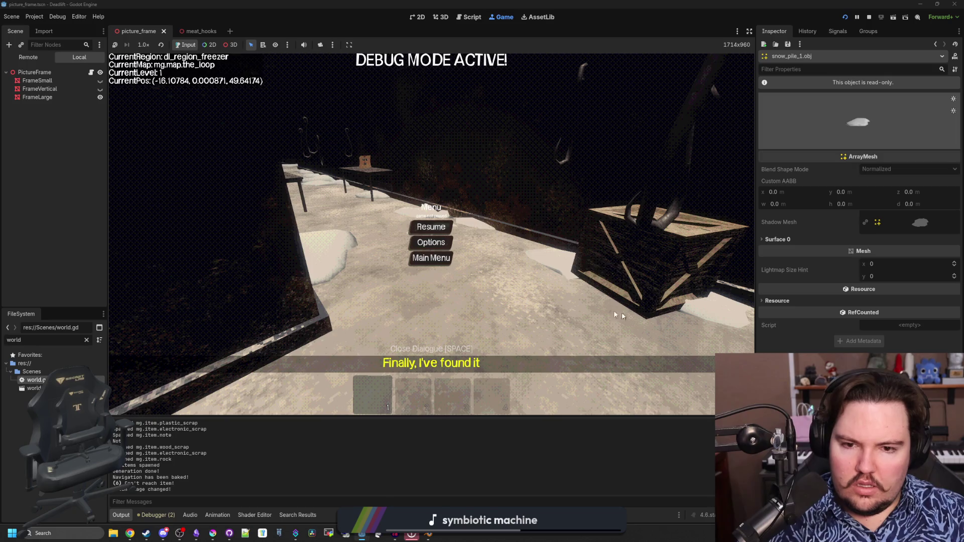
Step: Walk around the running game to check the snow piles, then stop it and save
left_click(431, 227)
key("w")
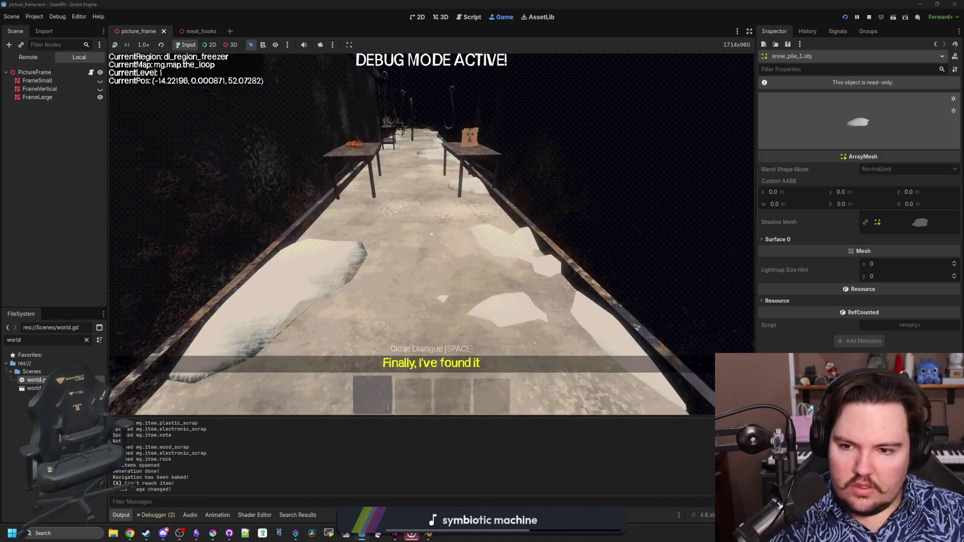
key("w")
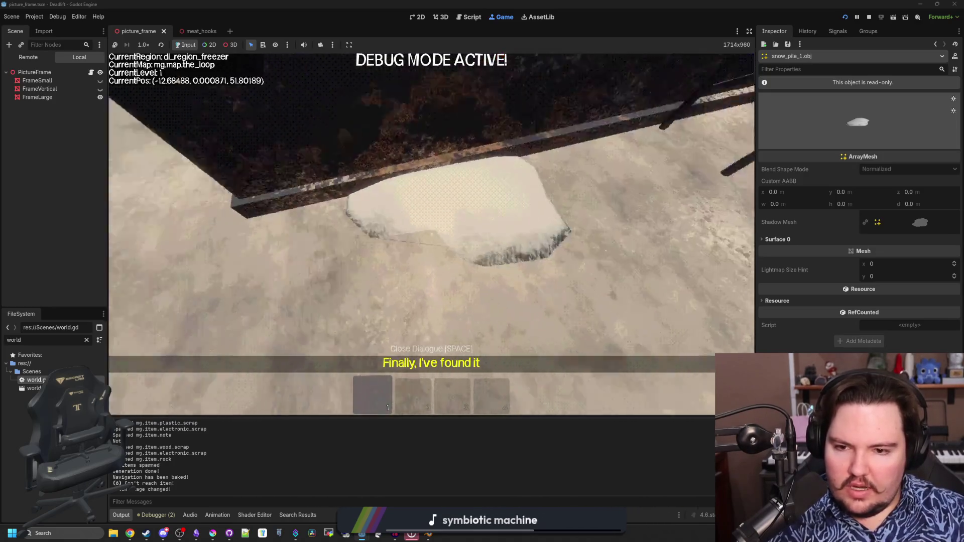
key("w")
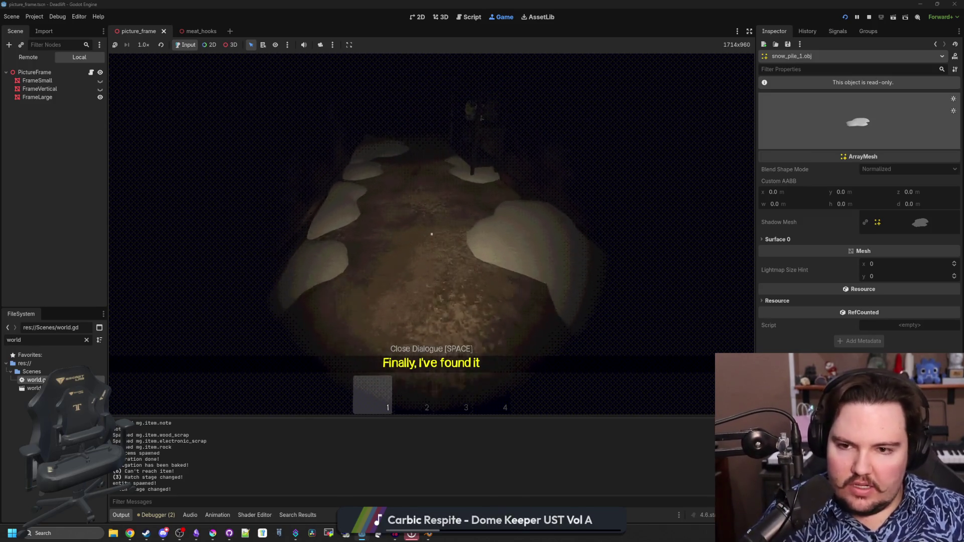
key("Escape")
key("F8")
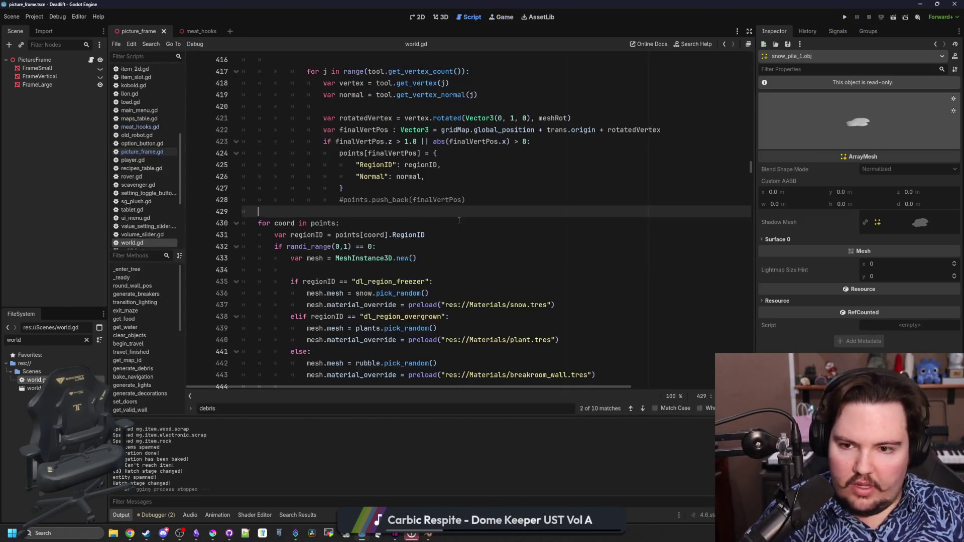
key("ctrl+s")
Step: Filter project files for 'sn' and open snow.tres in the Inspector
left_click(86, 340)
type("snow")
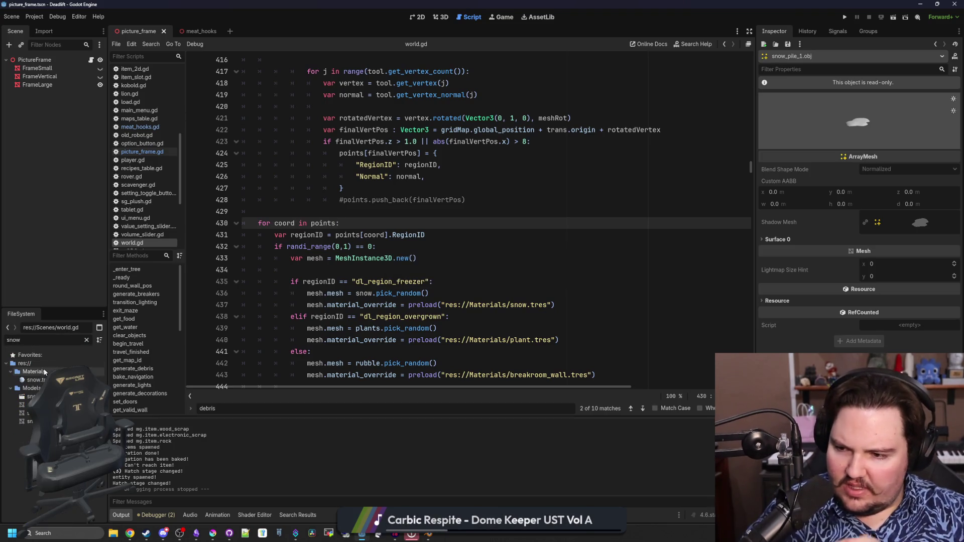
left_click(35, 380)
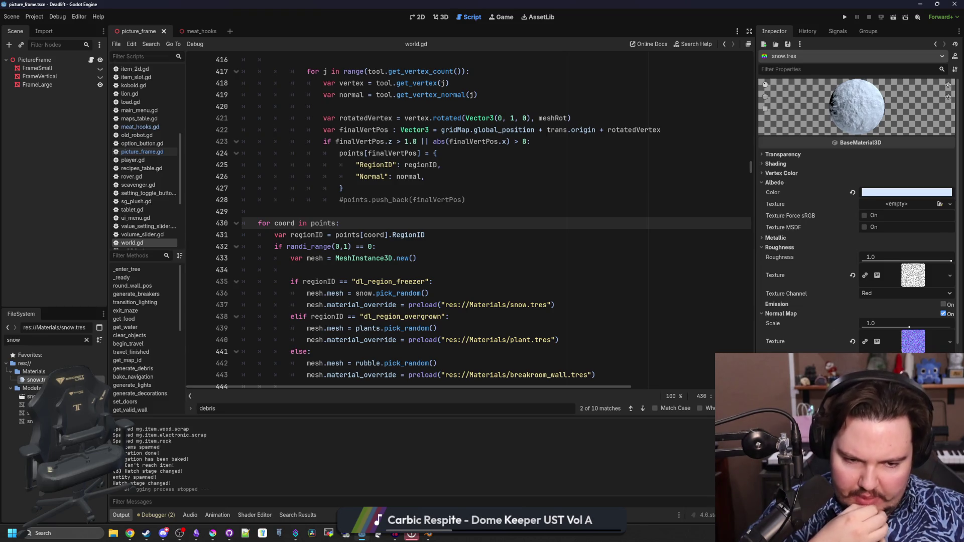
Step: Set the roughness noise texture to 128 × 128 px
scroll(858, 216, "down", 2)
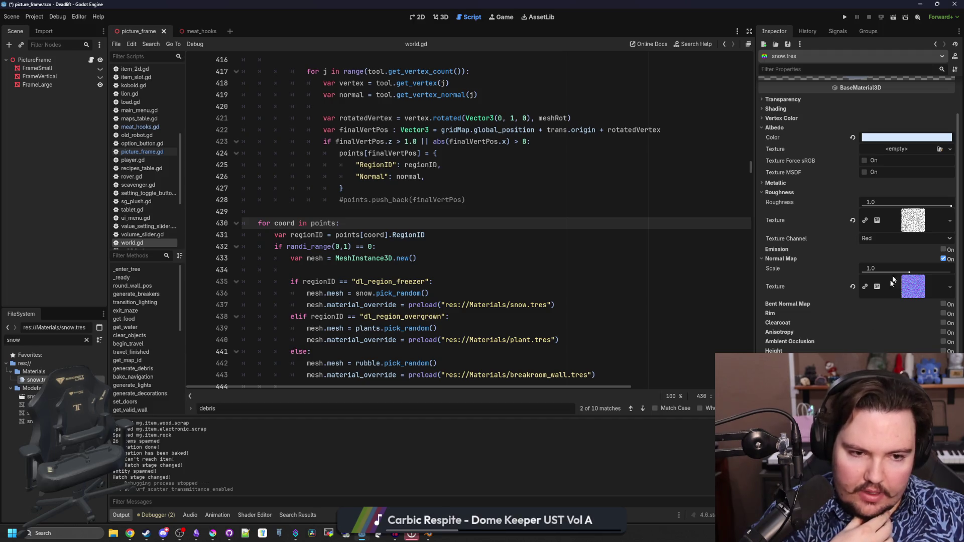
left_click(918, 226)
left_click(918, 226)
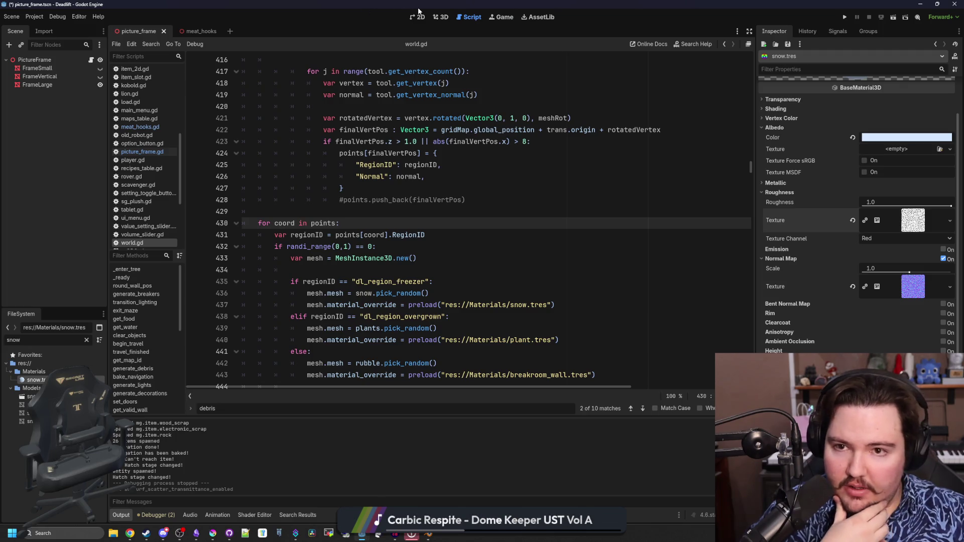
left_click(913, 226)
left_click(884, 251)
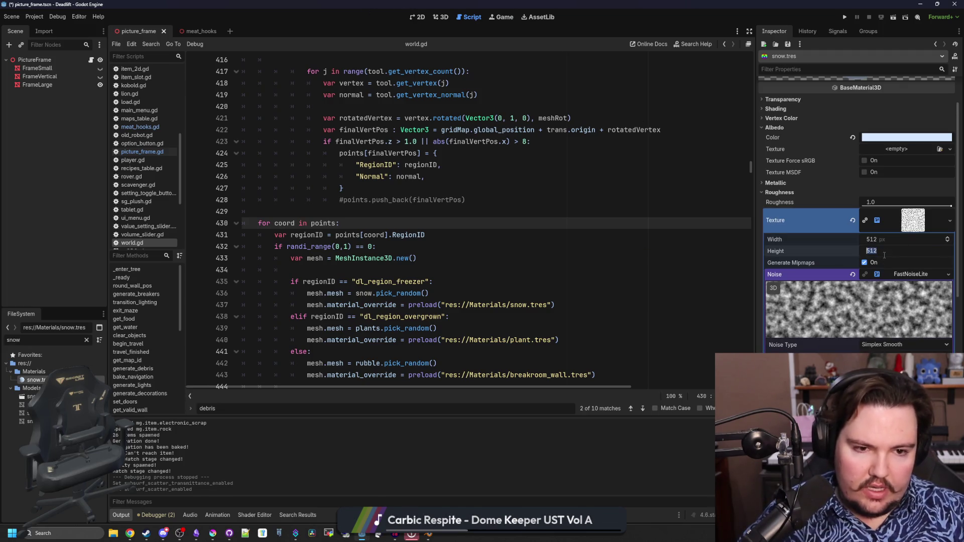
type("128")
key("Return")
type("12")
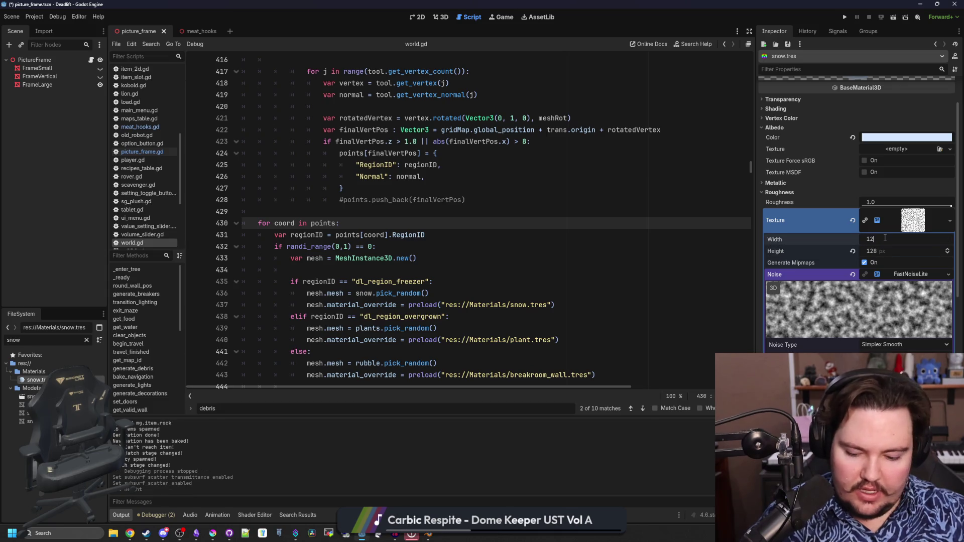
type("8")
key("Return")
left_click(910, 225)
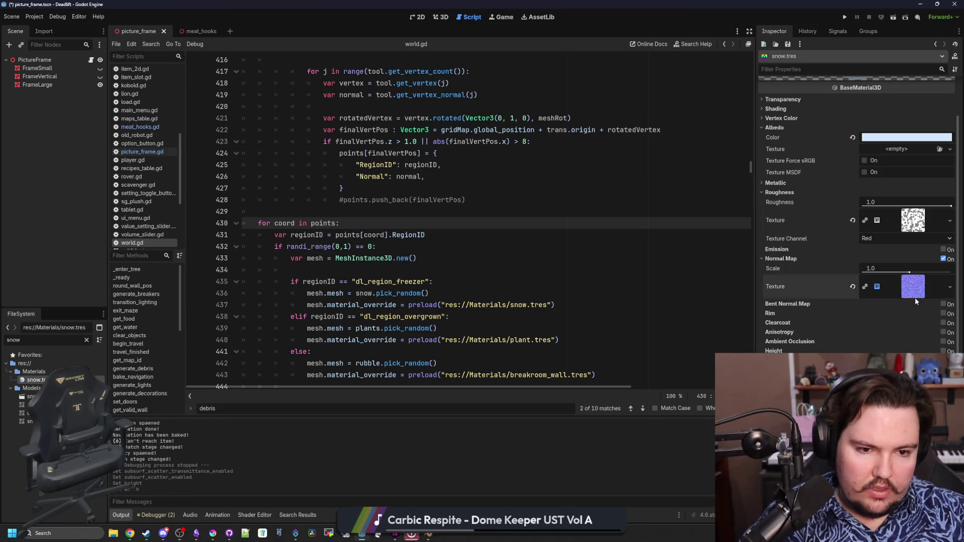
Step: Set the normal map noise texture to 128 × 128 px and run the project
left_click(913, 286)
left_click(895, 305)
type("12")
left_click(887, 318)
type("128")
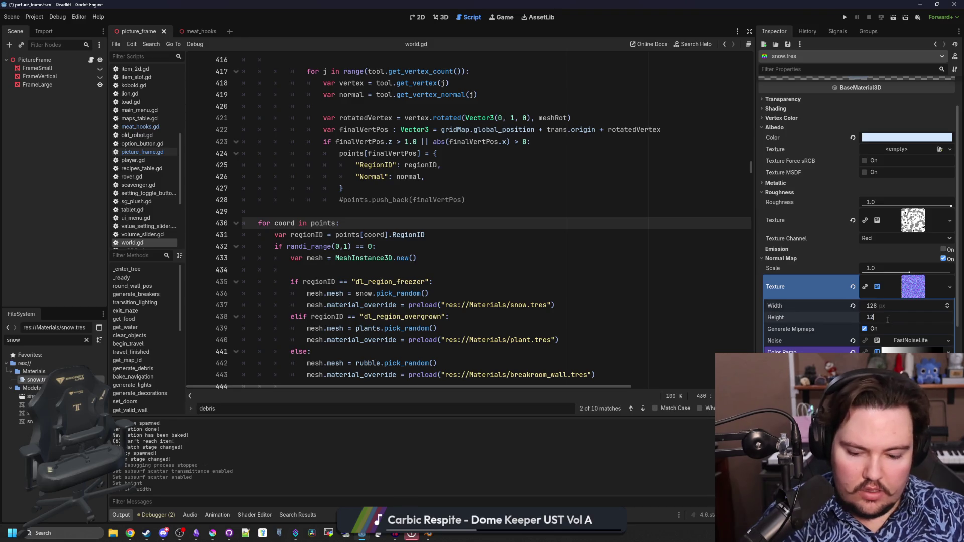
key("Return")
left_click(495, 246)
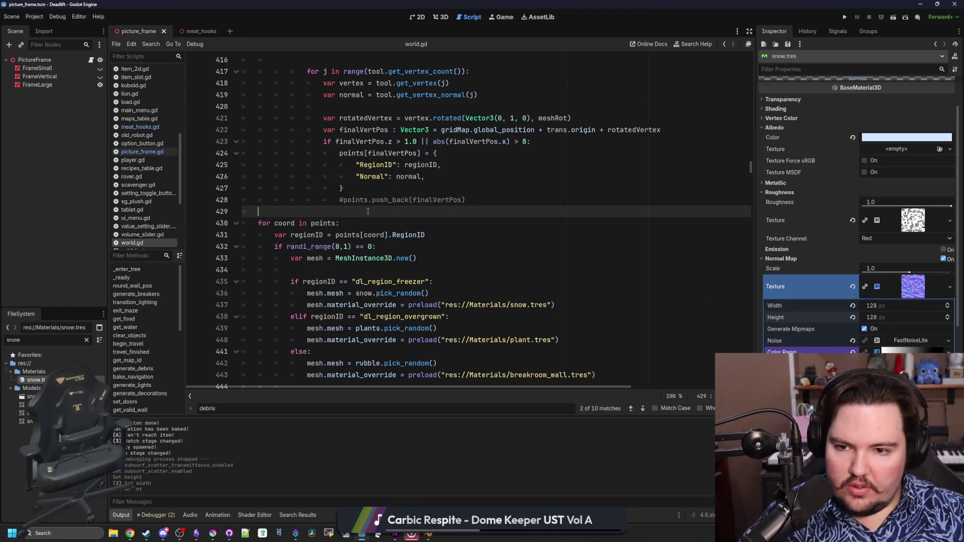
key("Up")
key("Up")
key("Up")
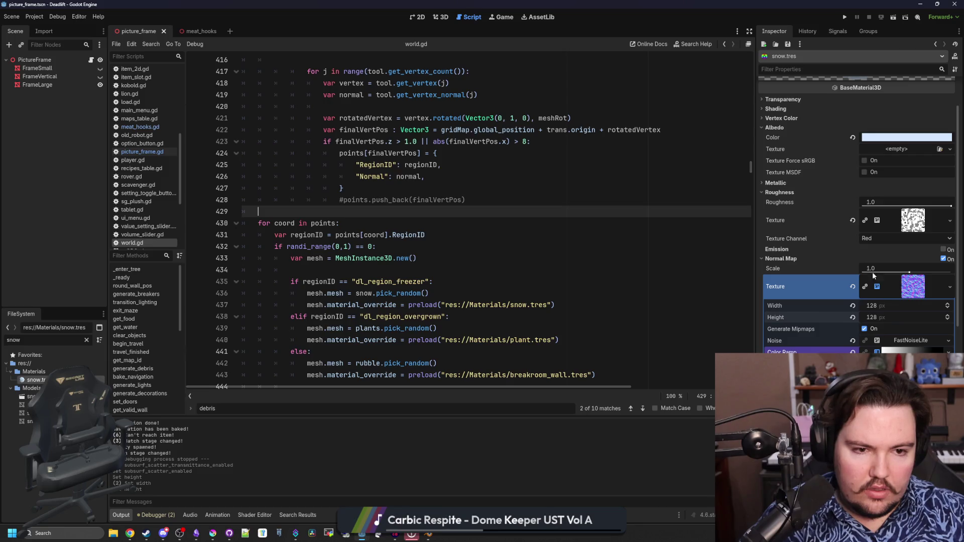
left_click(918, 293)
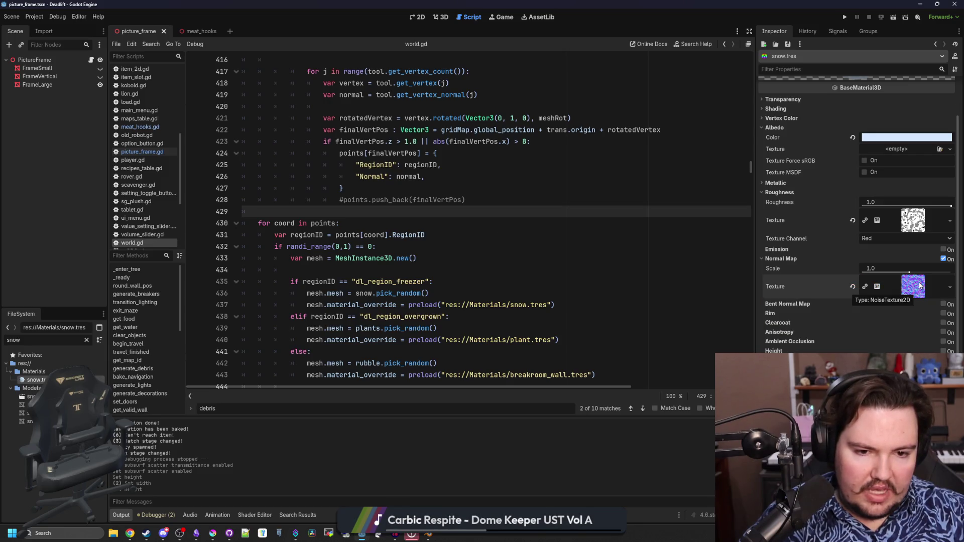
left_click(913, 287)
left_click(452, 269)
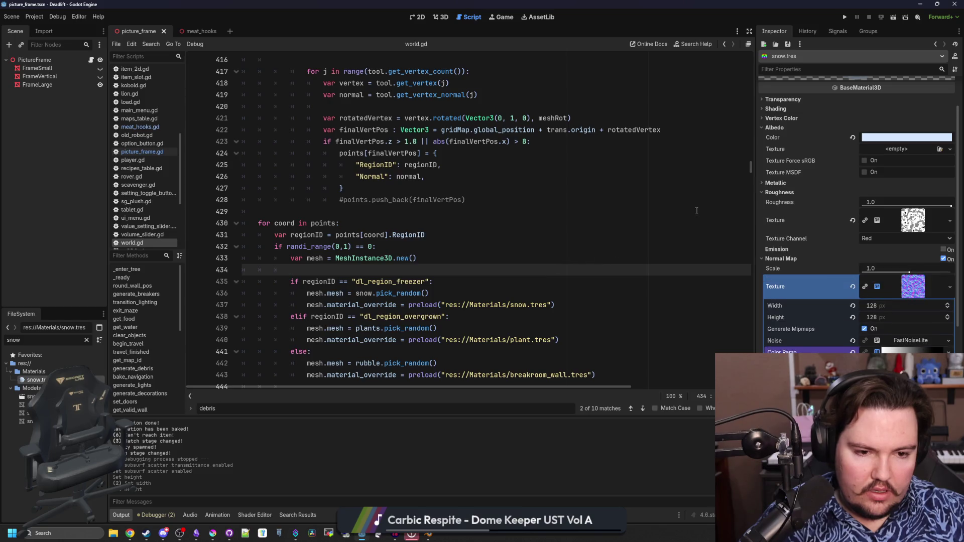
left_click(845, 17)
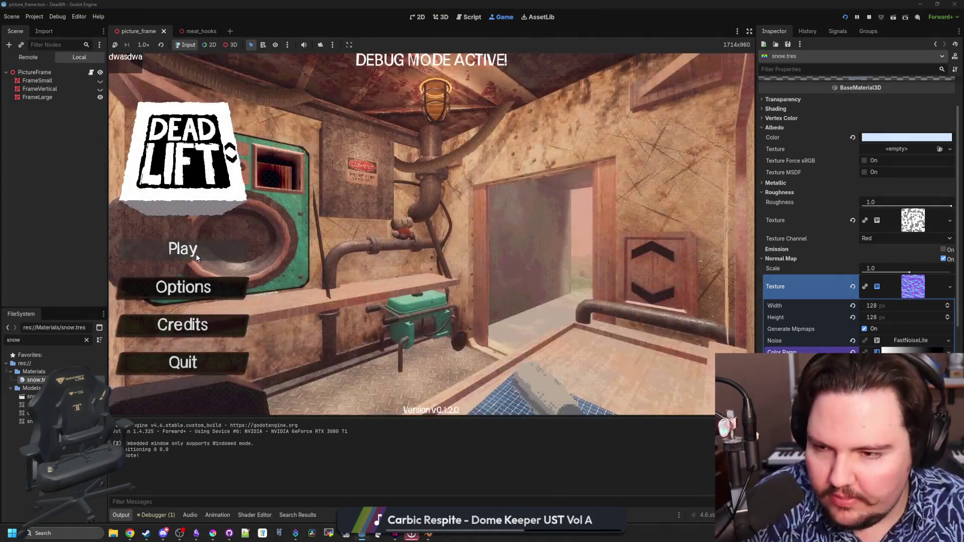
Step: Start the game from the main menu into a room and pause it
left_click(196, 254)
left_click(402, 273)
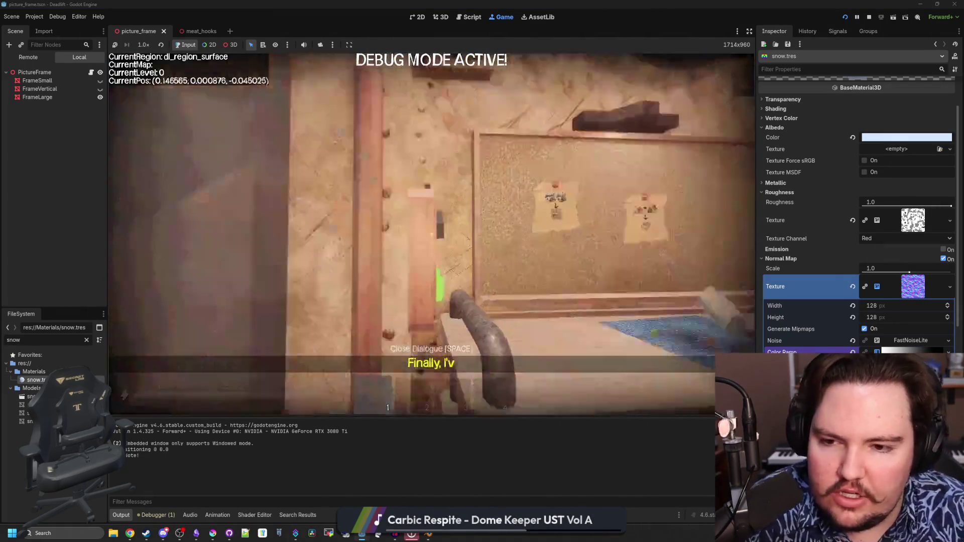
key("Escape")
Step: Filter project files for 'map' and open the Maps folder
left_click(86, 340)
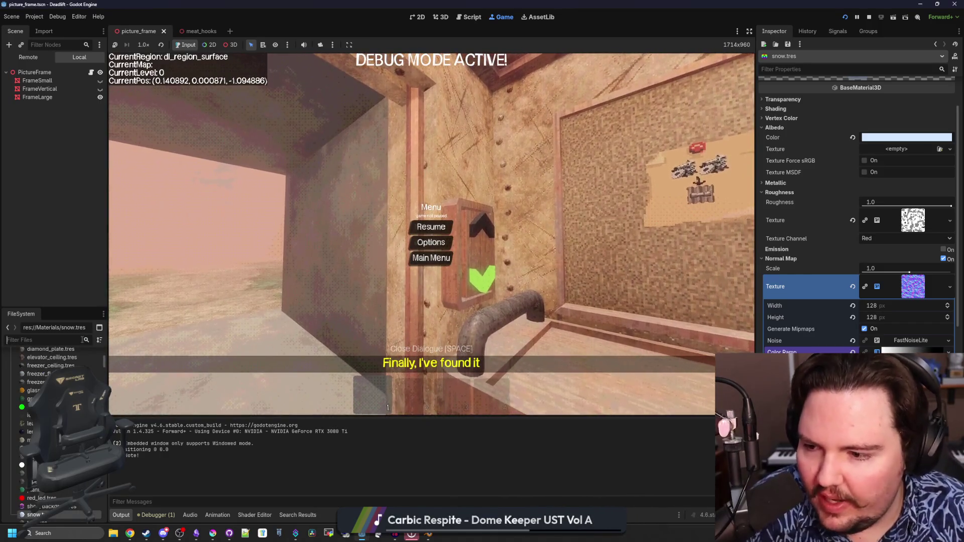
type("map")
left_click(29, 371)
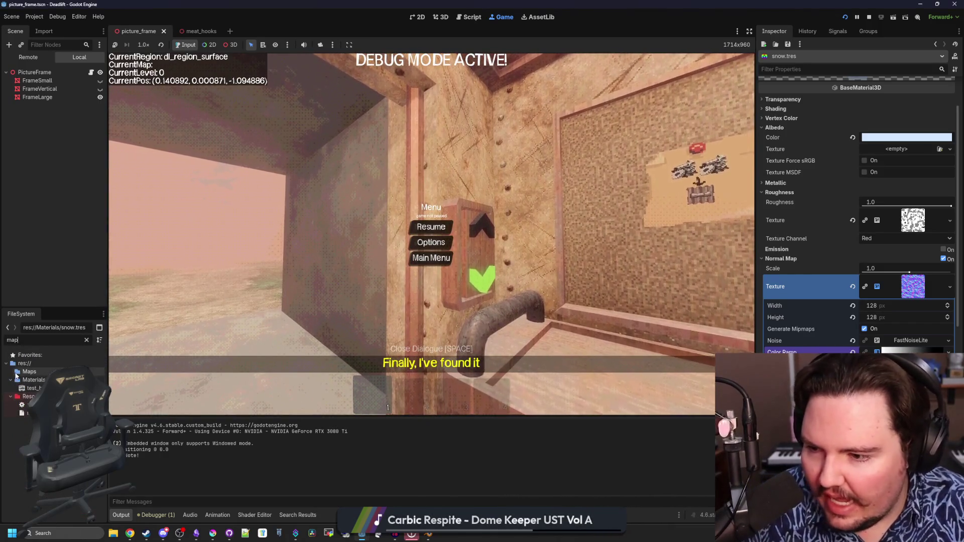
left_click(87, 340)
Step: Preview duck_generation.png and duck_biomes.png in the Inspector, resize the panels, and restart the game
key("Down")
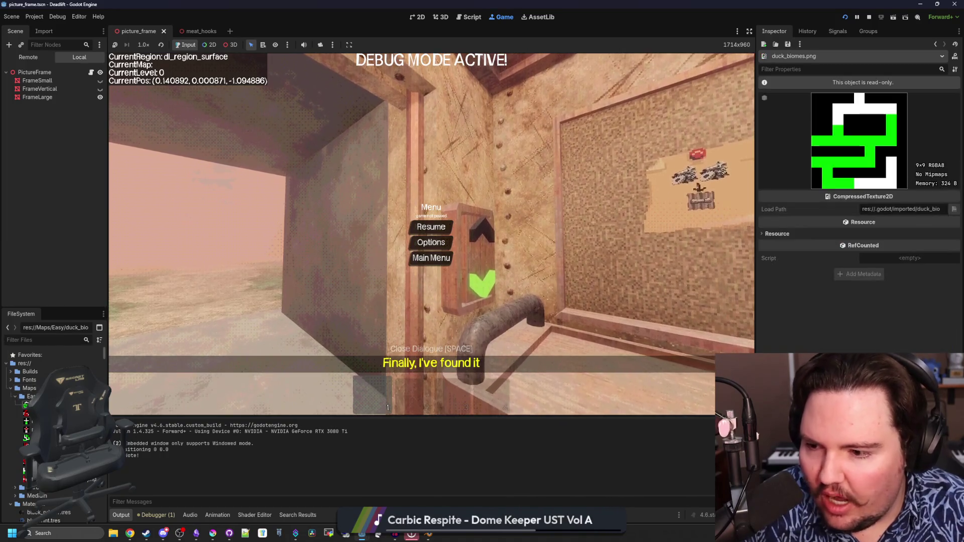
key("Down")
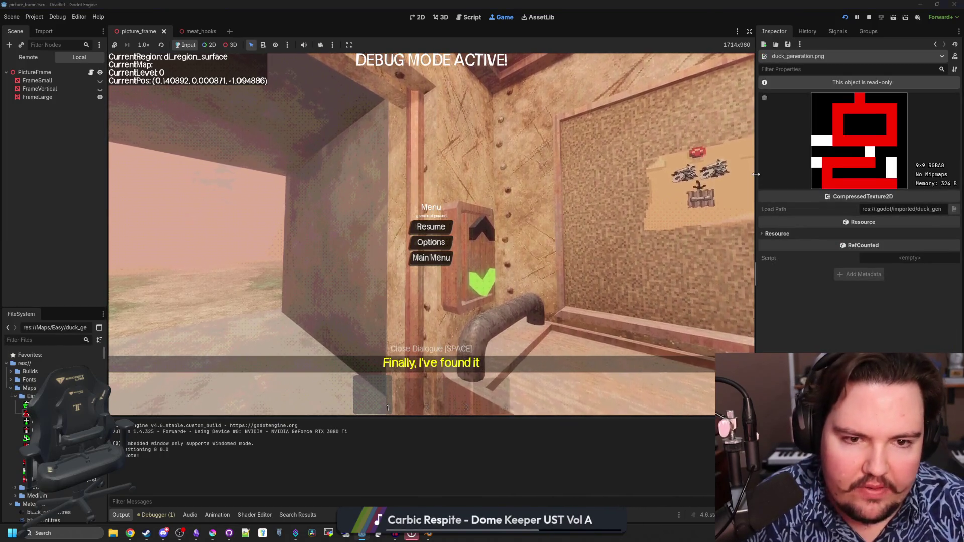
left_click_drag(759, 177, 673, 166)
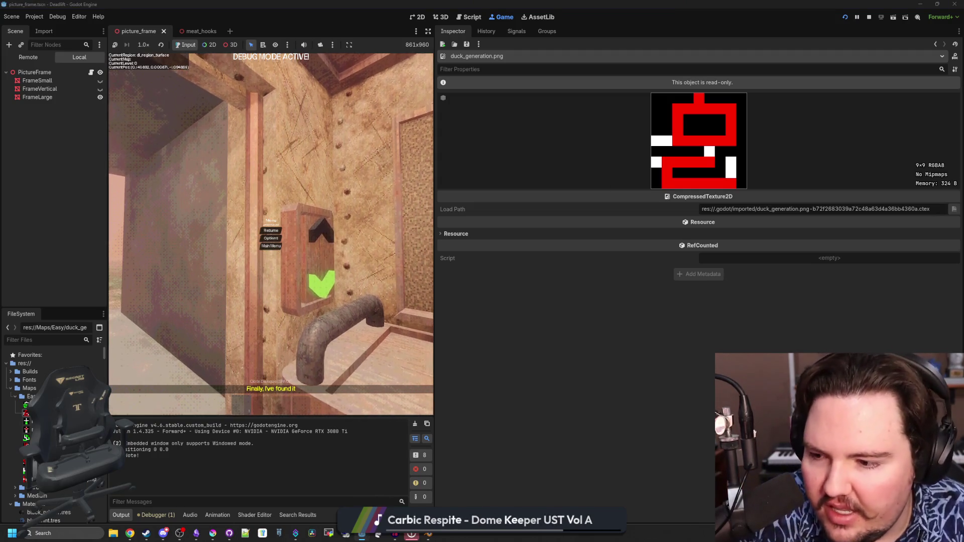
key("Up")
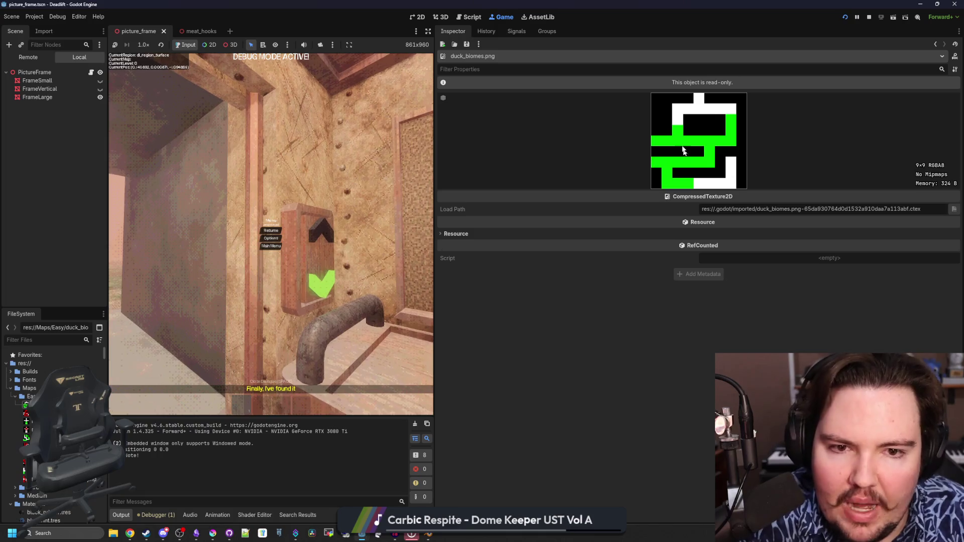
left_click_drag(435, 226, 527, 226)
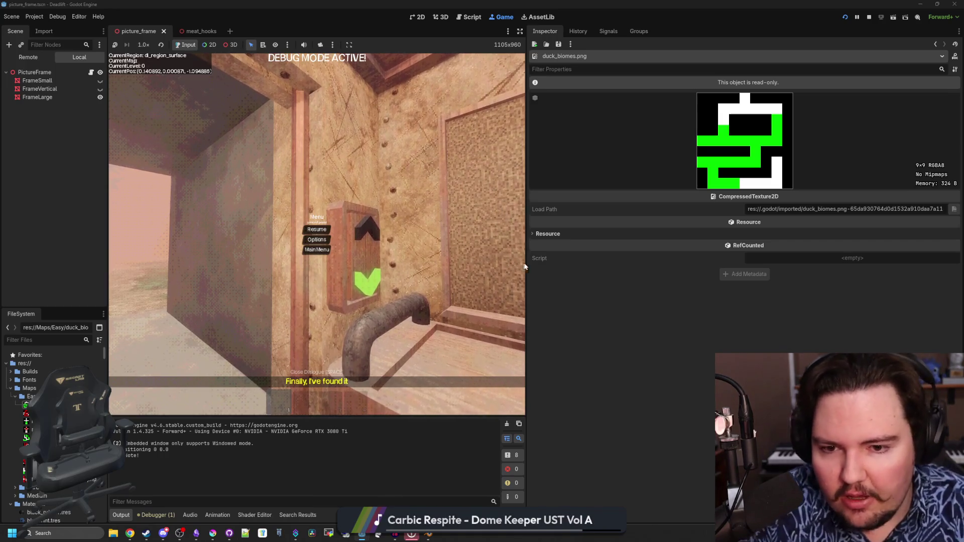
left_click_drag(525, 266, 735, 257)
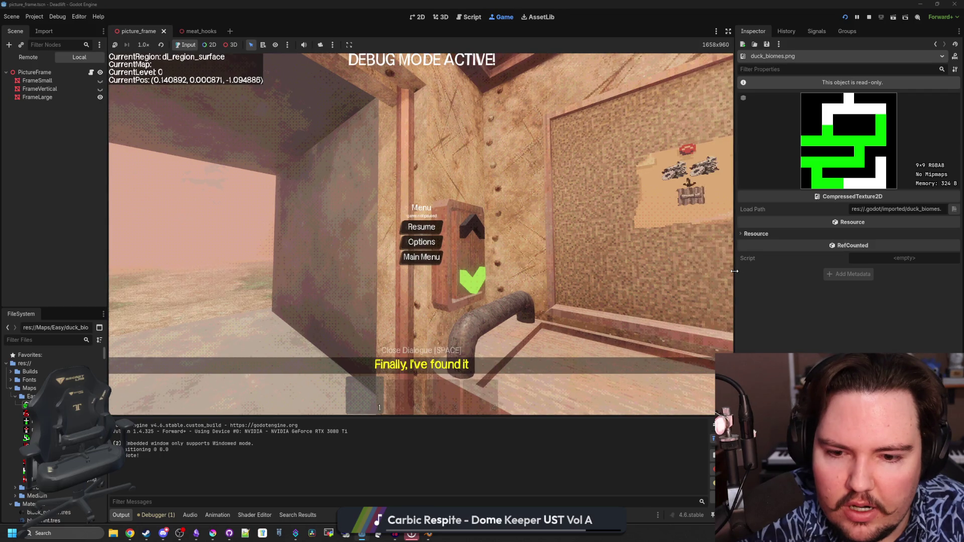
left_click_drag(734, 271, 731, 271)
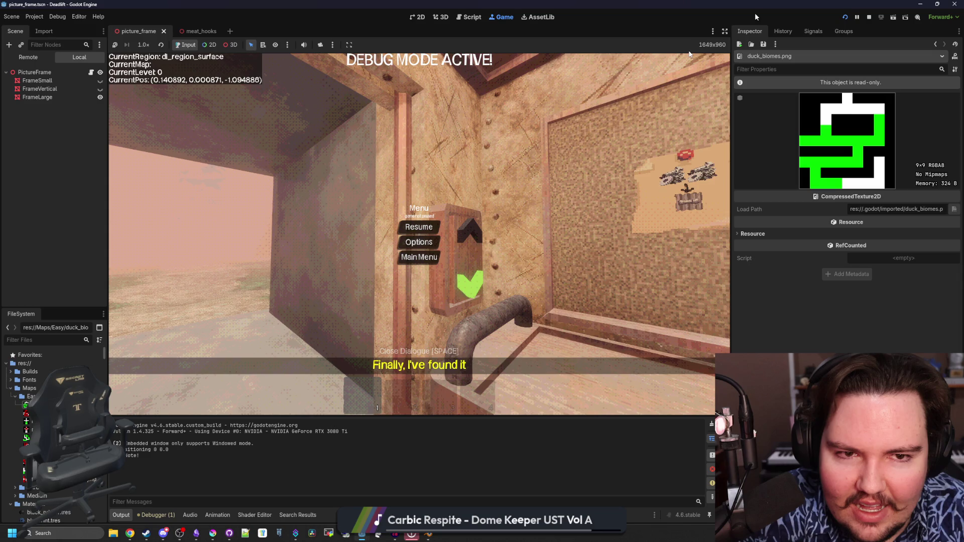
key("F5")
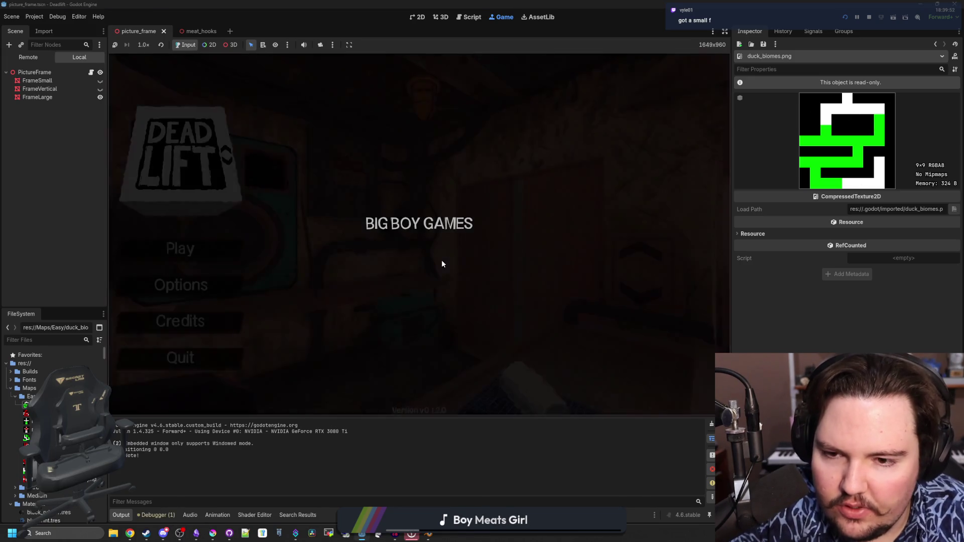
Step: Start a new game and walk from the elevator through the breakroom and overgrown corridor, checking debris
type("dwasdwa")
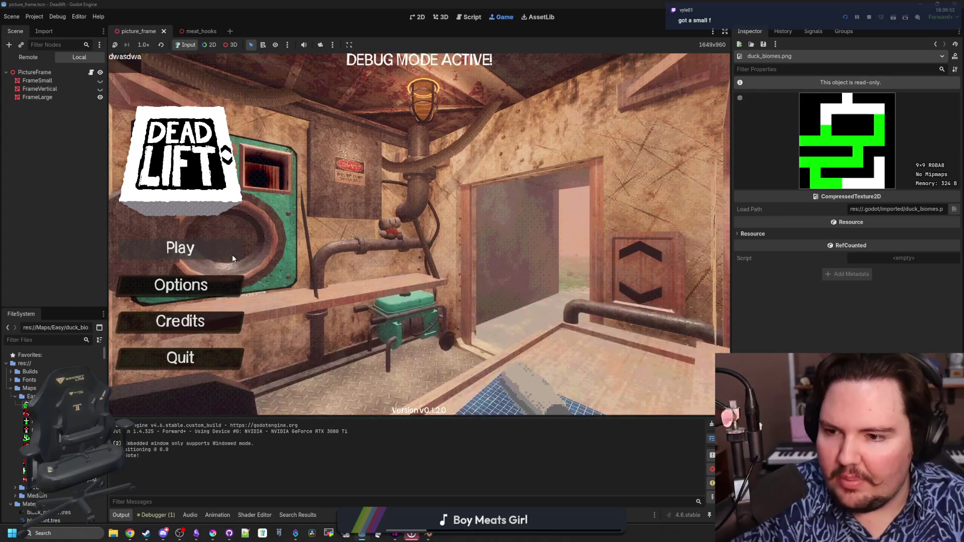
left_click(236, 257)
left_click(454, 271)
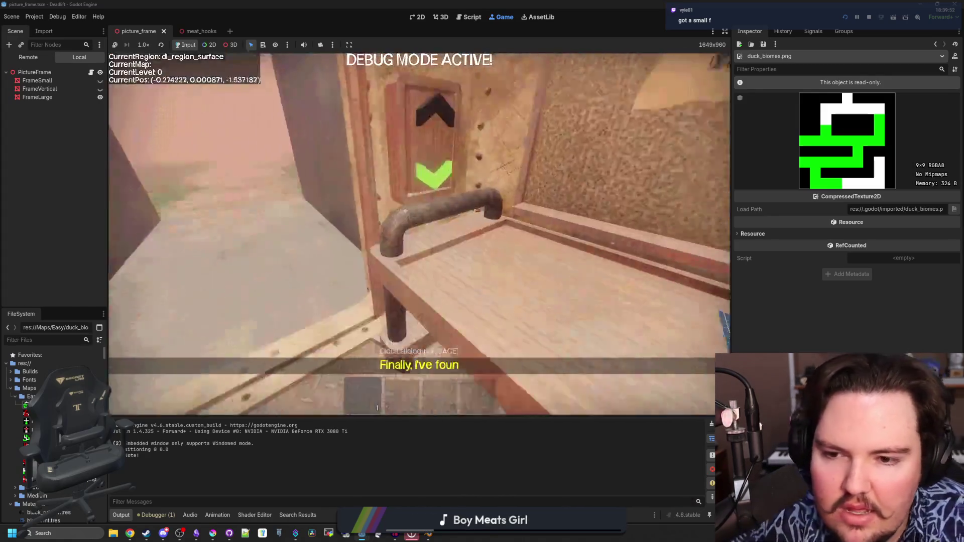
key("e")
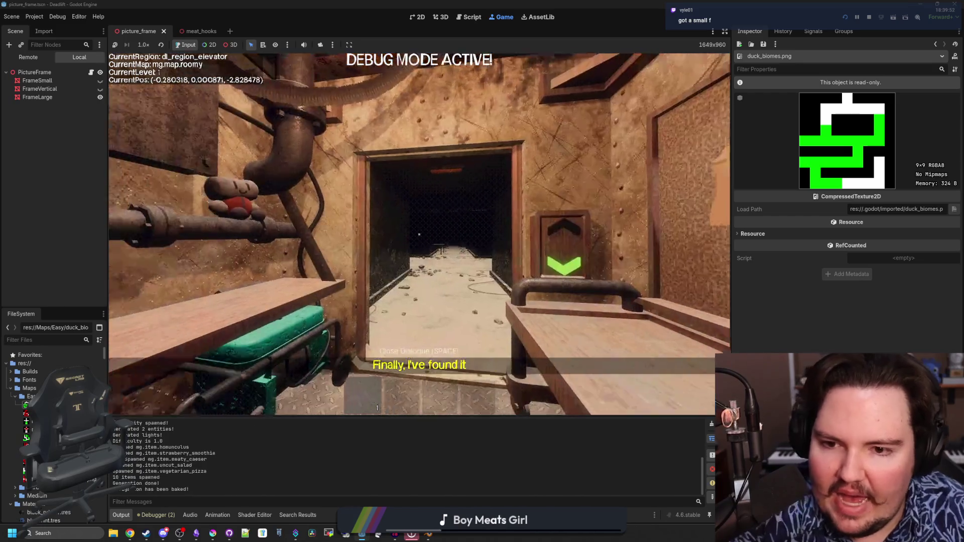
key("w")
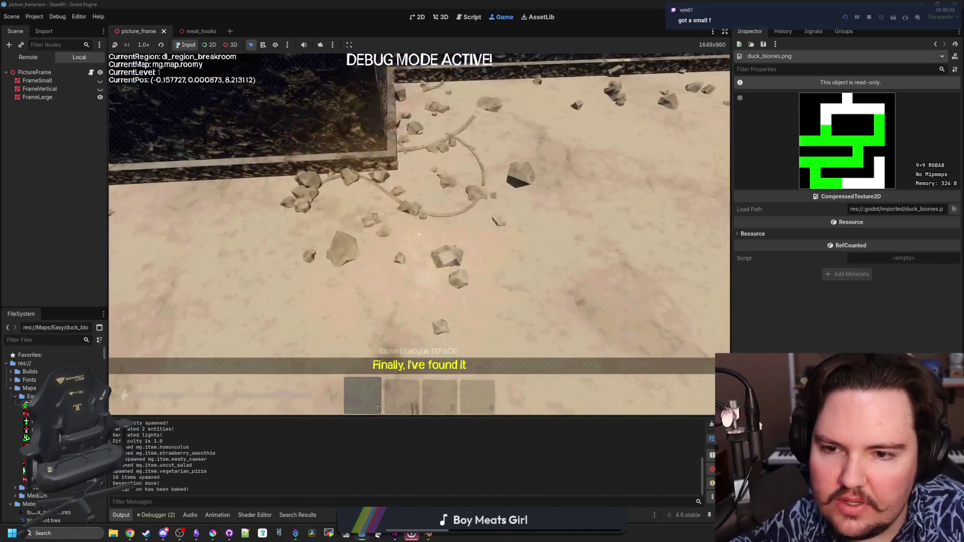
key("w")
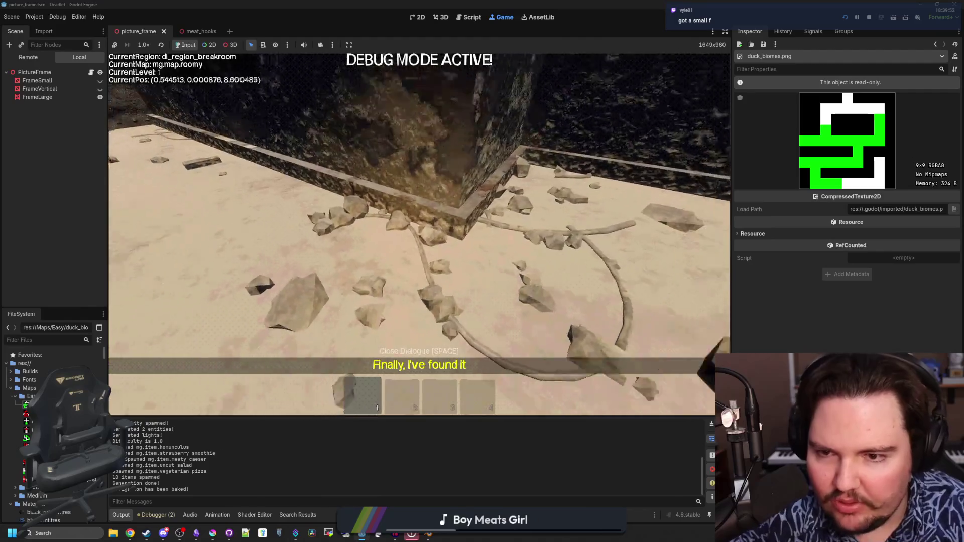
key("w")
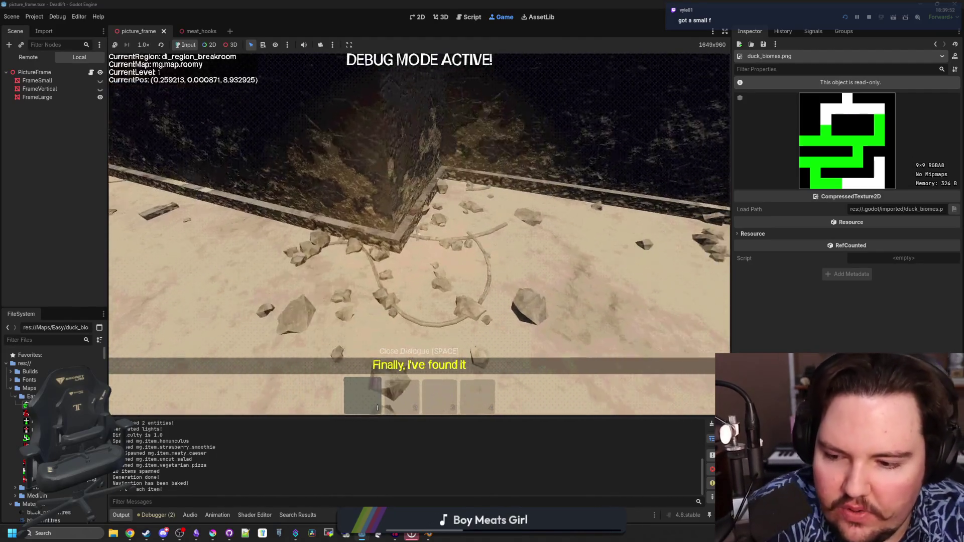
key("w")
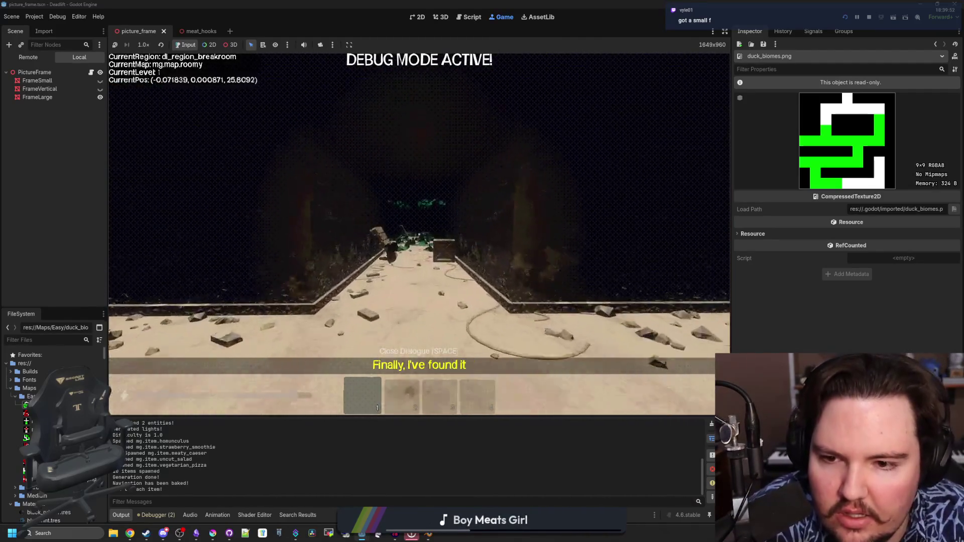
key("w")
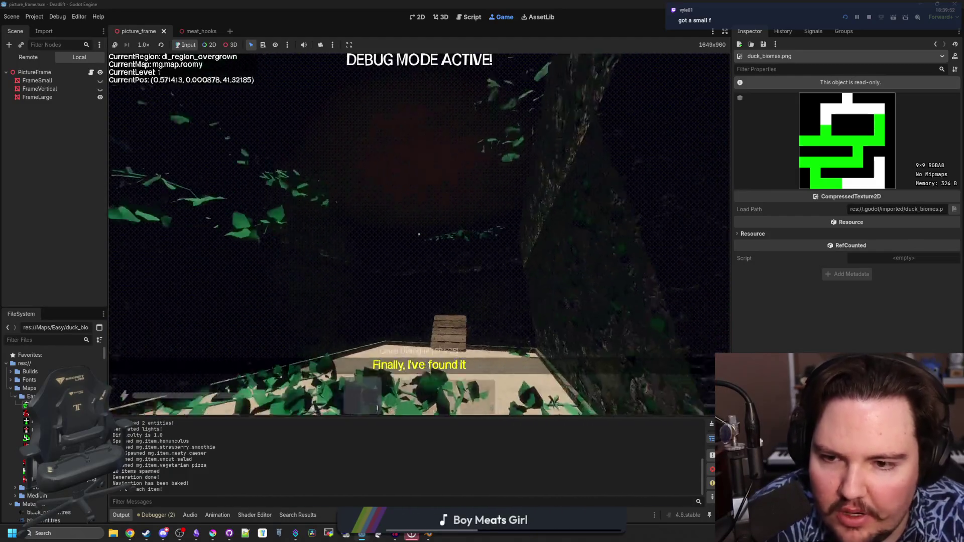
key("w")
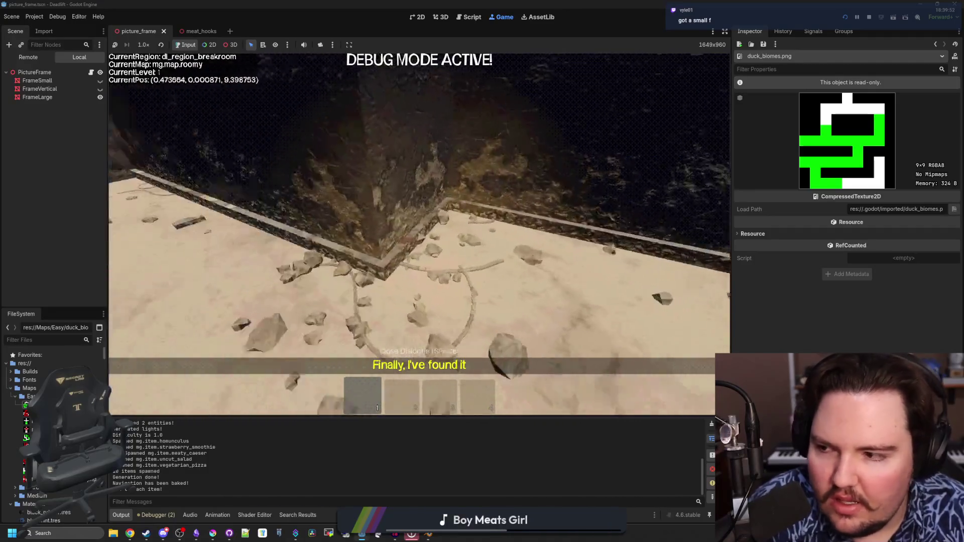
key("w")
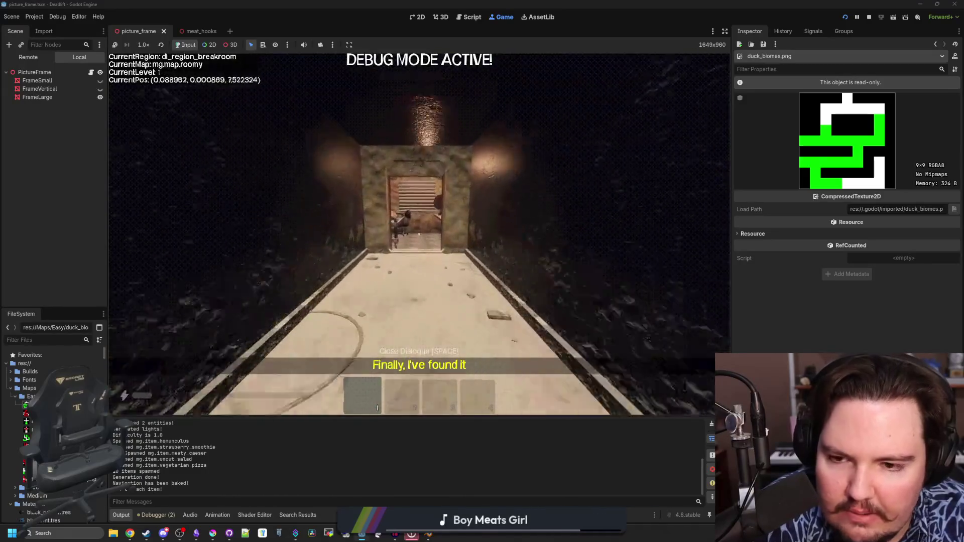
Step: Skip the What Do I Eat? dialog and walk Level 2's corridor, freezer and dark cave
key("e")
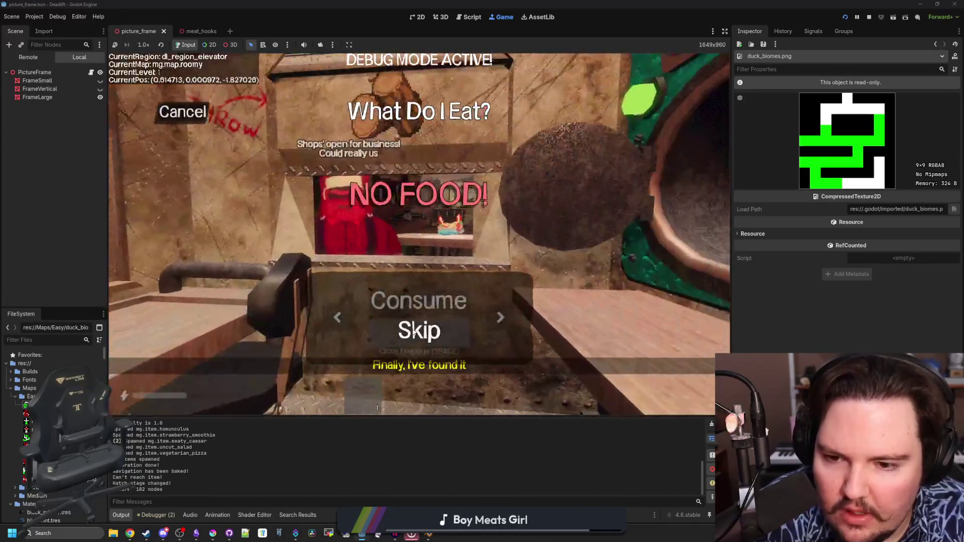
left_click(415, 334)
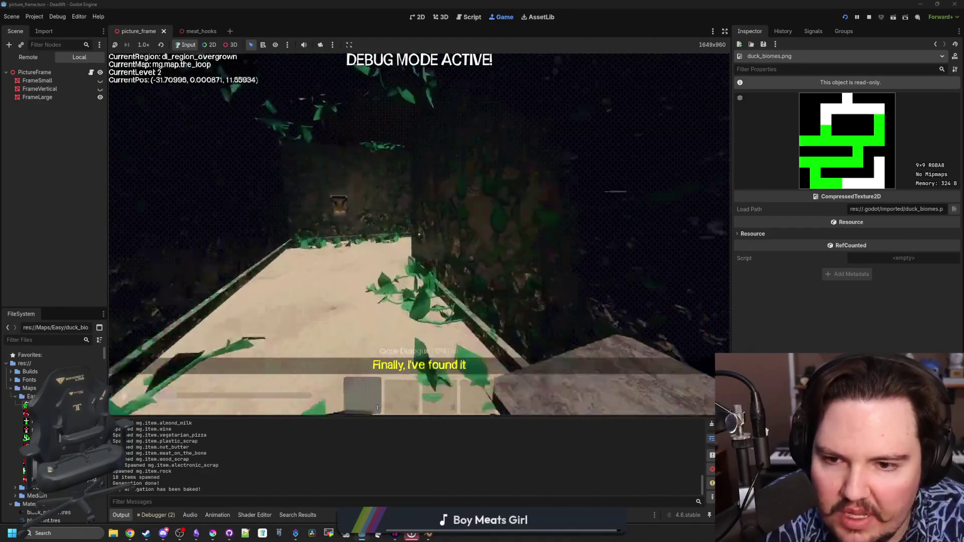
key("w")
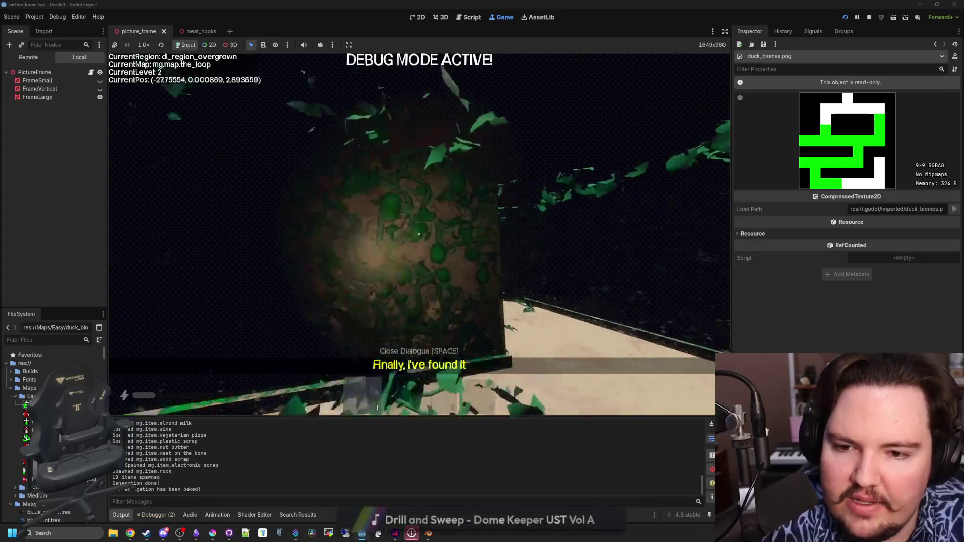
key("w")
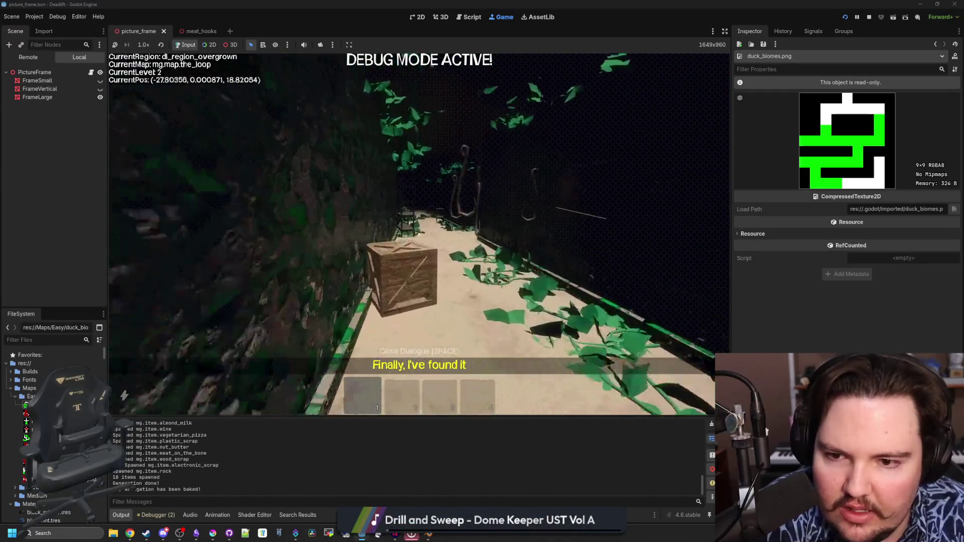
key("w")
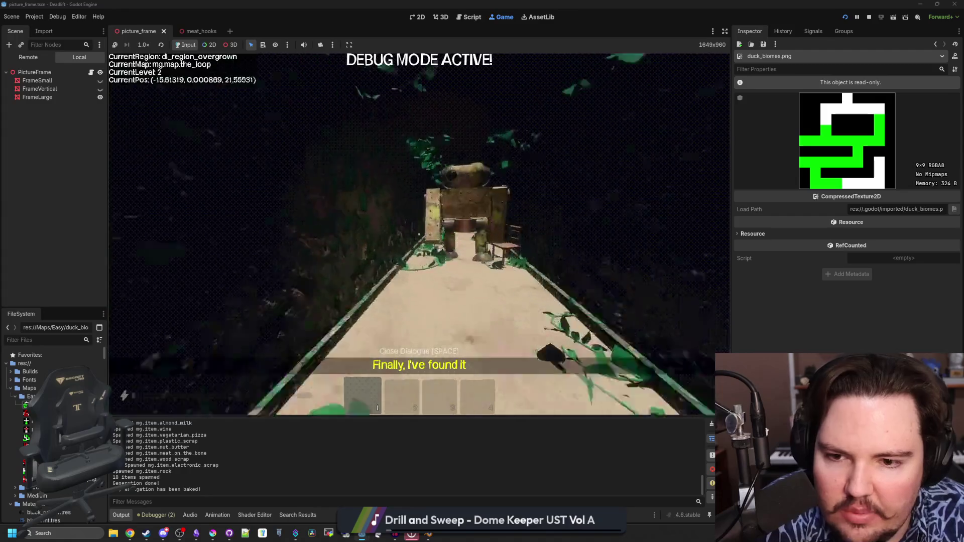
key("w")
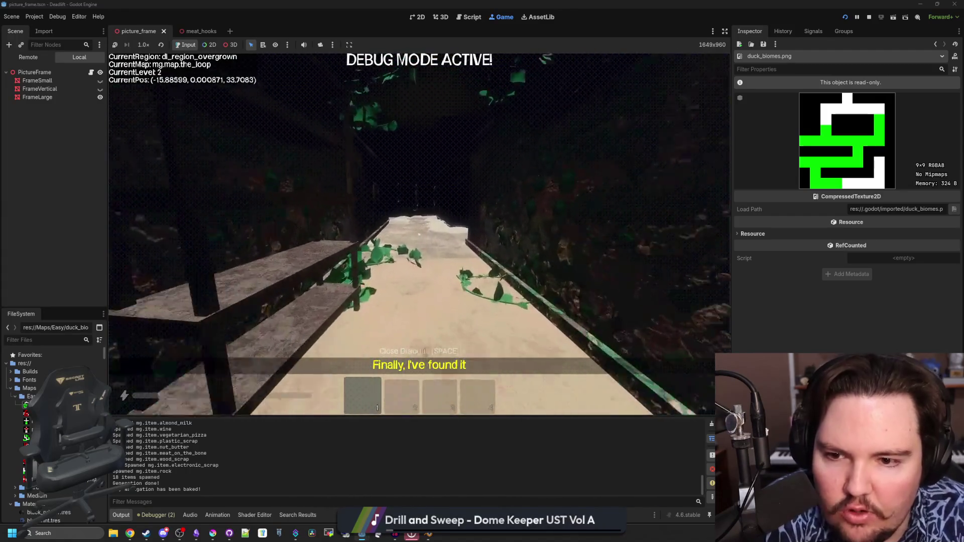
key("w")
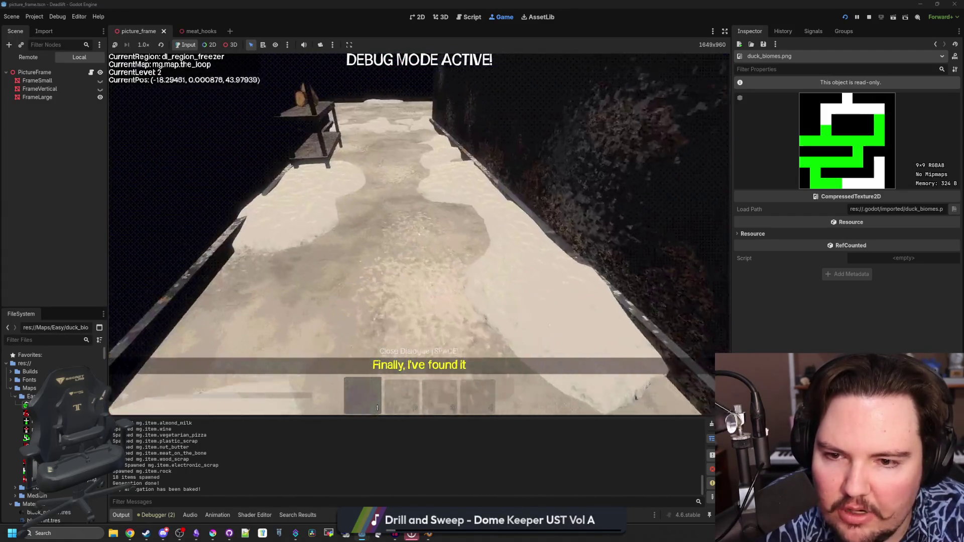
key("w")
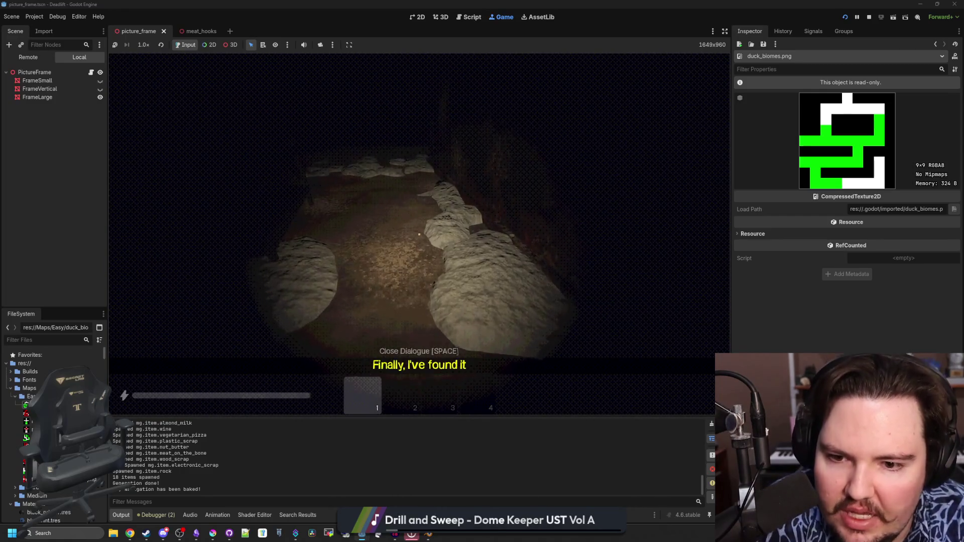
key("shift+w")
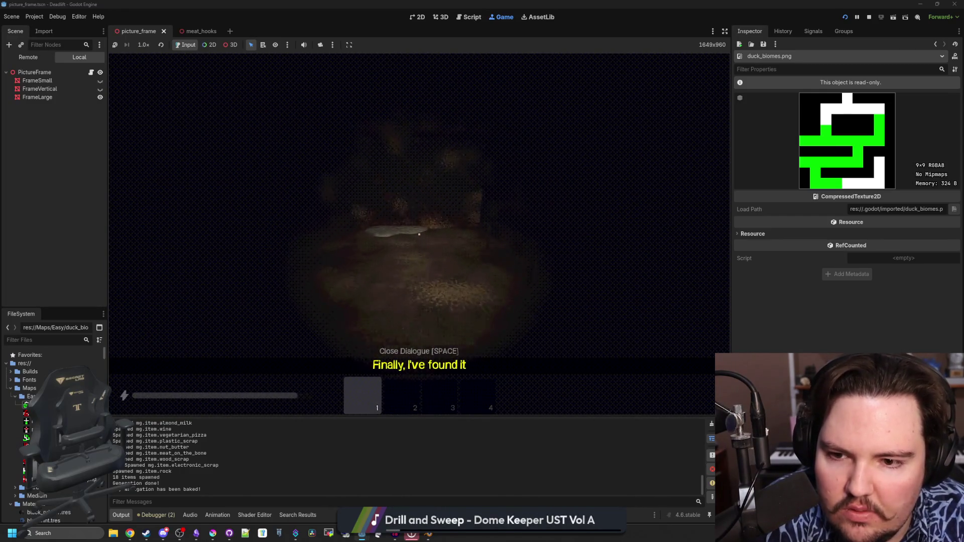
key("shift+w")
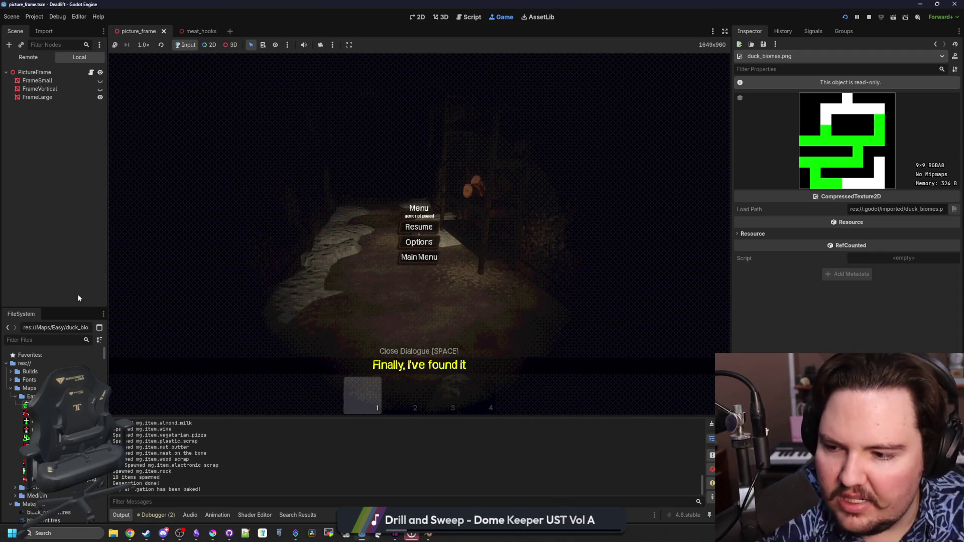
Step: Open snow.tres and lower its Normal Map Scale to 0.3
type("snow")
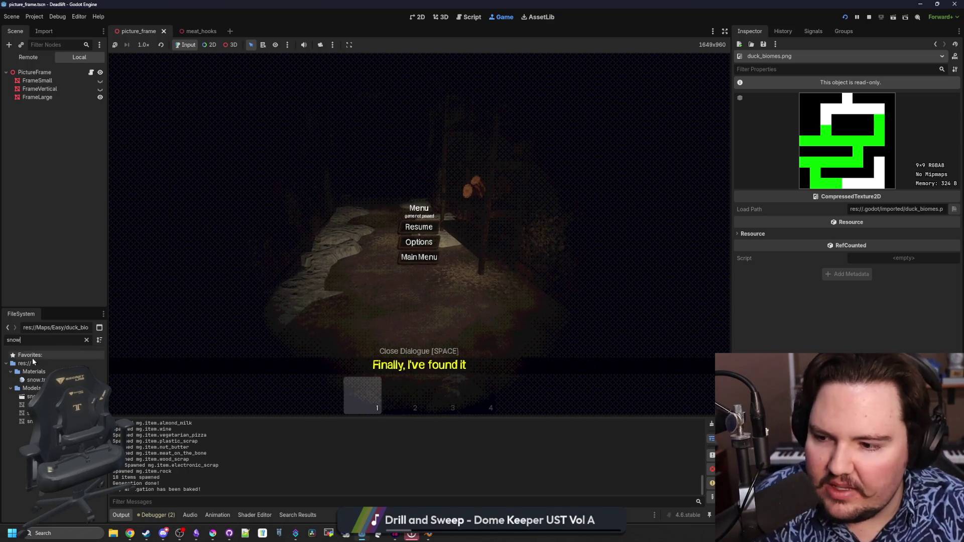
left_click(36, 380)
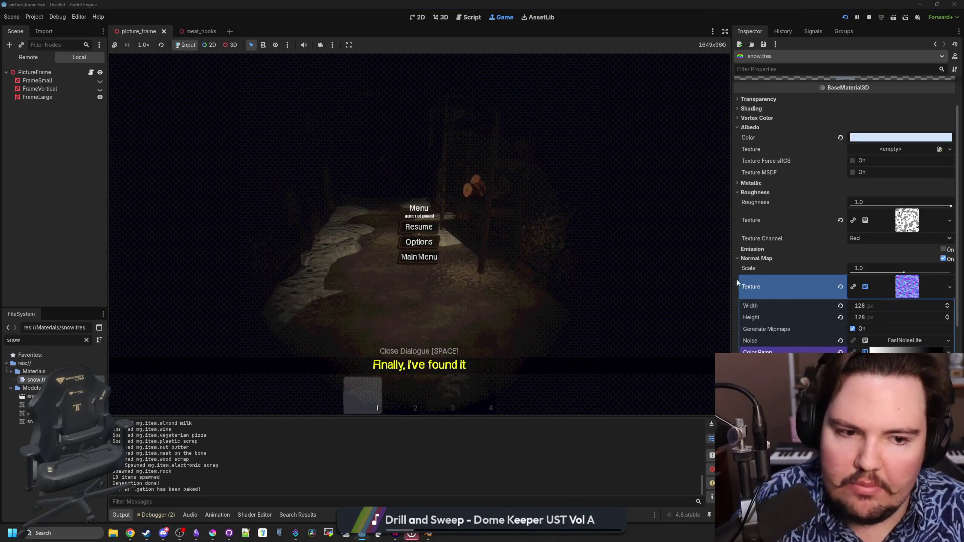
left_click_drag(905, 272, 900, 272)
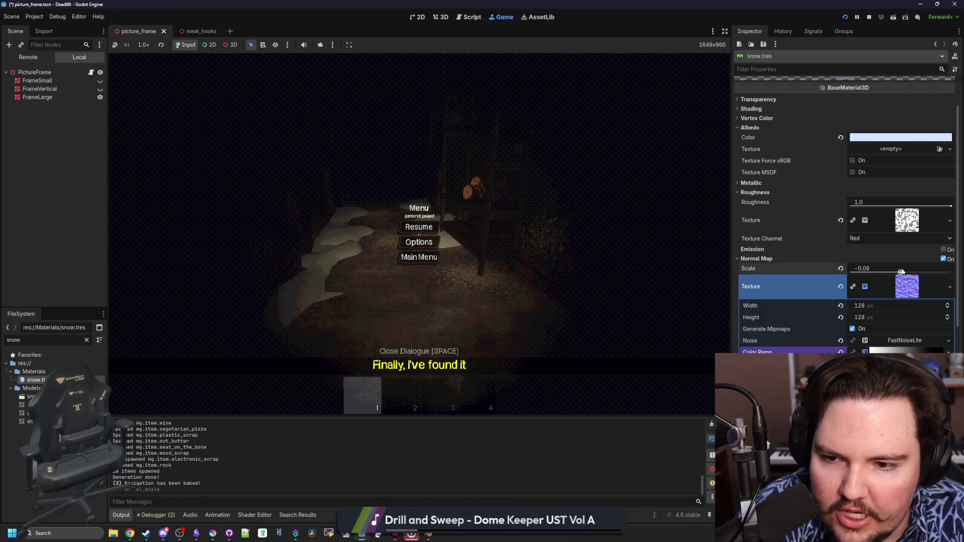
left_click(891, 267)
type("0.1")
key("Return")
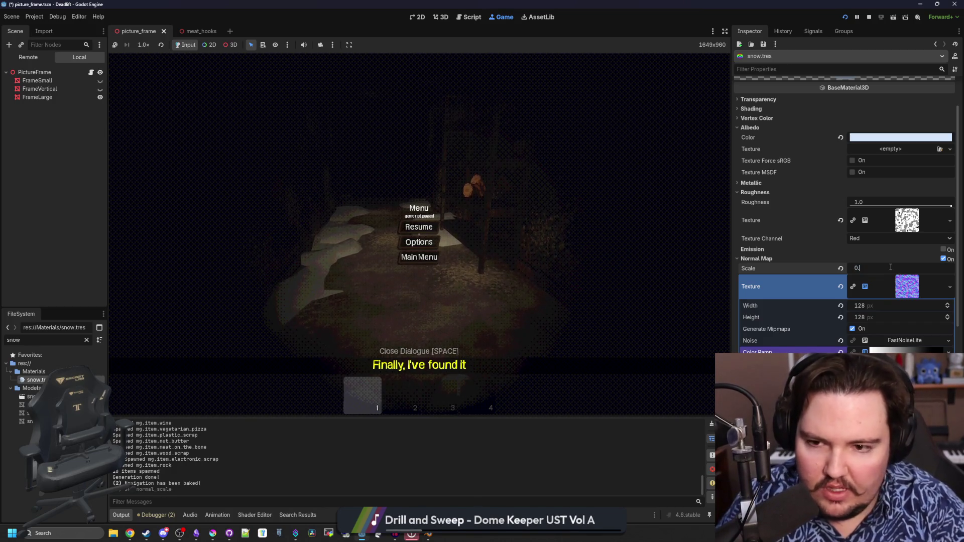
Step: Check the snow in-game, then raise the snow material's Specular to 1.0
left_click(433, 225)
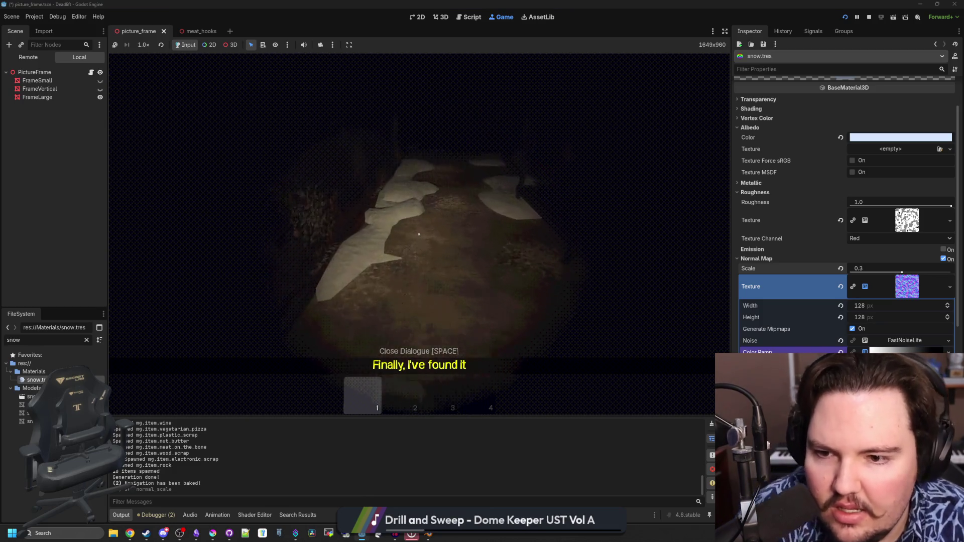
key("w")
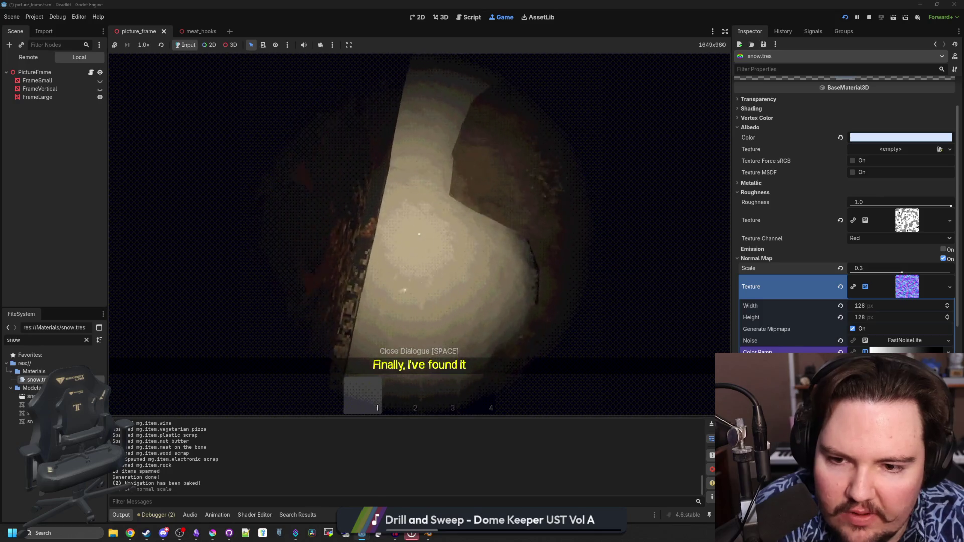
key("Escape")
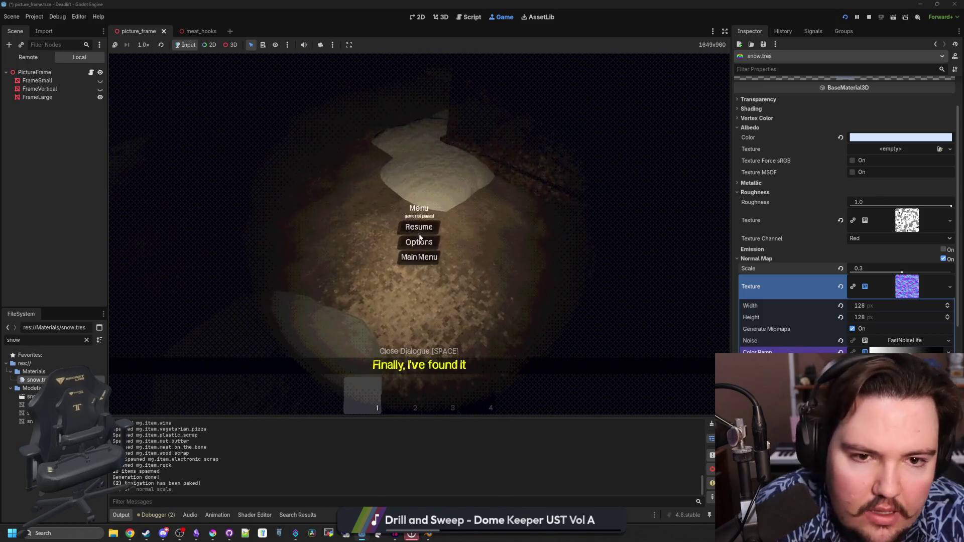
left_click(757, 192)
left_click(757, 184)
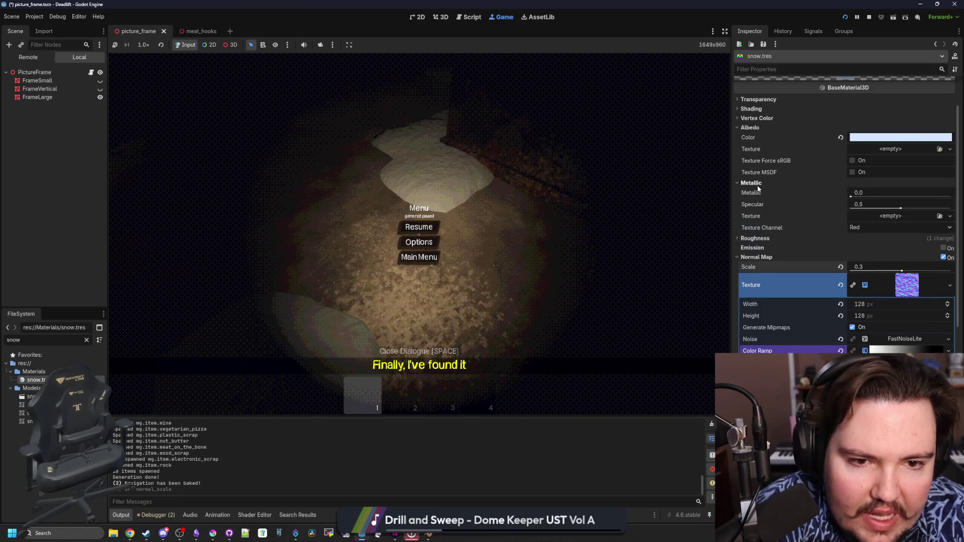
left_click_drag(901, 208, 952, 208)
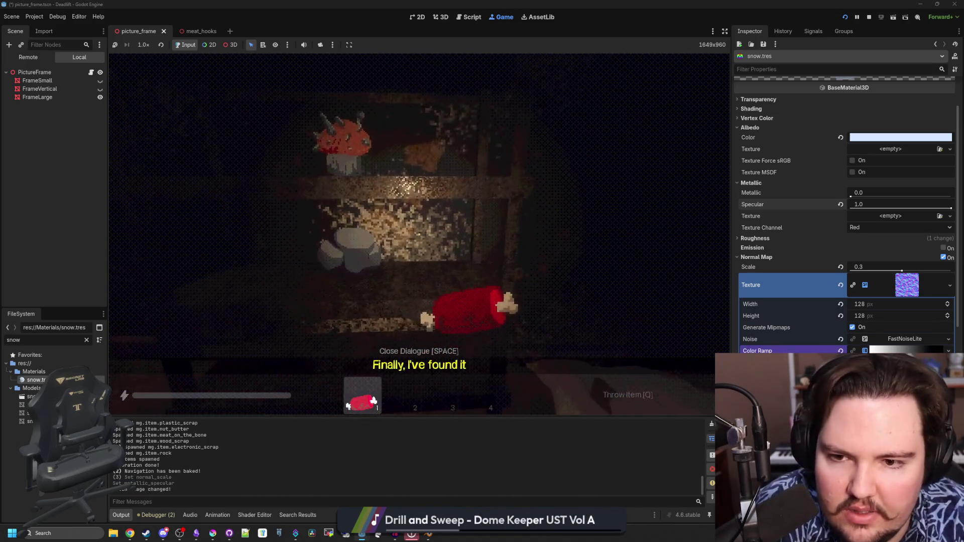
Step: Throw items and sprint around the rocks and plants to inspect them, dropping the rock
key("q")
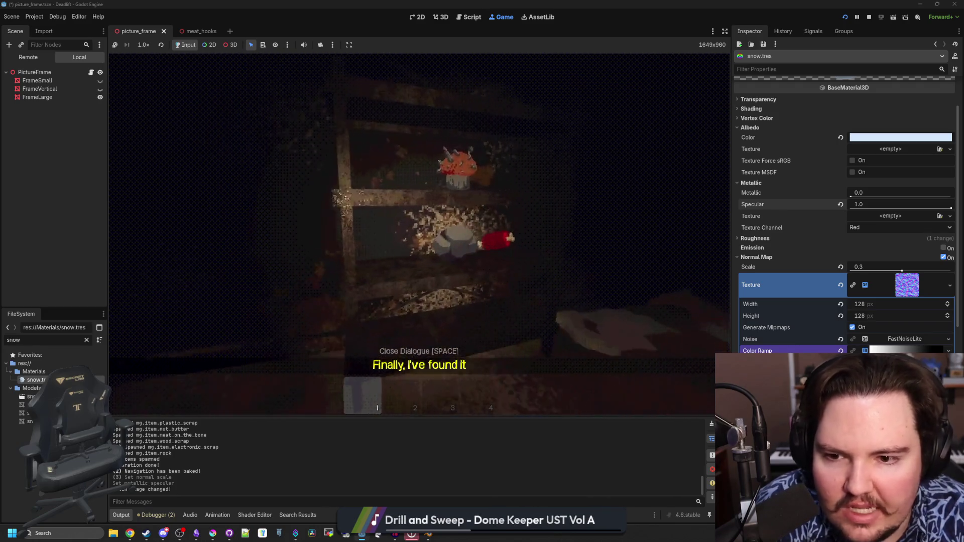
key("e")
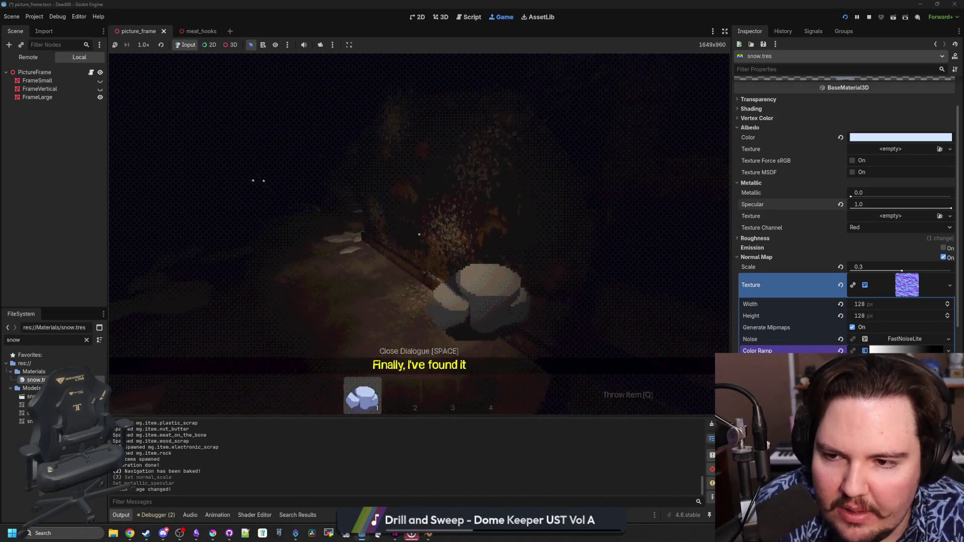
key("q")
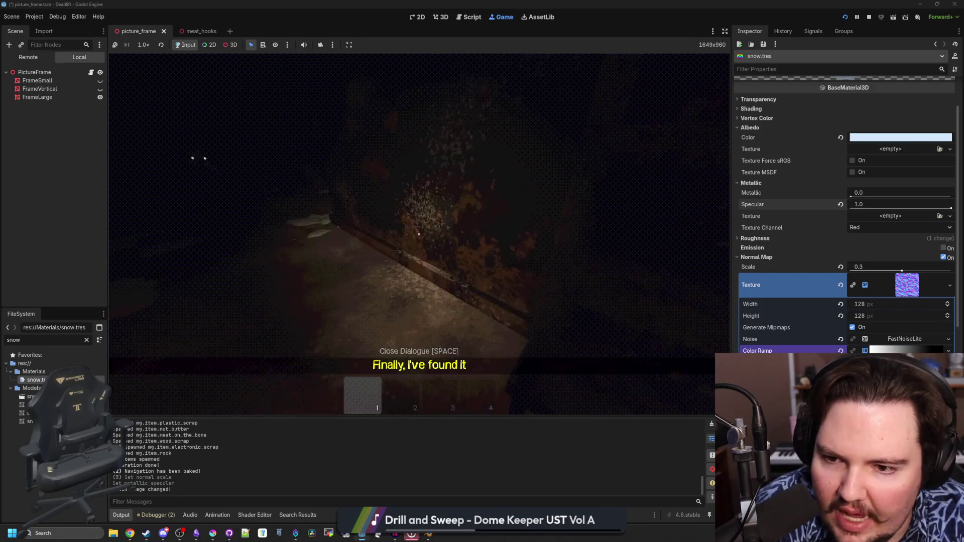
key("shift+w")
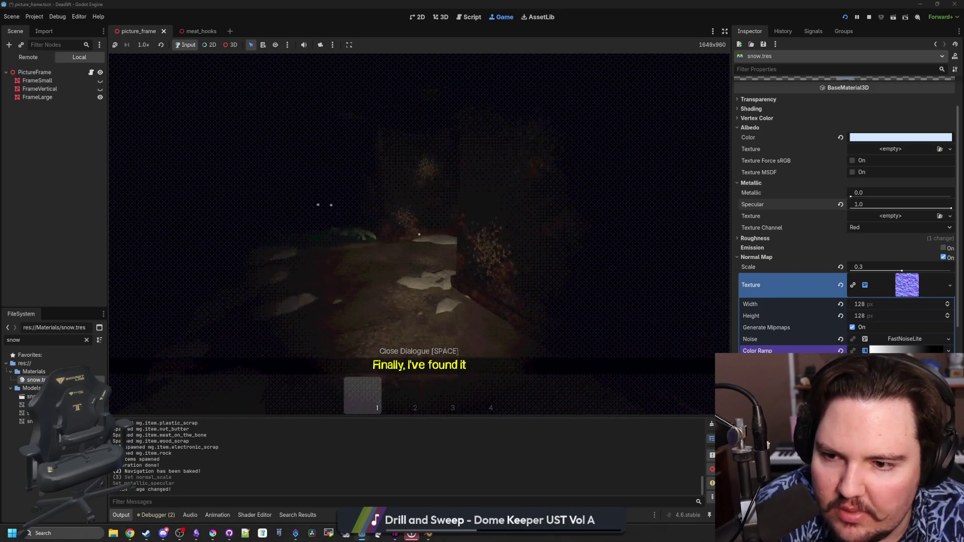
key("w")
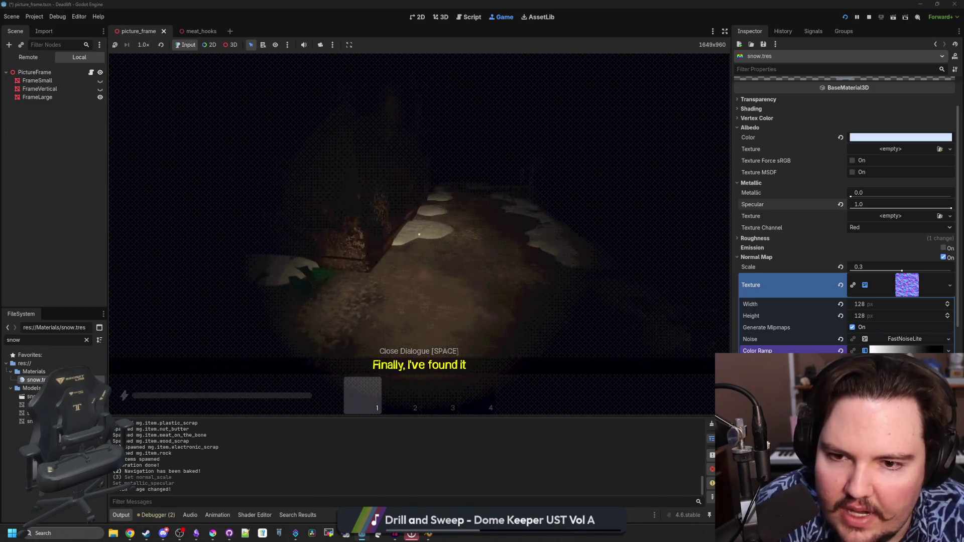
key("shift+w")
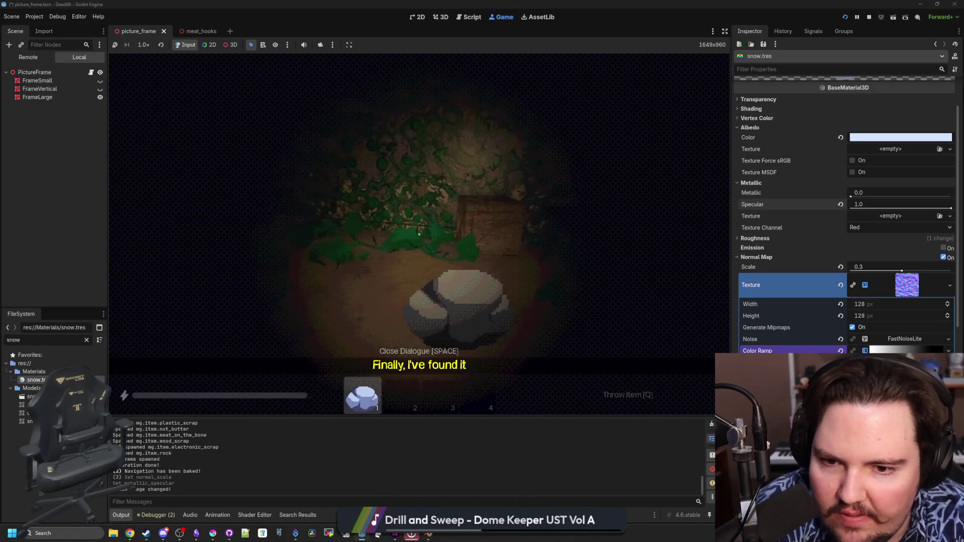
key("shift+w")
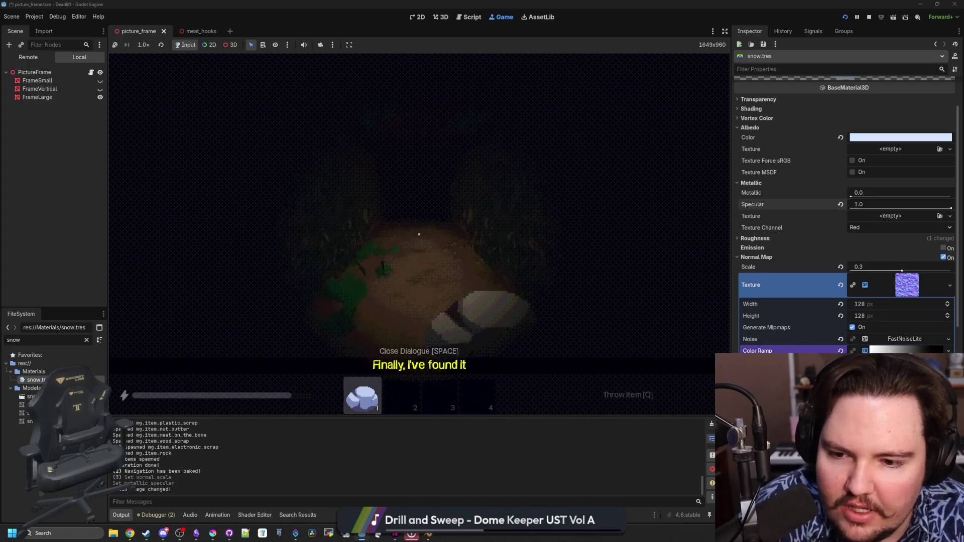
key("shift+w")
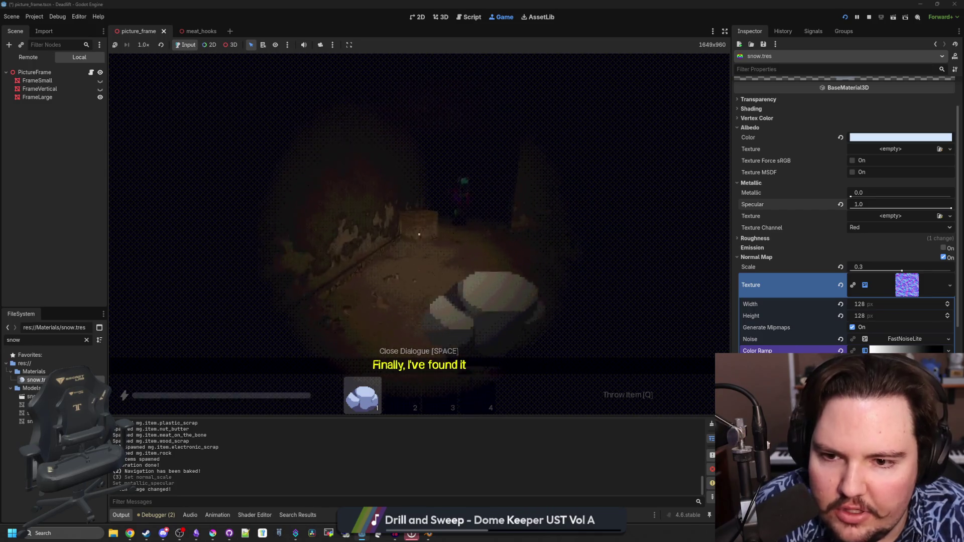
key("shift+w")
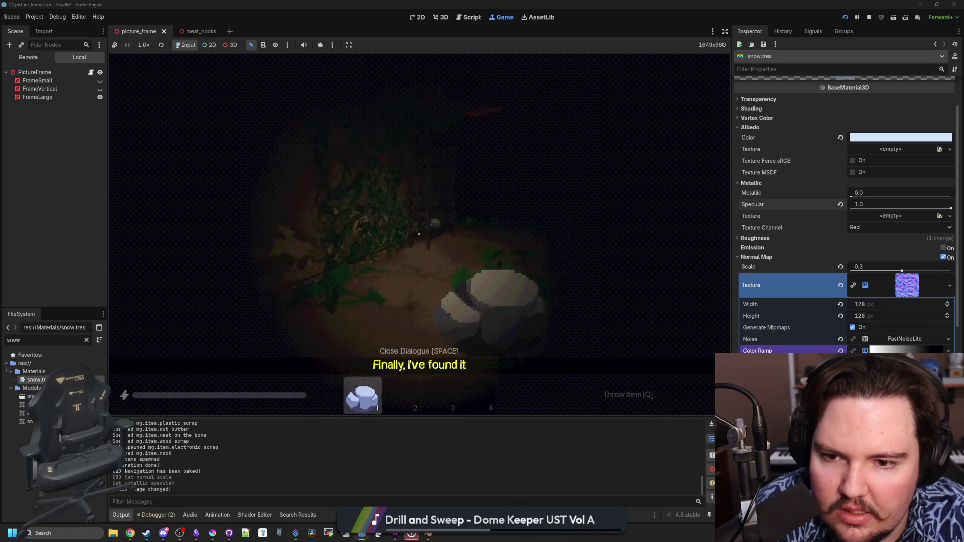
key("shift+w")
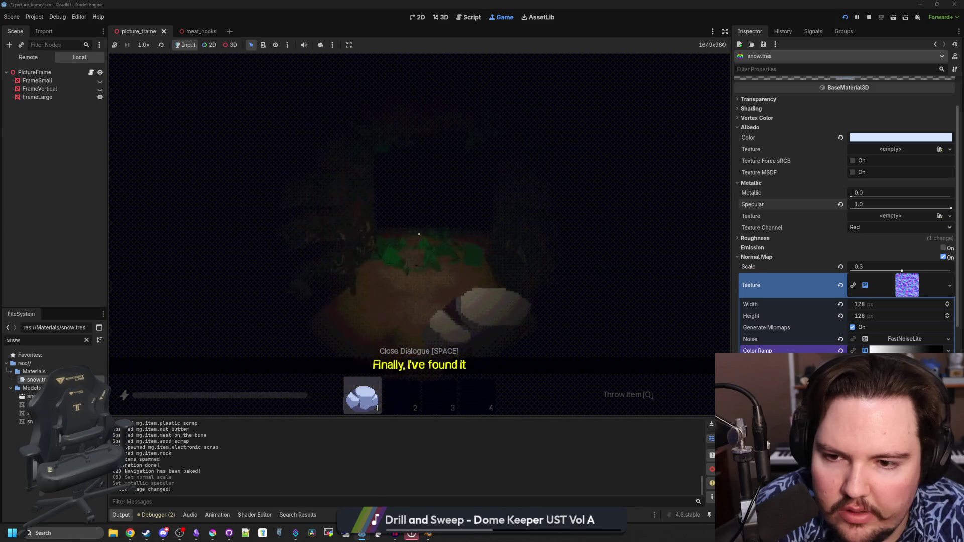
key("w")
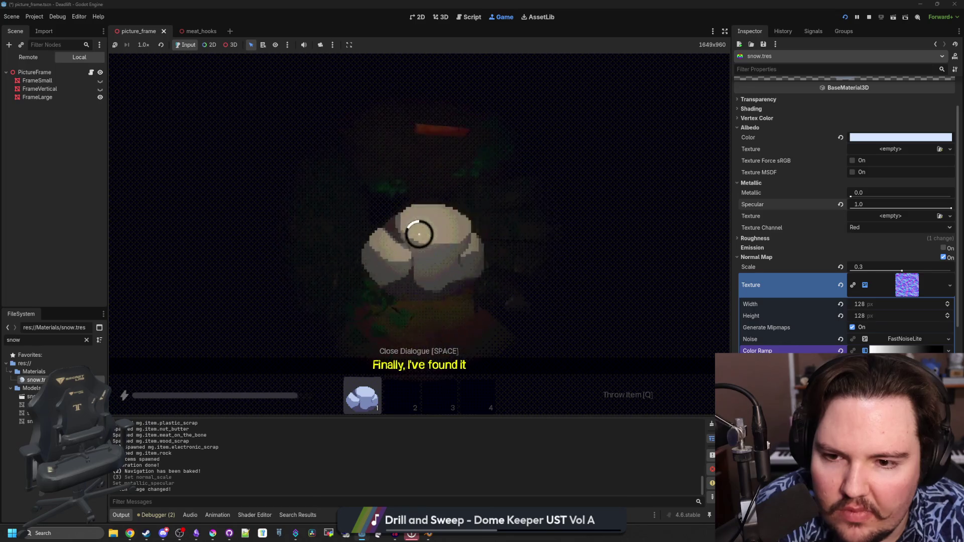
key("q")
Step: Head through the dark room into the lit bunk room and pause the game
key("shift+w")
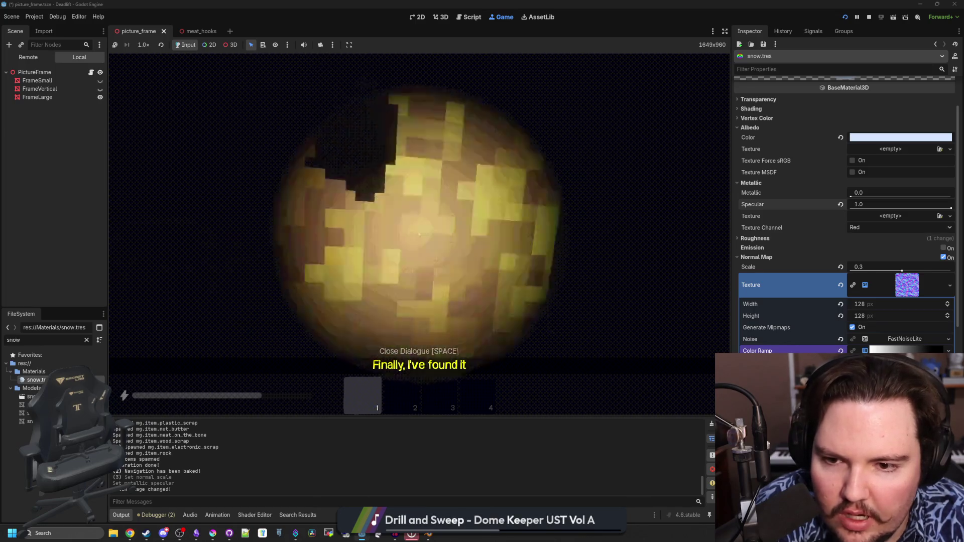
key("shift+w")
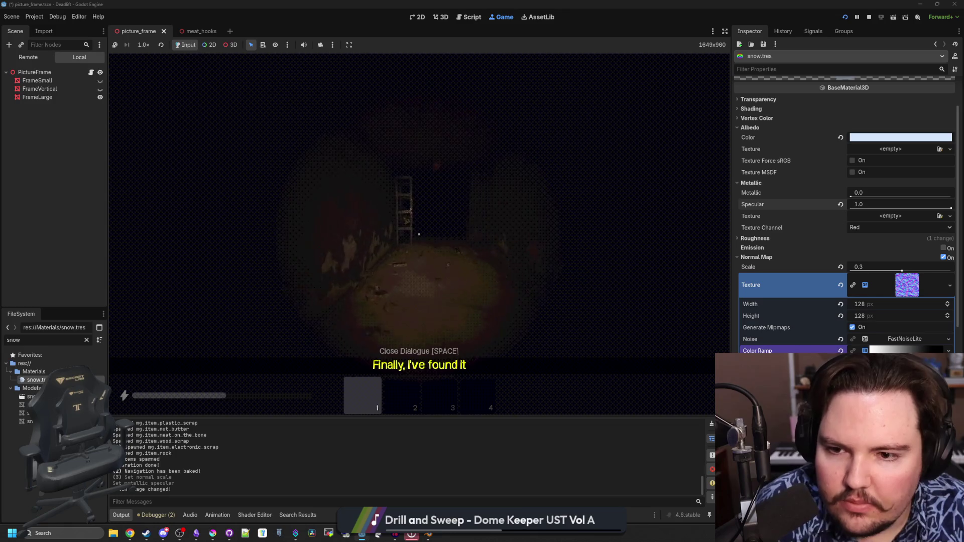
key("shift+w")
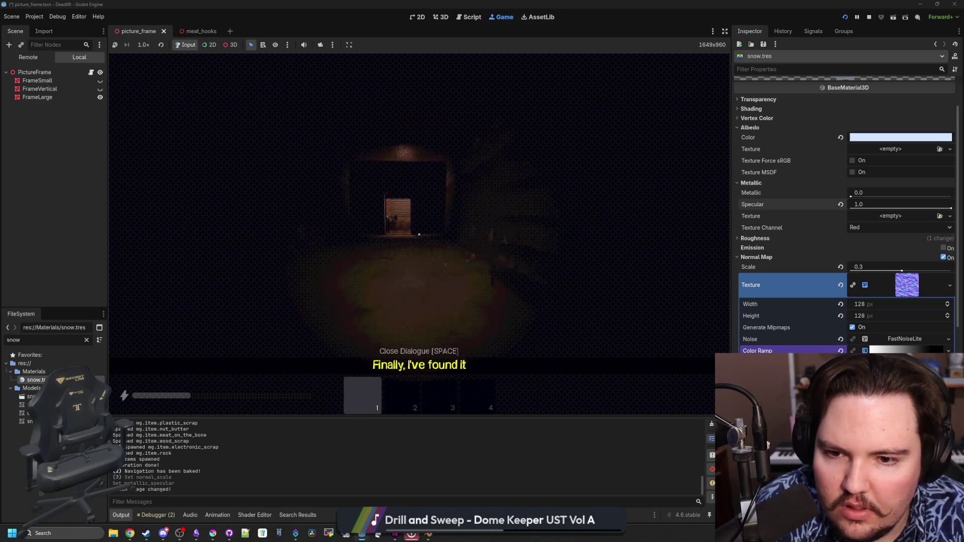
key("shift+w")
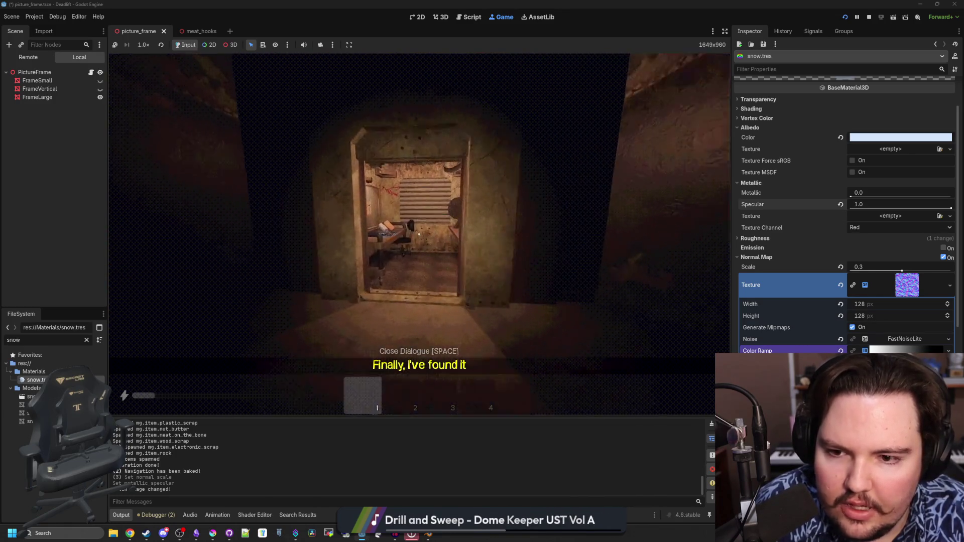
key("w")
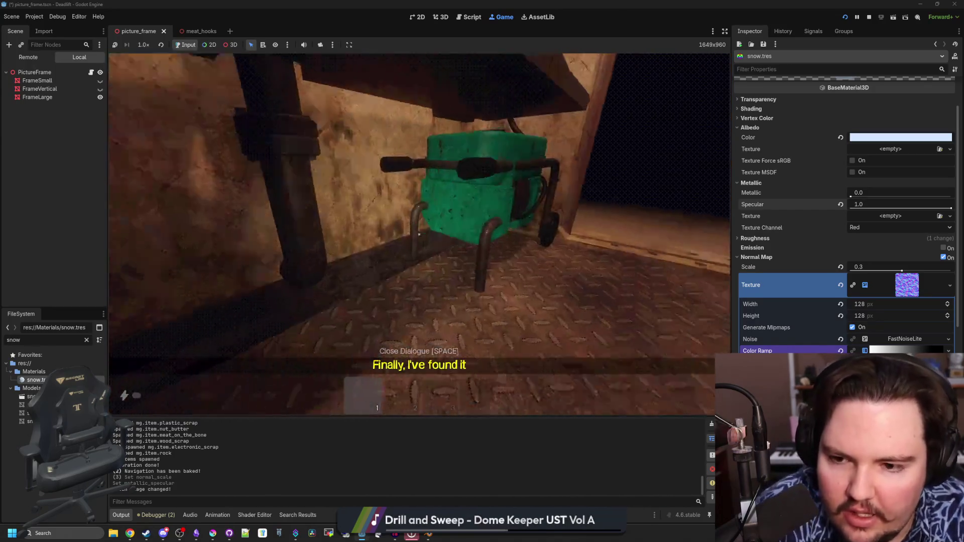
key("Escape")
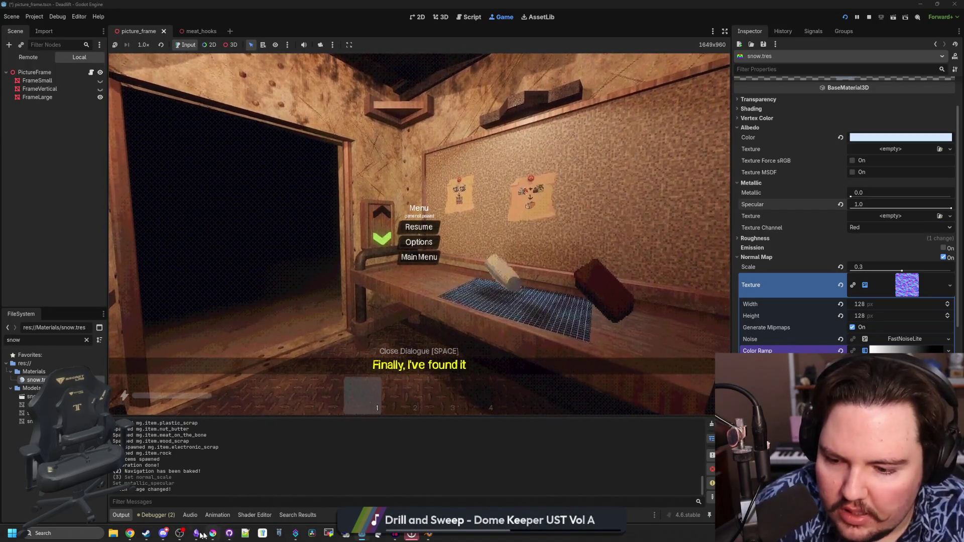
Step: Bring up Obsidian and open the Deadlift note's changelog
left_click(195, 533)
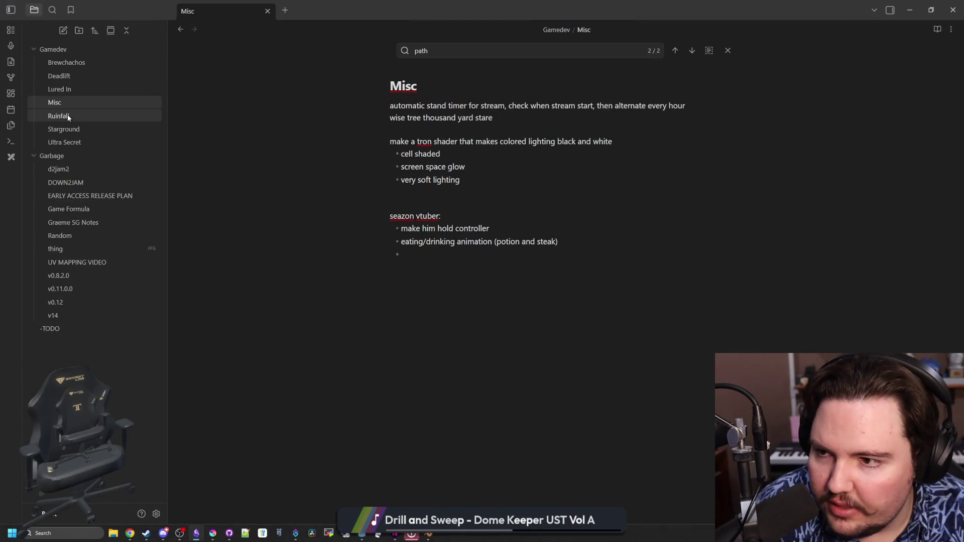
left_click(71, 77)
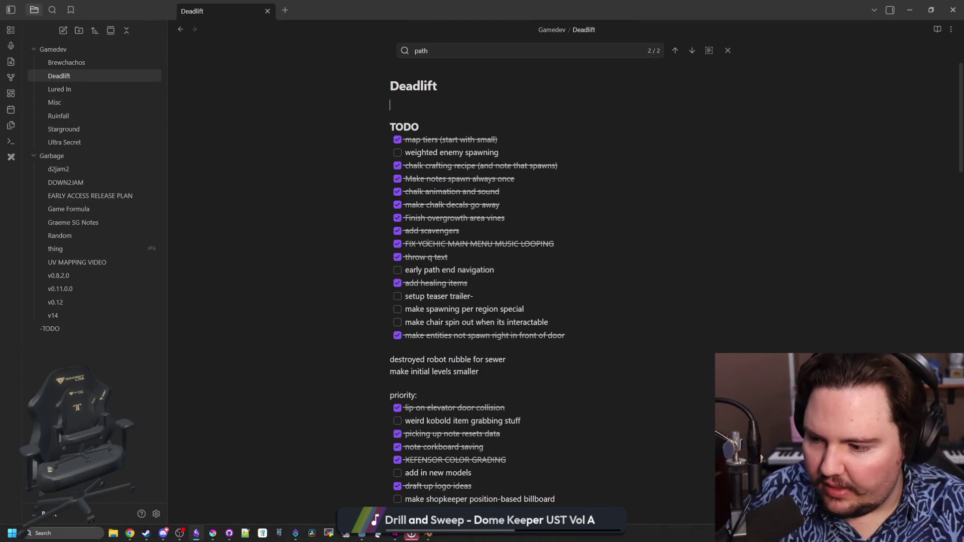
scroll(461, 323, "down", 20)
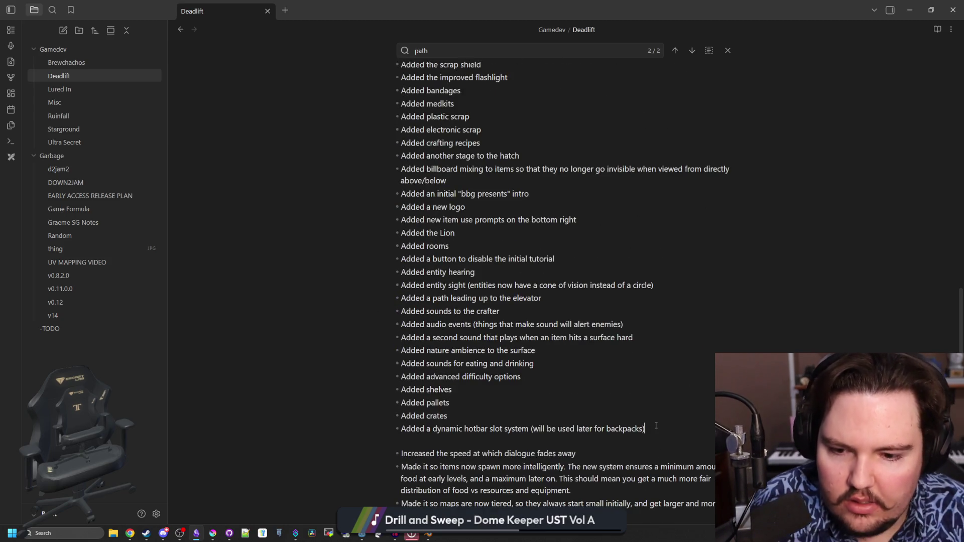
Step: Add changelog bullets for picture frames, snow in the freezer area and noisy meat hooks, then minimise Obsidian
key("Return")
type("Added picture frames")
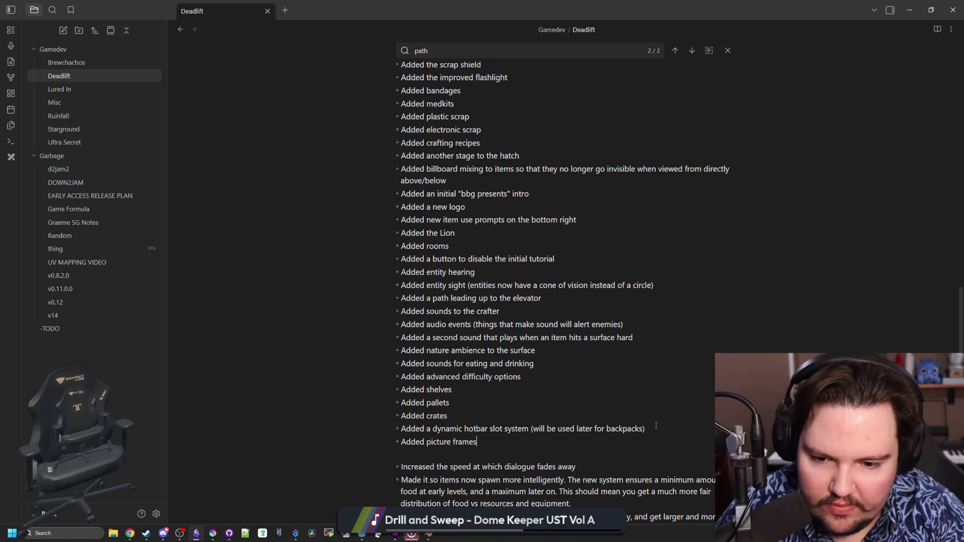
key("Return")
type("Added snow to the freezer area")
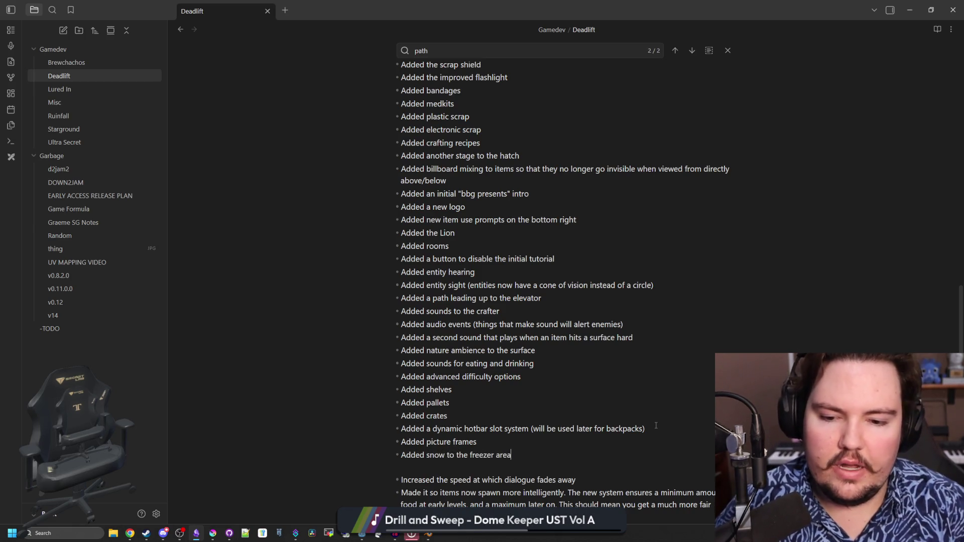
key("Return")
type("Added meat hooks that make noise when walked through")
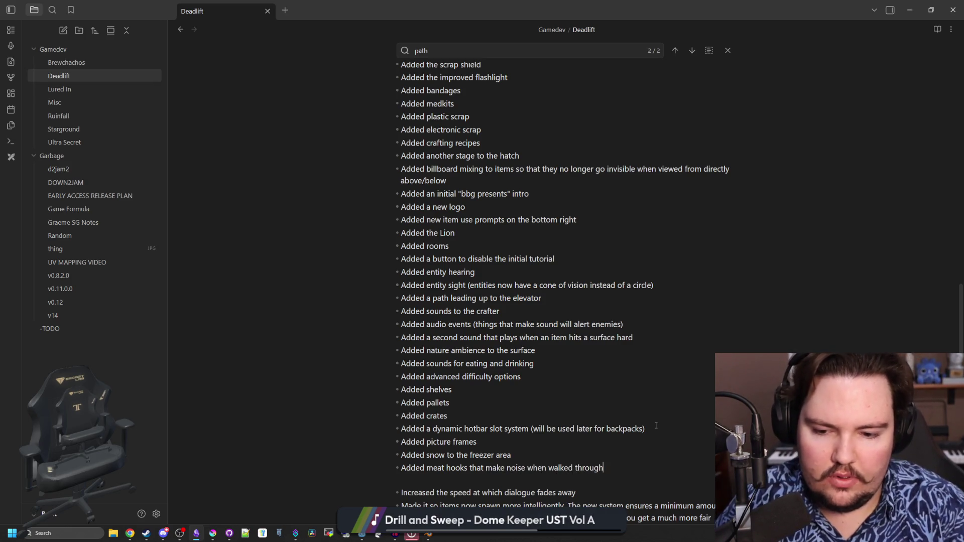
scroll(656, 425, "down", 2)
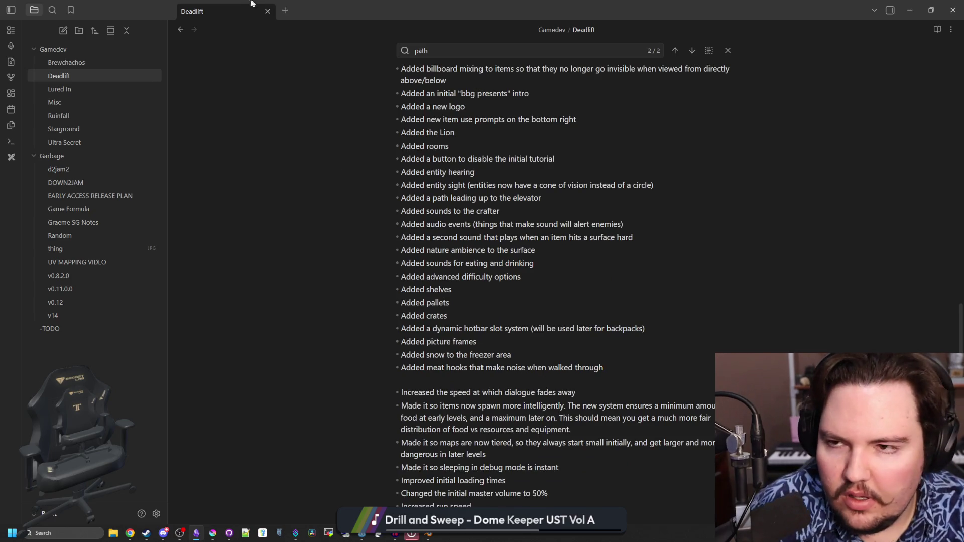
key("super+Down")
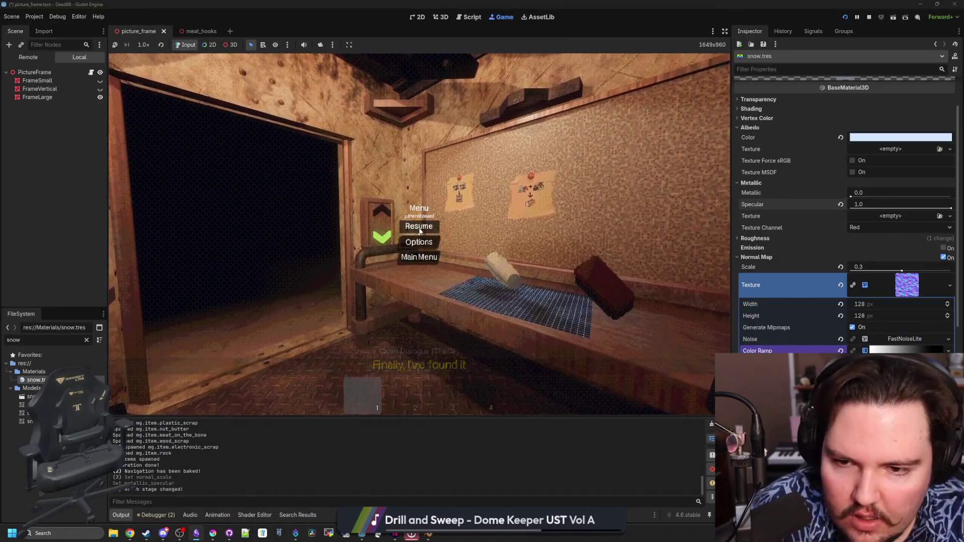
Step: Resume the paused game, walk through the doorway into the dark room, and stop the run
left_click(419, 227)
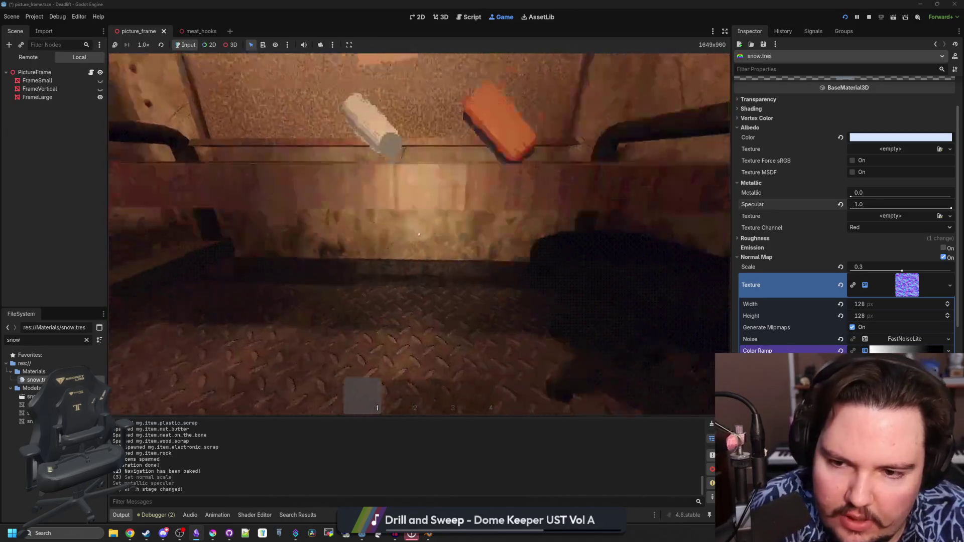
key("w")
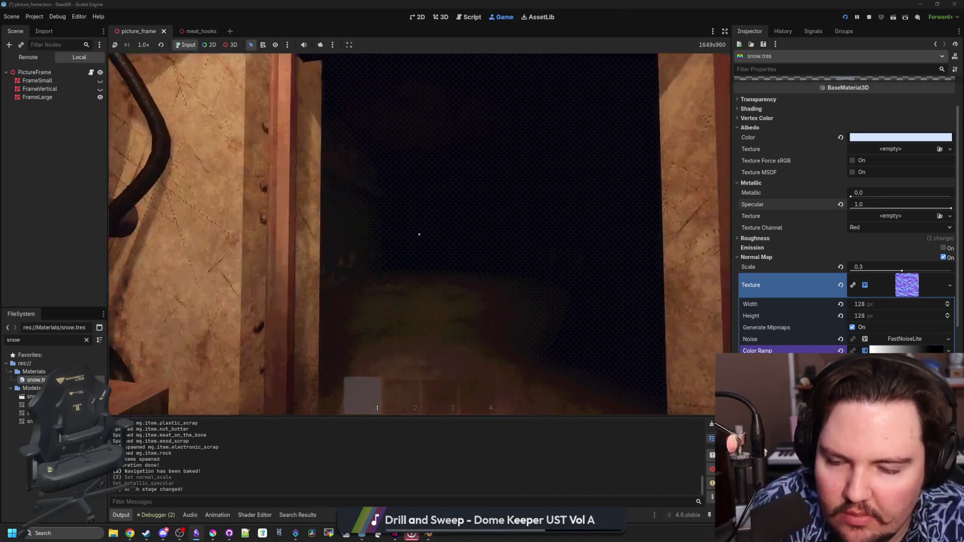
key("shift")
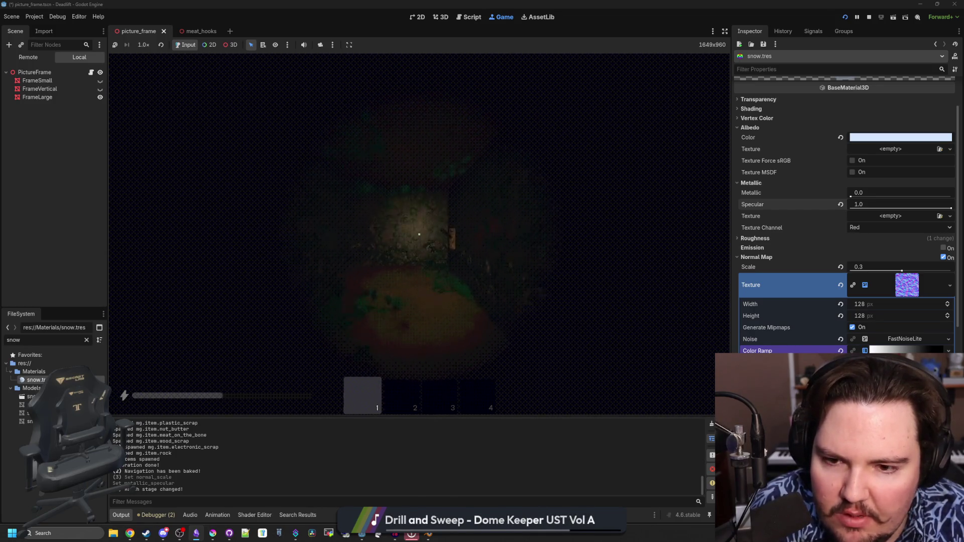
key("Escape")
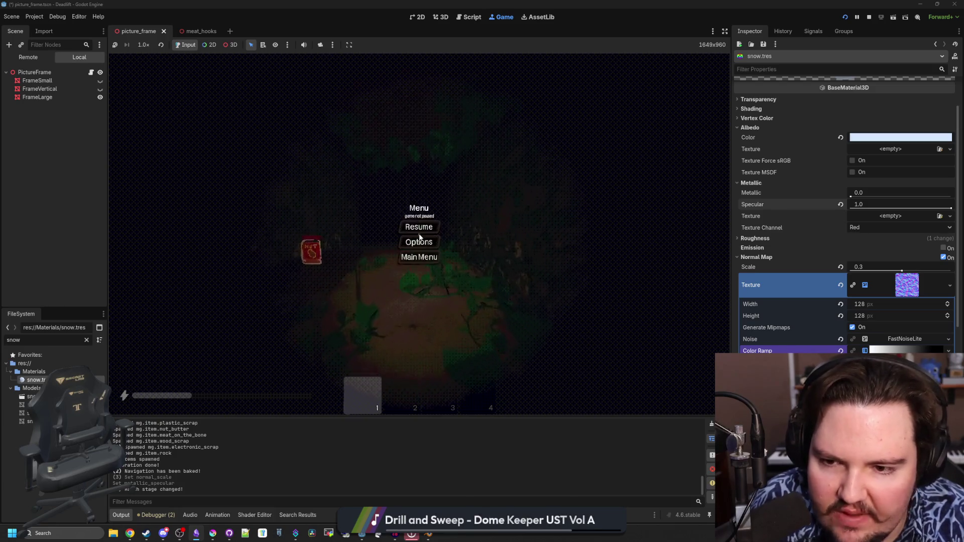
left_click(869, 18)
left_click(365, 214)
key("ctrl+s")
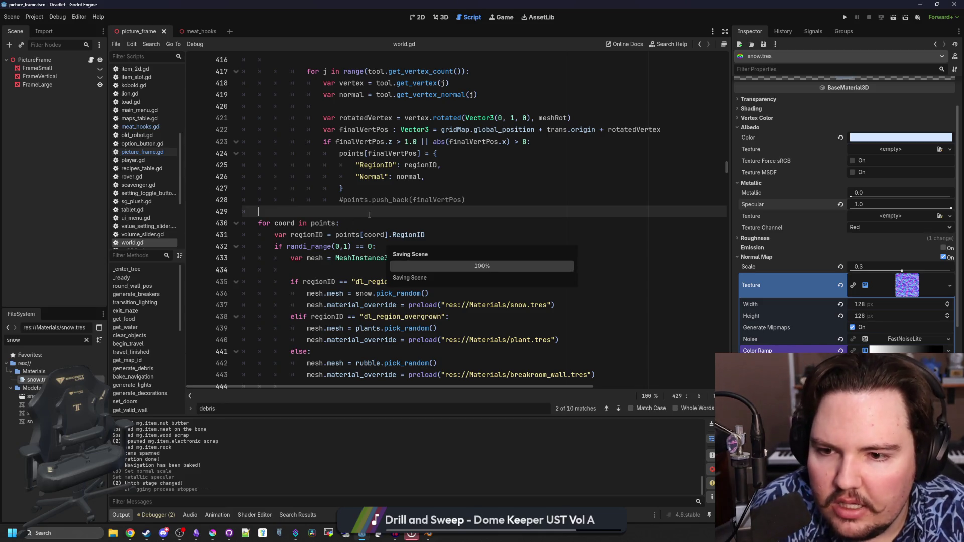
scroll(444, 237, "up", 4)
scroll(432, 226, "up", 2)
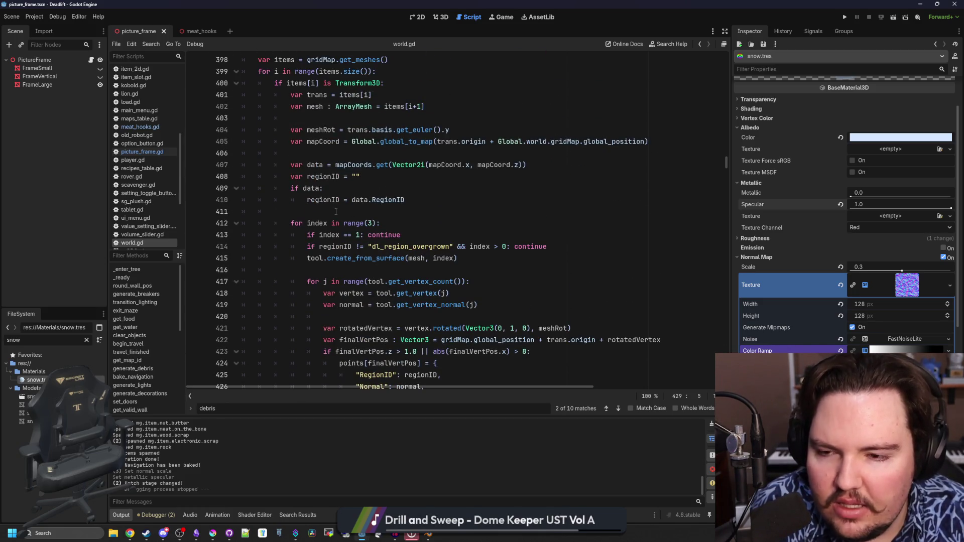
left_click(351, 211)
scroll(351, 211, "up", 4)
scroll(322, 201, "up", 2)
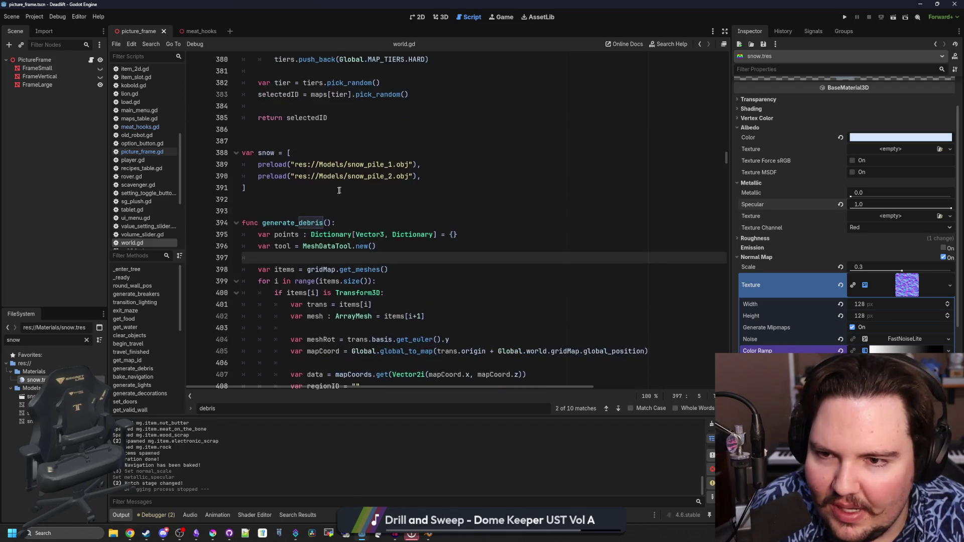
left_click(279, 182, "ctrl")
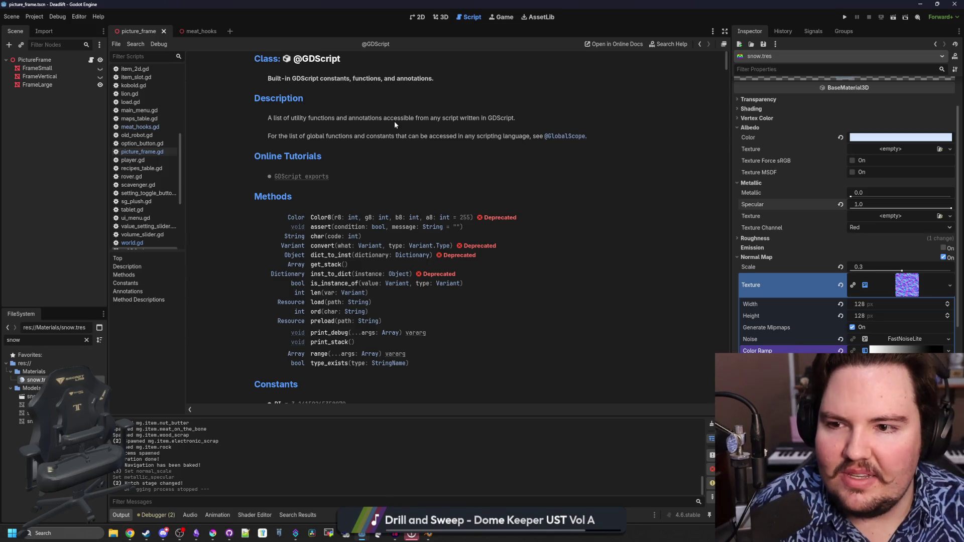
scroll(393, 123, "down", 3)
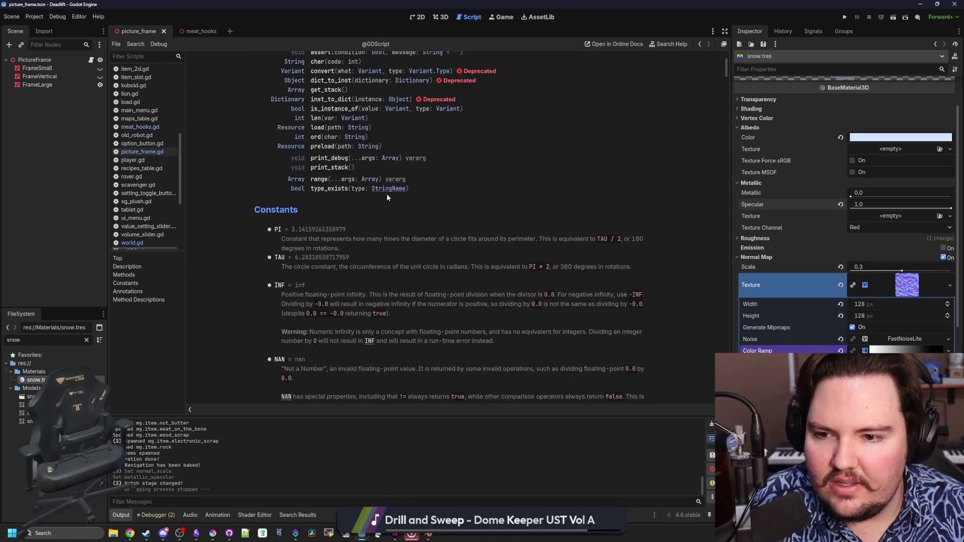
scroll(407, 180, "down", 5)
key("alt+Left")
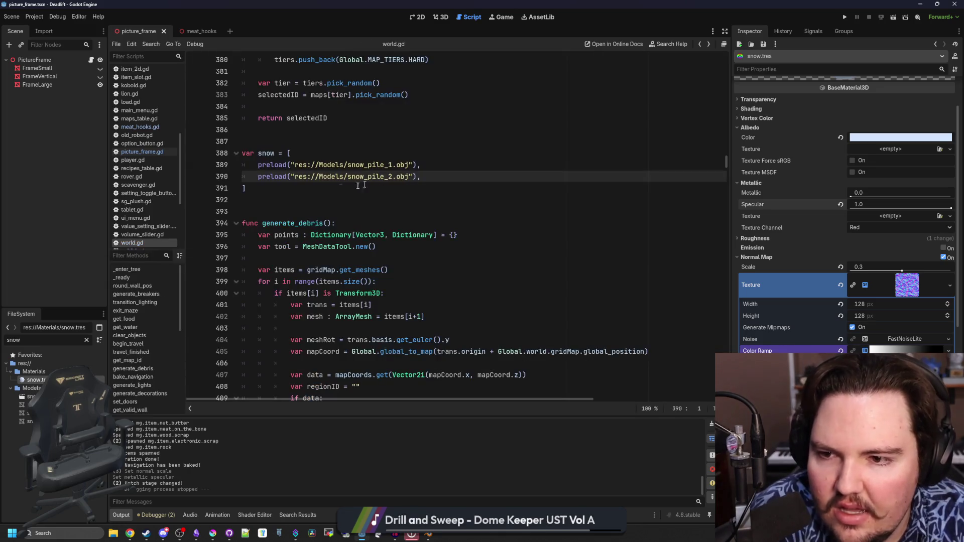
scroll(322, 202, "up", 2)
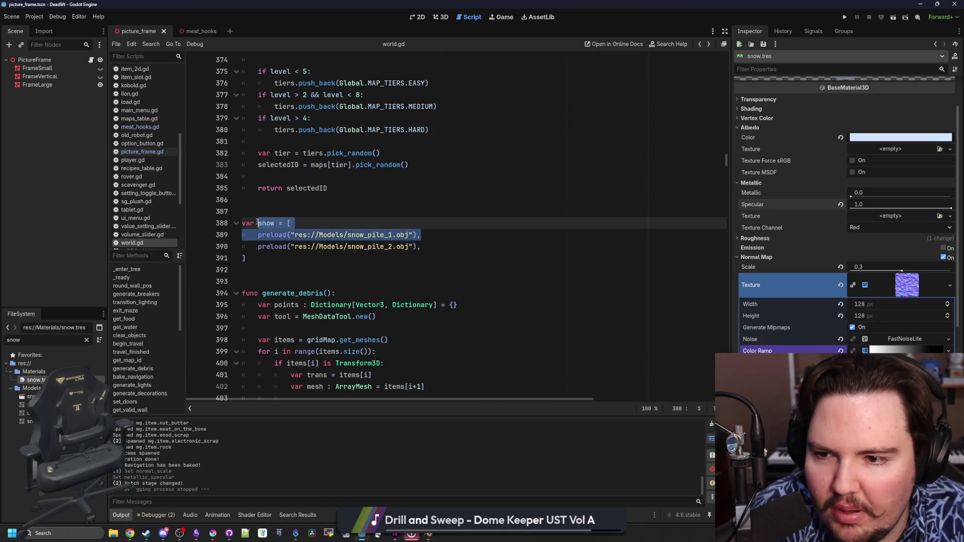
left_click(268, 208)
left_click_drag(421, 247, 257, 246)
left_click(335, 202)
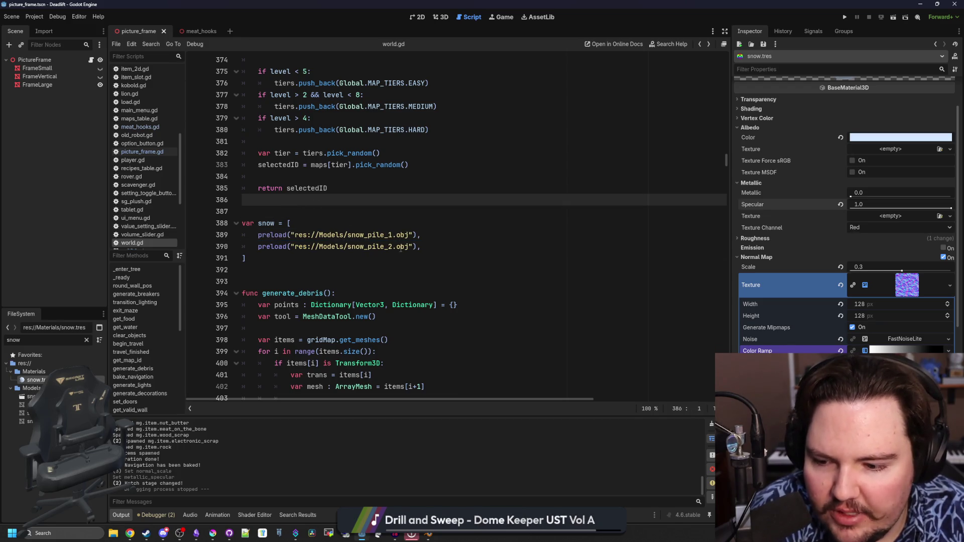
left_click_drag(422, 321, 452, 55)
left_click(477, 186)
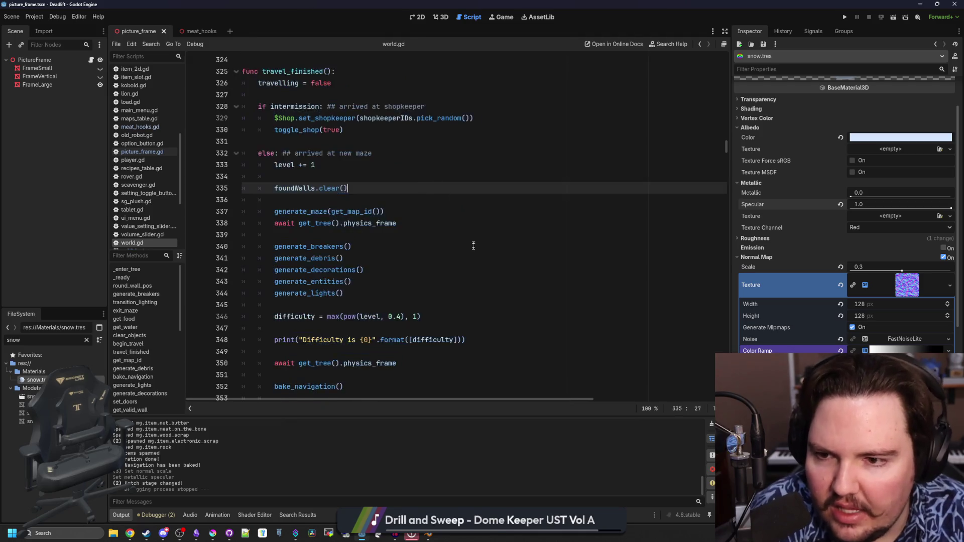
scroll(477, 259, "down", 5)
scroll(477, 259, "down", 13)
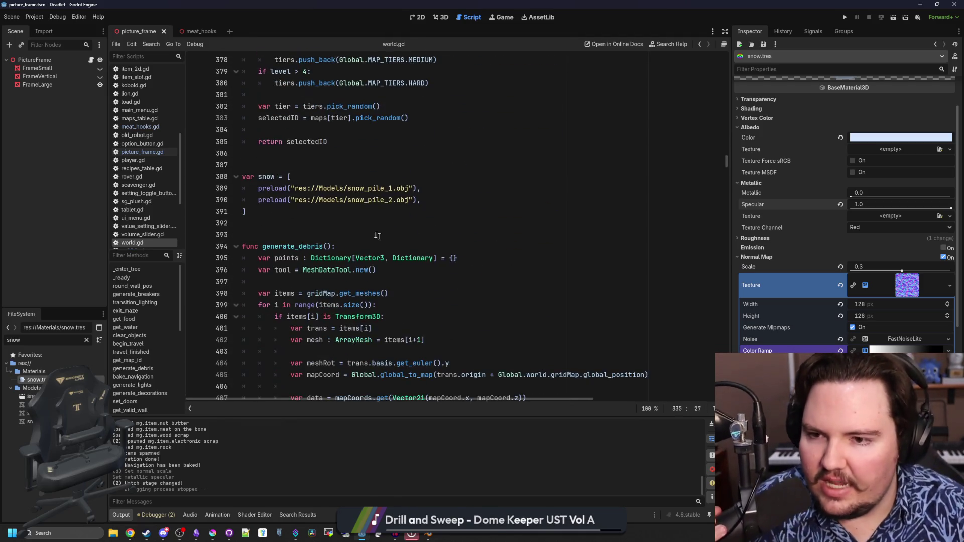
left_click(300, 202)
left_click(364, 213)
scroll(442, 228, "down", 9)
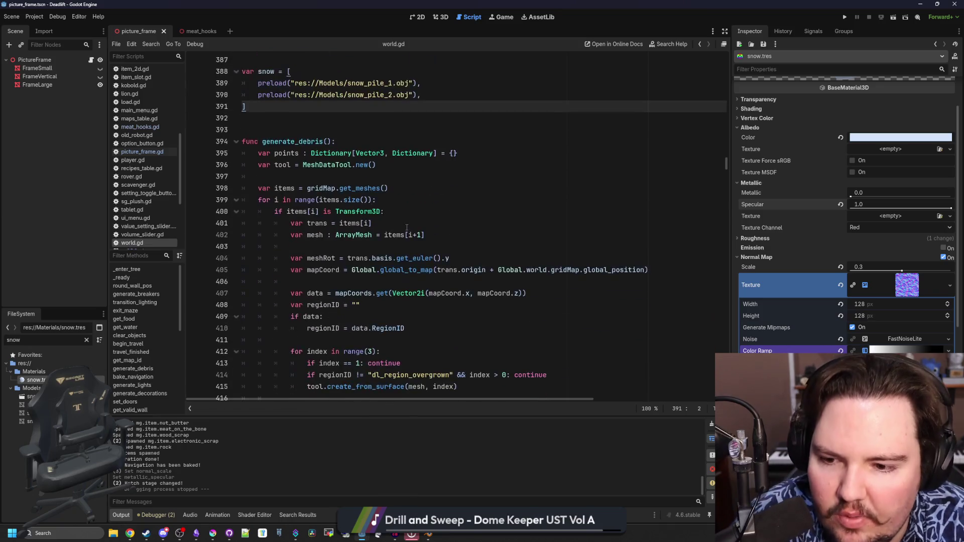
scroll(442, 229, "down", 8)
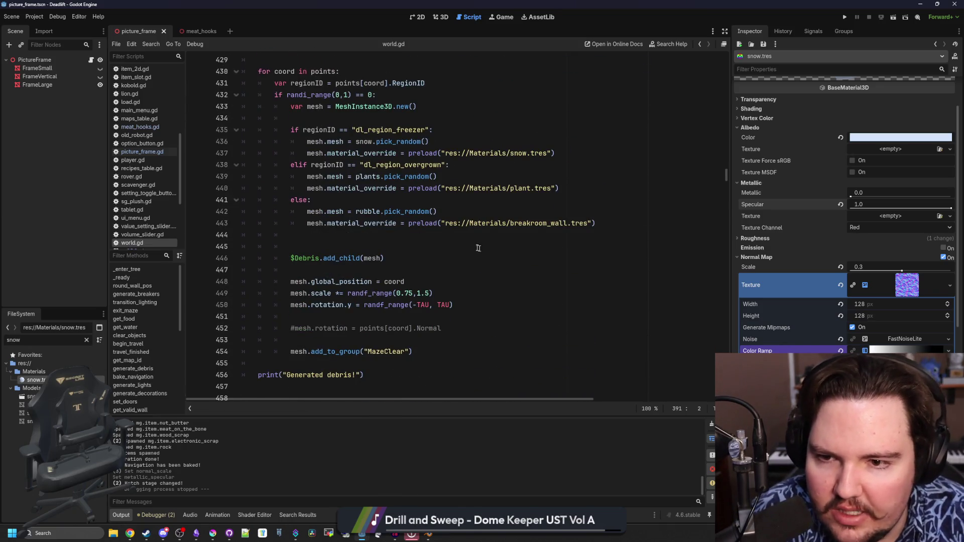
scroll(478, 248, "up", 2)
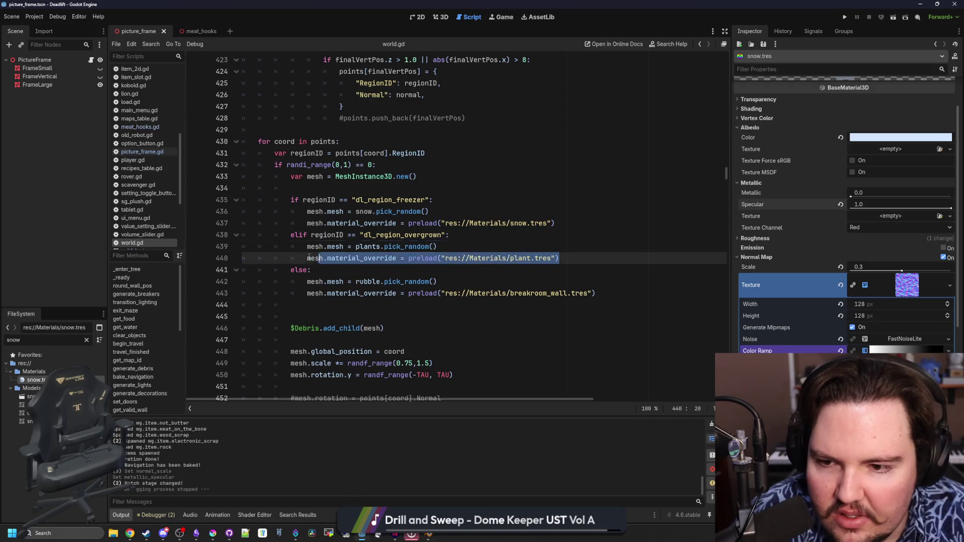
triple_click(432, 258)
triple_click(372, 282)
left_click(483, 269)
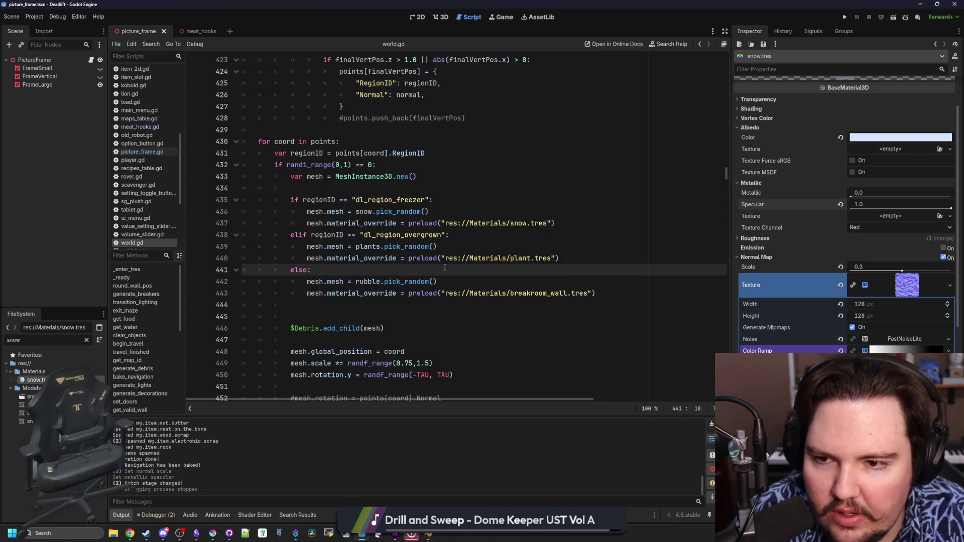
mouse_move(597, 293)
left_mouse_down()
mouse_move(527, 293)
mouse_move(337, 141)
left_mouse_up()
left_click(336, 142)
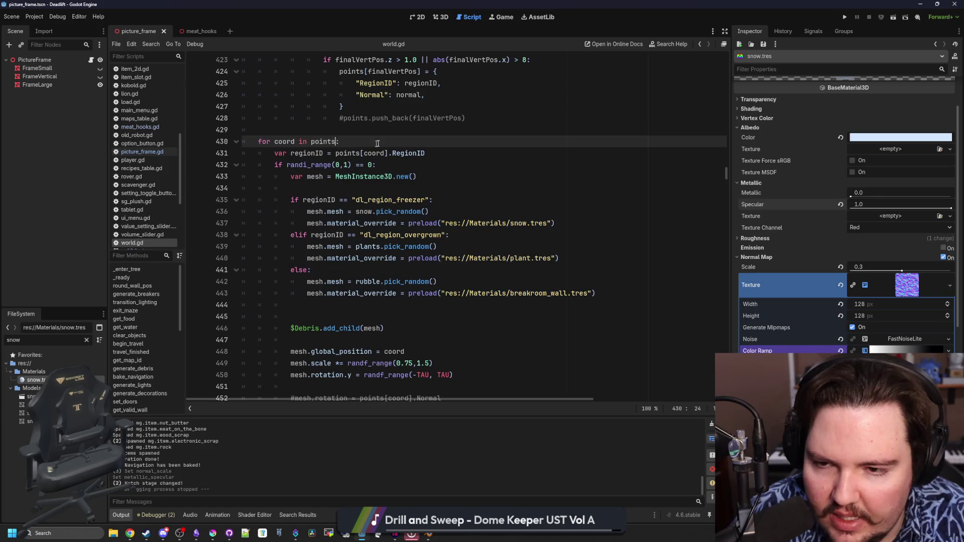
left_click(422, 258, "ctrl")
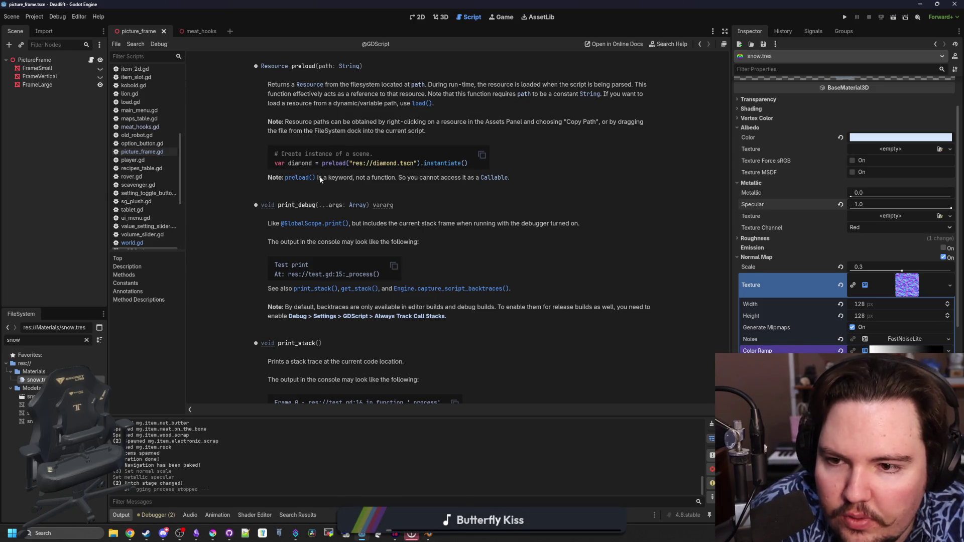
key("alt+Left")
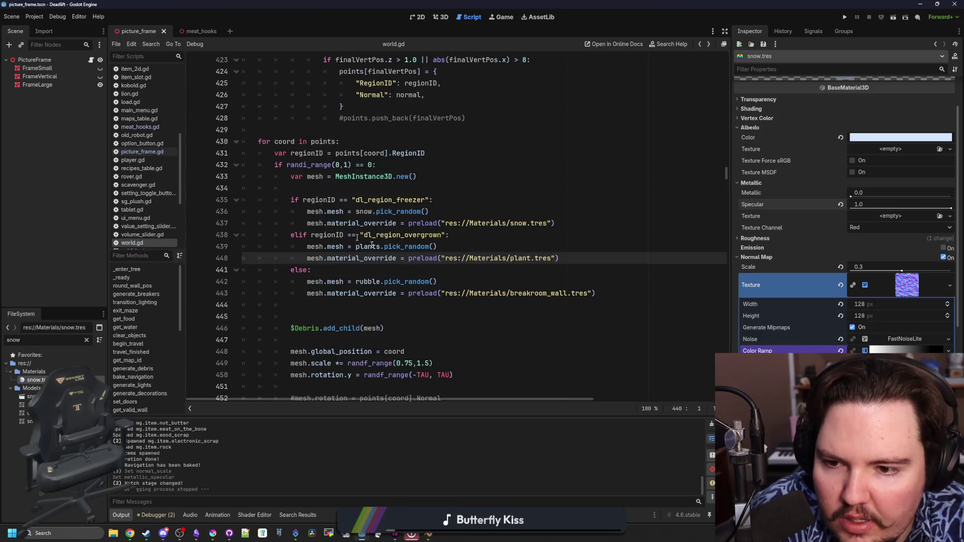
left_click(409, 259, "shift")
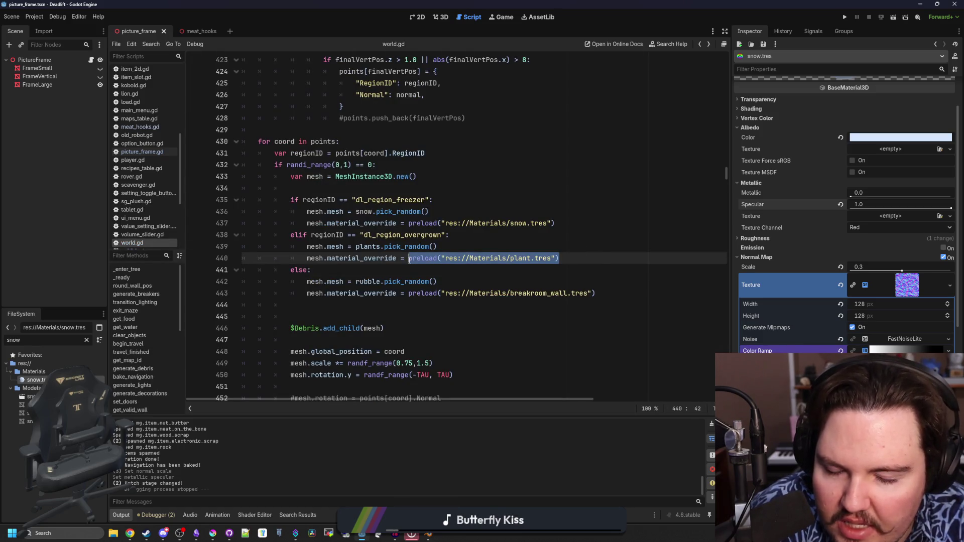
scroll(330, 209, "up", 2)
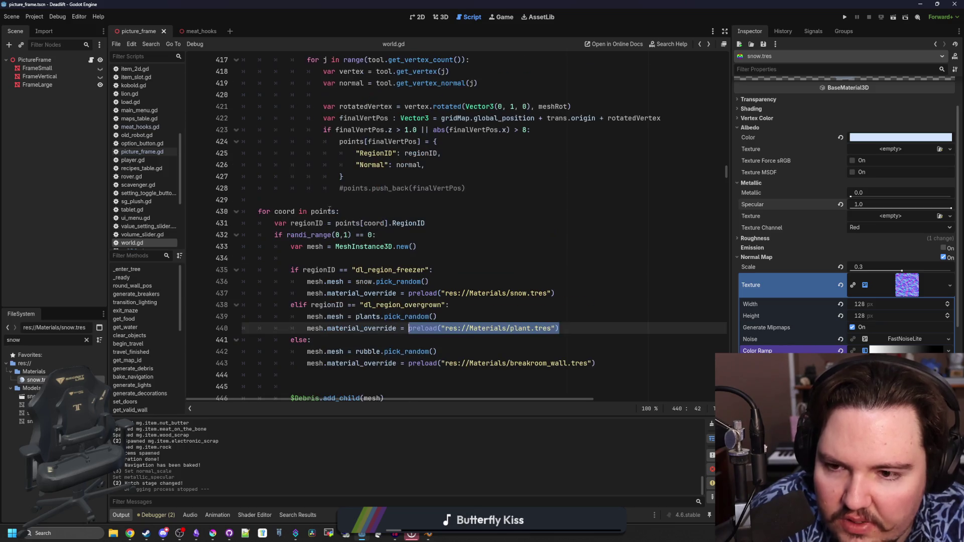
scroll(289, 202, "up", 12)
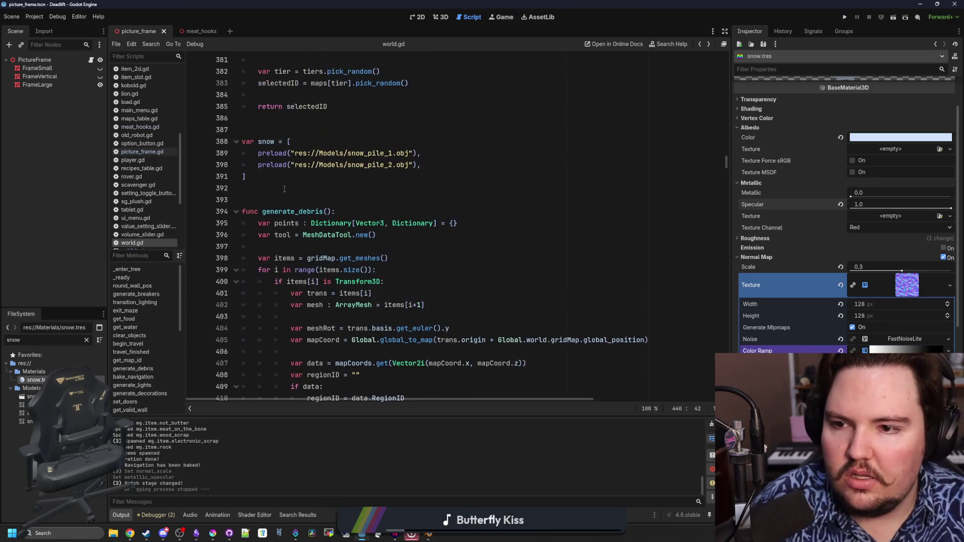
Step: Declare a new debrisMaterials array below the snow array in world.gd
left_click(285, 189)
key("Return")
key("Return")
key("Return")
key("Up")
type("va")
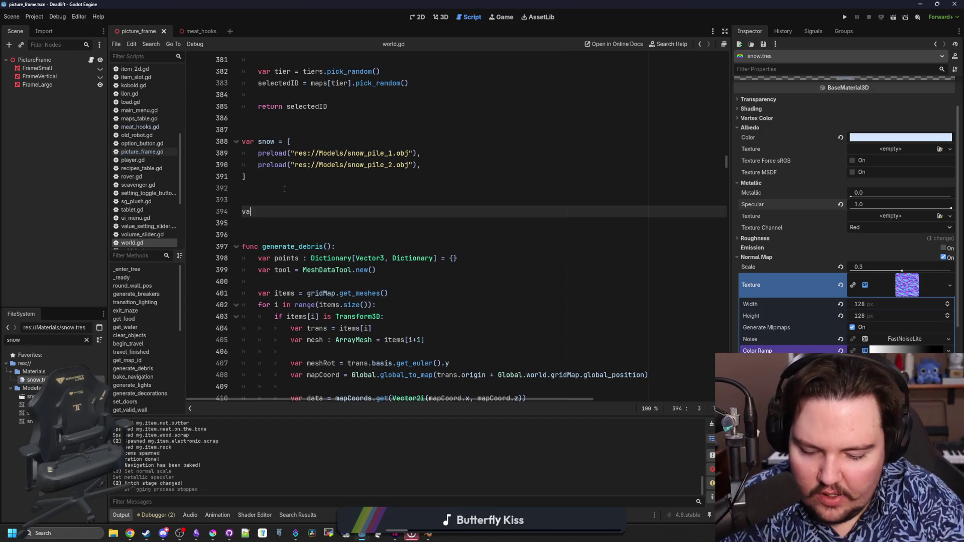
type("r de")
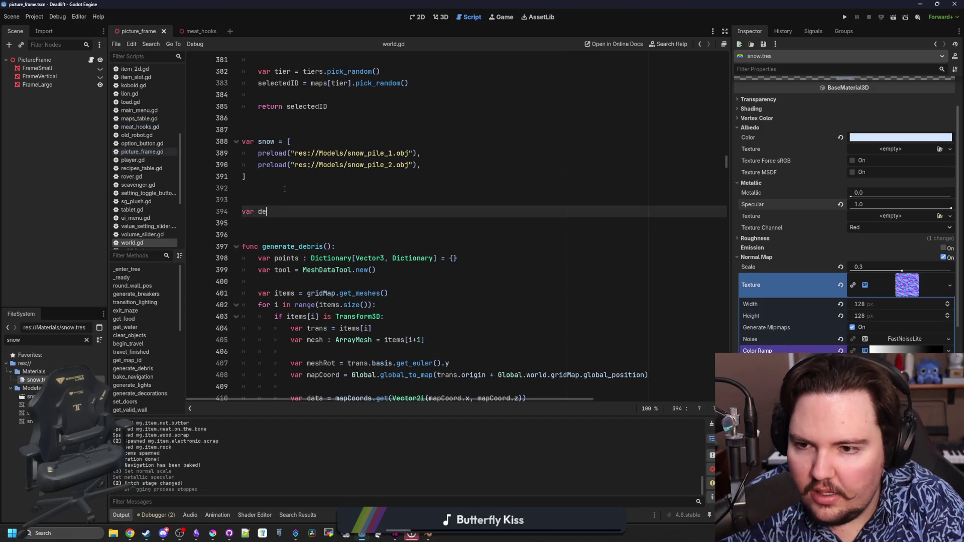
type("bnbrisMaterials")
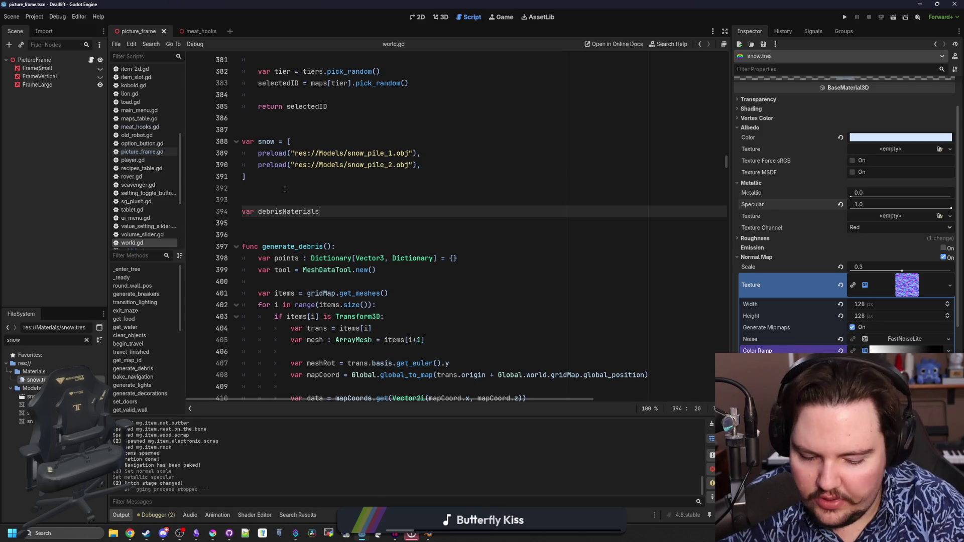
type("[")
key("Return")
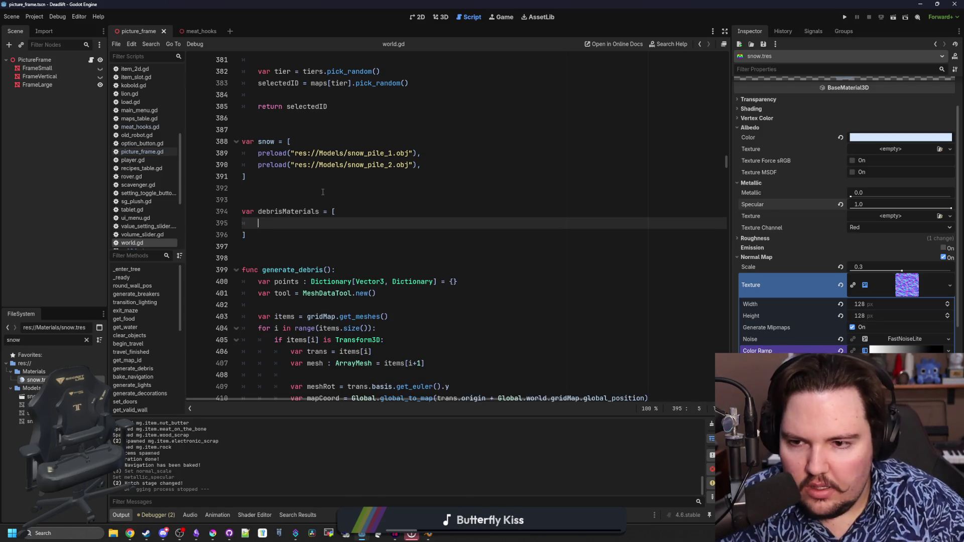
Step: Move the snow material preload from its debris branch into the debrisMaterials array
scroll(323, 192, "down", 7)
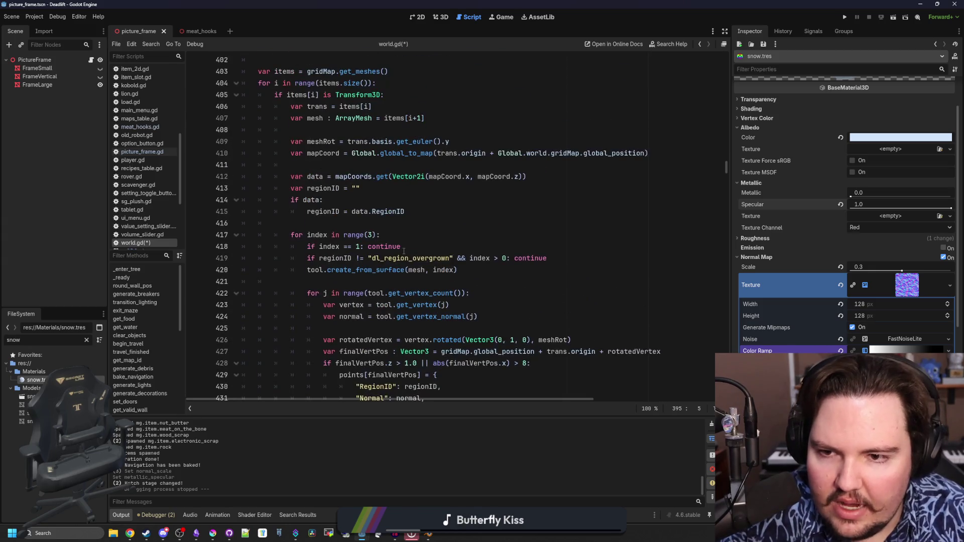
scroll(403, 251, "down", 8)
left_click(588, 245)
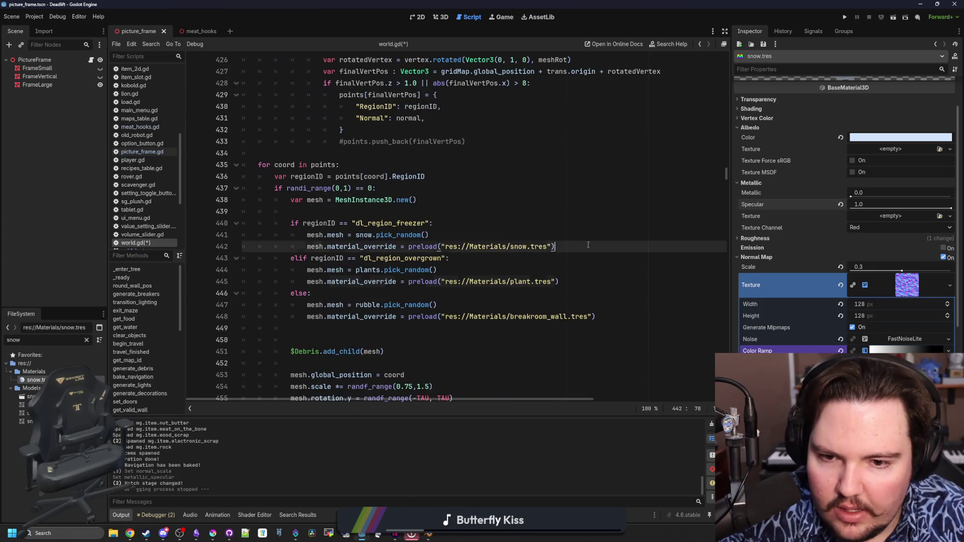
key("shift+Home")
key("ctrl+x")
scroll(334, 222, "up", 15)
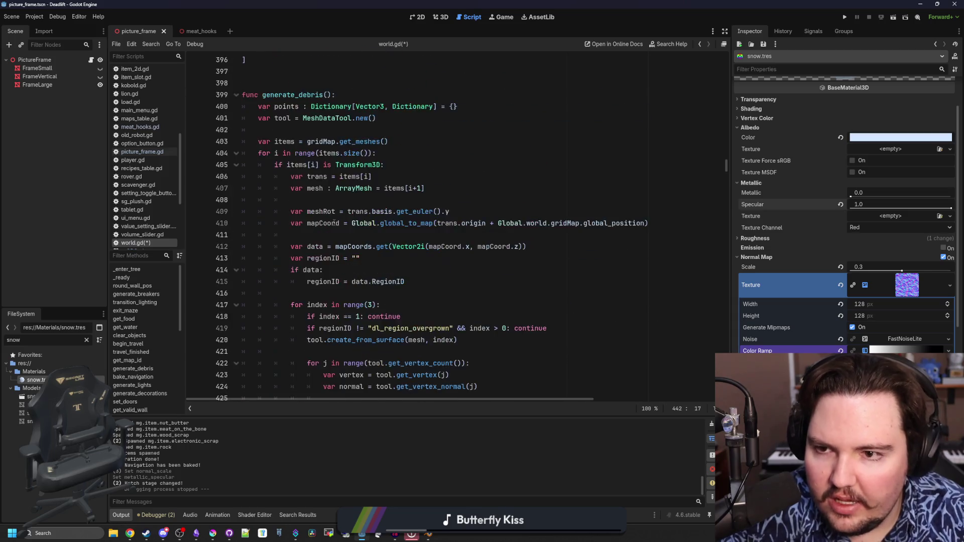
scroll(334, 222, "up", 5)
left_click(291, 223)
key("ctrl+v")
Step: Move the plant material preload into the array as the second entry
scroll(576, 342, "down", 13)
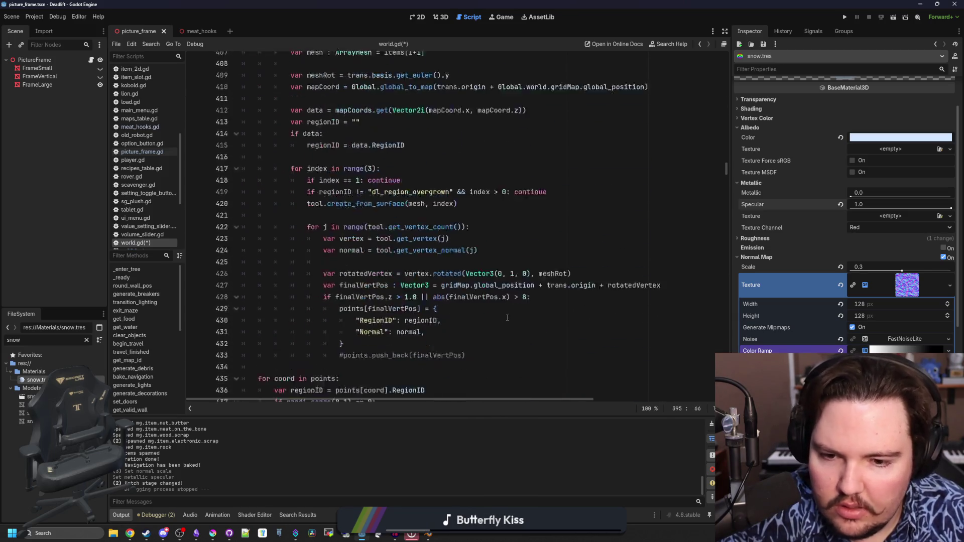
mouse_move(576, 351)
left_mouse_down()
mouse_move(387, 351)
mouse_move(407, 352)
left_mouse_up()
key("BackSpace")
scroll(544, 228, "up", 13)
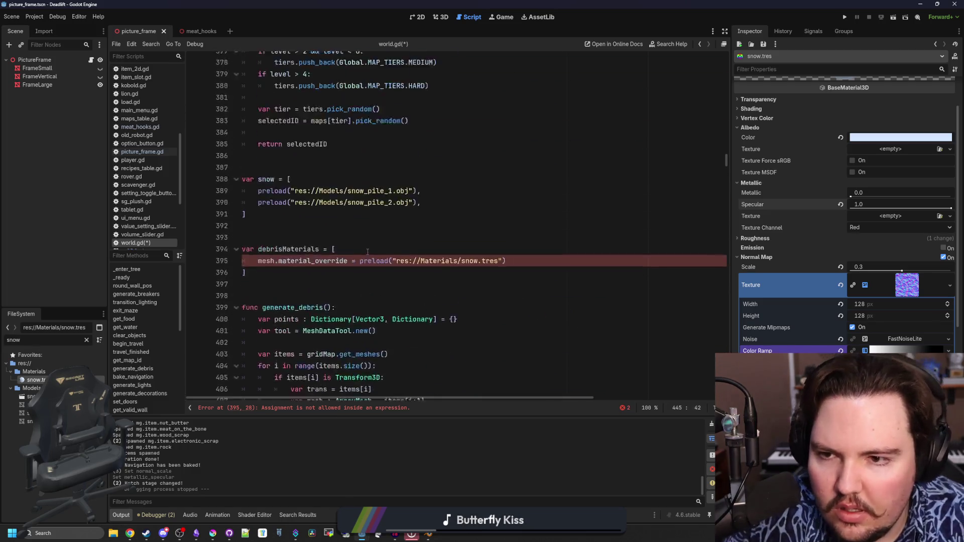
left_click(544, 227)
key("Return")
key("ctrl+v")
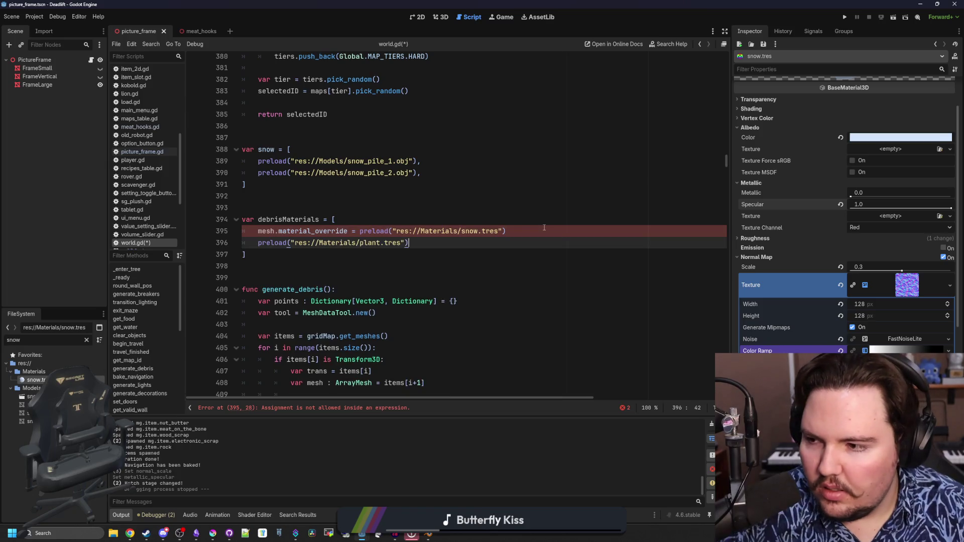
Step: Move the breakroom wall material preload into the array as the third entry
scroll(608, 320, "down", 16)
left_click_drag(598, 301, 407, 301)
key("BackSpace")
scroll(361, 264, "up", 11)
scroll(361, 264, "up", 5)
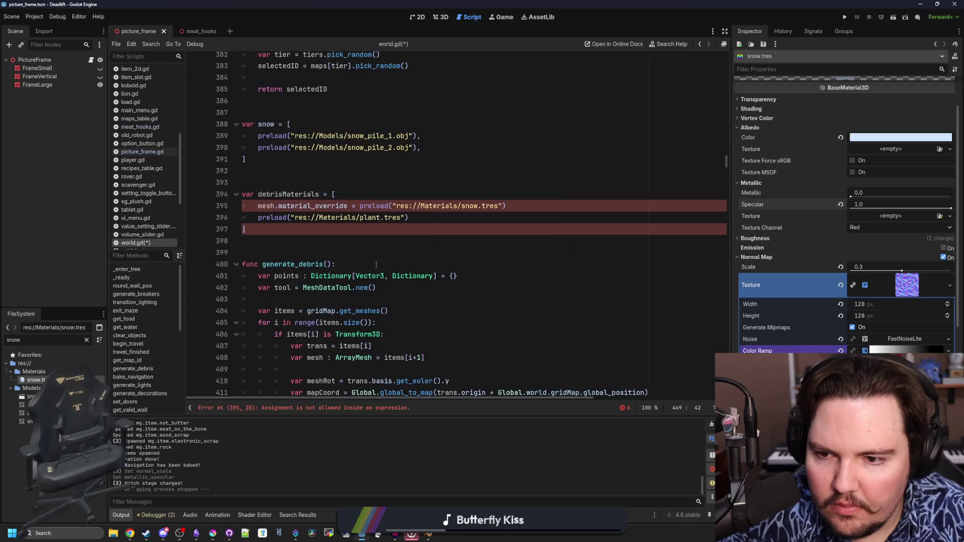
left_click(434, 217)
key("Return")
key("ctrl+v")
Step: Separate the array entries with commas and delete the leftover assignment text before the snow preload
type(",")
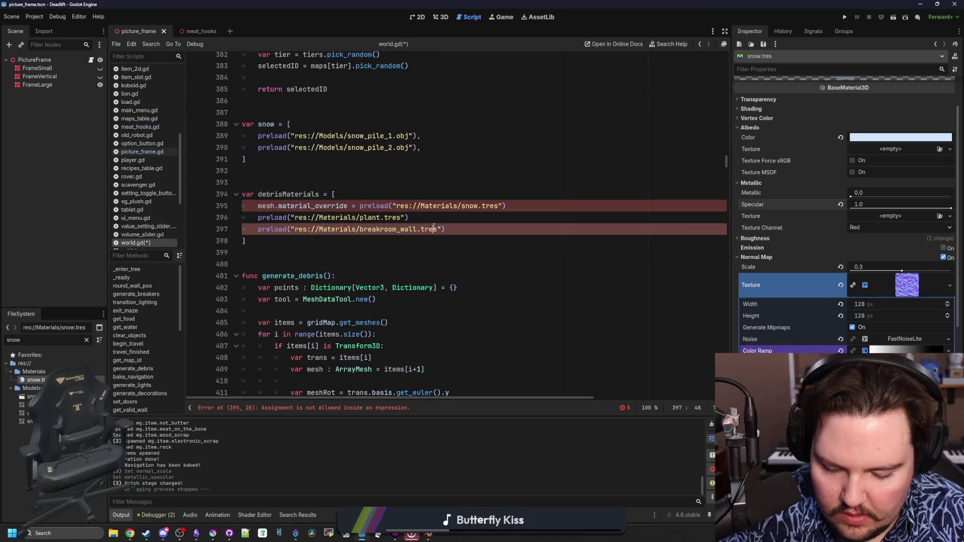
key("Up")
type(",")
key("Up")
key("End")
type(",")
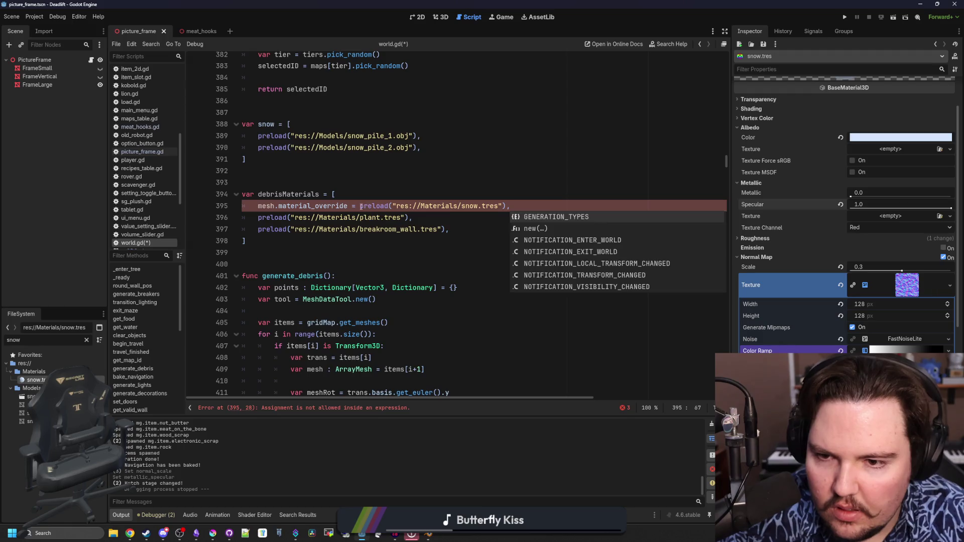
left_click_drag(360, 205, 258, 206)
key("BackSpace")
left_click(398, 196)
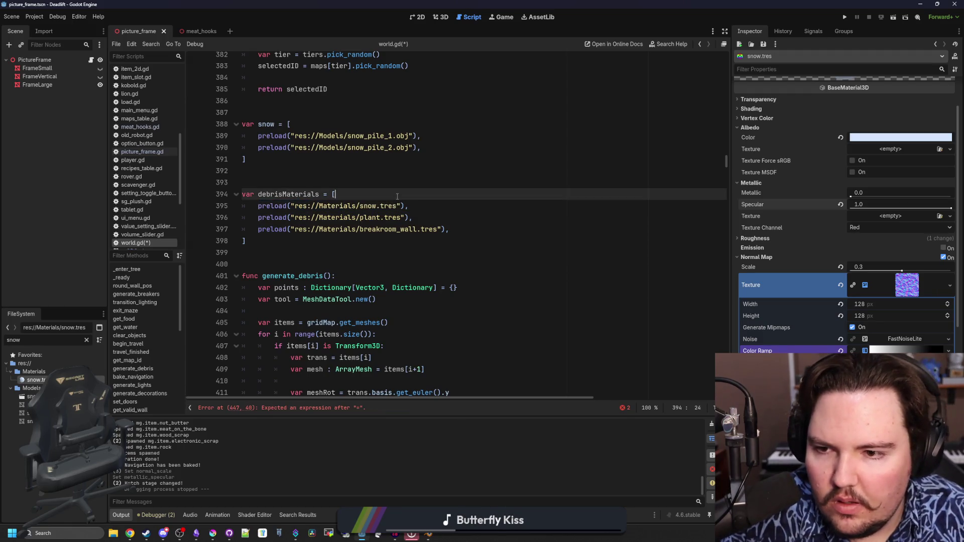
double_click(287, 194)
scroll(430, 248, "down", 10)
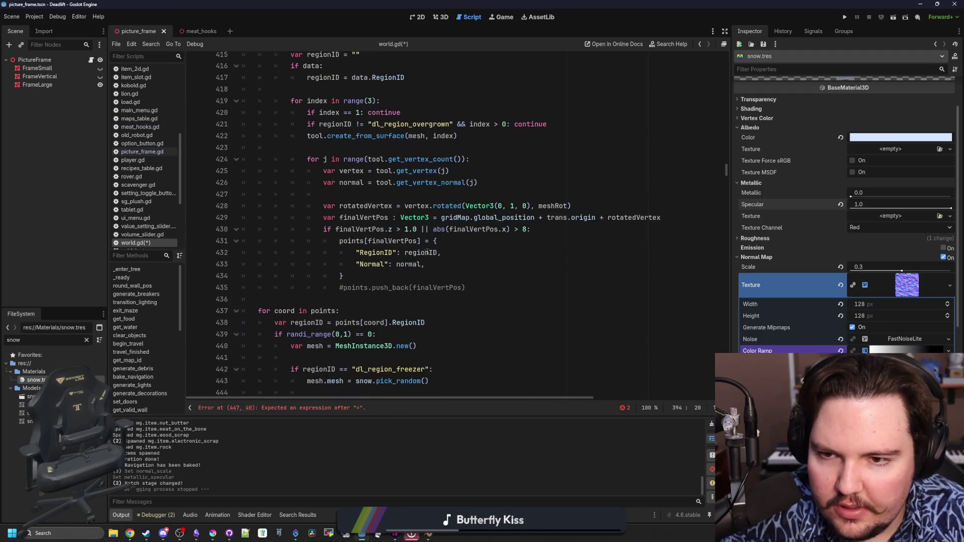
Step: Set the rubble material override to debrisMaterials[2] and the plant override to debrisMaterials[1]
scroll(430, 249, "down", 1)
left_click(422, 288)
key("ctrl+v")
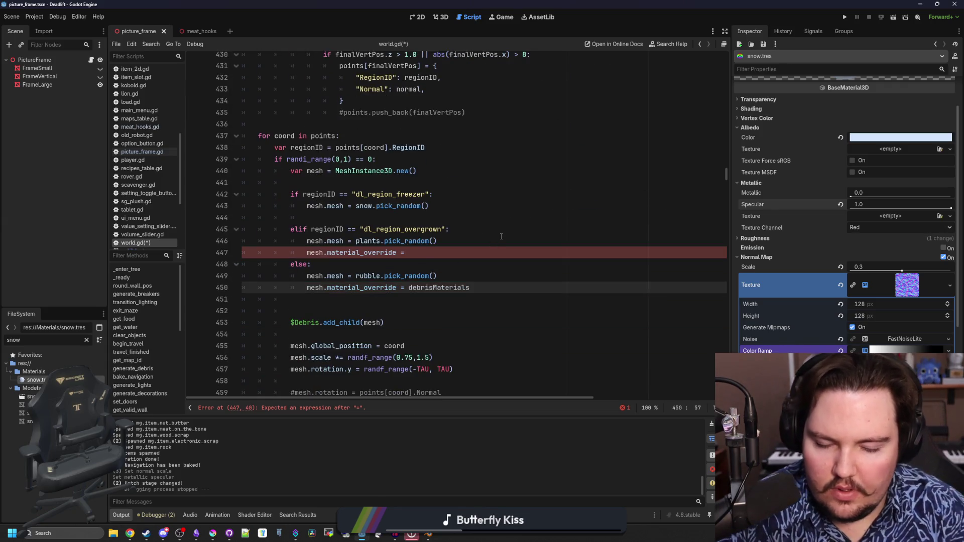
type("[2")
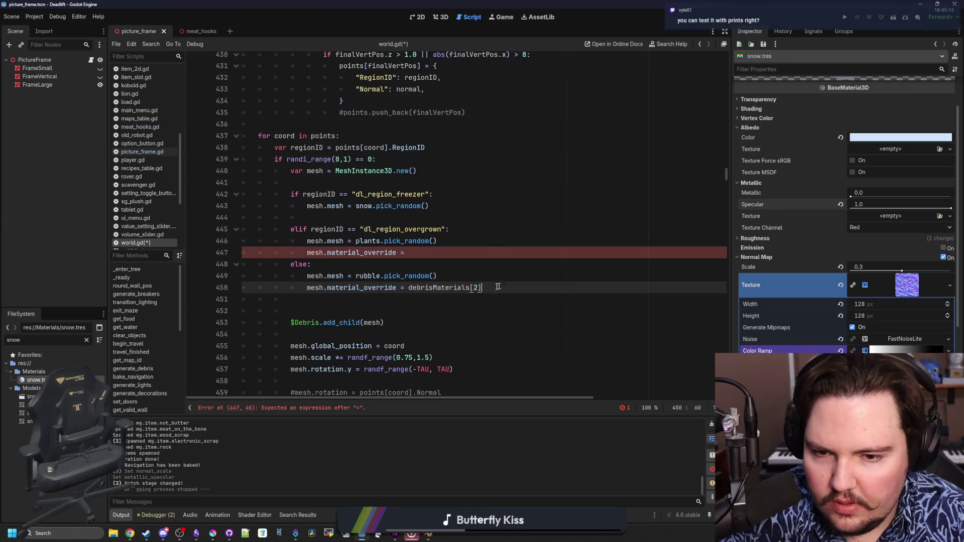
left_click_drag(481, 287, 410, 291)
key("ctrl+c")
left_click(424, 252)
key("ctrl+v")
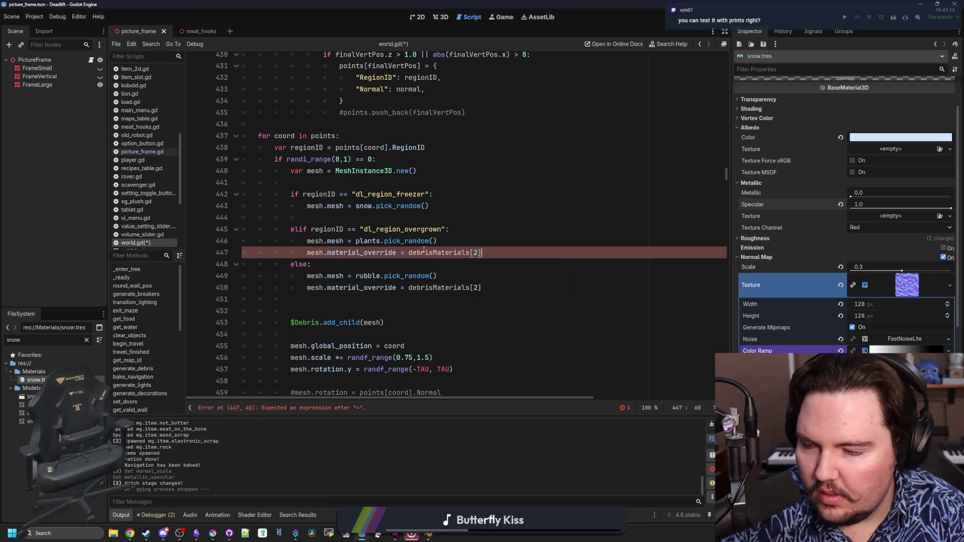
key("Left")
key("BackSpace")
type("1")
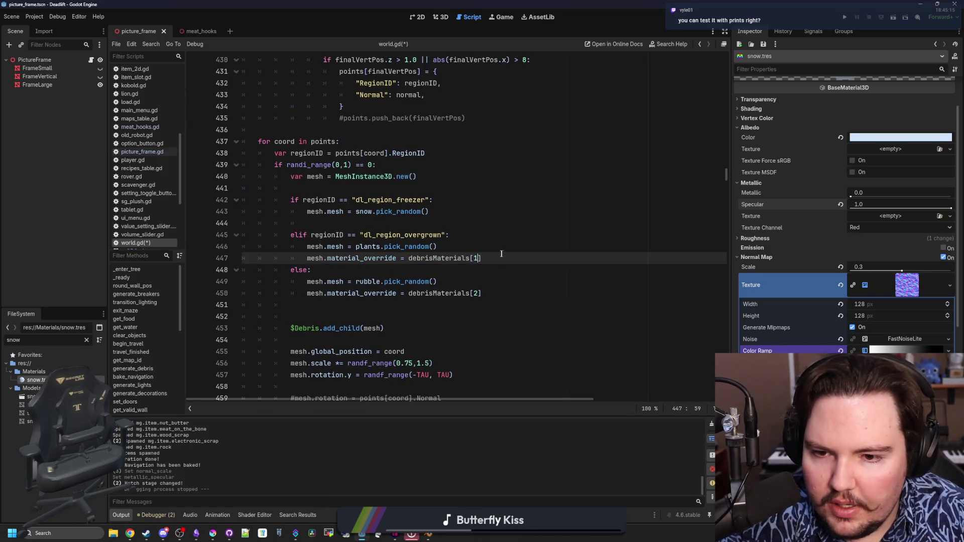
Step: Copy the plant material assignment into the empty line of the freezer snow branch
left_click_drag(501, 253, 309, 259)
key("ctrl+c")
left_click(344, 222)
key("ctrl+v")
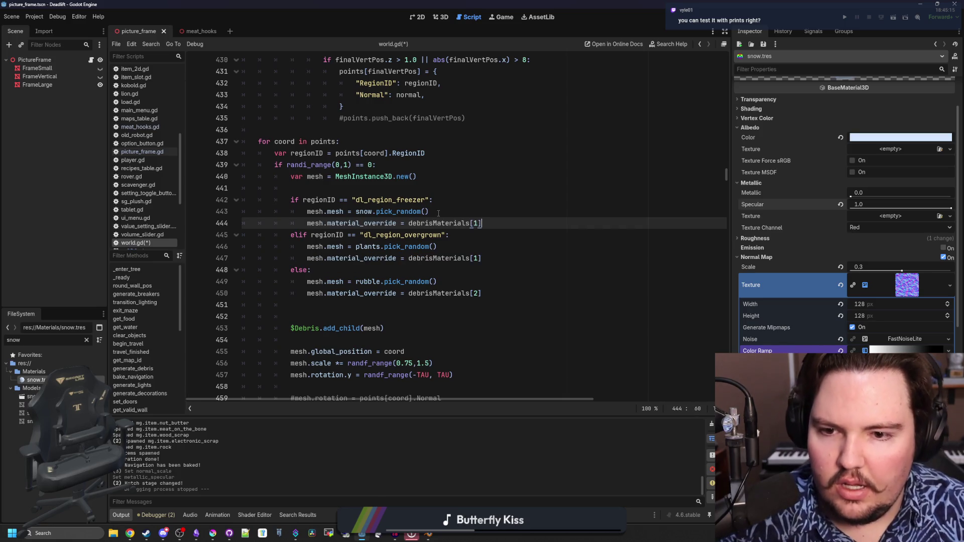
type("0")
Step: Save world.gd and run the project to test the new materials
left_click(439, 213)
key("ctrl+s")
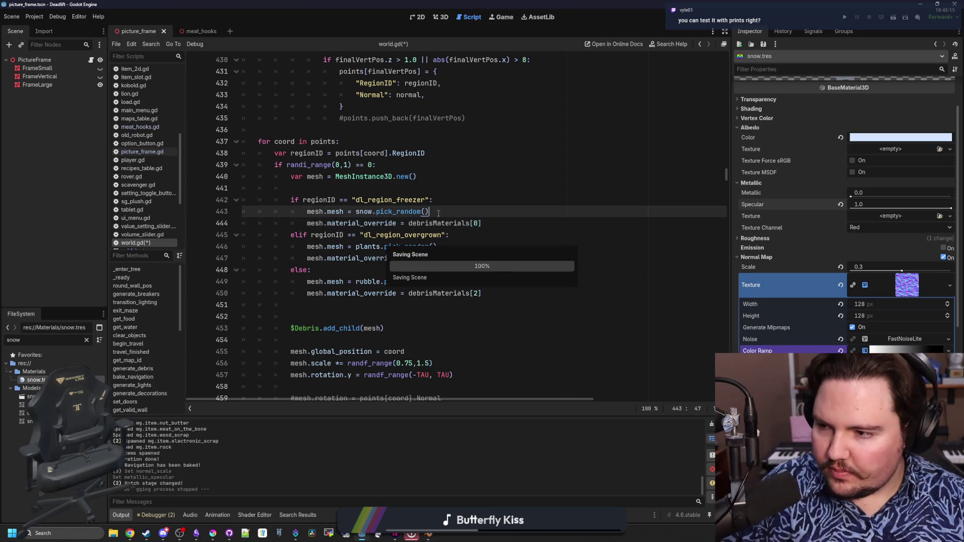
key("Up")
key("Up")
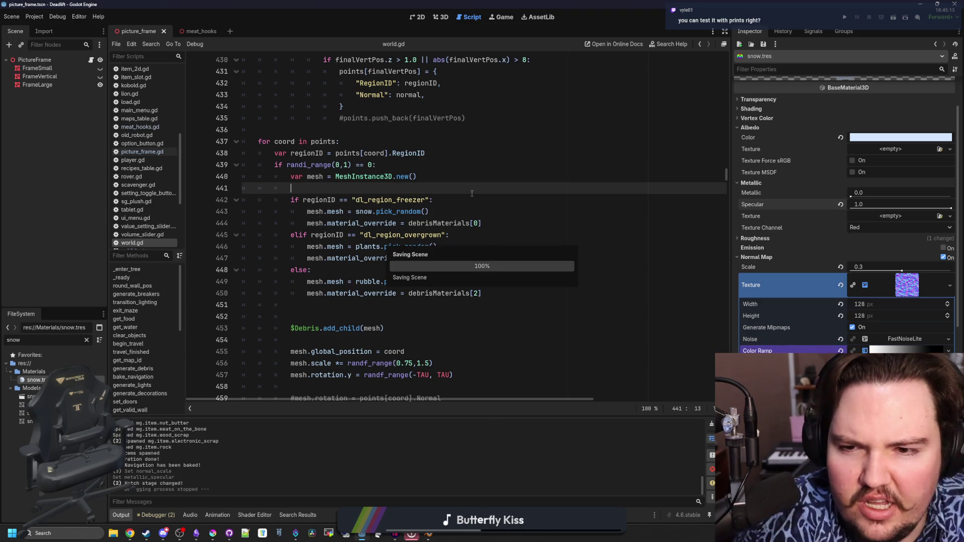
left_click(844, 18)
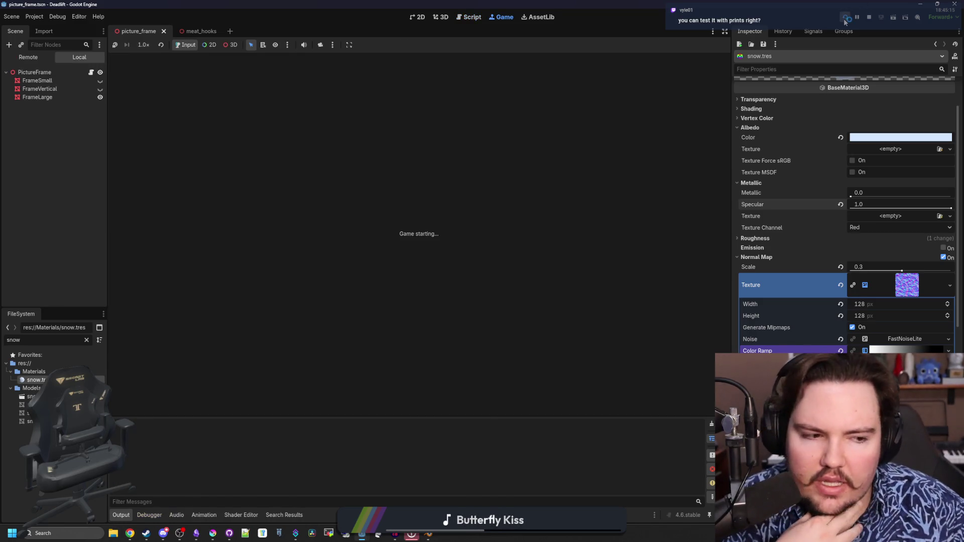
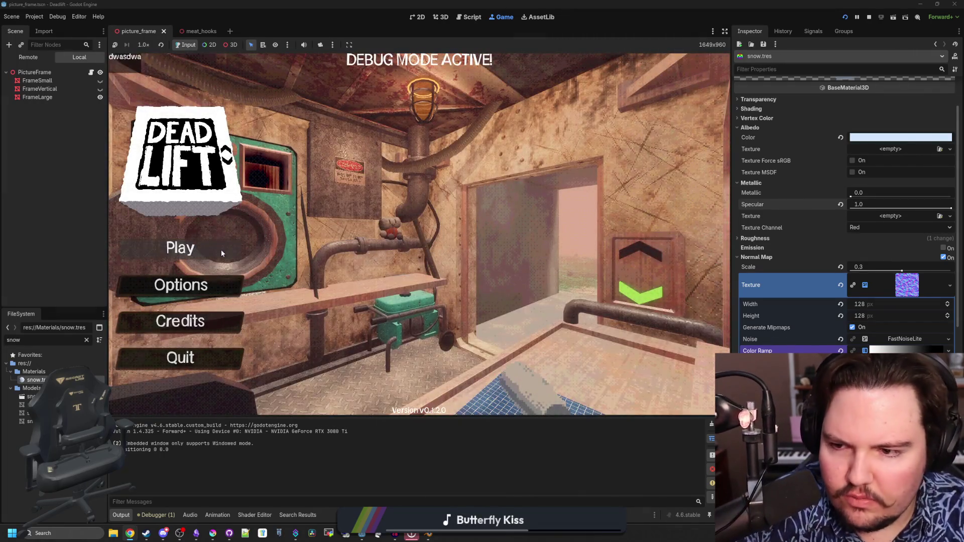
Step: Start a new game with the default setup values and descend in the elevator to level 1
left_click(221, 249)
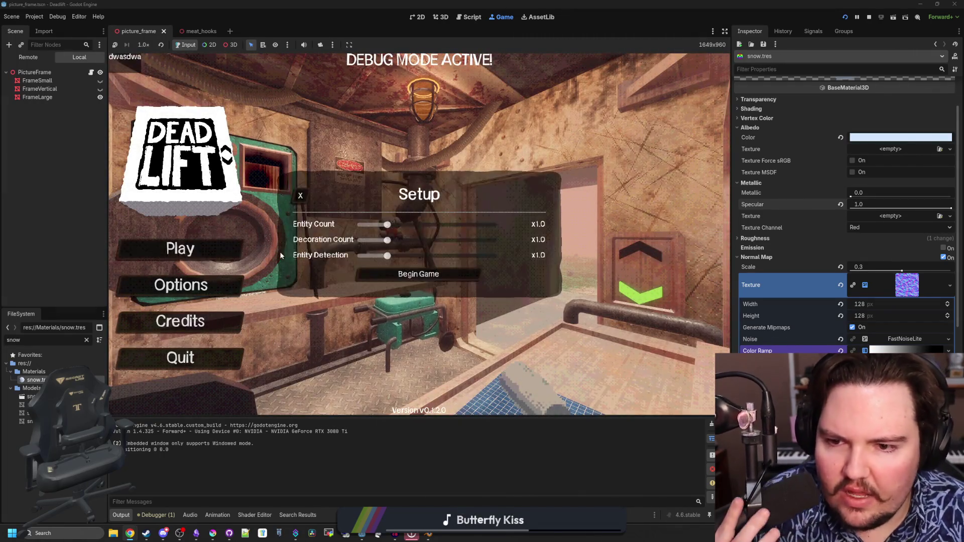
left_click(420, 274)
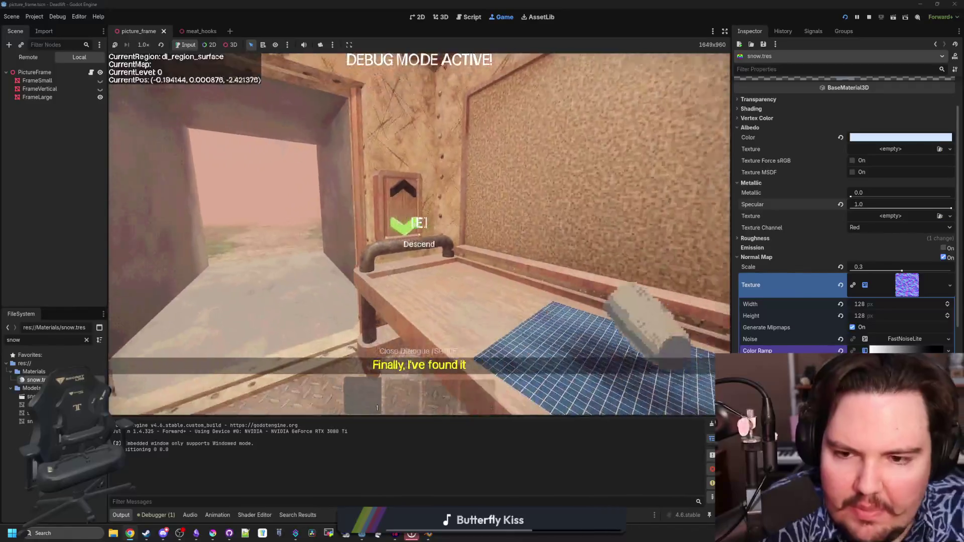
key("e")
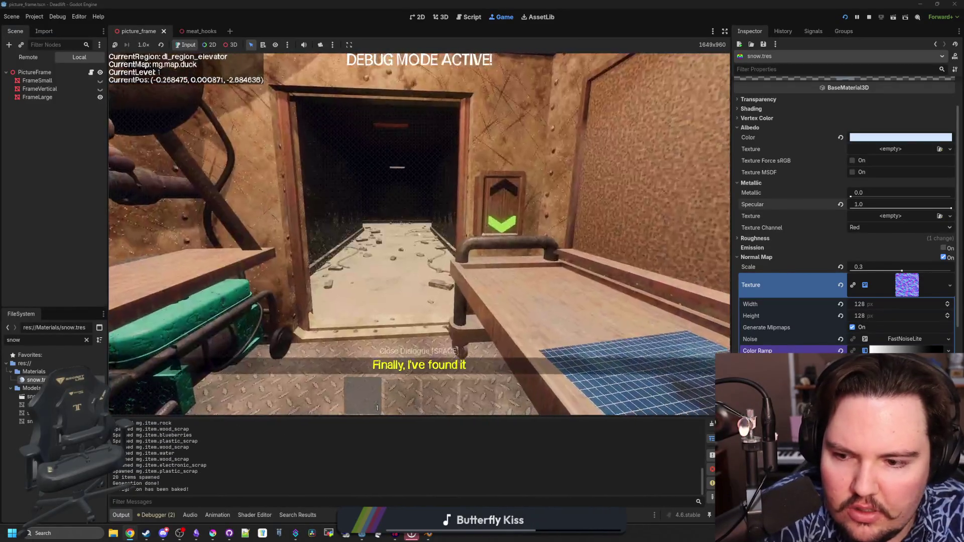
Step: Walk through the debris corridor and overgrown area into the room with the table
key("w")
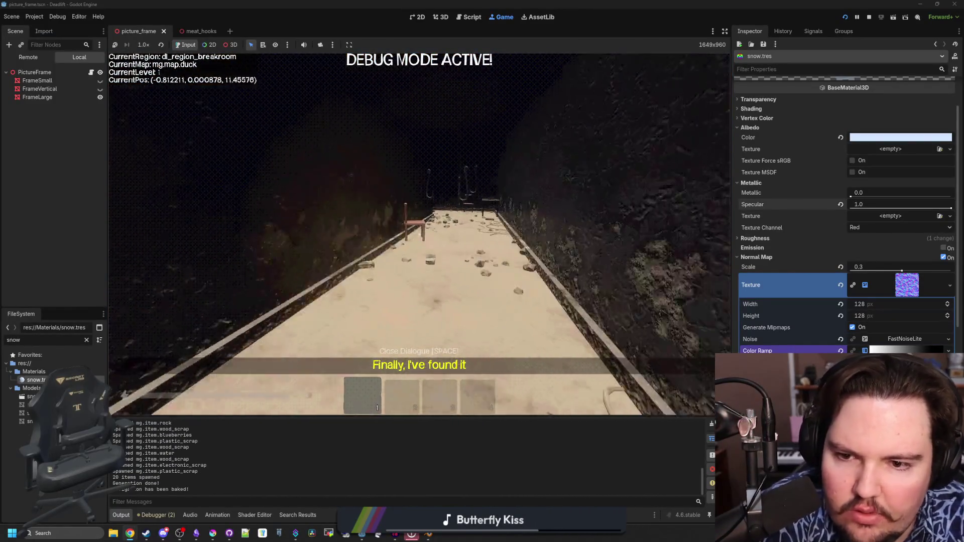
key("w")
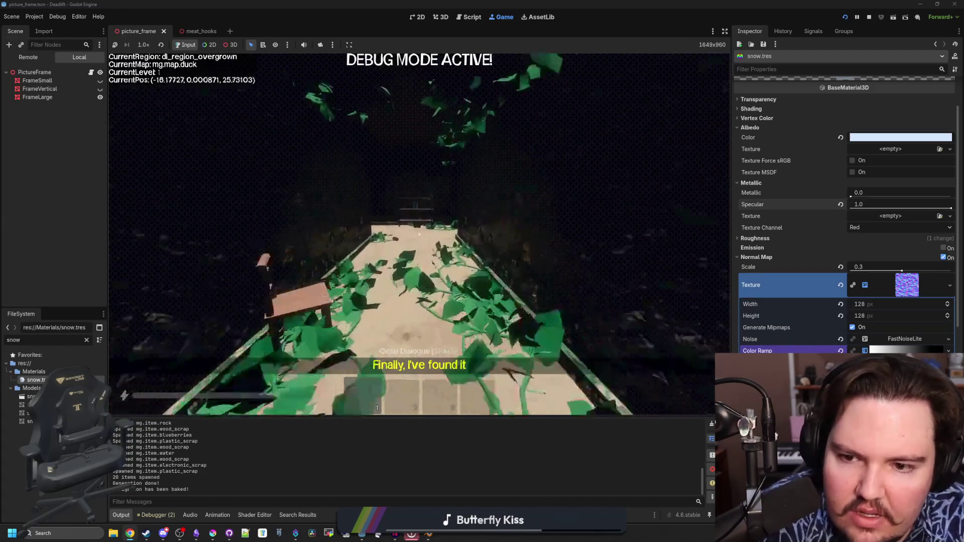
key("w")
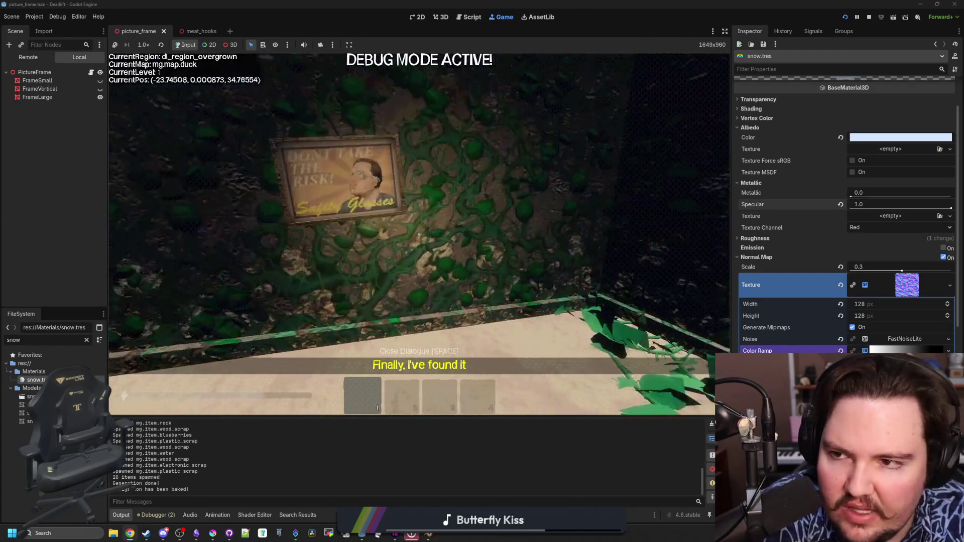
key("w")
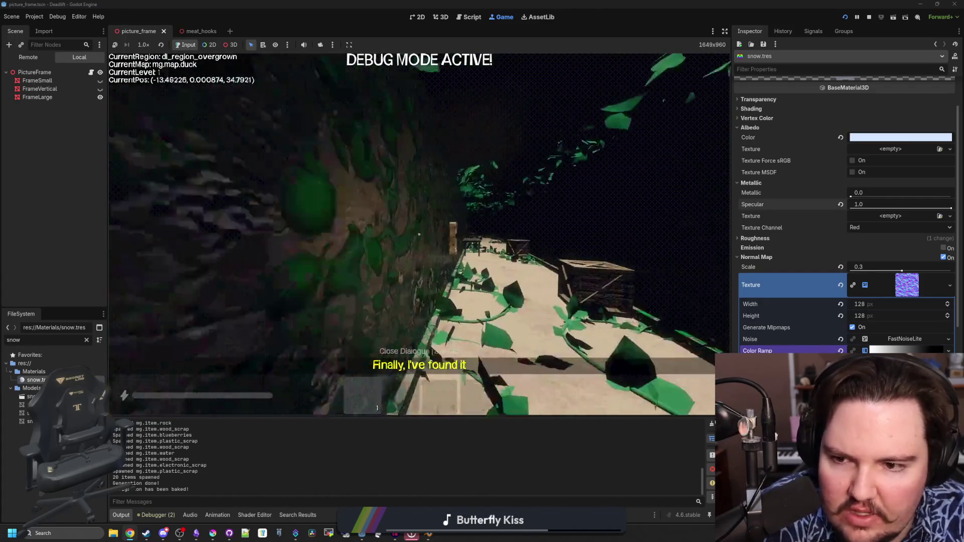
key("w")
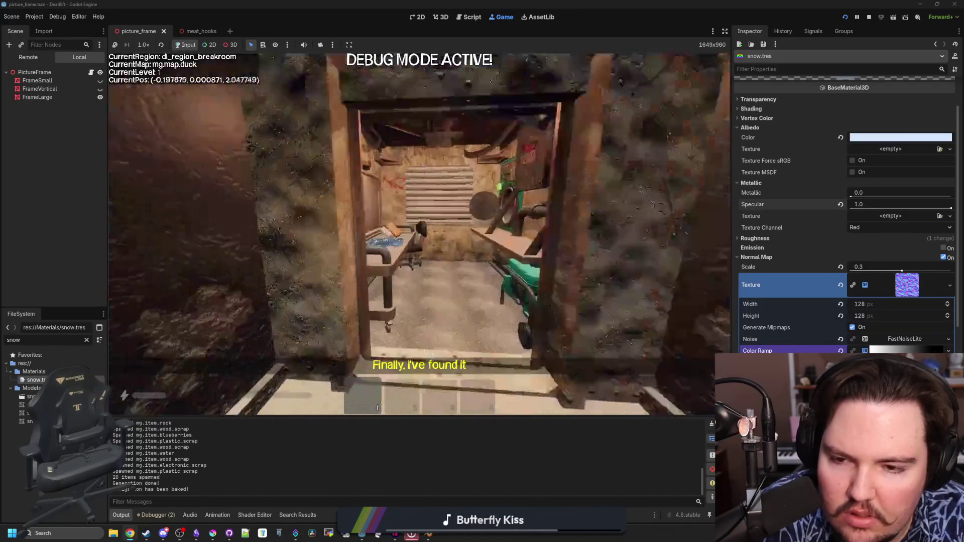
Step: Return to the elevator and skip the drink and food prompts to reach level 3
key("s")
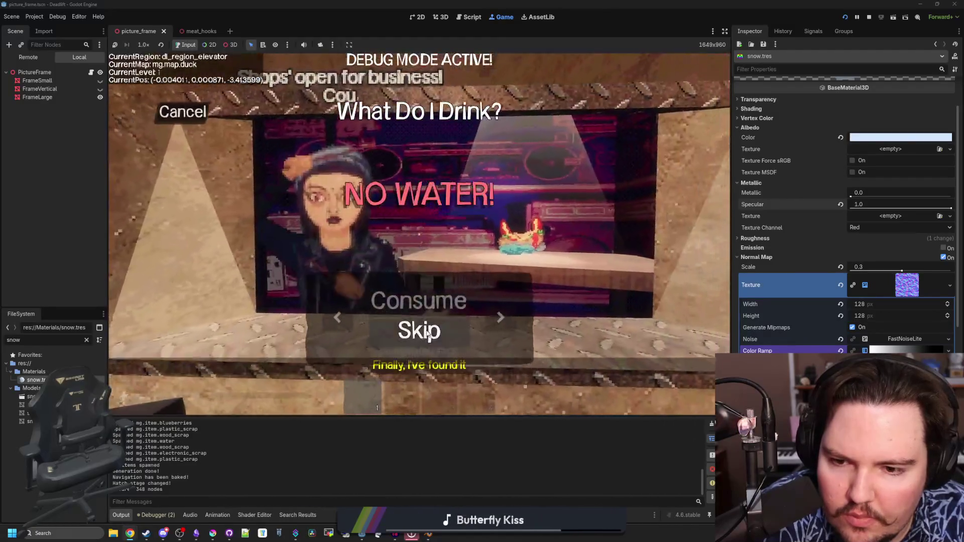
left_click(426, 334)
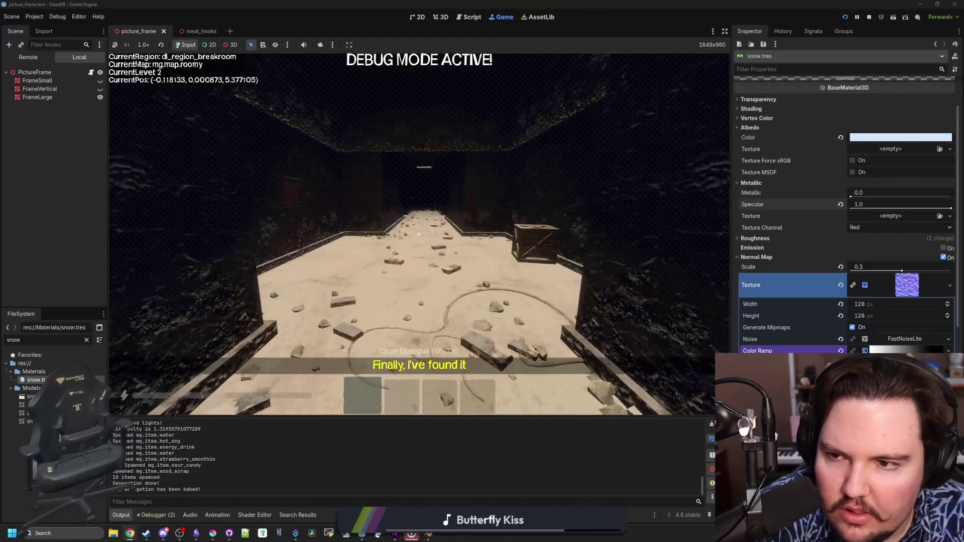
key("s")
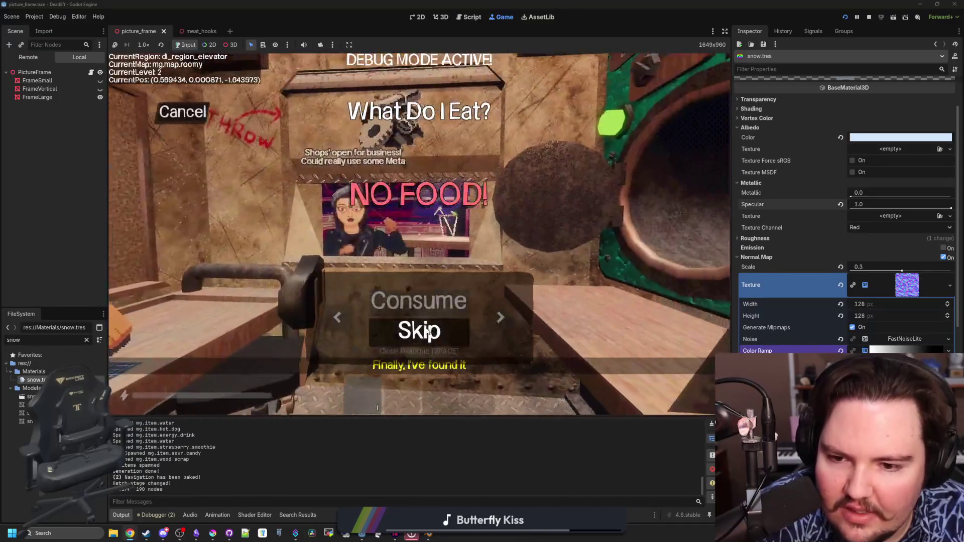
left_click(426, 331)
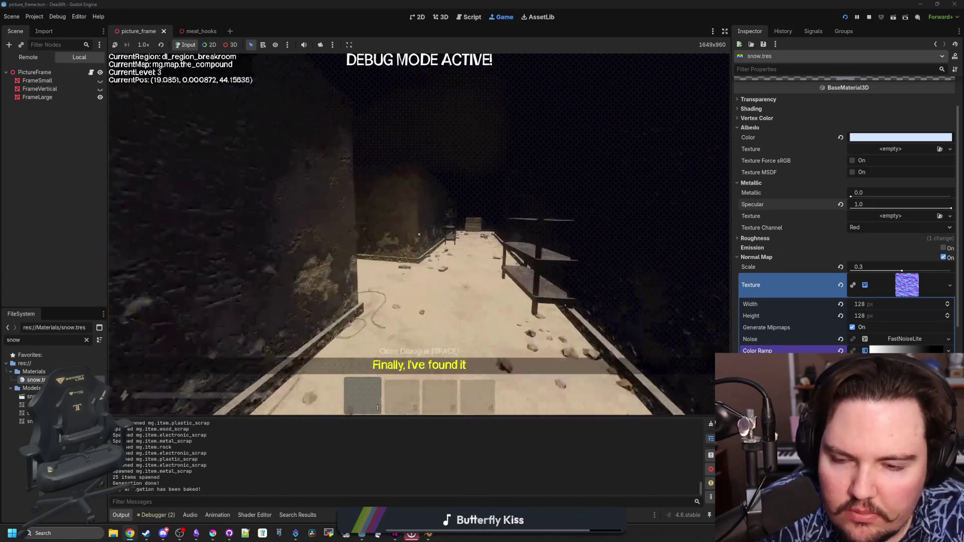
Step: Explore the snowy freezer area past the table and chair, heading back toward the corridor
key("w")
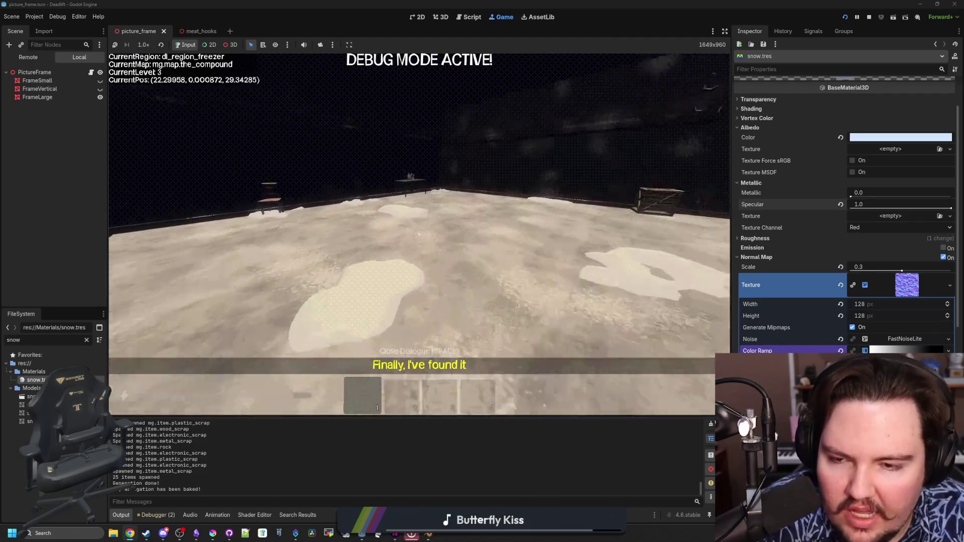
key("w")
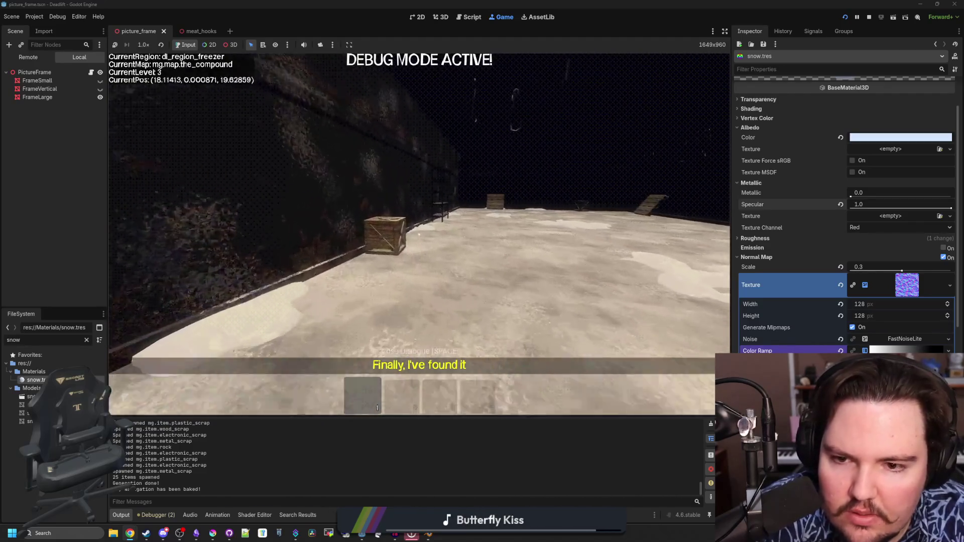
key("w")
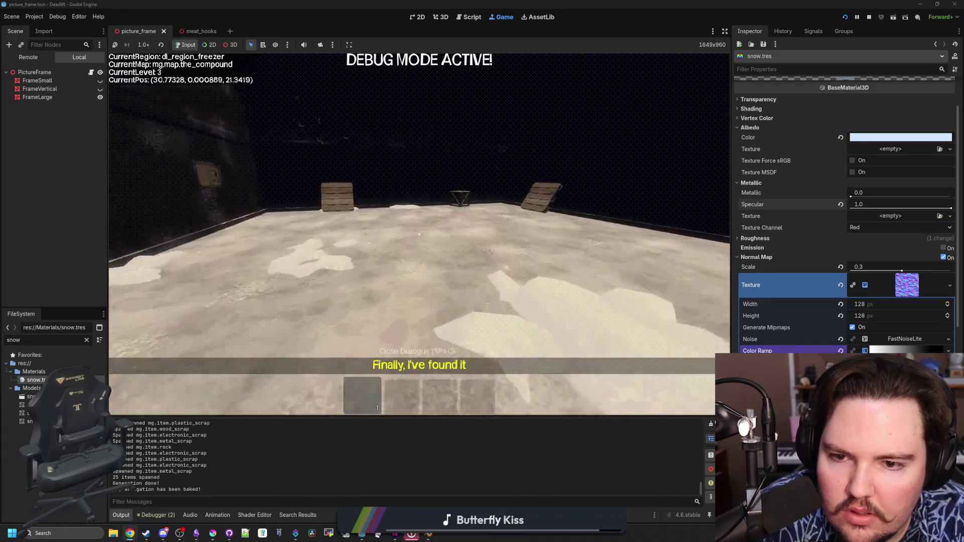
key("w")
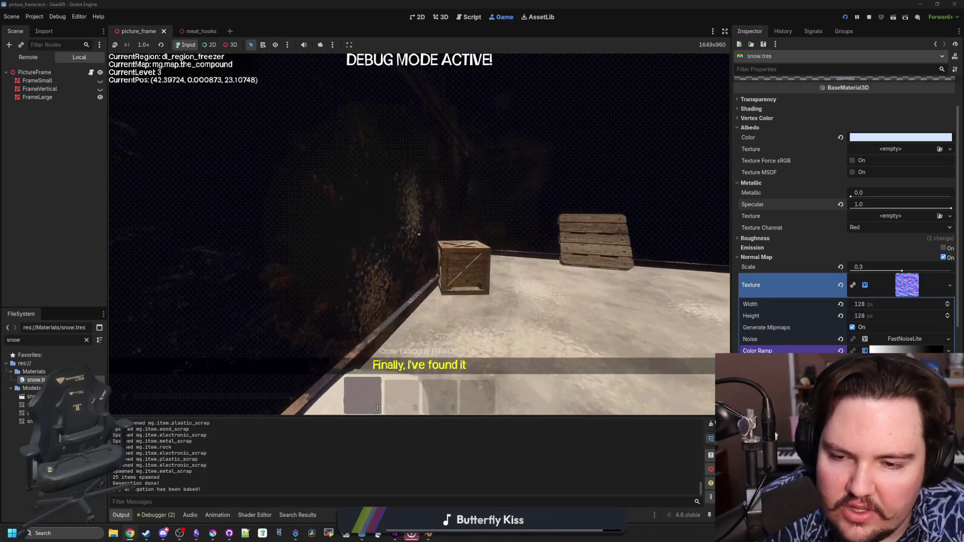
key("w")
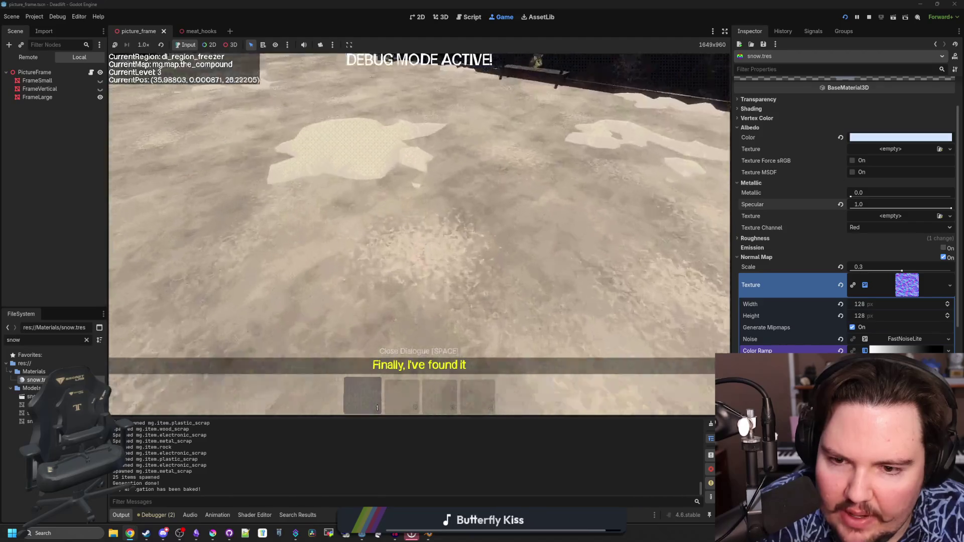
key("w")
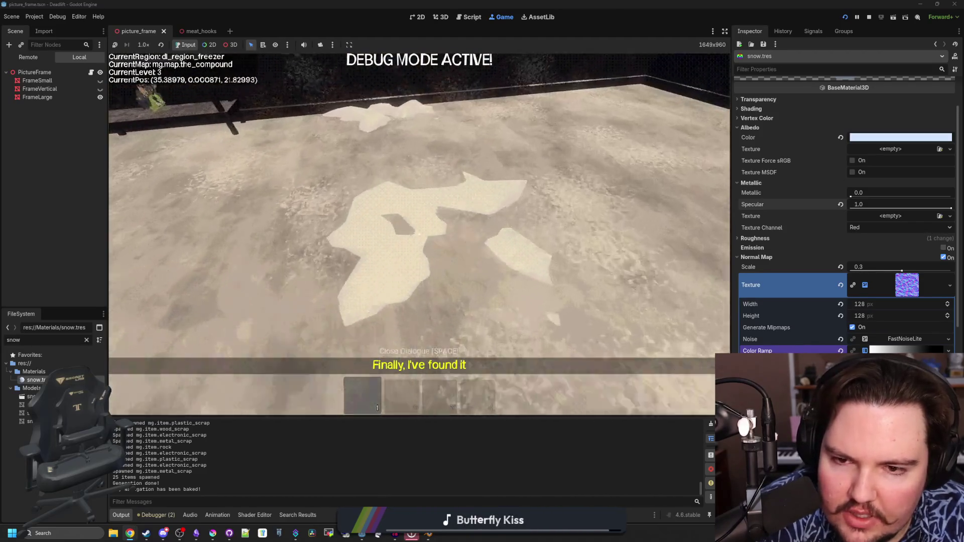
key("w")
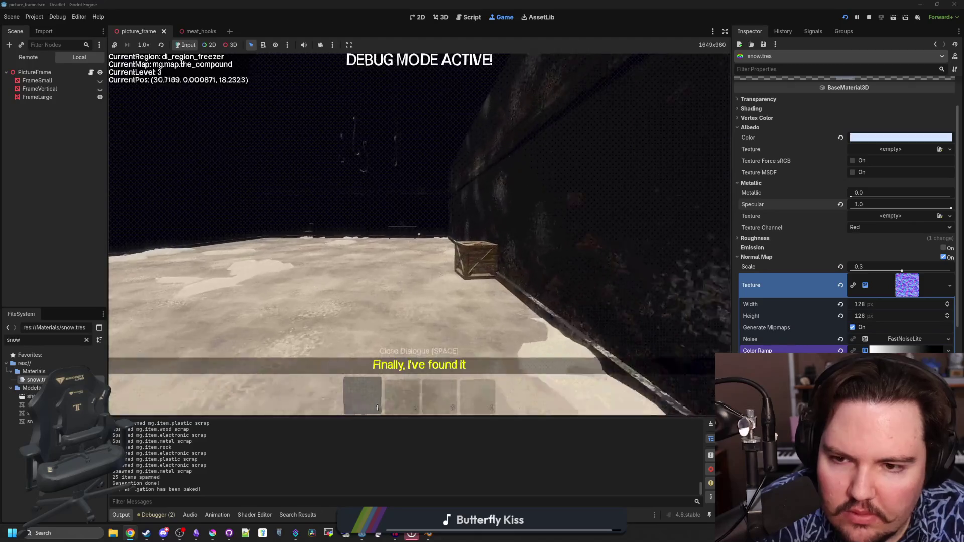
key("w")
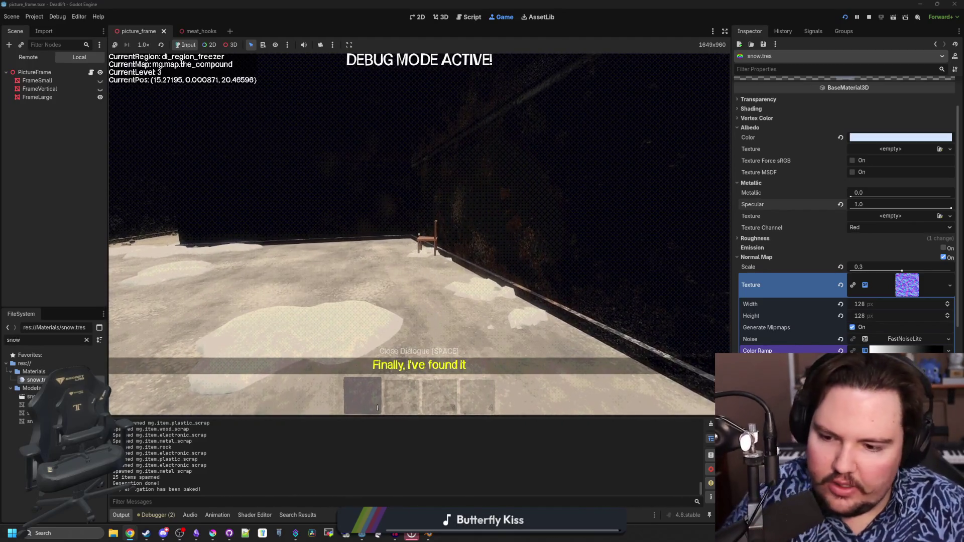
key("w")
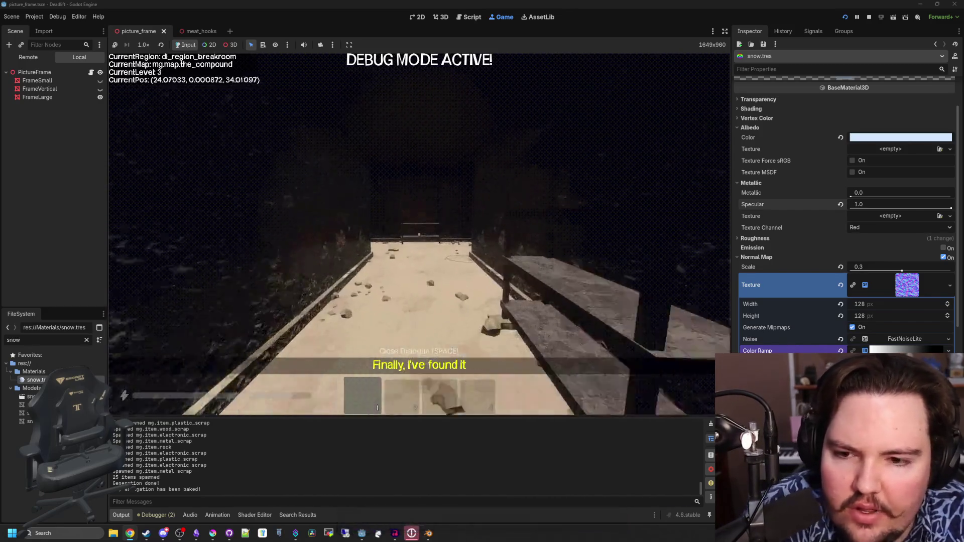
Step: Pause, return to the game's main menu, open Options, then stop the running game
key("Escape")
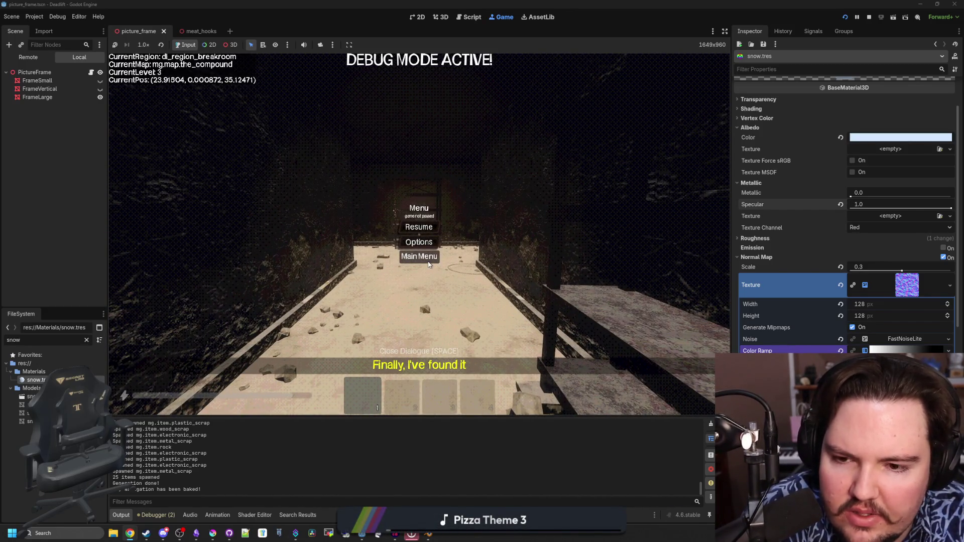
left_click(419, 256)
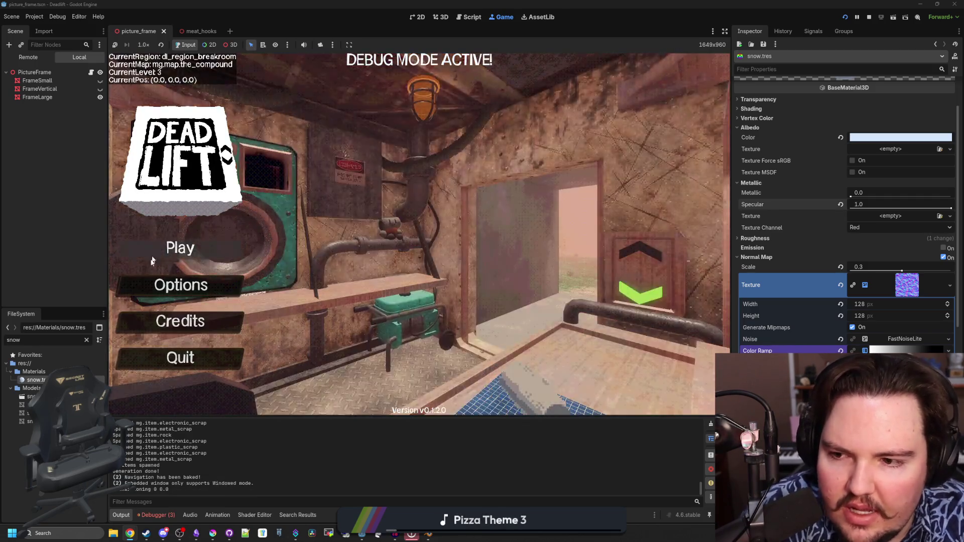
left_click(180, 285)
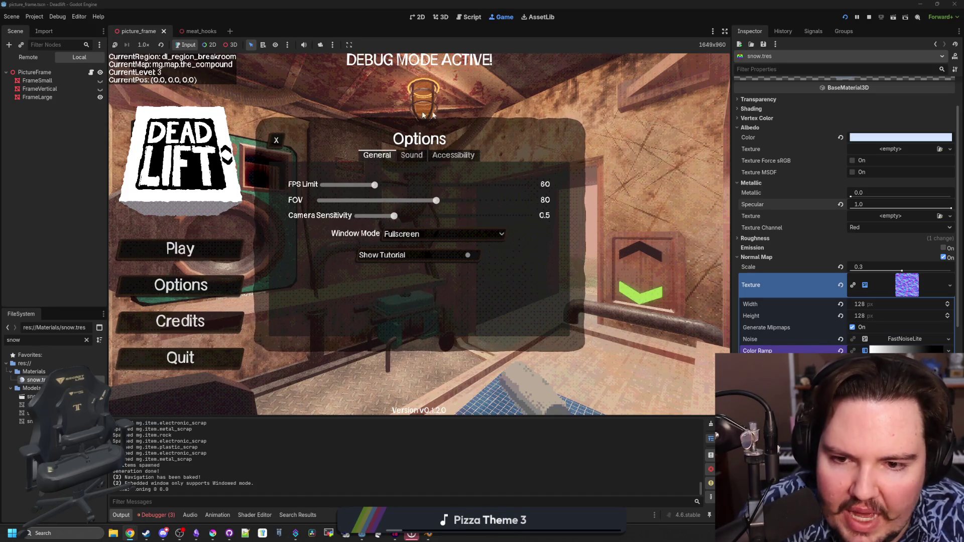
left_click(869, 16)
Step: Save the current scene and switch to the 2D workspace
key("ctrl+s")
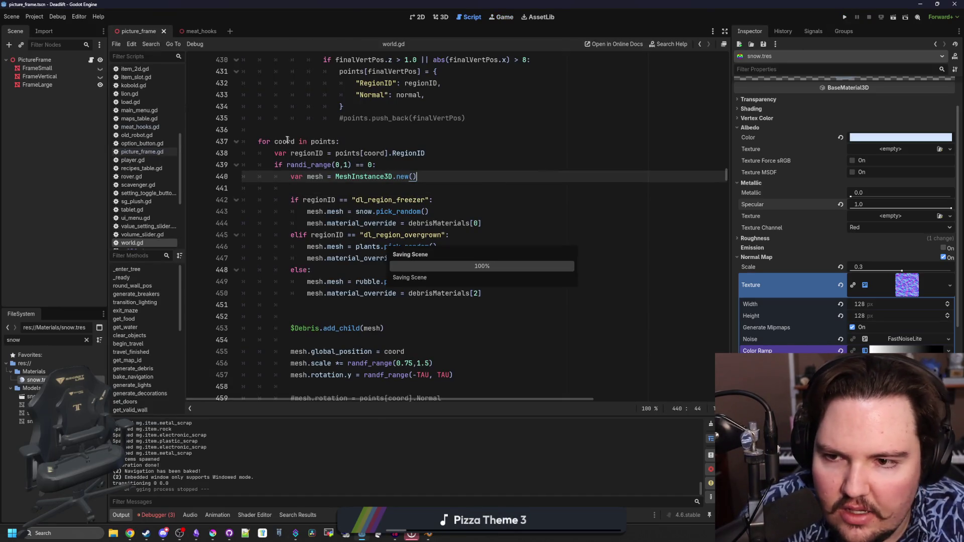
left_click(295, 132)
key("ctrl+F2")
key("ctrl+F1")
key("ctrl+s")
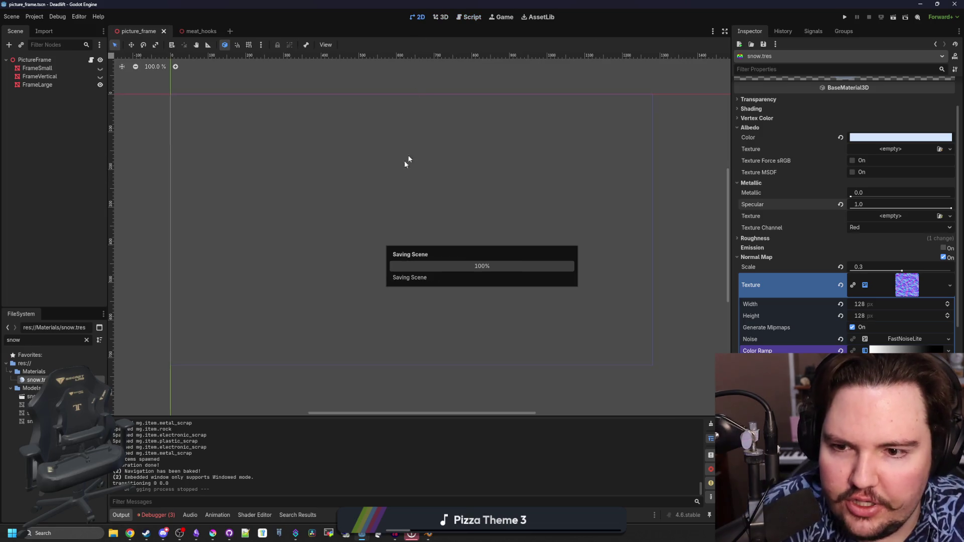
Step: Filter the FileSystem for 'world' and open world.tscn
left_click(89, 342)
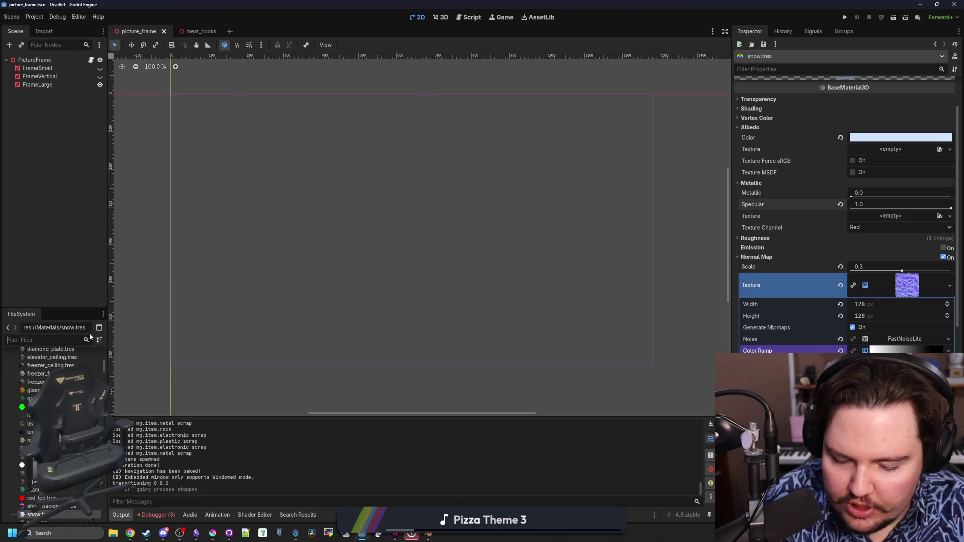
type("world")
double_click(34, 389)
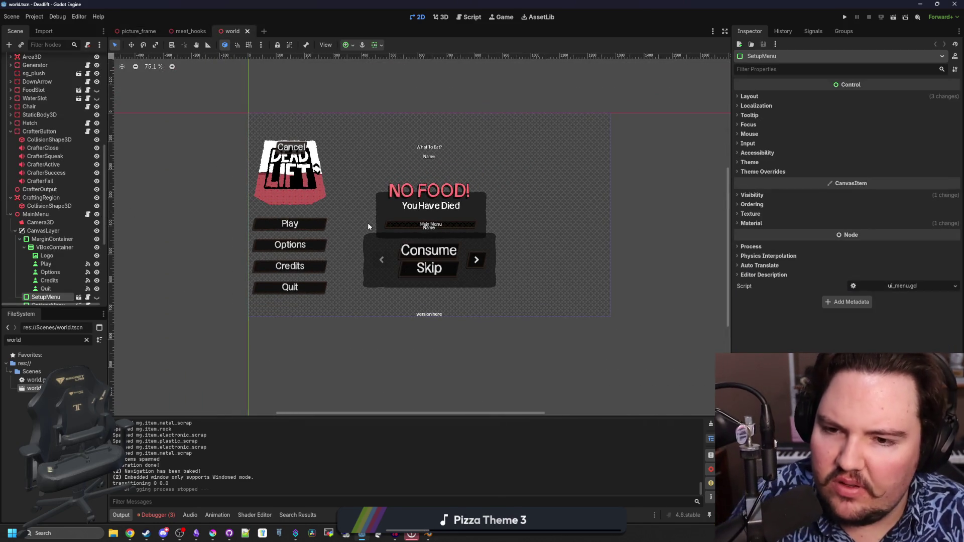
Step: Select the OptionsMenu node in the Scene tree and open it as its own scene
left_click(372, 252)
scroll(70, 237, "down", 4)
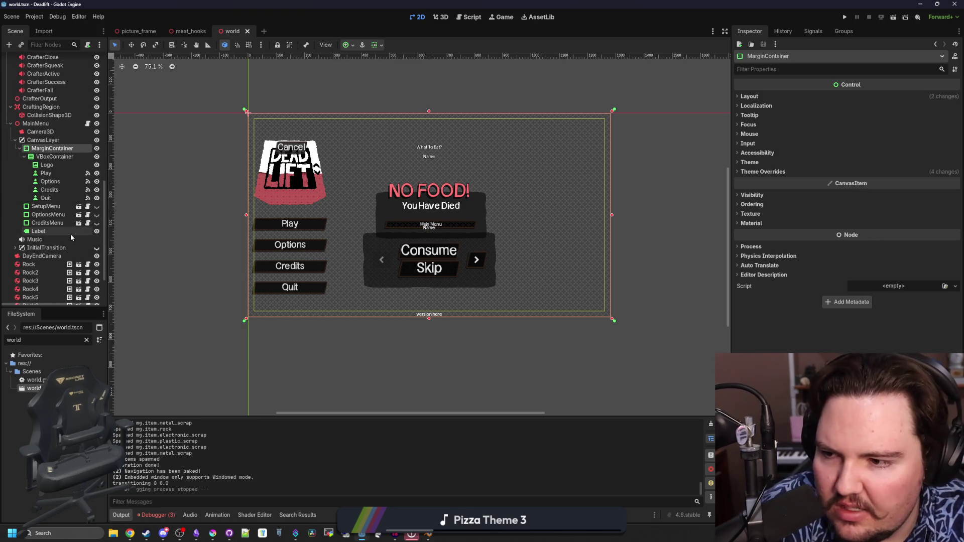
left_click(47, 223)
left_click(58, 215)
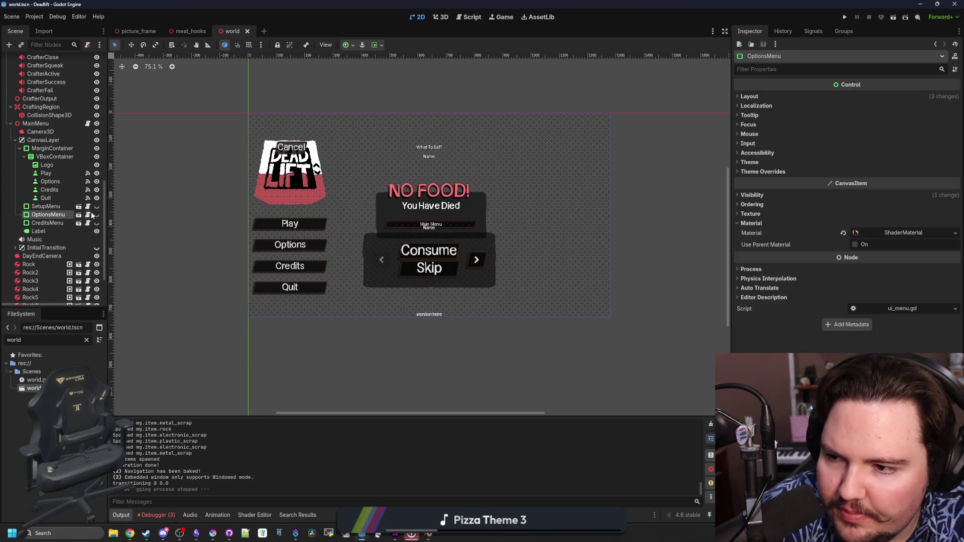
left_click(79, 215)
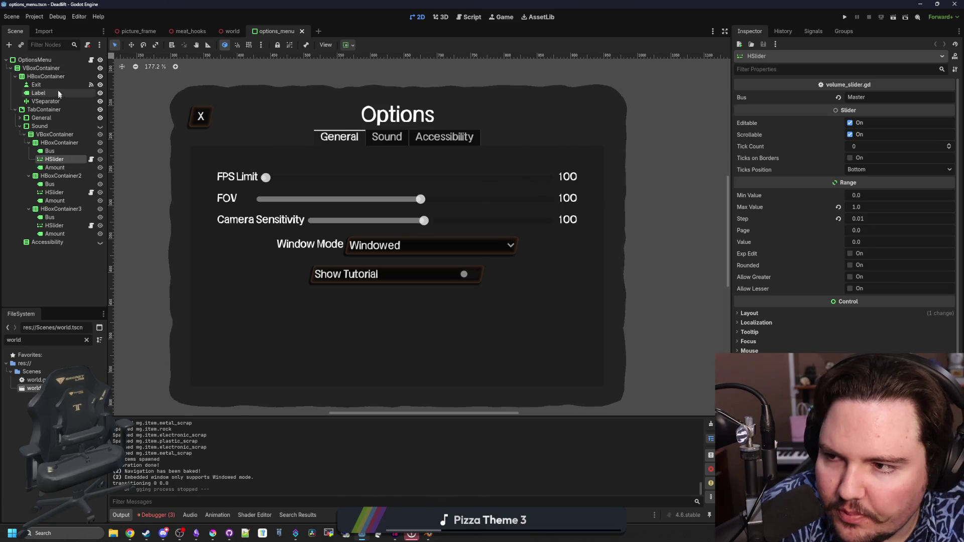
Step: Set the OptionsMenu material's noise texture width to 256, after trying 512 and 128
left_click(55, 61)
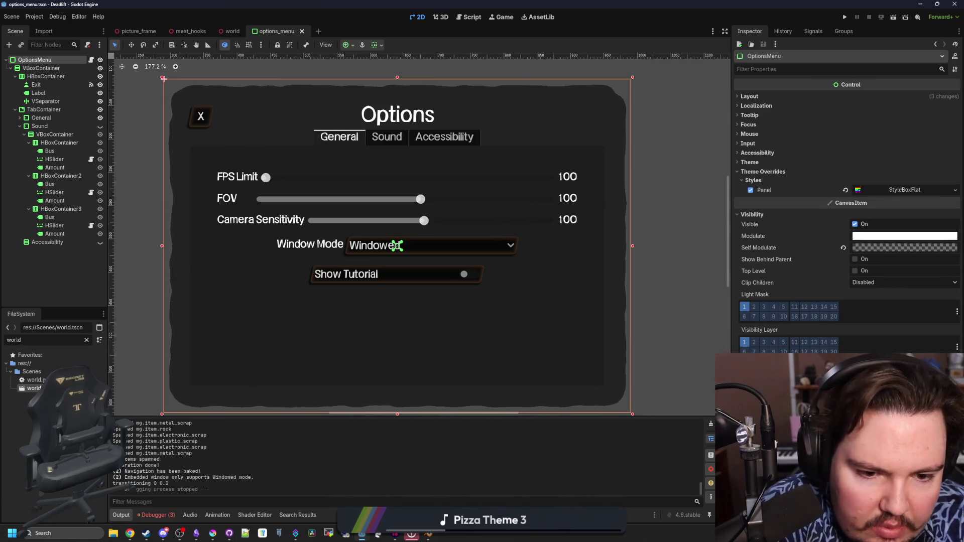
scroll(849, 226, "down", 3)
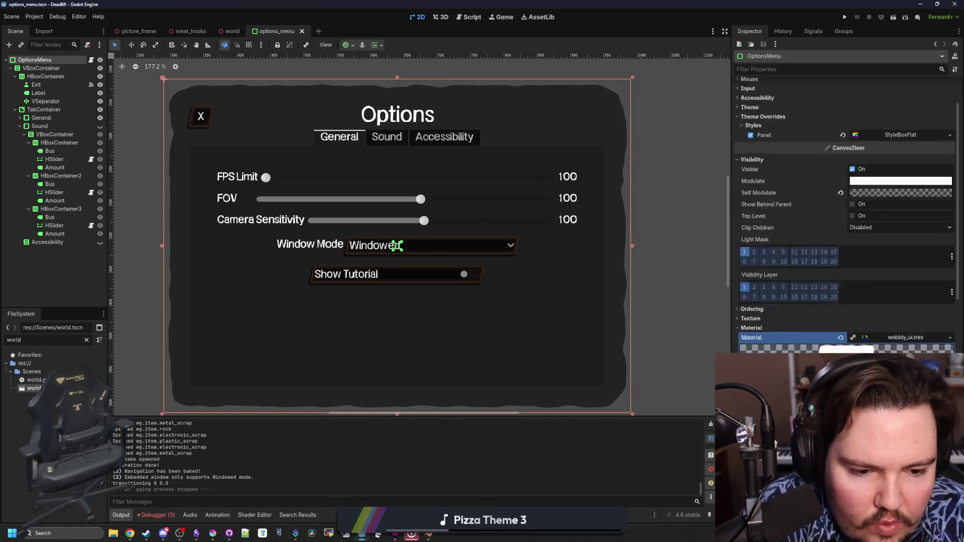
scroll(904, 337, "down", 5)
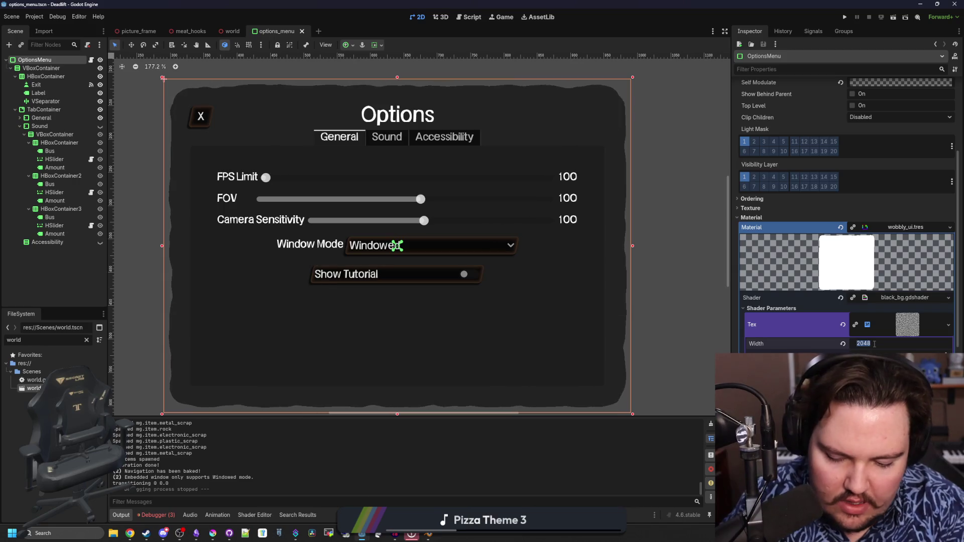
type("512")
key("Return")
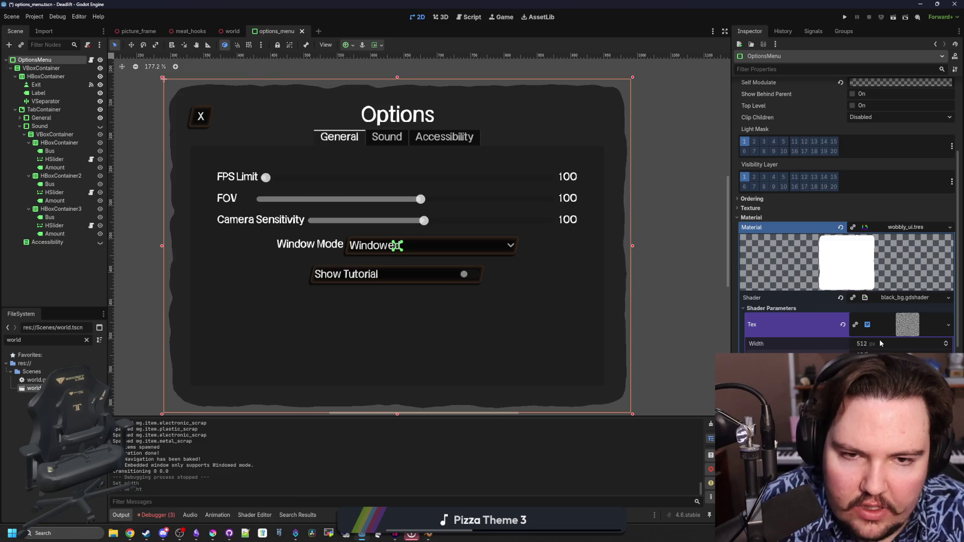
key("ctrl+z")
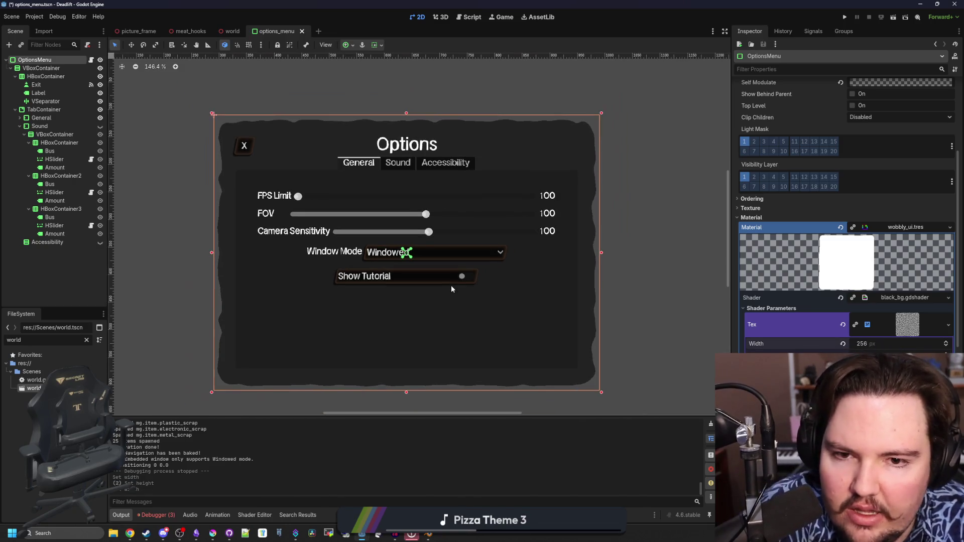
scroll(369, 342, "down", 1)
scroll(393, 400, "down", 2)
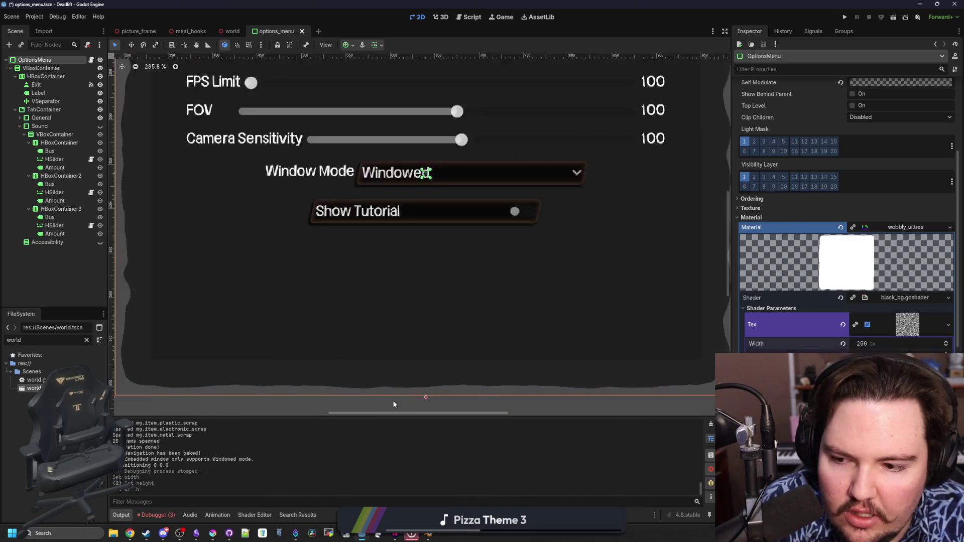
scroll(394, 398, "up", 2, "ctrl")
scroll(393, 387, "down", 3, "ctrl")
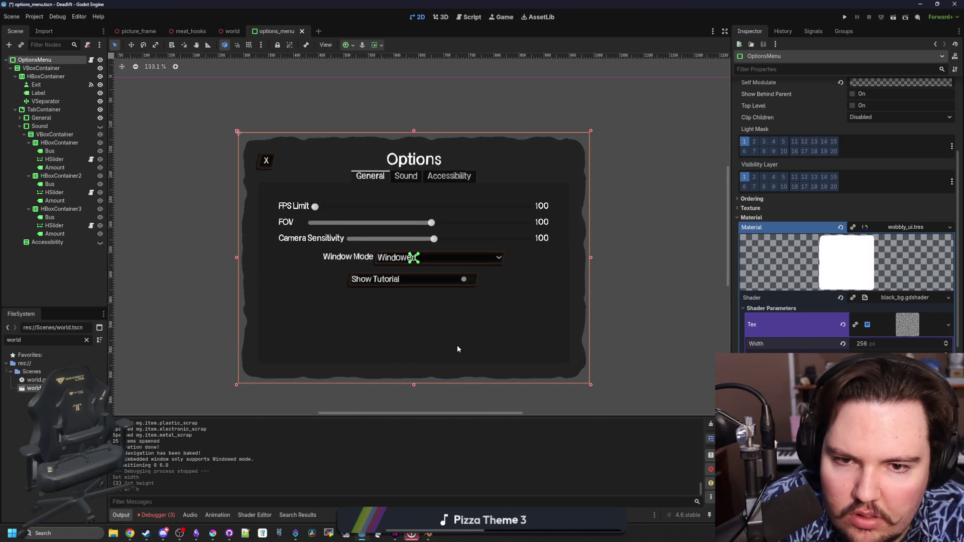
scroll(457, 345, "up", 1, "ctrl")
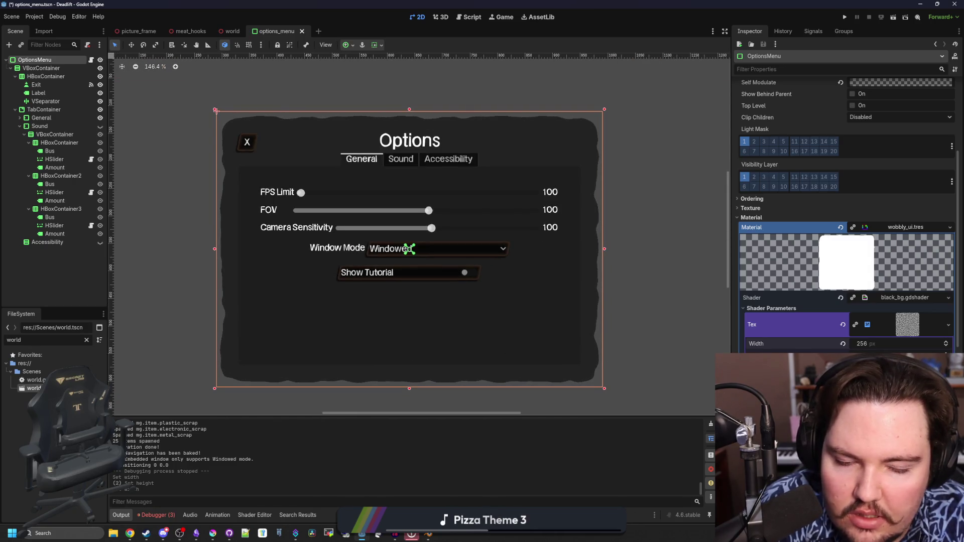
type("128")
key("Return")
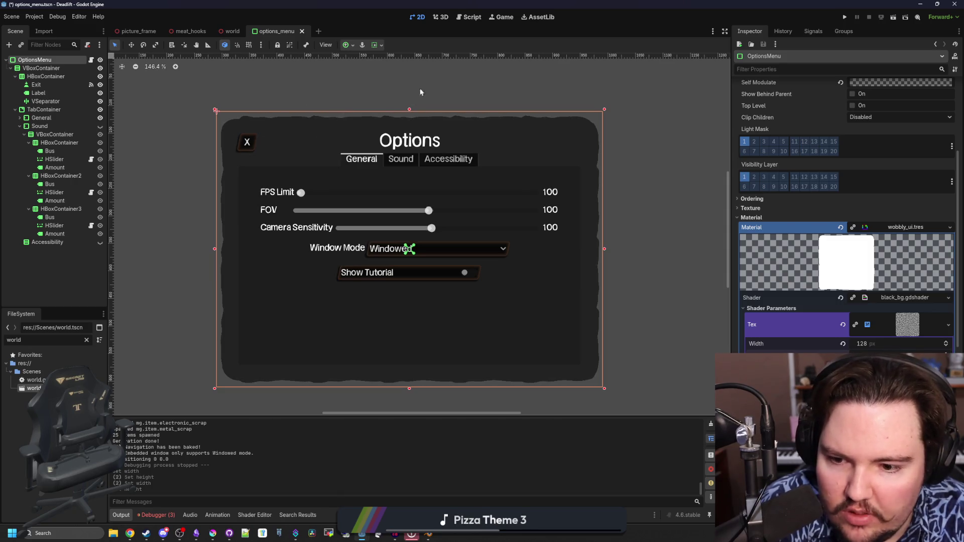
type("256")
key("Return")
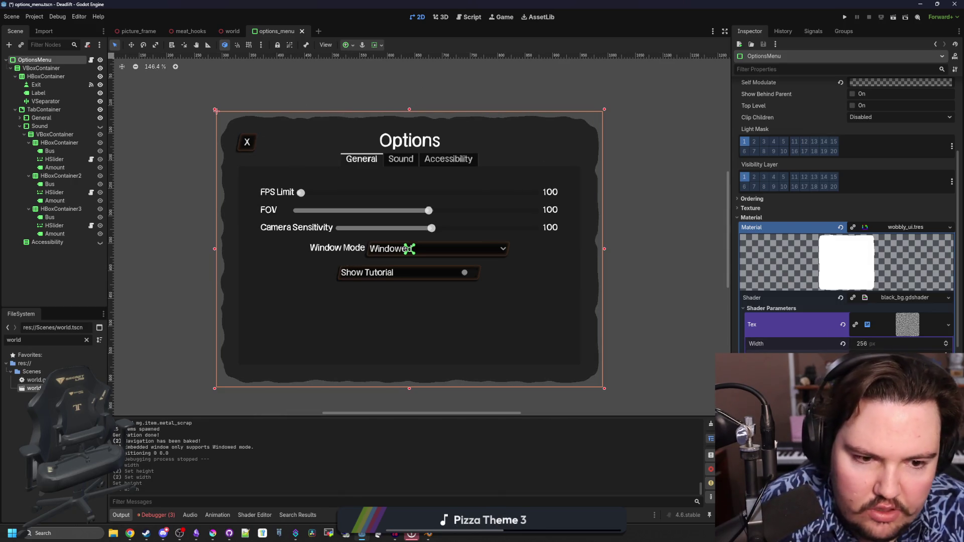
Step: Clear the node selection and the FileSystem filter
scroll(845, 207, "down", 3)
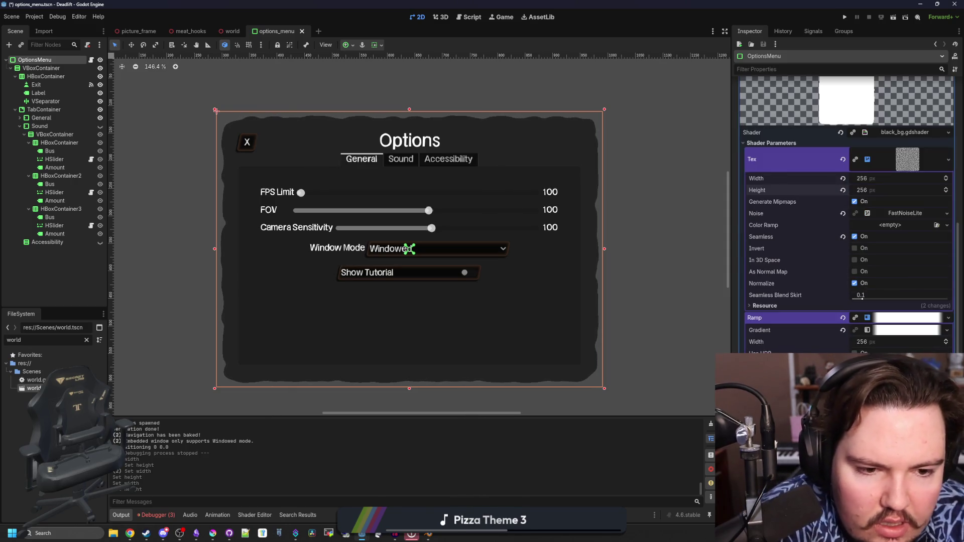
scroll(825, 353, "down", 4)
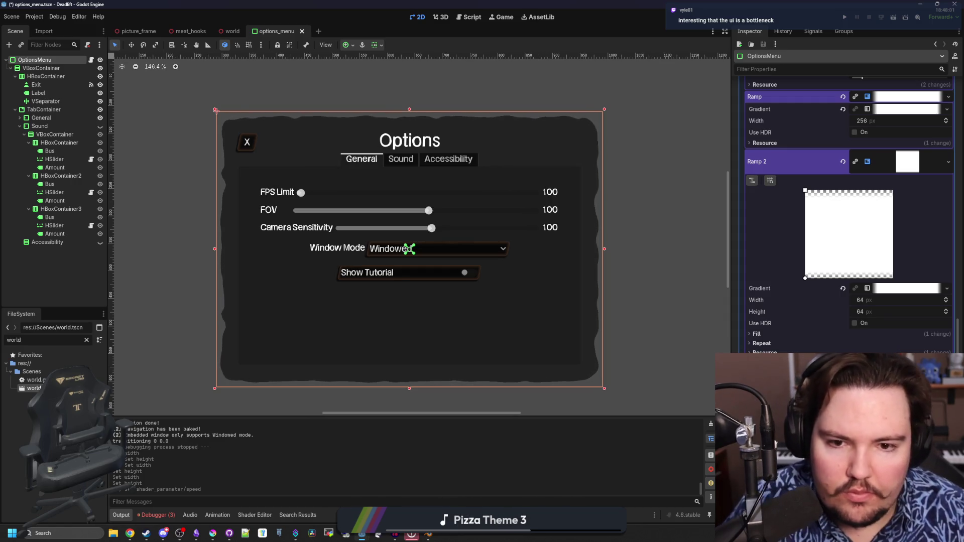
scroll(530, 258, "down", 2)
left_click(649, 252)
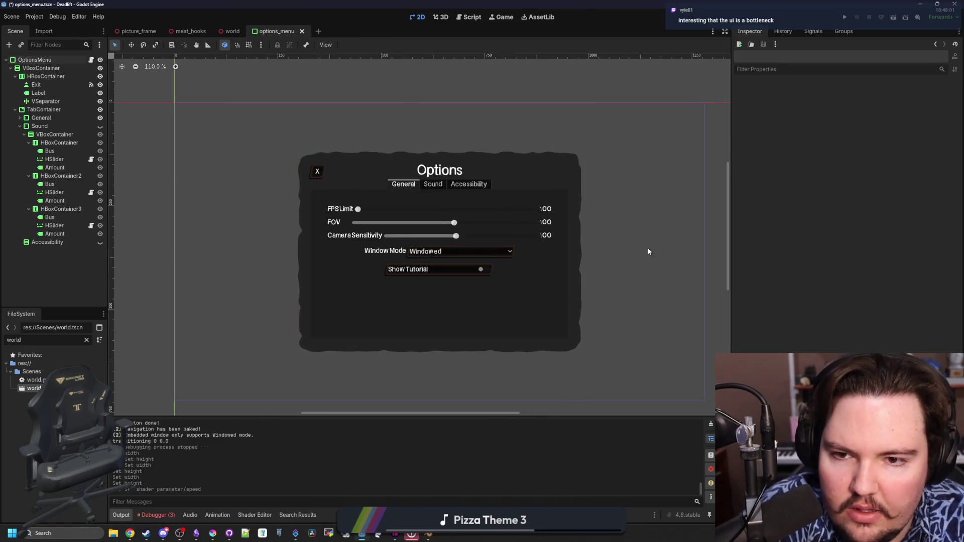
scroll(572, 258, "up", 2)
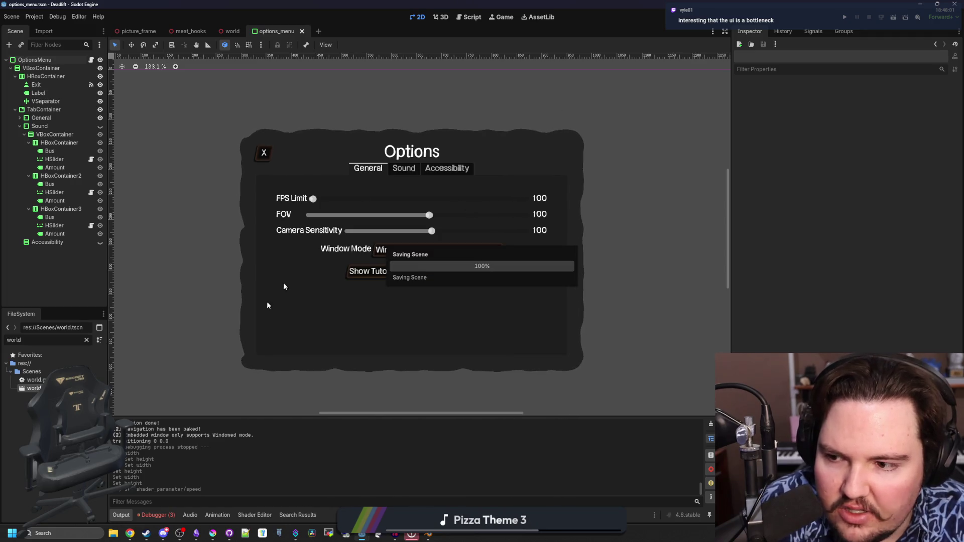
left_click(87, 340)
Step: Filter the FileSystem for 'wobb', select wobbly_ui.tres, and save the options menu scene
type("wobb")
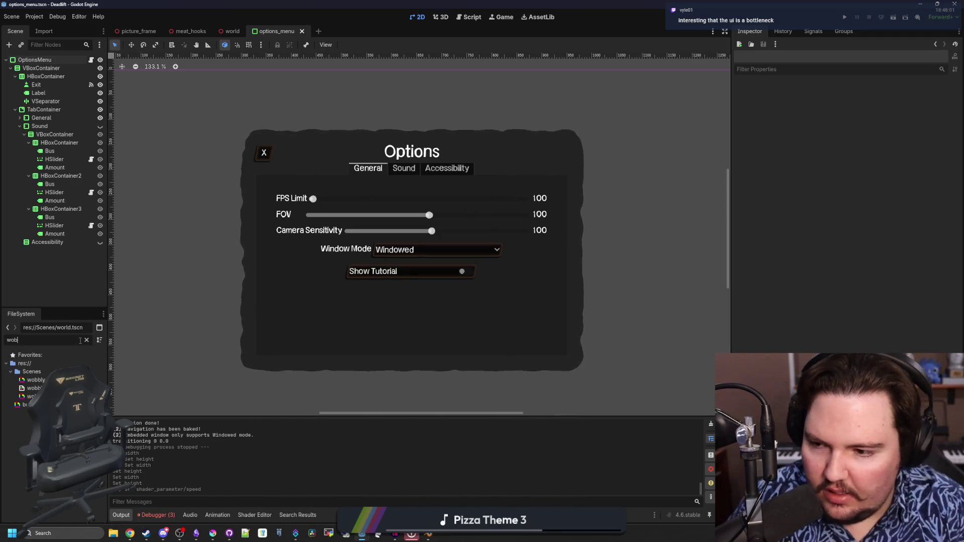
left_click(36, 380)
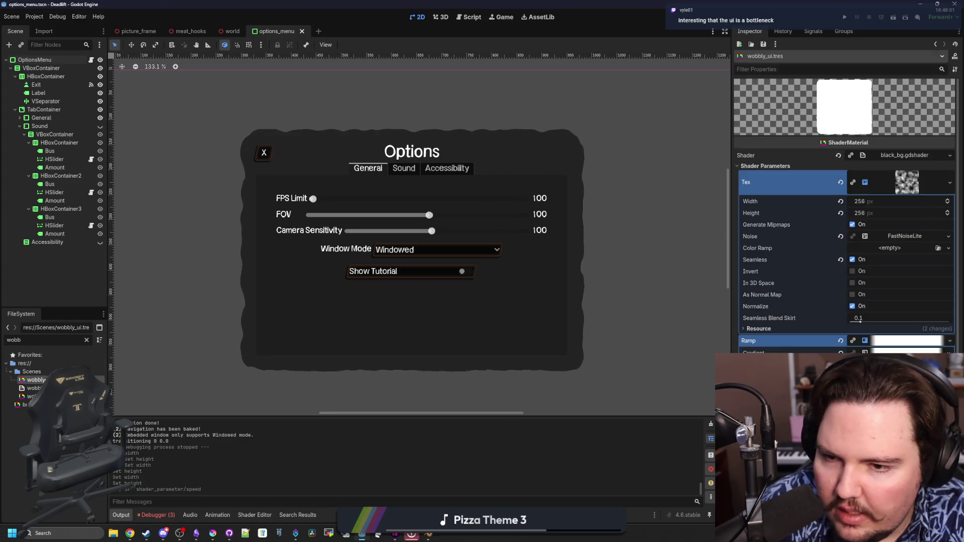
scroll(439, 273, "down", 2)
key("ctrl+s")
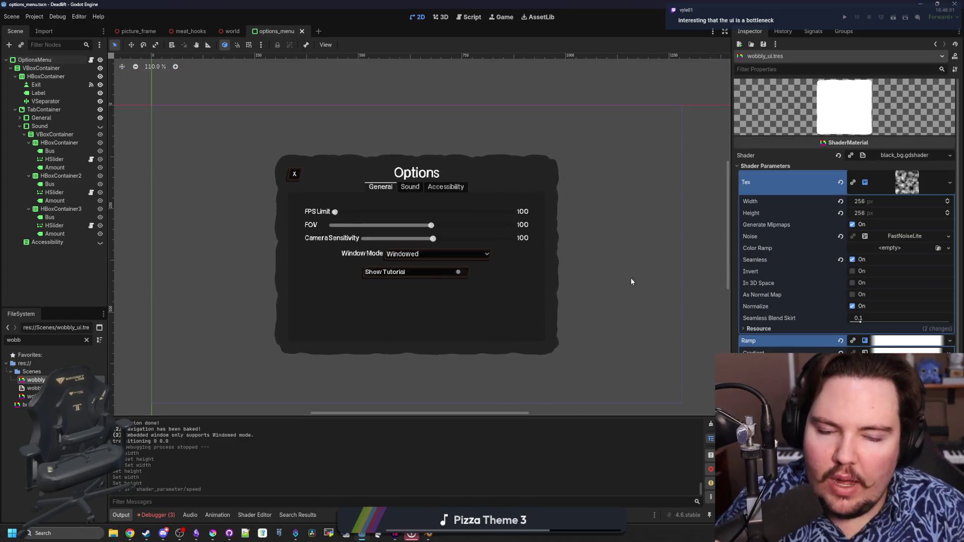
Step: Turn on Local to Scene for the wobbly_ui material and save the options menu scene
scroll(839, 293, "down", 2)
scroll(872, 277, "down", 2)
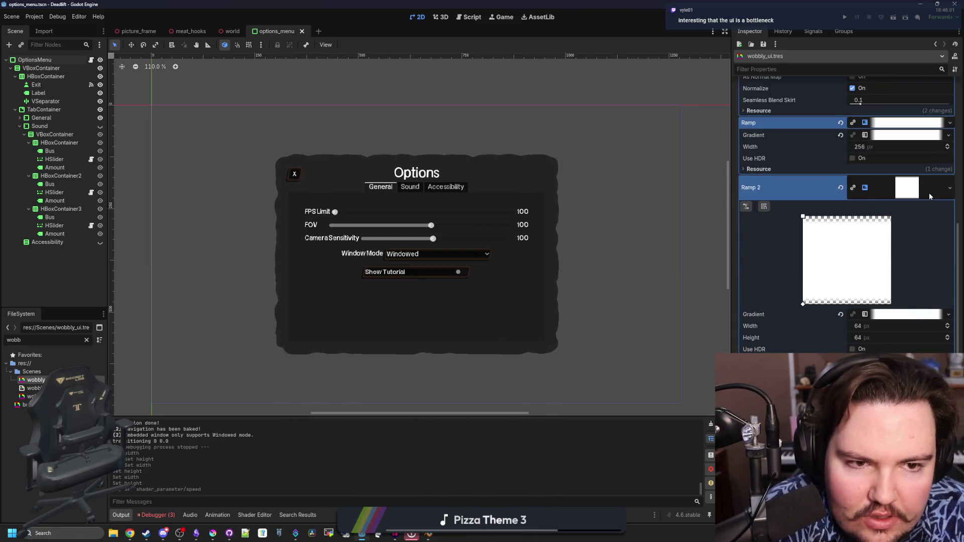
scroll(854, 251, "up", 2)
scroll(852, 235, "up", 2)
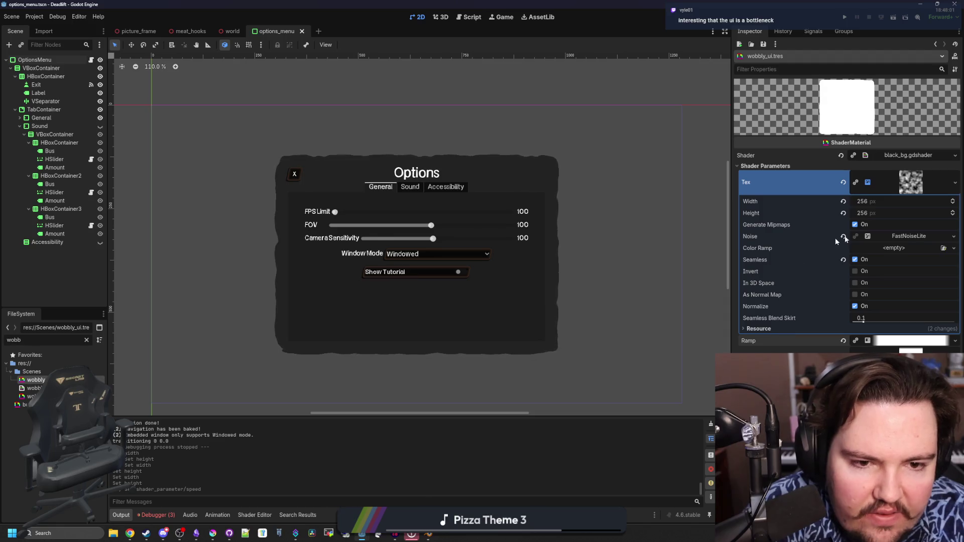
left_click(917, 184)
left_click(919, 185)
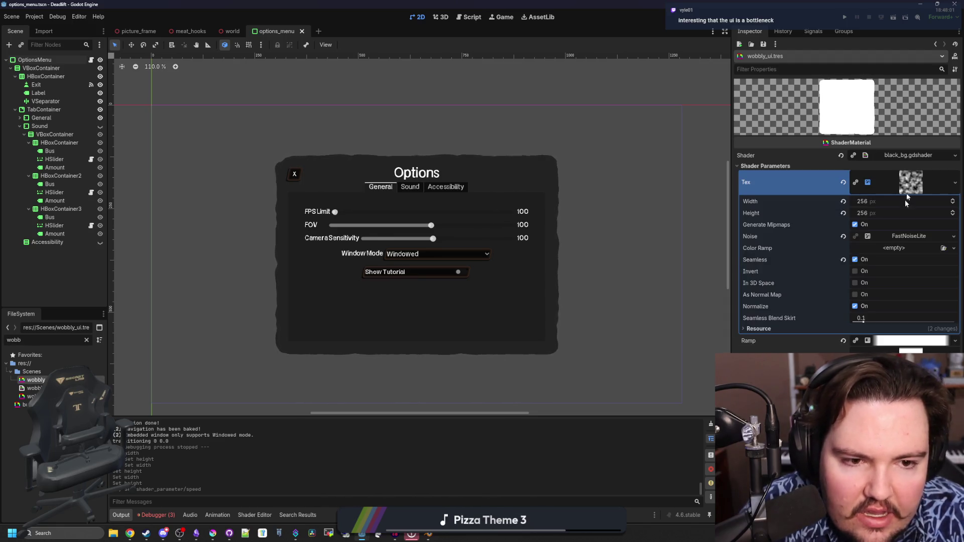
left_click(904, 236)
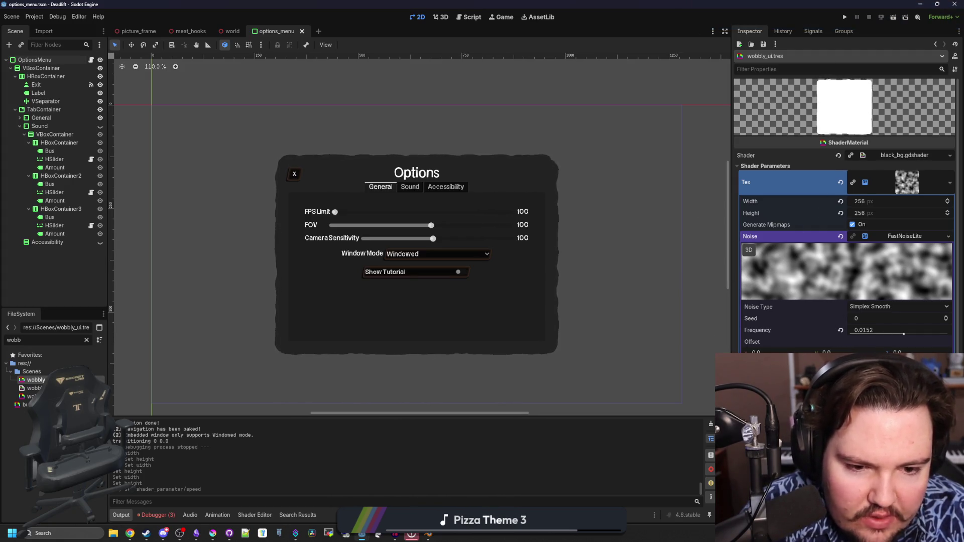
left_click(854, 382)
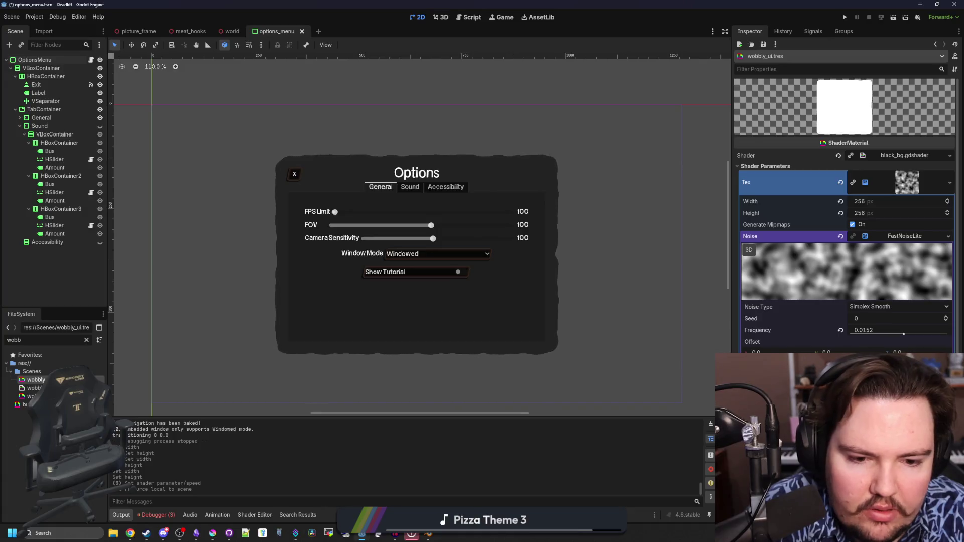
left_click(910, 182)
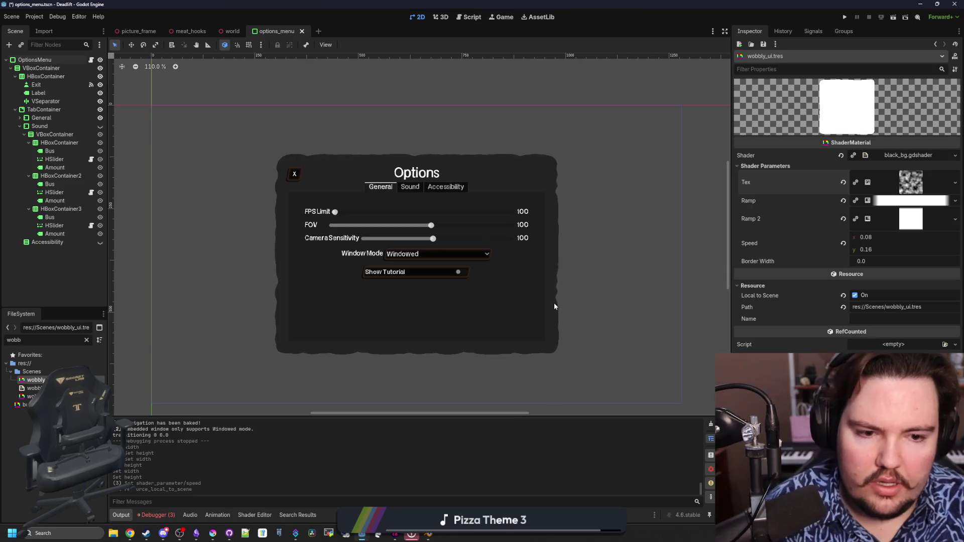
key("ctrl+s")
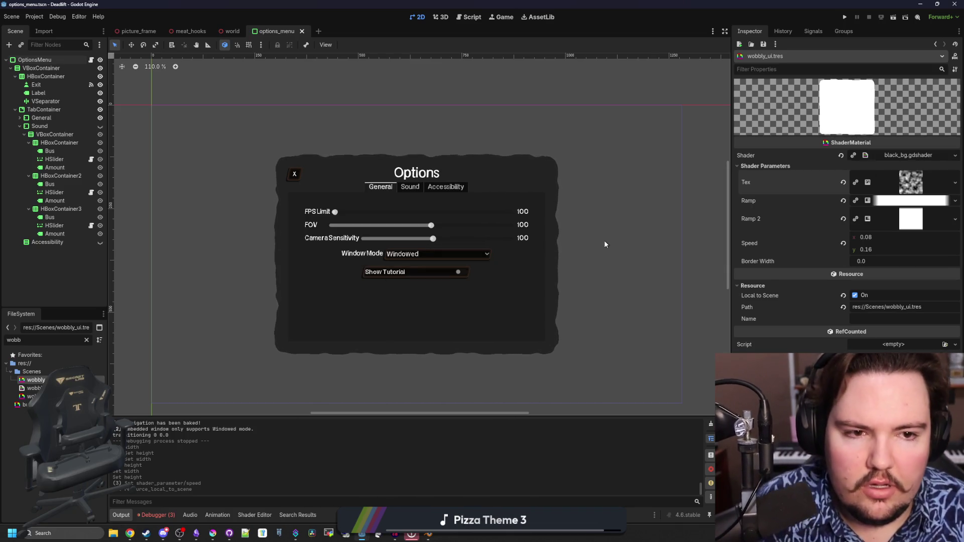
key("ctrl+s")
key("ctrl+s")
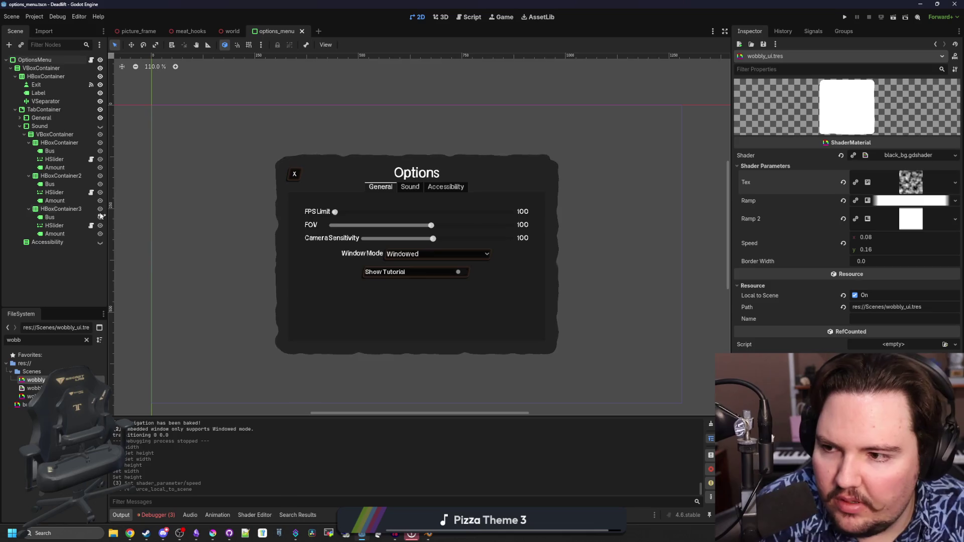
left_click(44, 67)
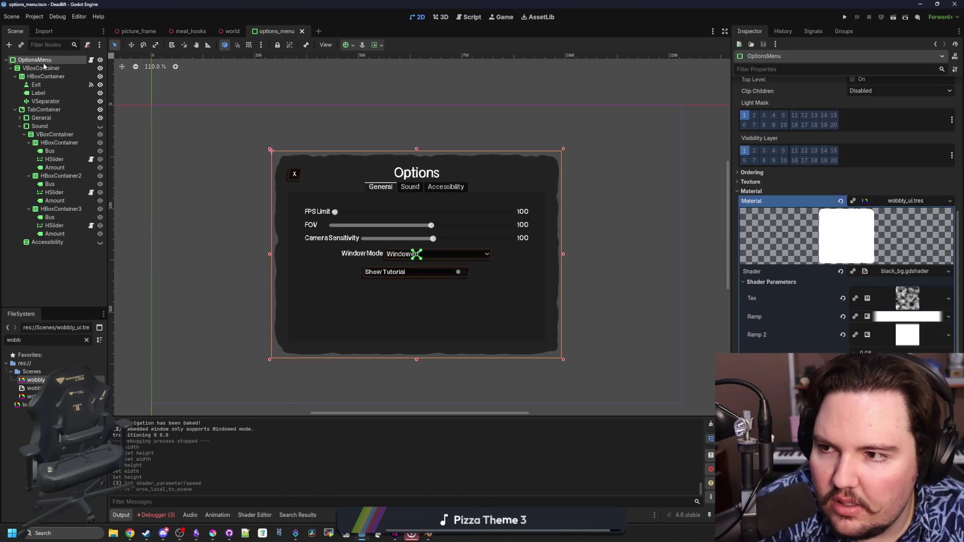
Step: Open the credits menu scene, inspect its wobbly_ui.tres material, and save it
left_click(235, 32)
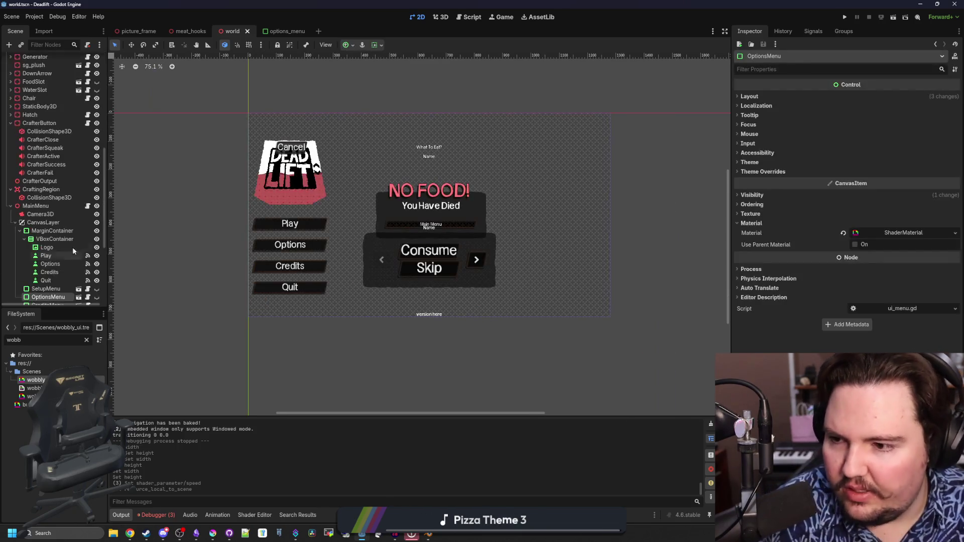
left_click(79, 215)
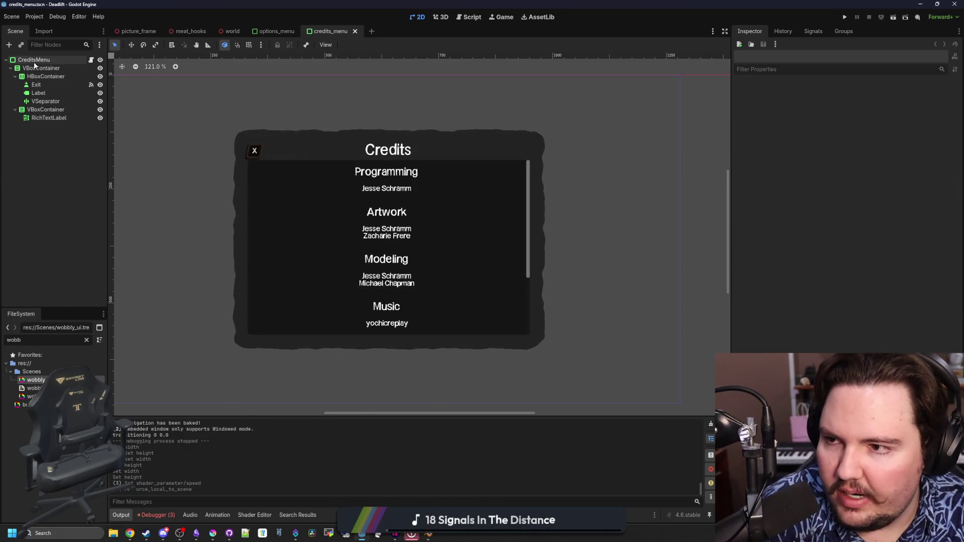
left_click(751, 224)
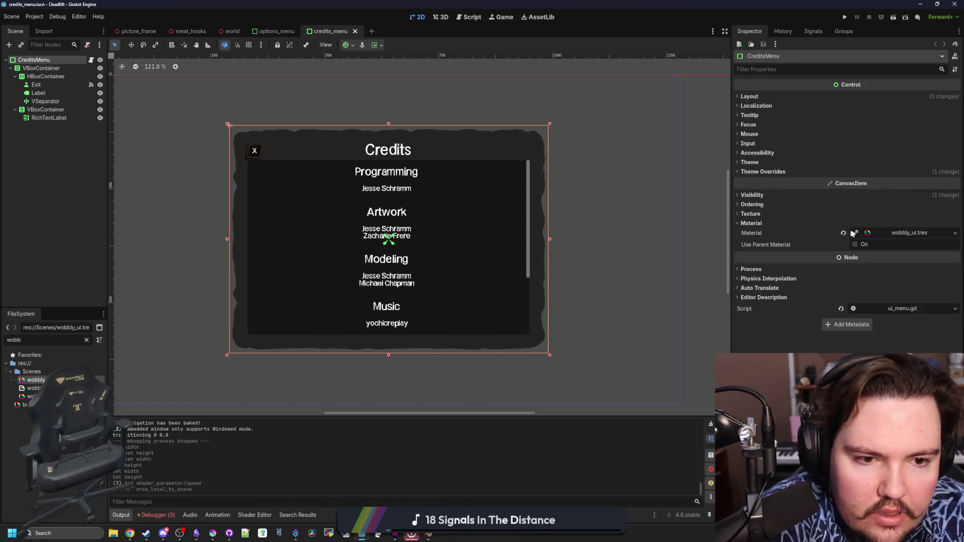
left_click(901, 233)
scroll(790, 312, "down", 1)
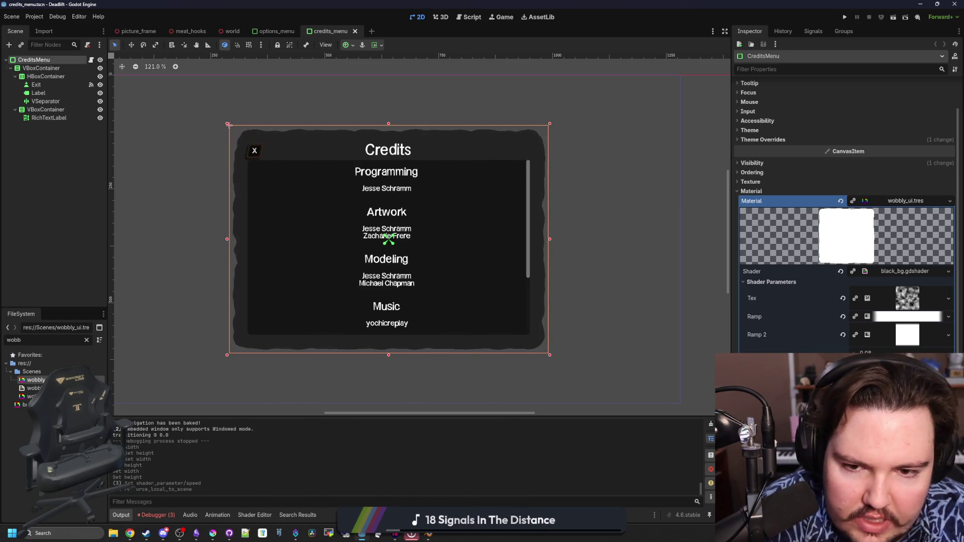
key("ctrl+s")
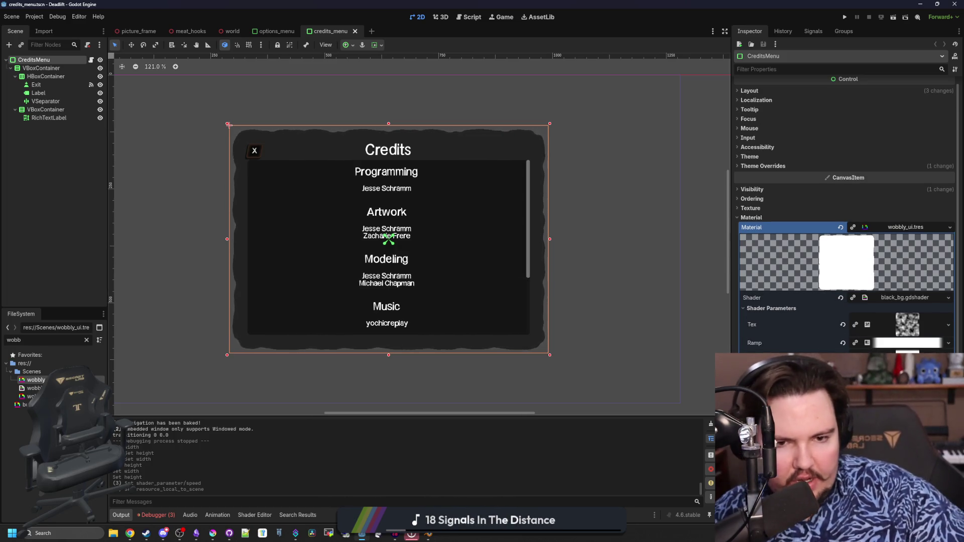
Step: Move between the credits, options and world tabs and close the options menu scene
left_click(275, 31)
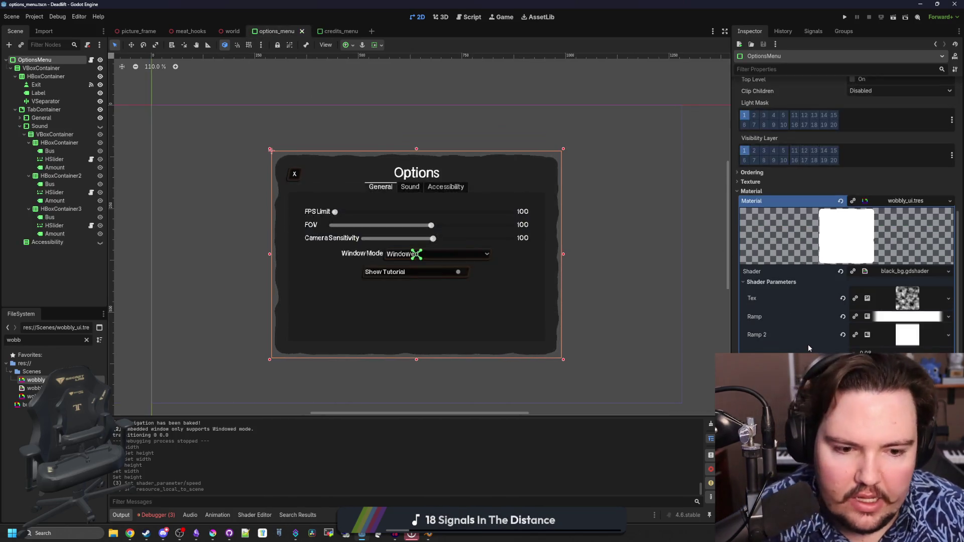
left_click(333, 31)
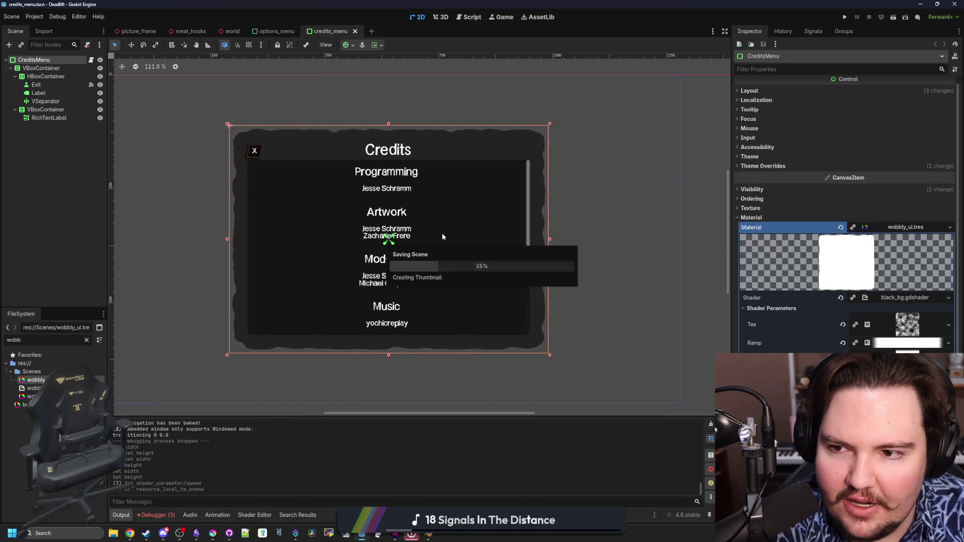
scroll(350, 230, "up", 1)
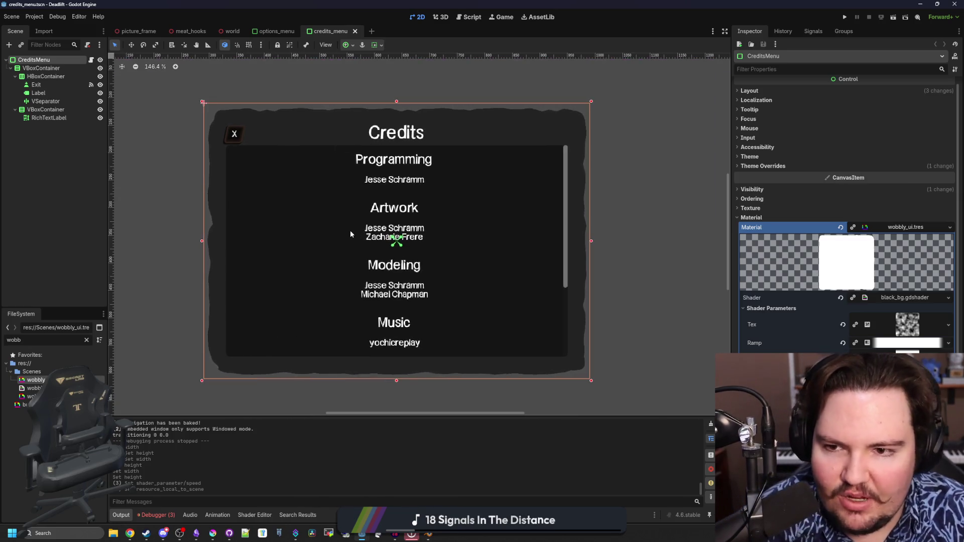
scroll(367, 251, "down", 1)
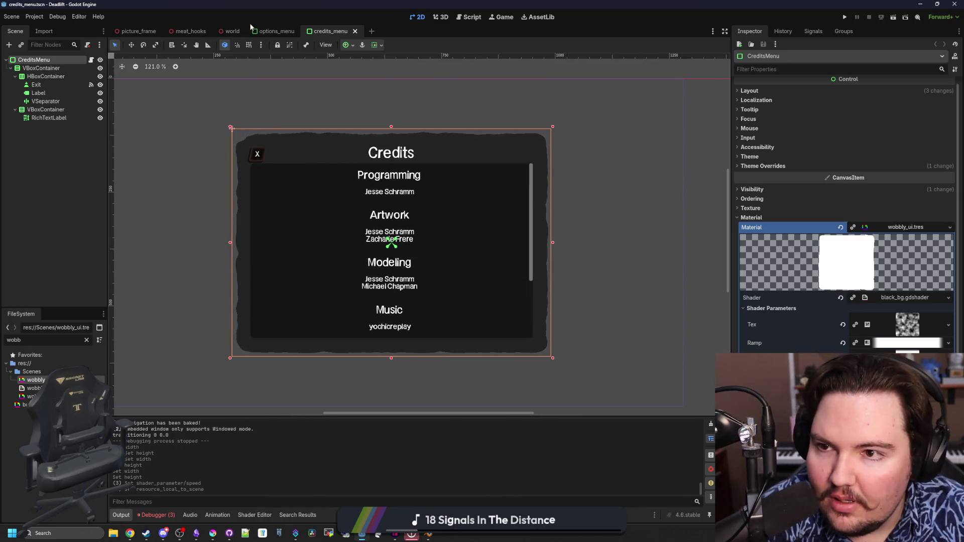
left_click(295, 34)
left_click(302, 32)
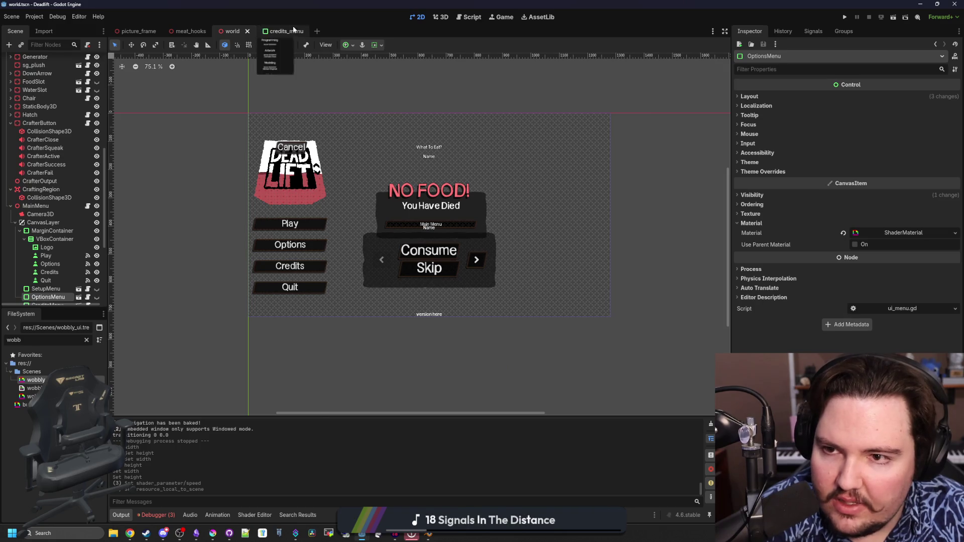
left_click(303, 31)
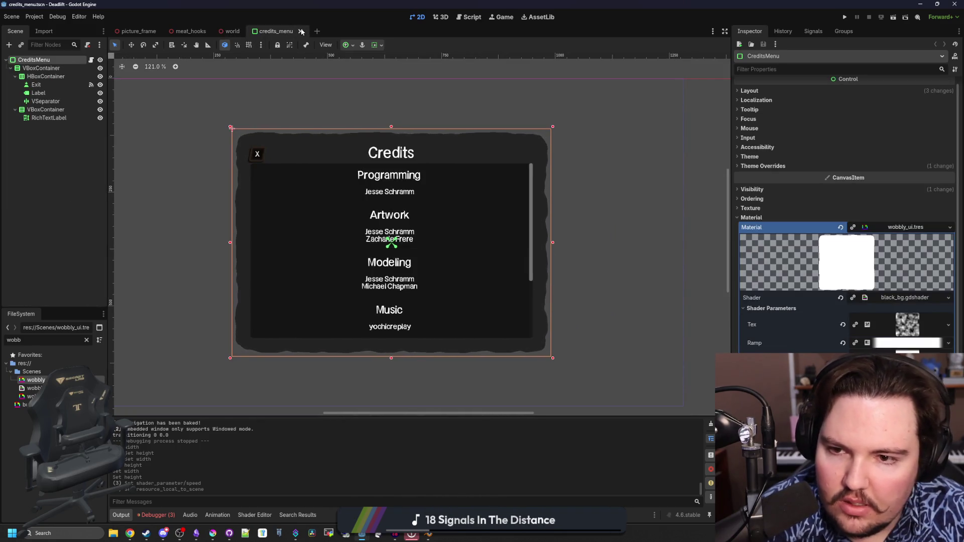
left_click(302, 31)
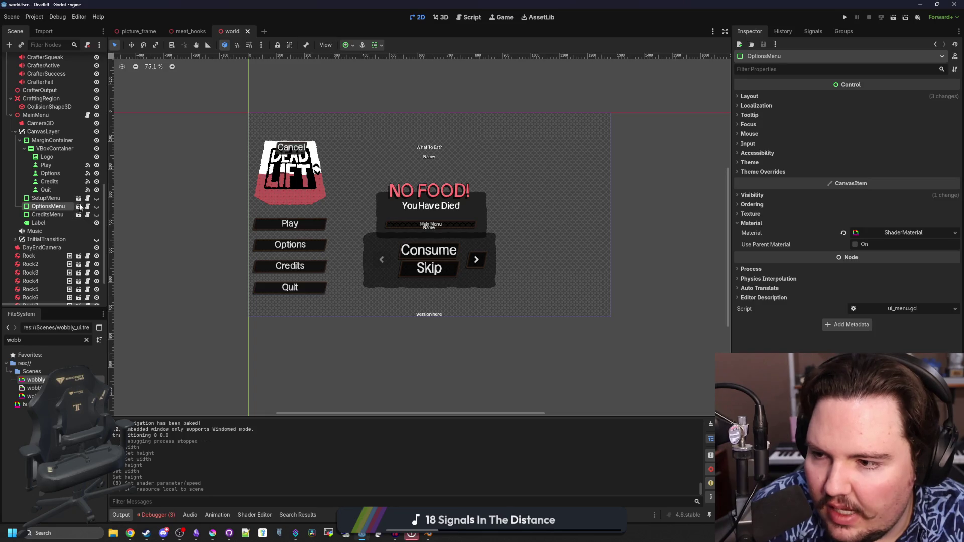
Step: Open the SetupMenu scene, save it, and close its tab
left_click(79, 199)
left_click(196, 129)
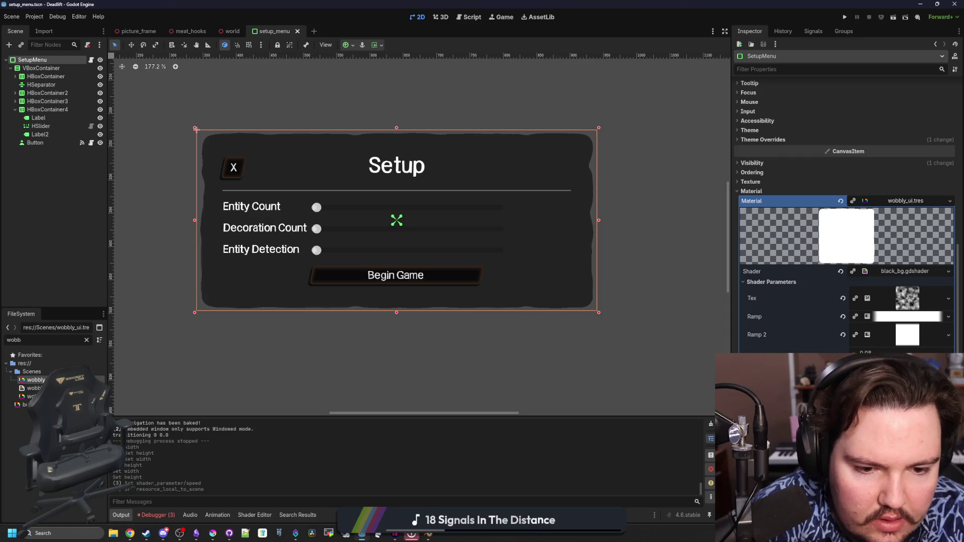
key("ctrl+s")
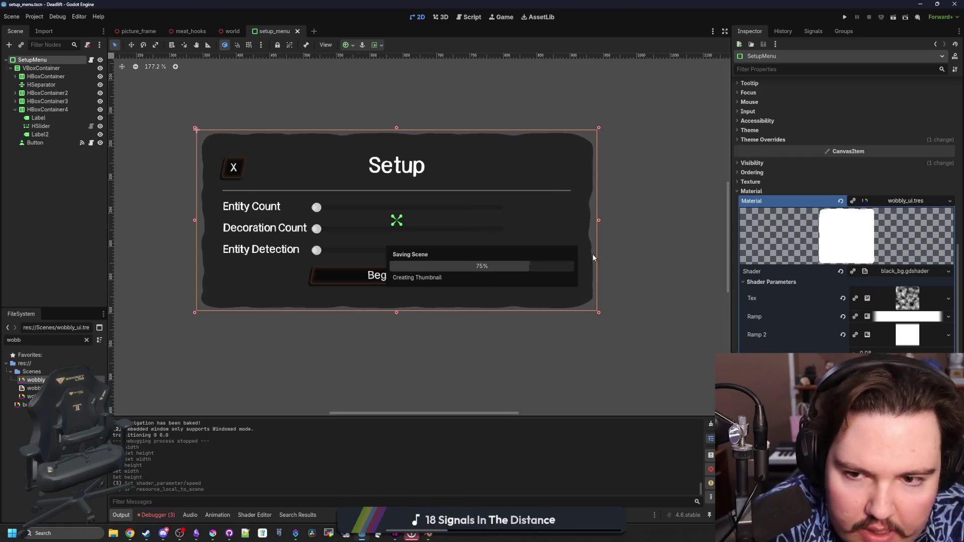
left_click(299, 31)
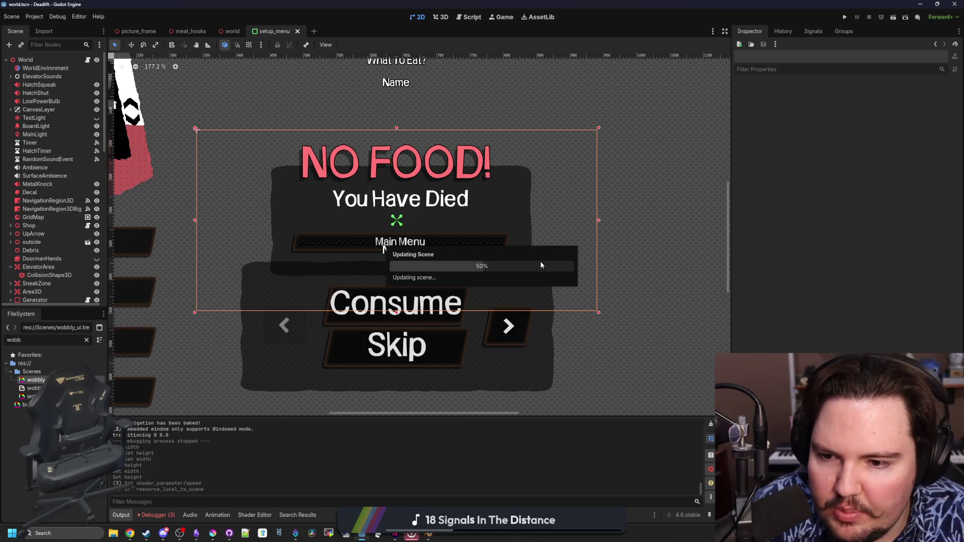
Step: Expand the world scene's CanvasLayer and select the PauseMenu node
scroll(448, 265, "up", 6)
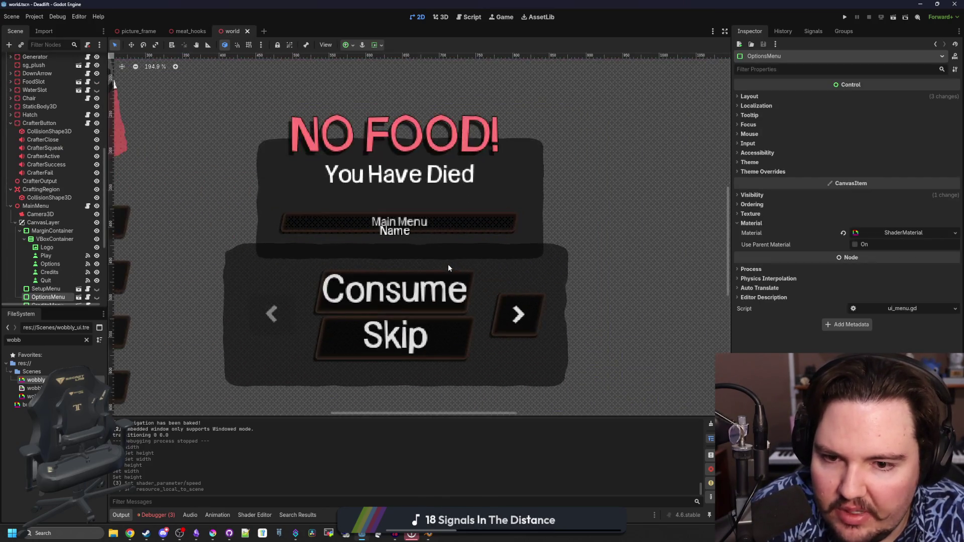
scroll(475, 220, "down", 5)
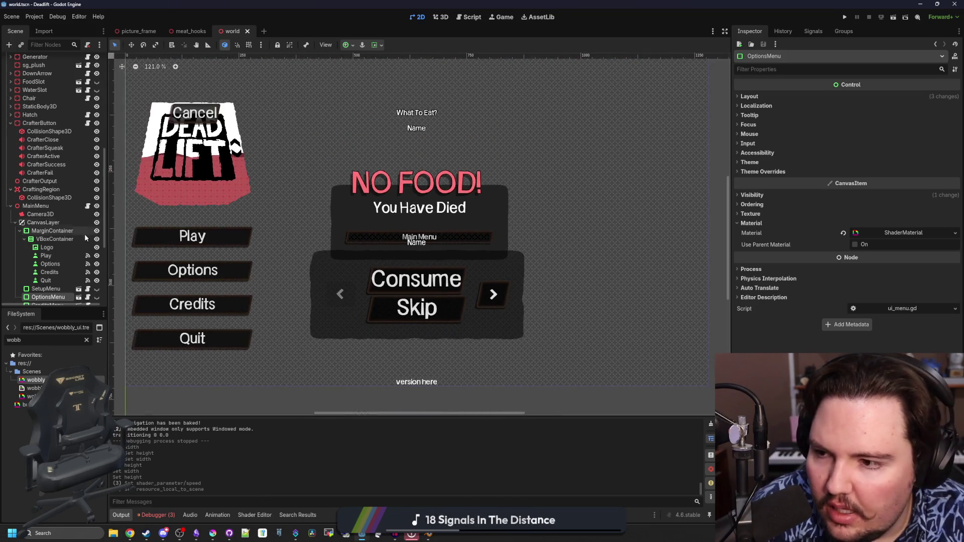
scroll(58, 254, "down", 4)
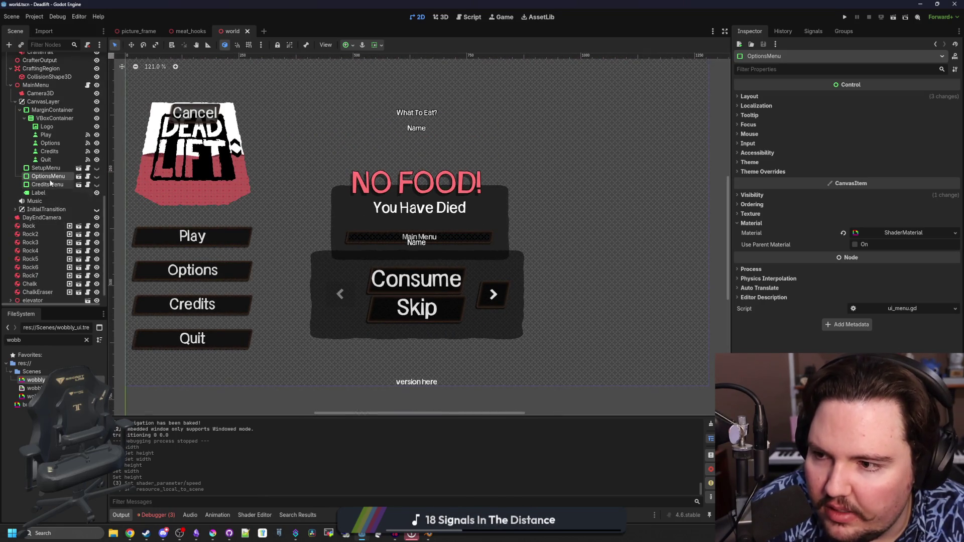
scroll(52, 172, "down", 1)
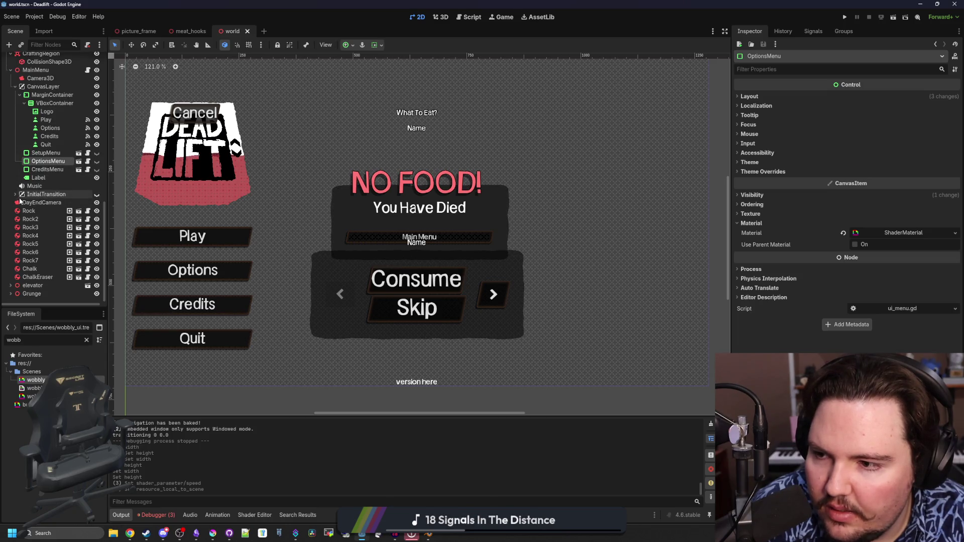
scroll(23, 203, "up", 5)
left_click(362, 279)
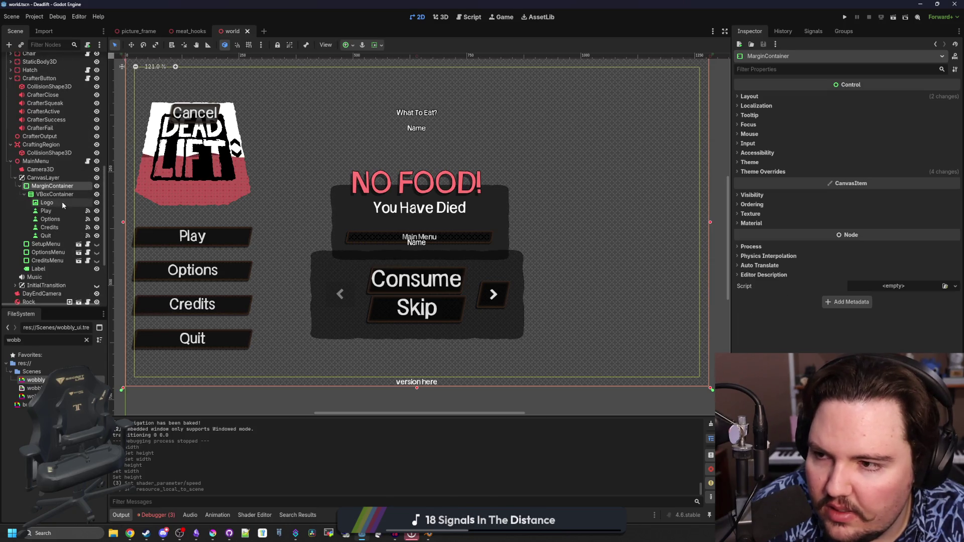
scroll(58, 198, "up", 10)
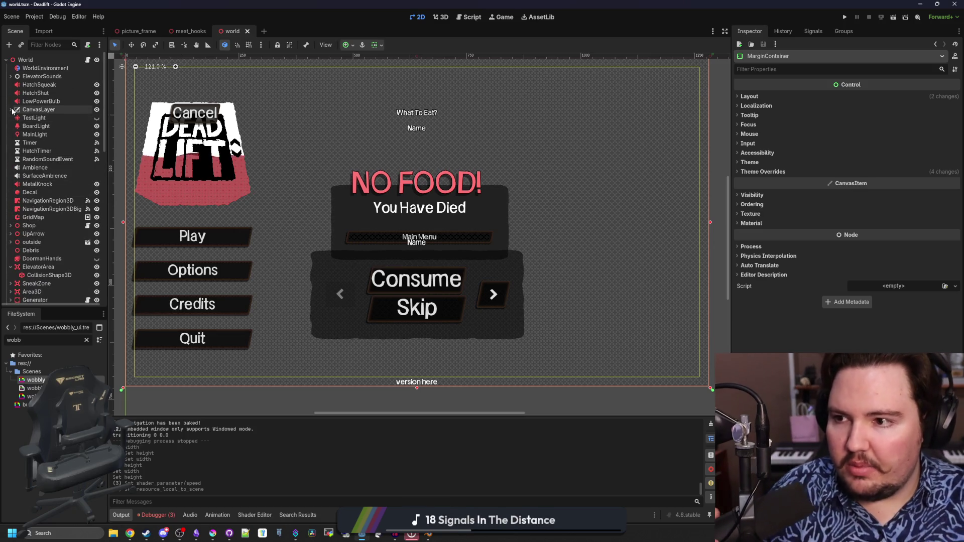
left_click(11, 110)
left_click(54, 120)
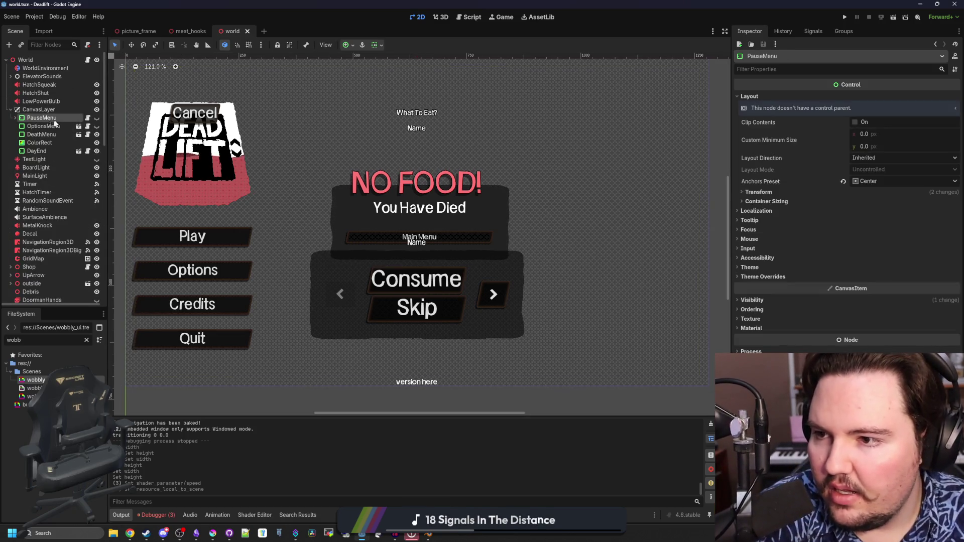
Step: Revert OptionsMenu's material to wobbly_ui.tres, leaving PauseMenu and OptionsMenu hidden
left_click(97, 118)
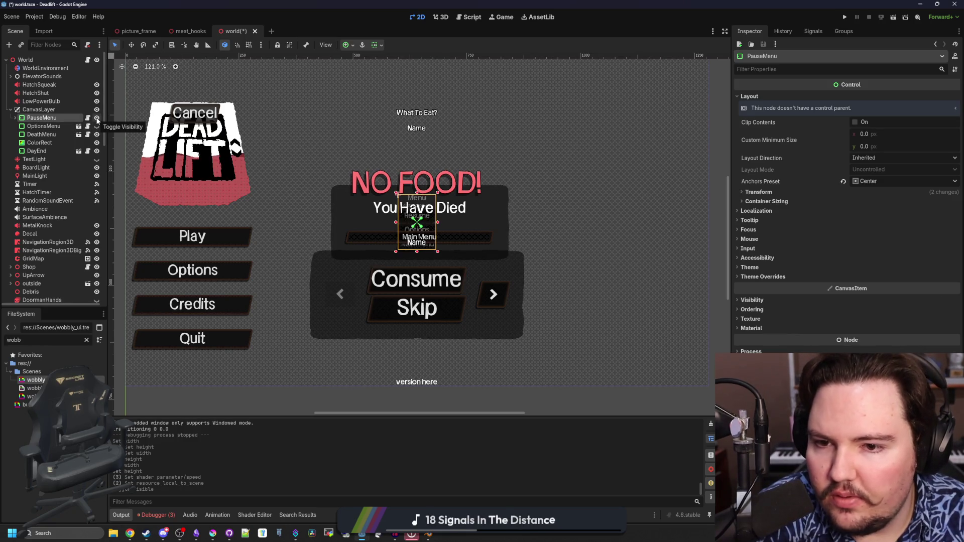
left_click(97, 118)
left_click(43, 126)
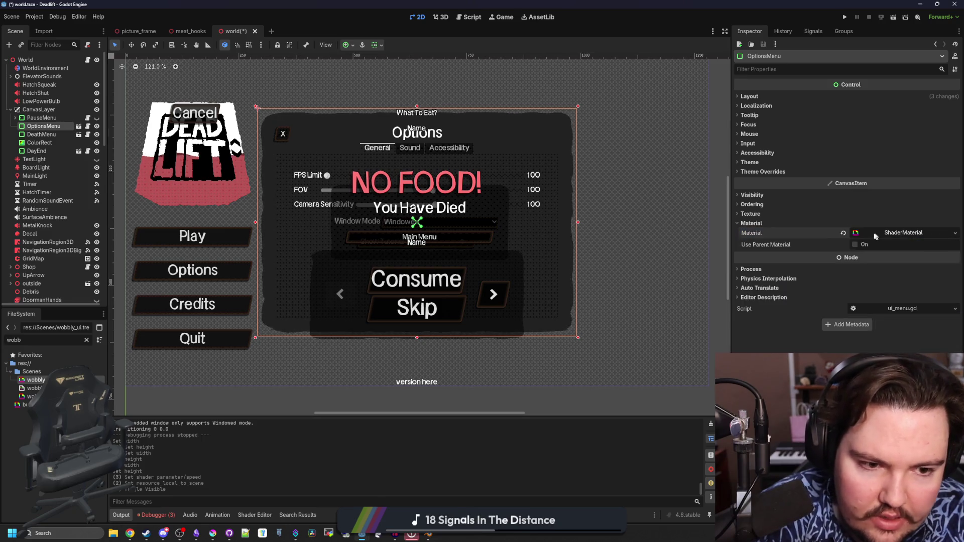
left_click(845, 234)
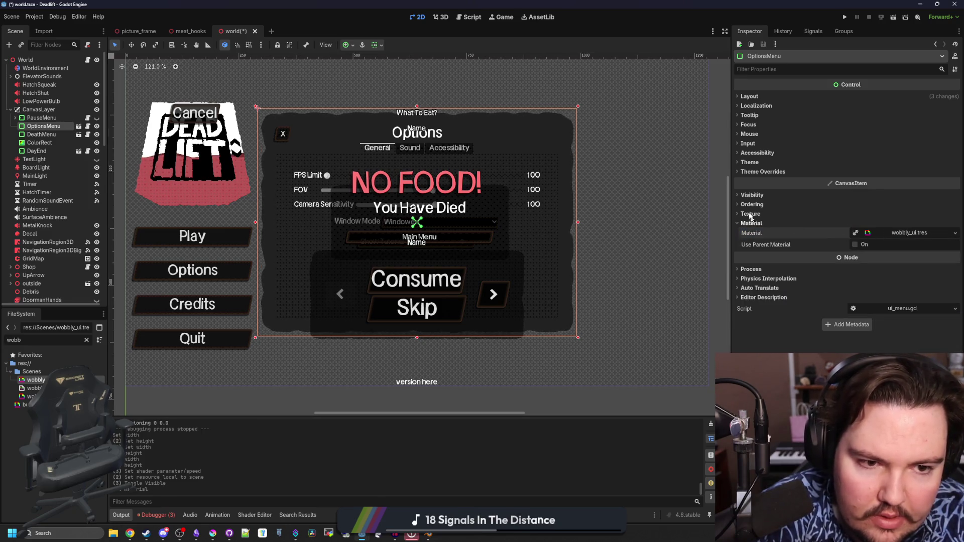
left_click(97, 126)
Step: Center the view on PauseMenu, then open the DeathMenu scene for editing
left_click(56, 118)
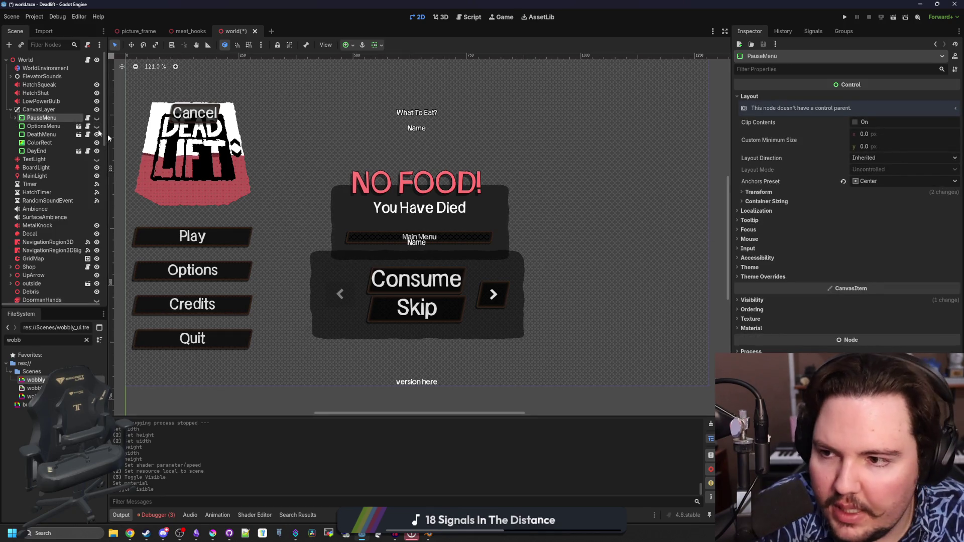
double_click(60, 117)
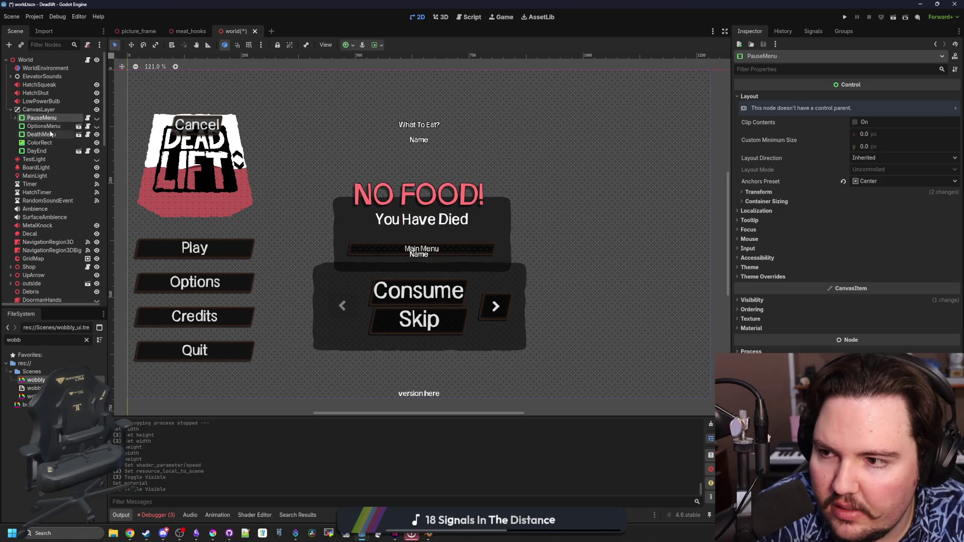
left_click(69, 134)
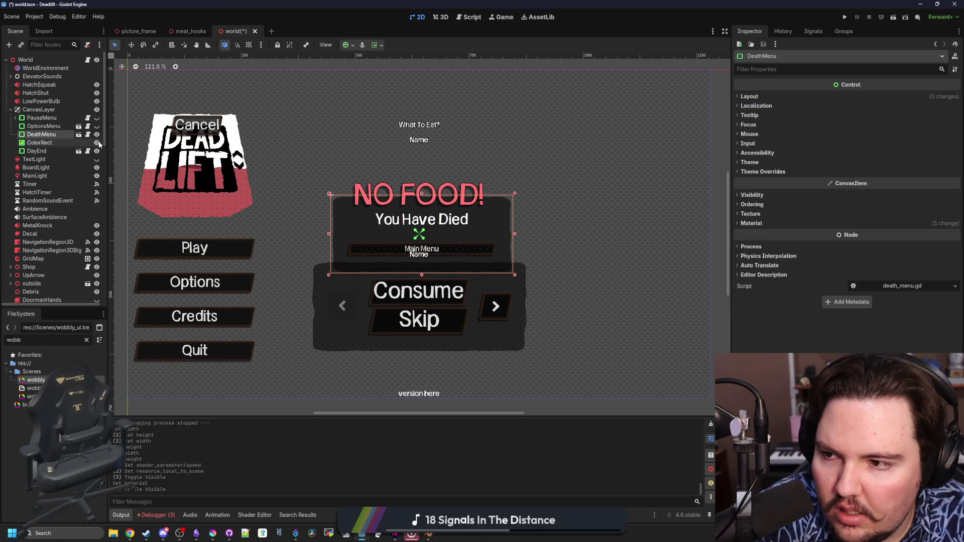
left_click(79, 135)
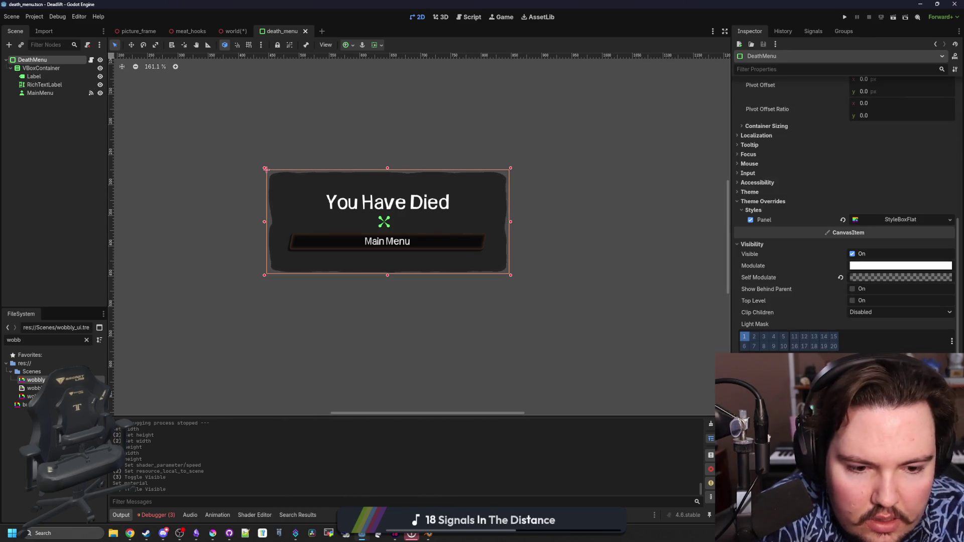
Step: Save the death_menu scene, then open the DayEnd scene from the world tab and select its root
scroll(844, 226, "down", 5)
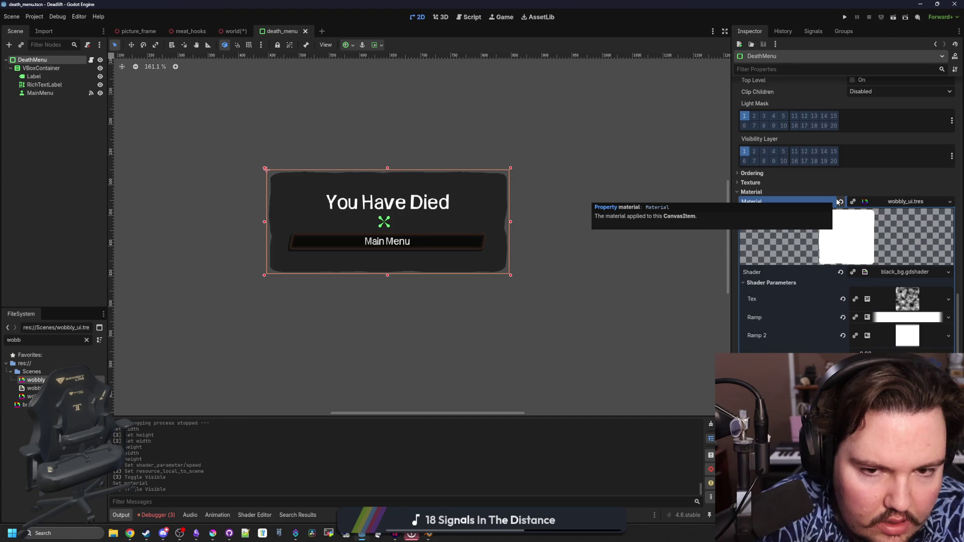
key("ctrl+s")
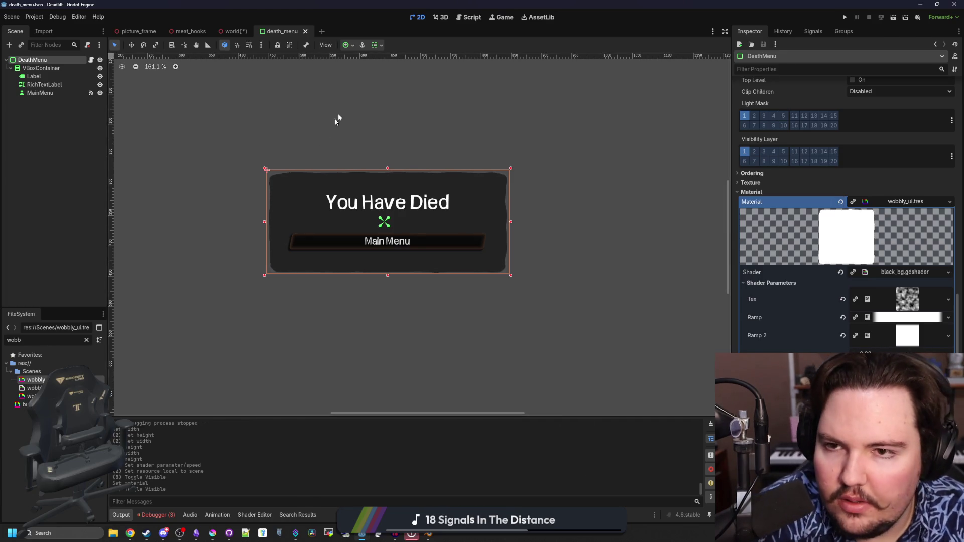
left_click(233, 31)
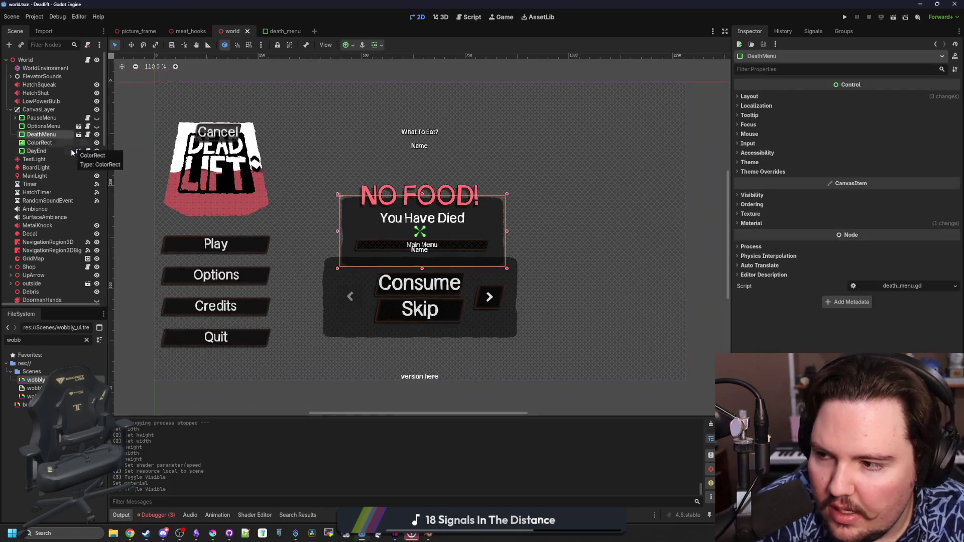
left_click(78, 151)
left_click(43, 60)
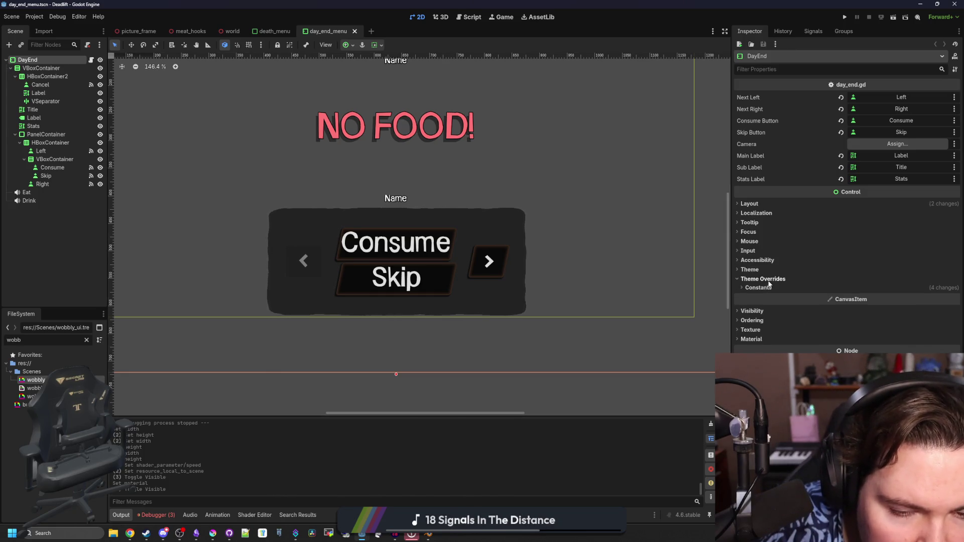
Step: Confirm the DayEnd PanelContainer uses wobbly_ui.tres, then return to the world scene
left_click(758, 332)
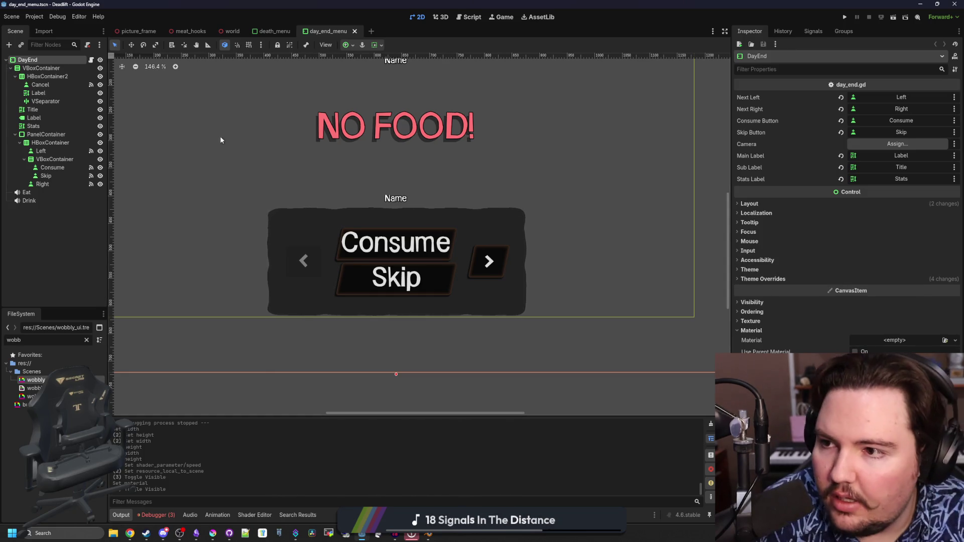
left_click(46, 134)
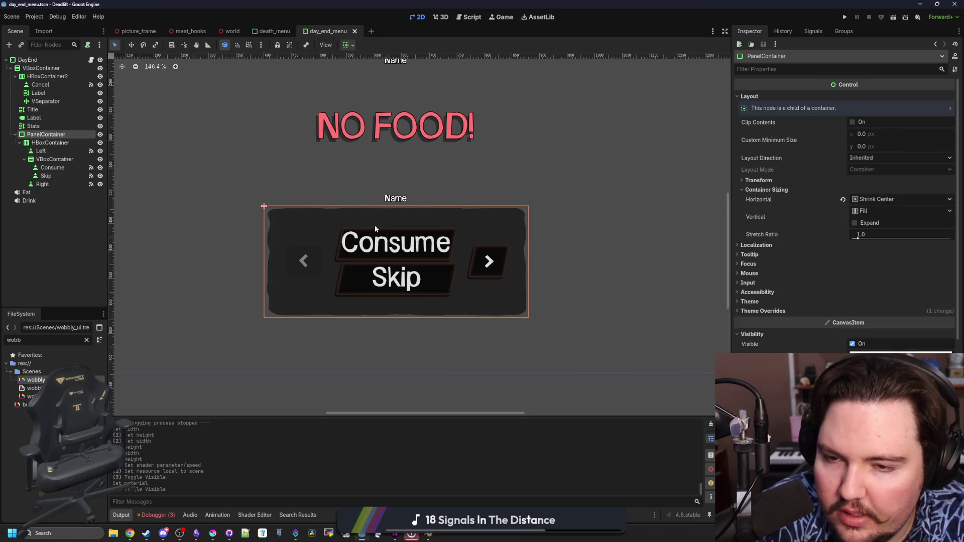
scroll(846, 216, "down", 10)
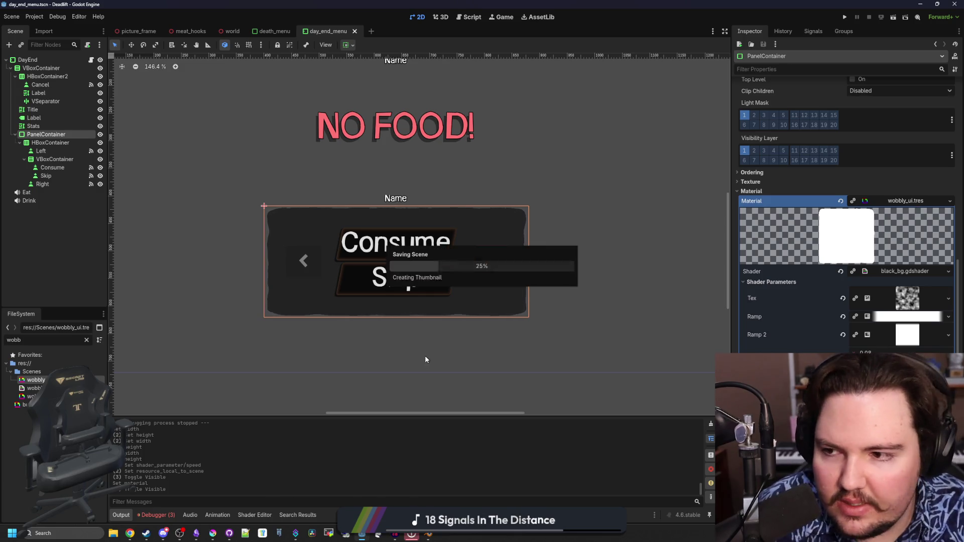
left_click(234, 30)
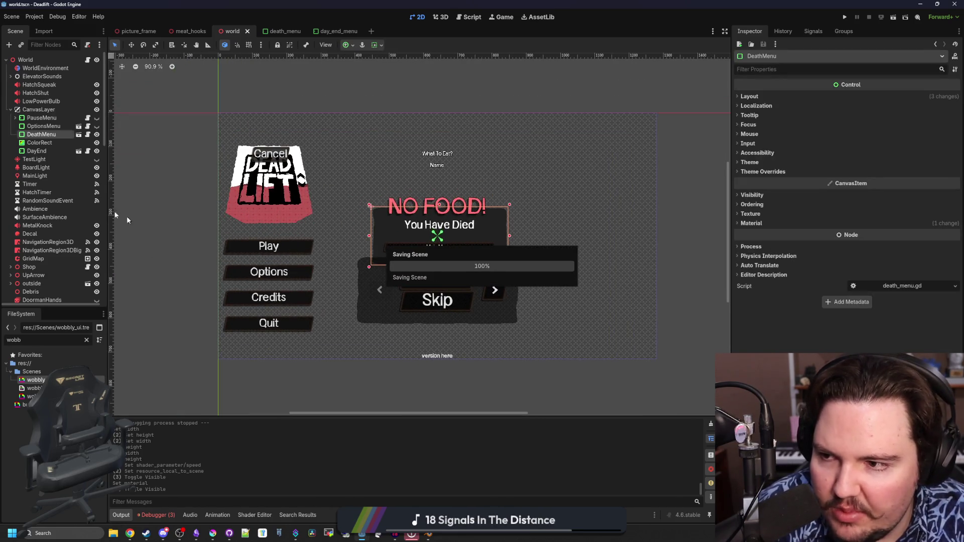
scroll(51, 156, "down", 10)
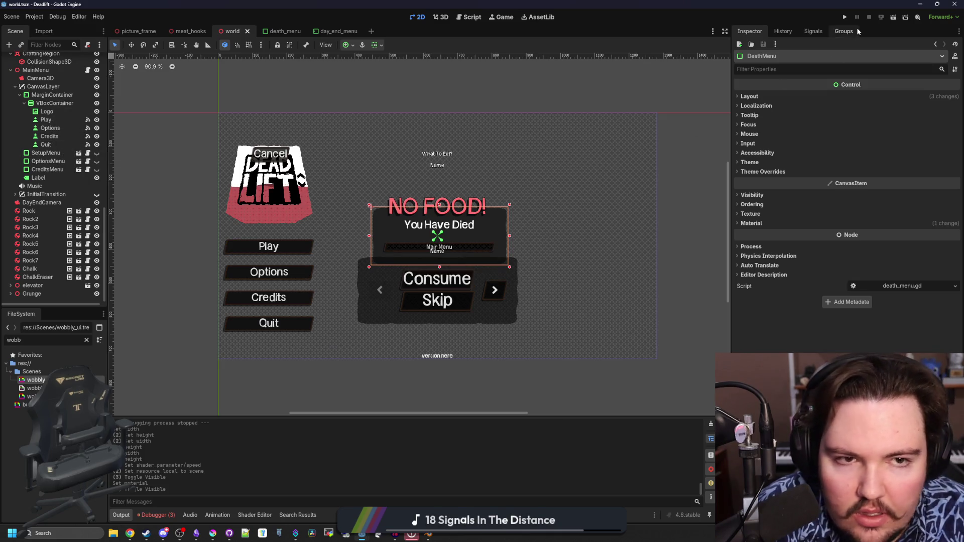
Step: Run the game and check its Options (Sound, General), Setup and Credits panels
left_click(845, 18)
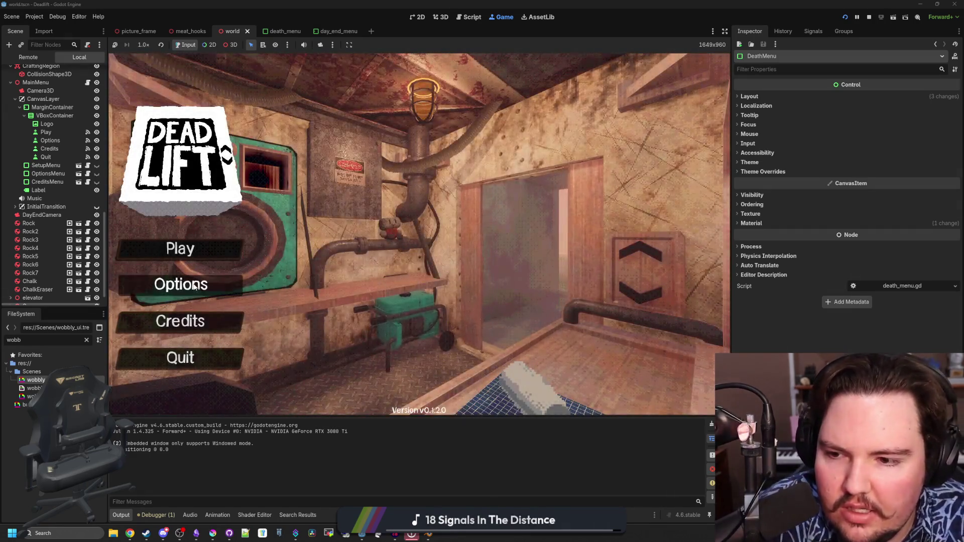
left_click(180, 285)
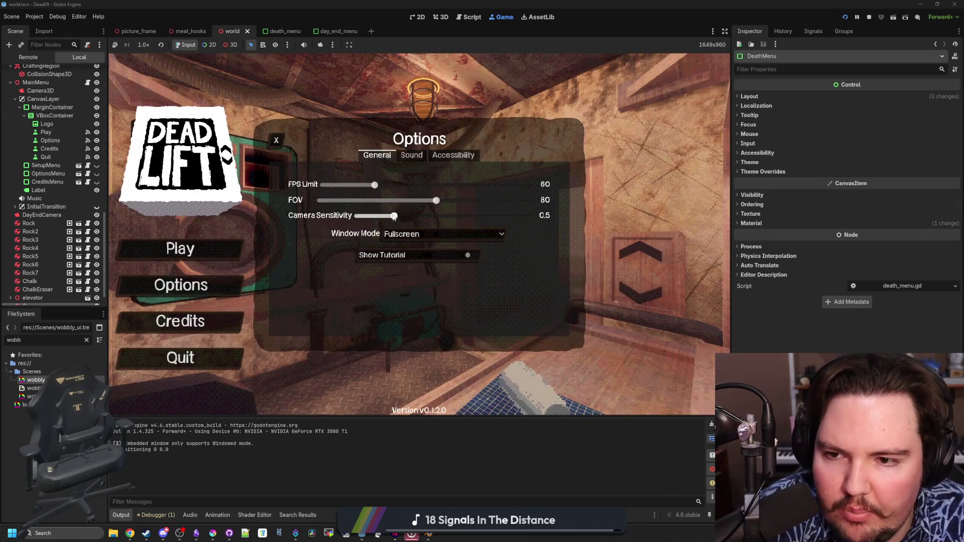
left_click(414, 156)
left_click(377, 155)
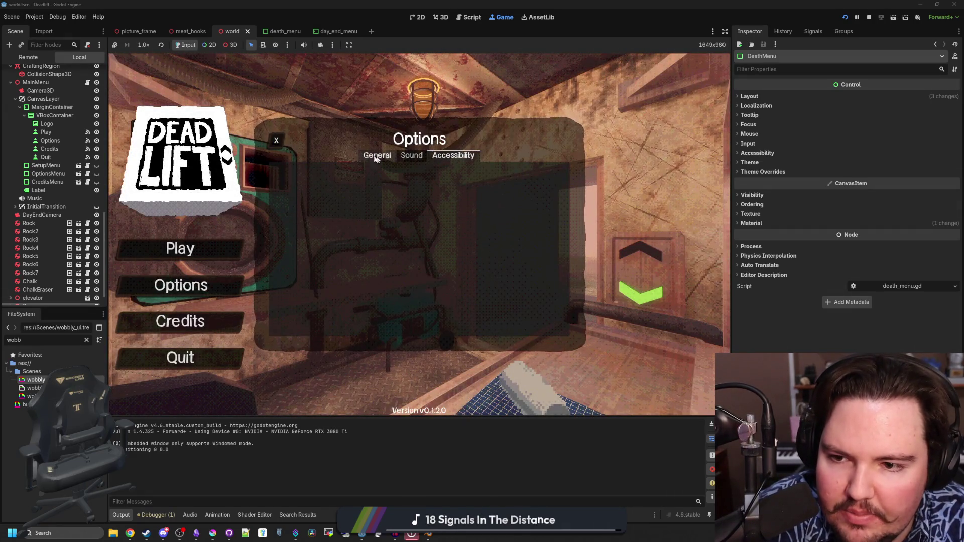
left_click(276, 138)
left_click(181, 254)
left_click(315, 192)
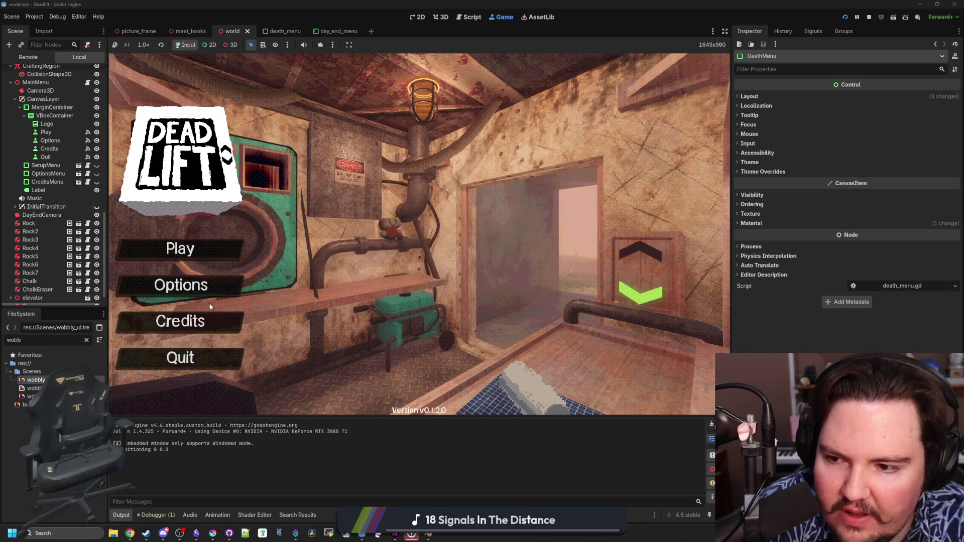
left_click(197, 324)
left_click(197, 323)
Step: Reopen the menu panels, begin a new game run, and pause it with Esc
left_click(200, 285)
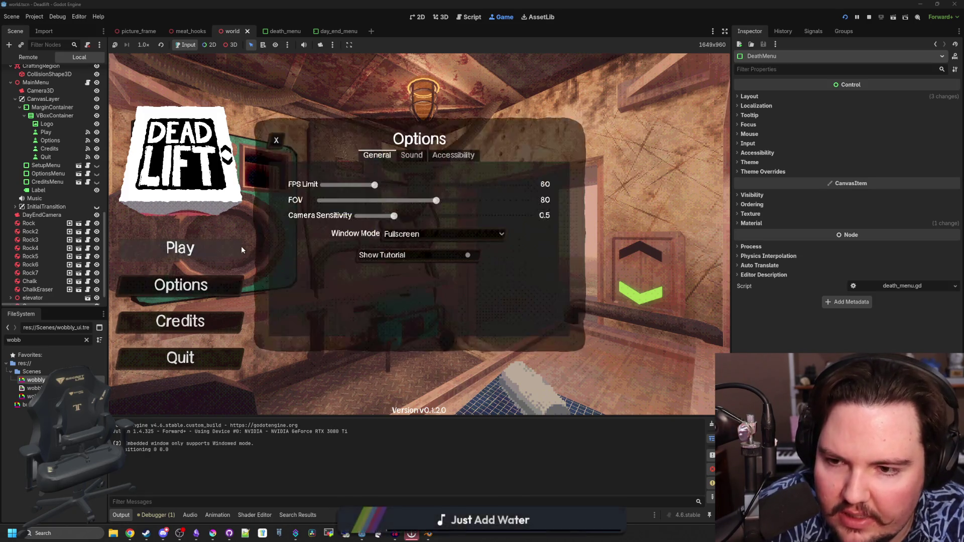
left_click(221, 251)
left_click(227, 319)
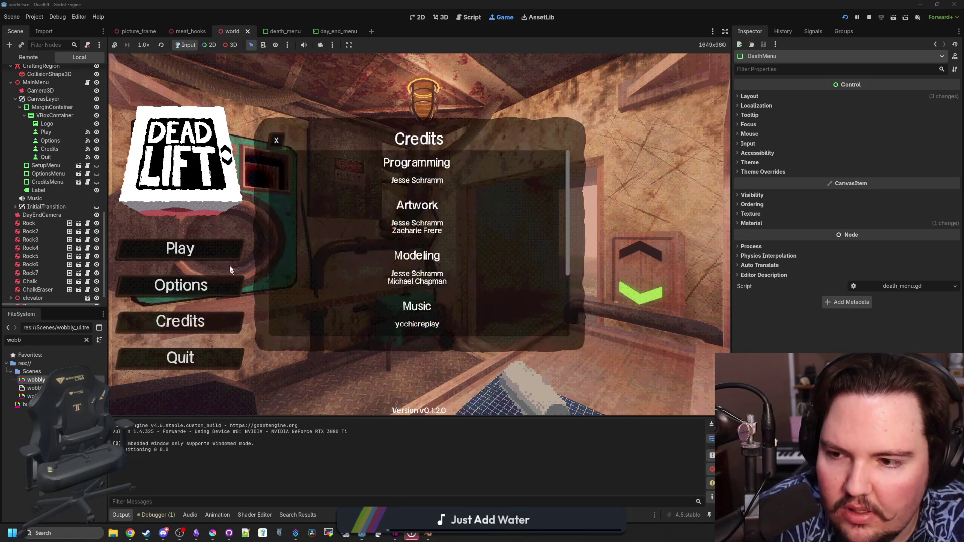
left_click(232, 248)
left_click(457, 273)
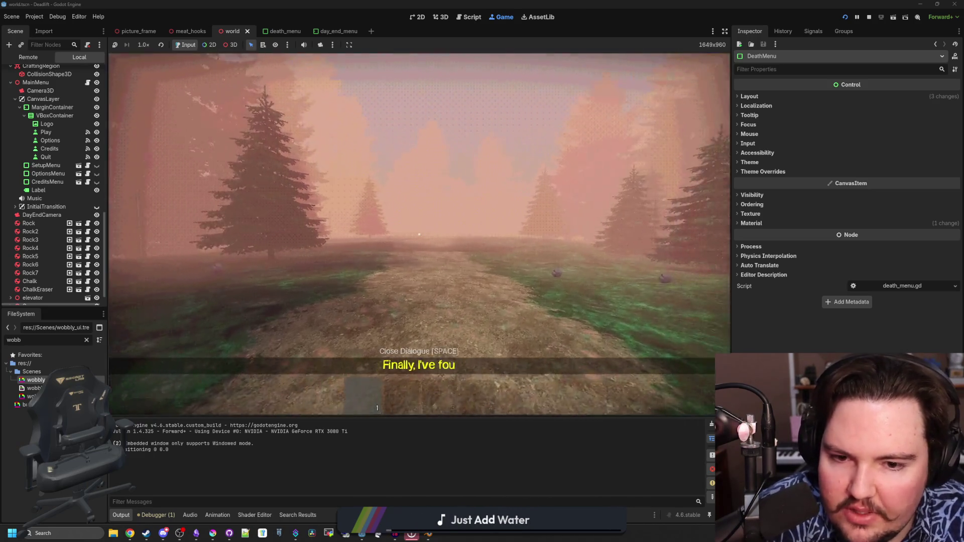
key("Escape")
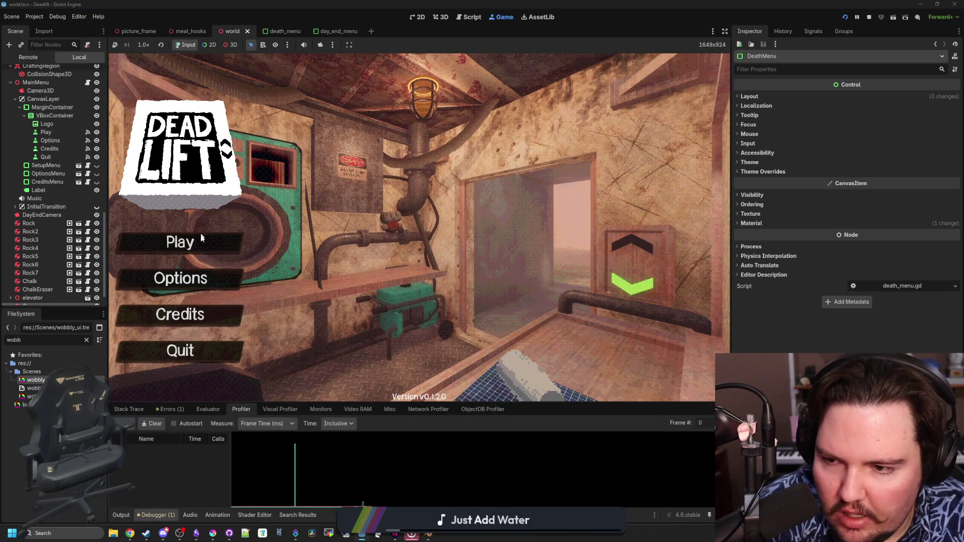
Step: Begin a game run, pause it, and return to the main menu while profiling
left_click(200, 238)
left_click(426, 267)
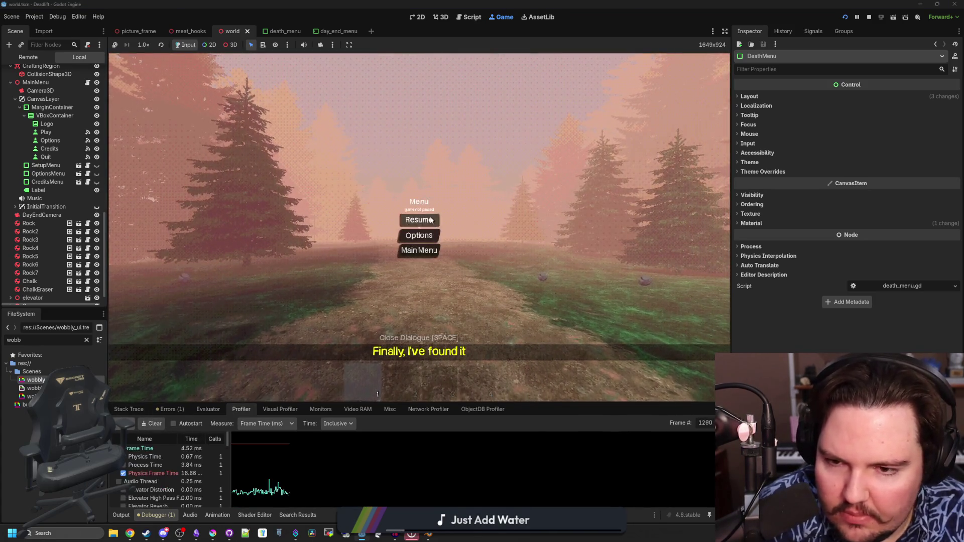
key("Escape")
key("Escape")
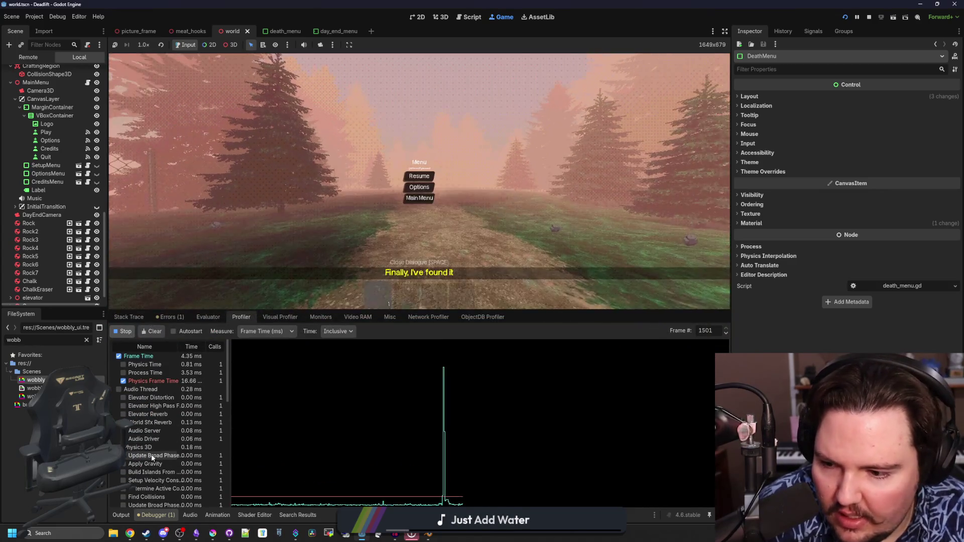
scroll(161, 447, "down", 10)
scroll(159, 450, "down", 5)
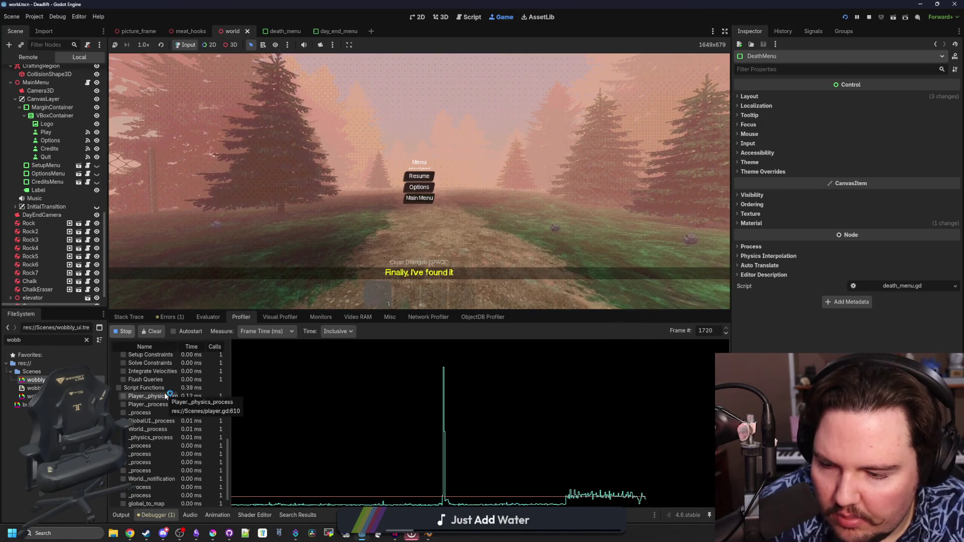
scroll(164, 402, "up", 15)
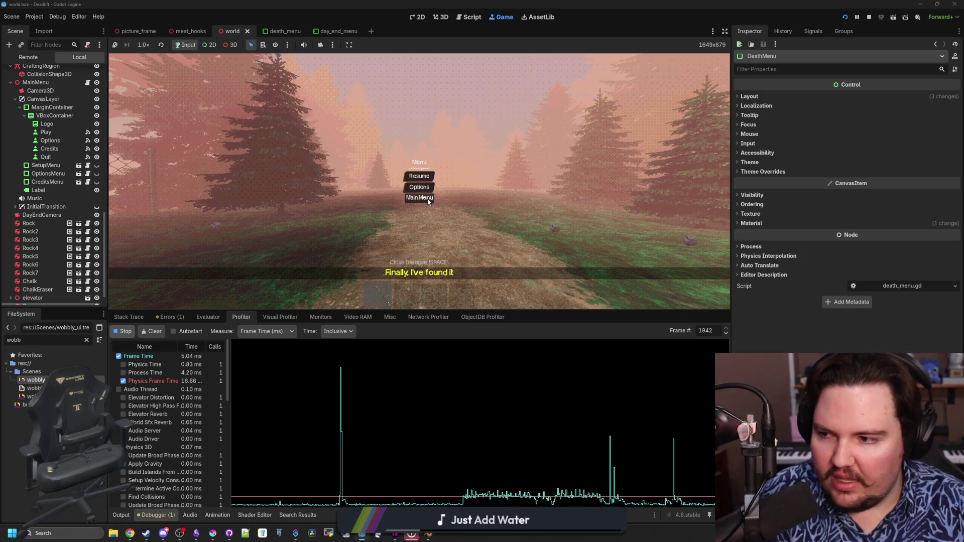
left_click(428, 198)
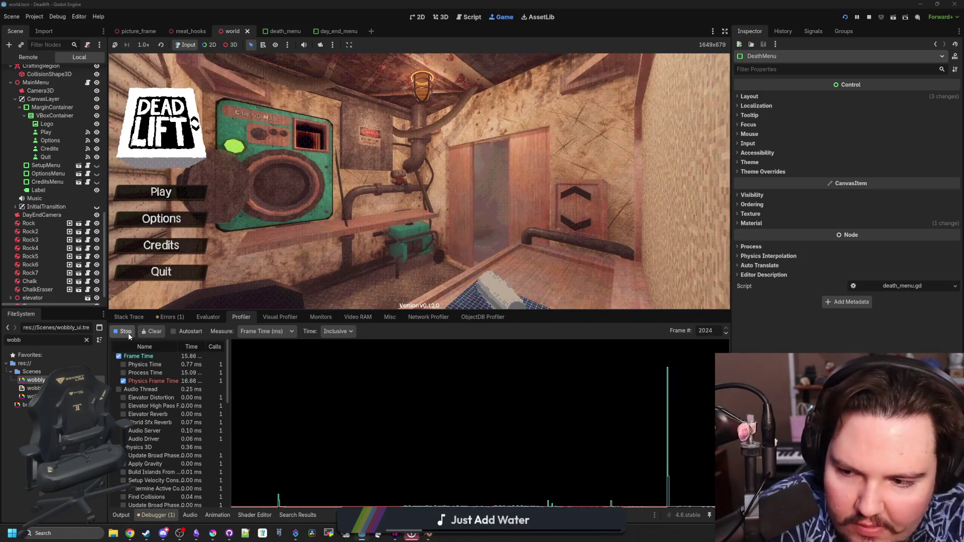
Step: Stop the profiler and review the spike frame 1943's function timings, such as check_audio_signals
left_click(126, 331)
left_click(648, 384)
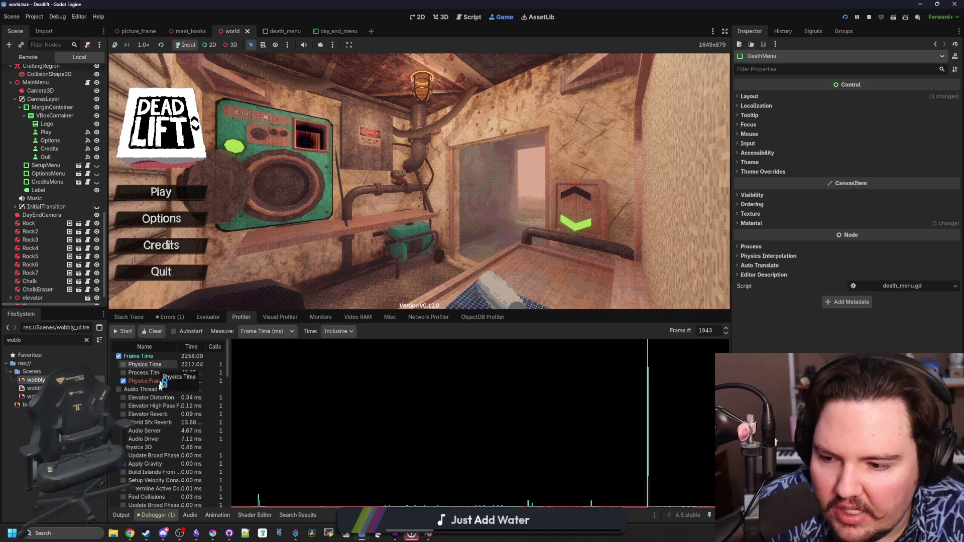
scroll(161, 366, "down", 3)
scroll(156, 369, "down", 2)
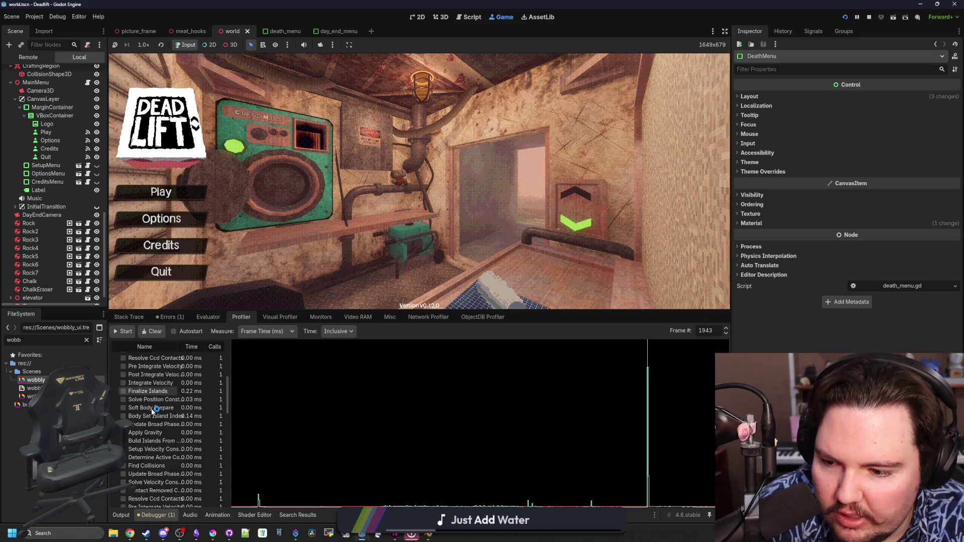
scroll(145, 415, "down", 5)
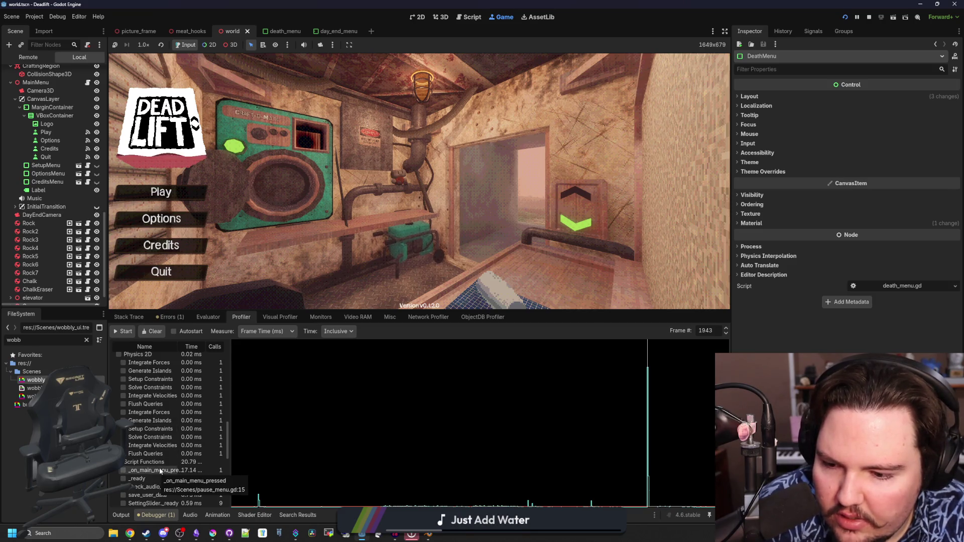
scroll(158, 468, "down", 2)
scroll(162, 433, "down", 1)
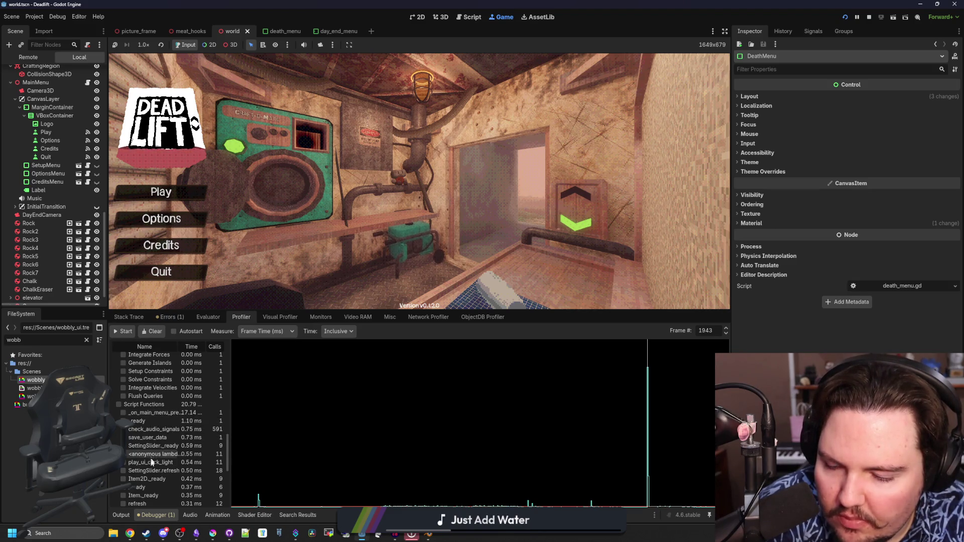
scroll(168, 439, "down", 2)
scroll(168, 441, "down", 6)
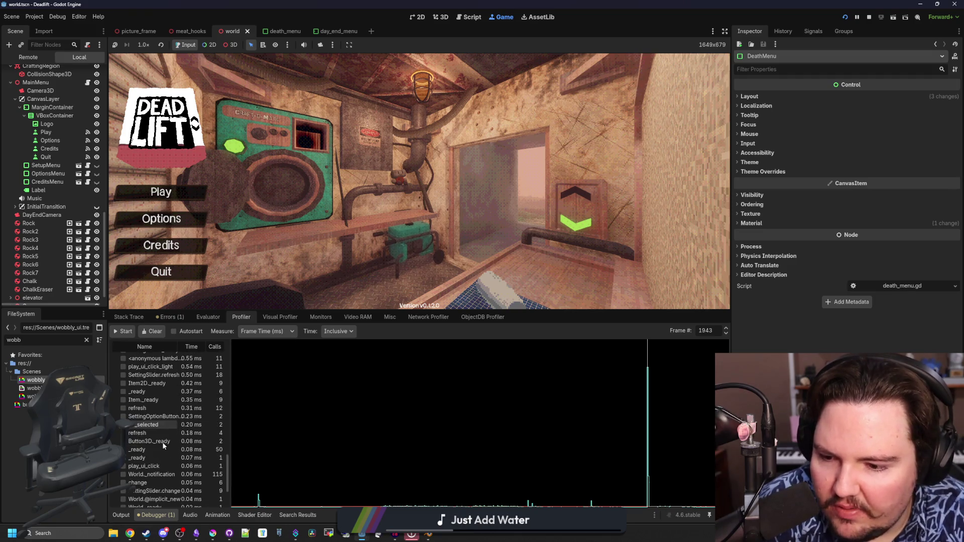
scroll(163, 445, "up", 8)
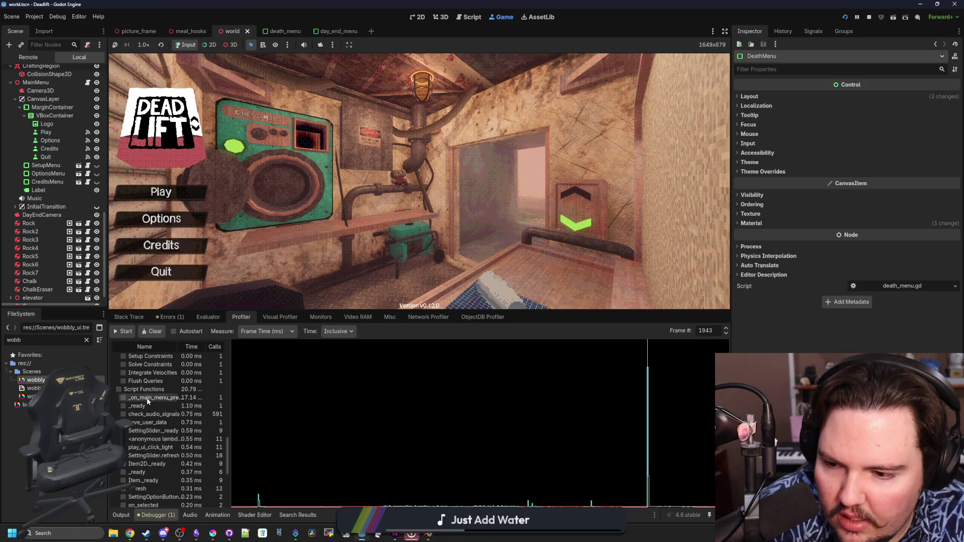
Step: Clear the FileSystem filter and switch the profiler's time display to Self
left_click(86, 340)
type("escape")
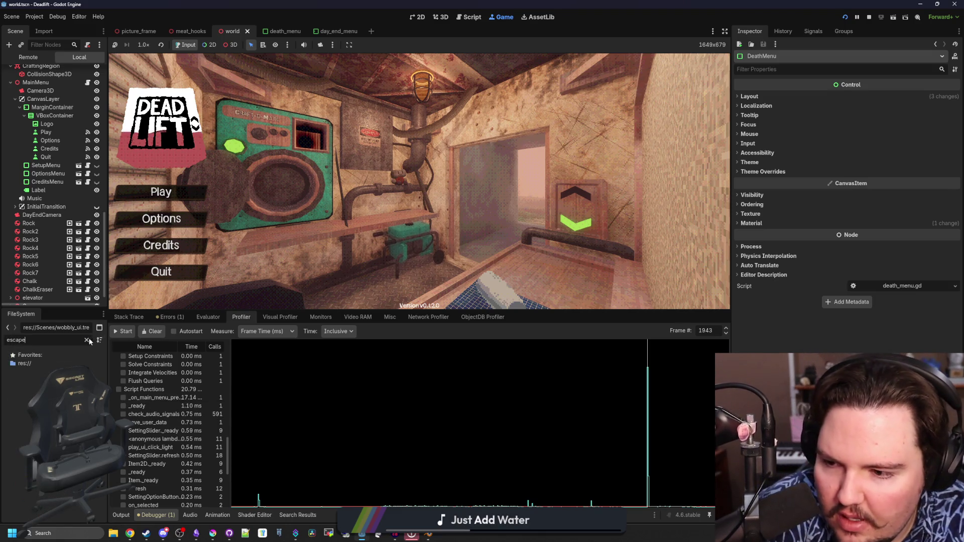
left_click(86, 340)
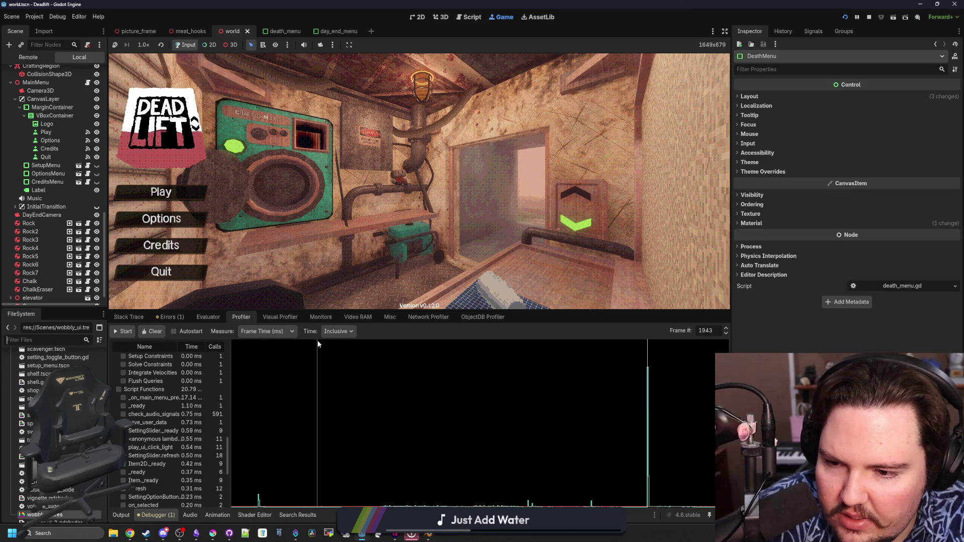
left_click(338, 332)
left_click(342, 354)
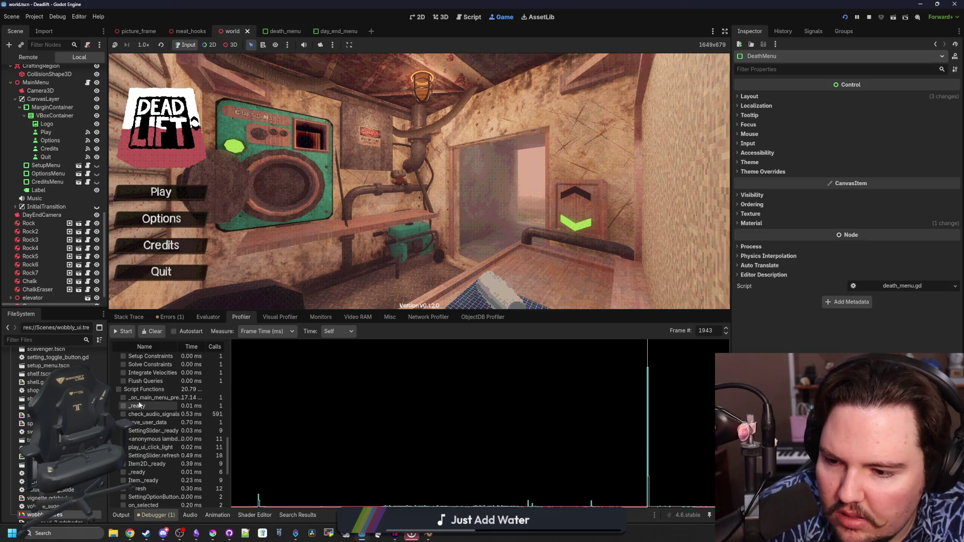
Step: Filter FileSystem by 'main' and open main_menu.gd in the script editor
type("main")
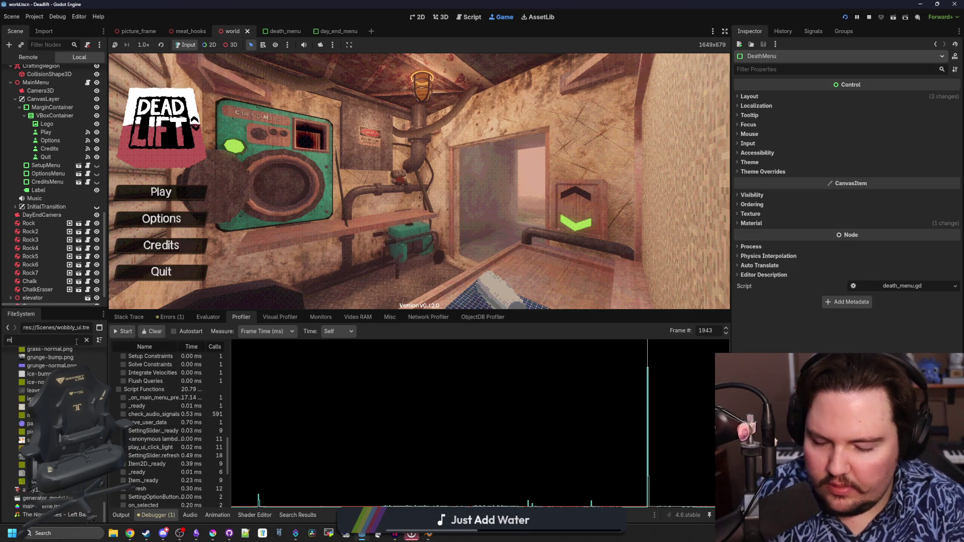
double_click(33, 380)
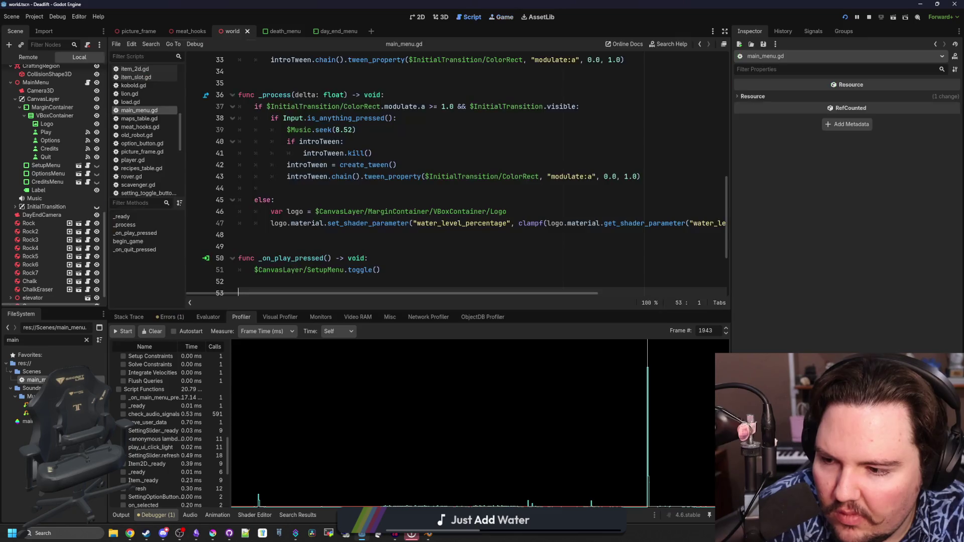
left_click(387, 230)
left_click(86, 341)
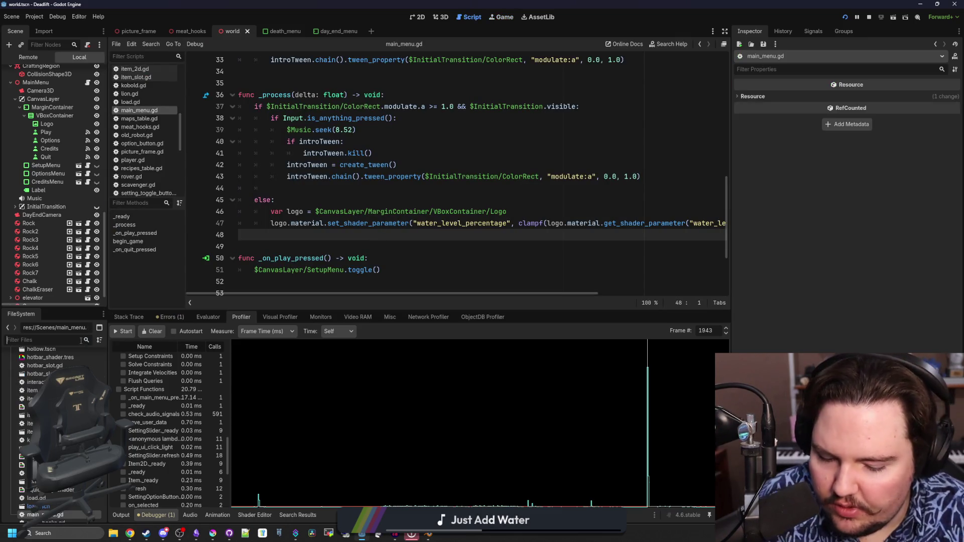
Step: In pause_menu.gd, replace the world.tscn preload in change_scene_to_packed with Global.worldScene
type("pause")
double_click(35, 380)
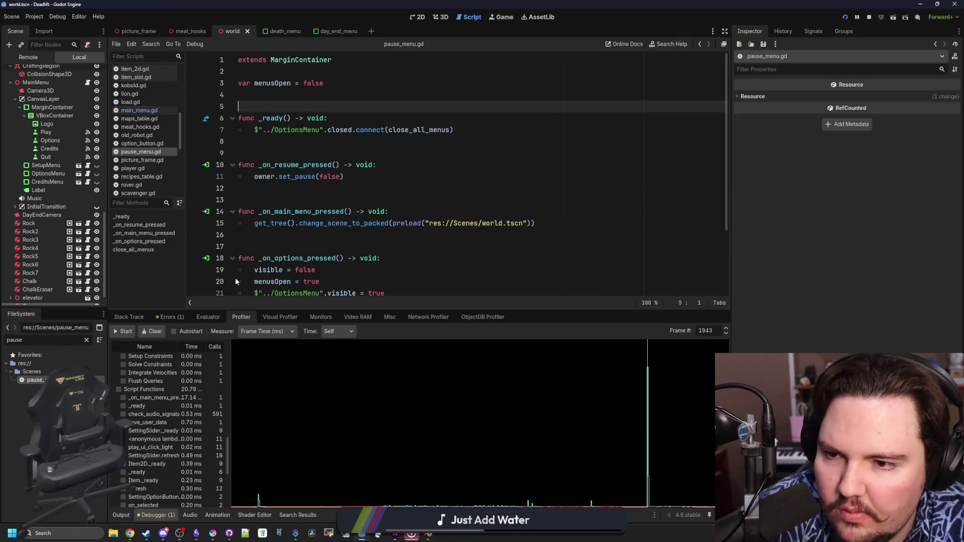
scroll(322, 174, "down", 1)
left_click(393, 153)
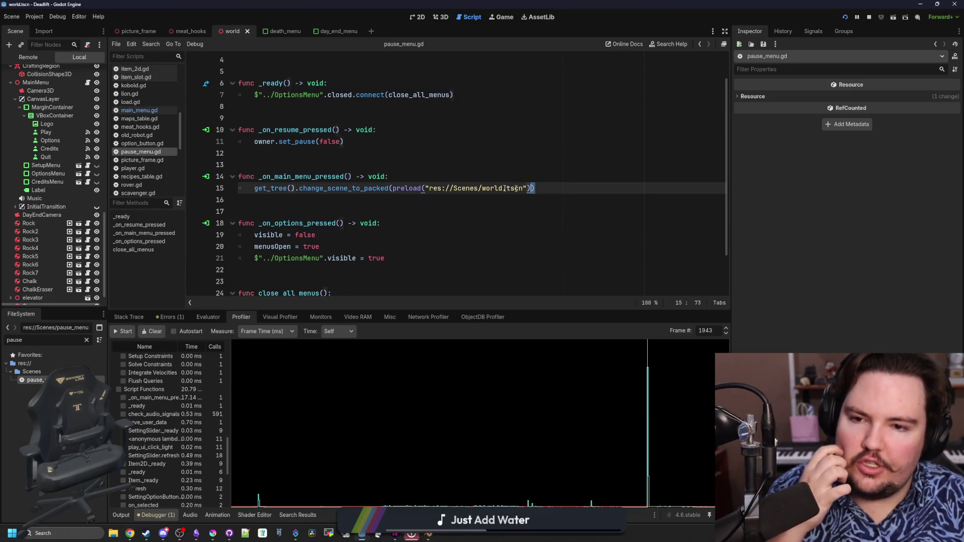
left_click_drag(535, 189, 425, 188)
mouse_move(531, 188)
left_mouse_down()
mouse_move(372, 187)
mouse_move(393, 189)
left_mouse_up()
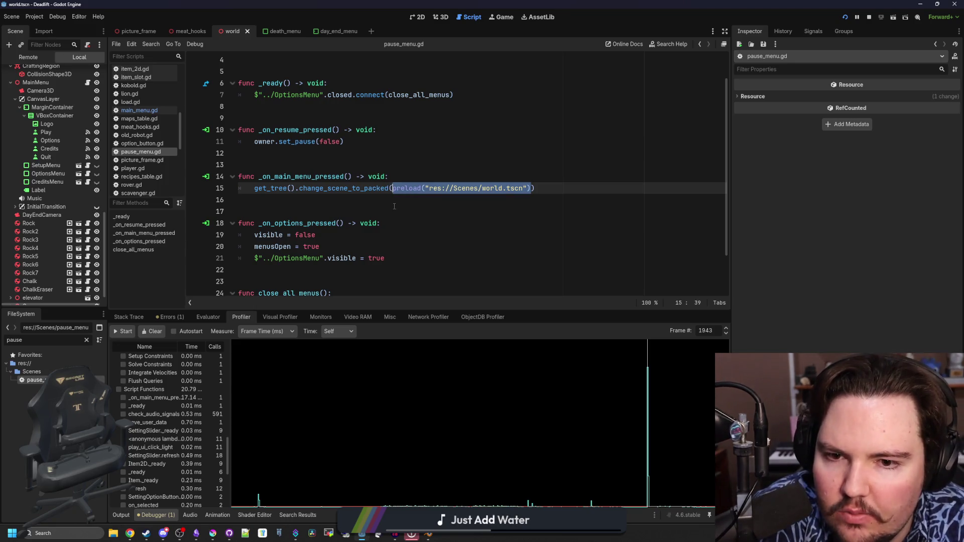
scroll(395, 207, "up", 1)
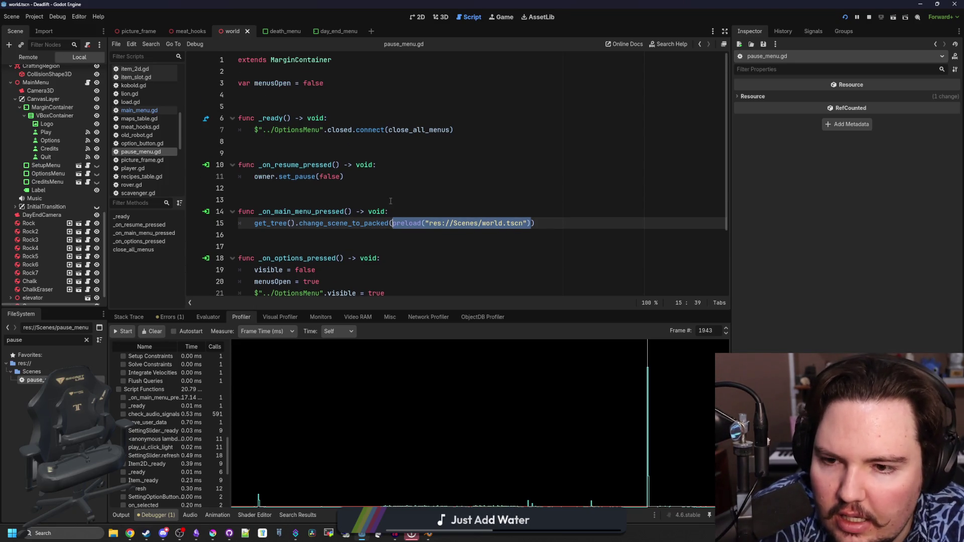
key("BackSpace")
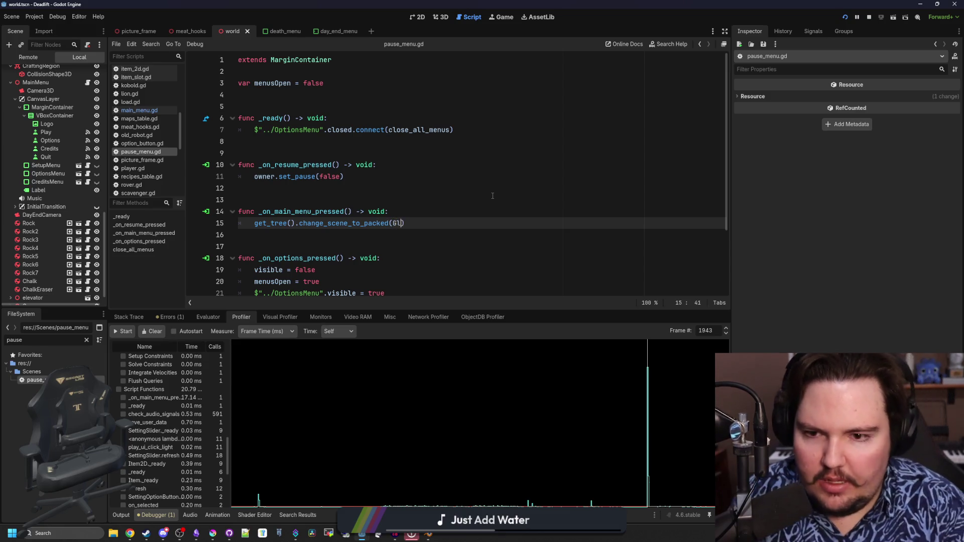
type("obal.worldScene")
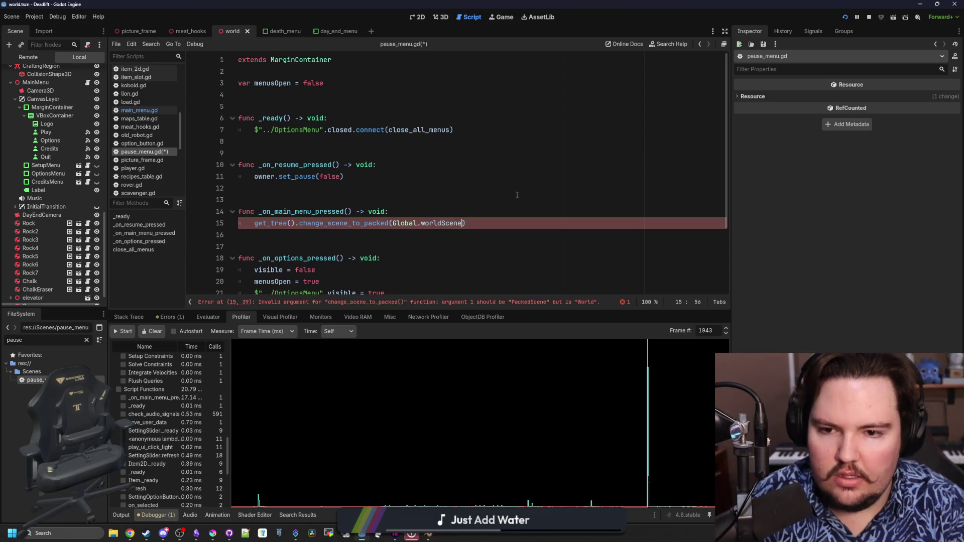
left_click(529, 195)
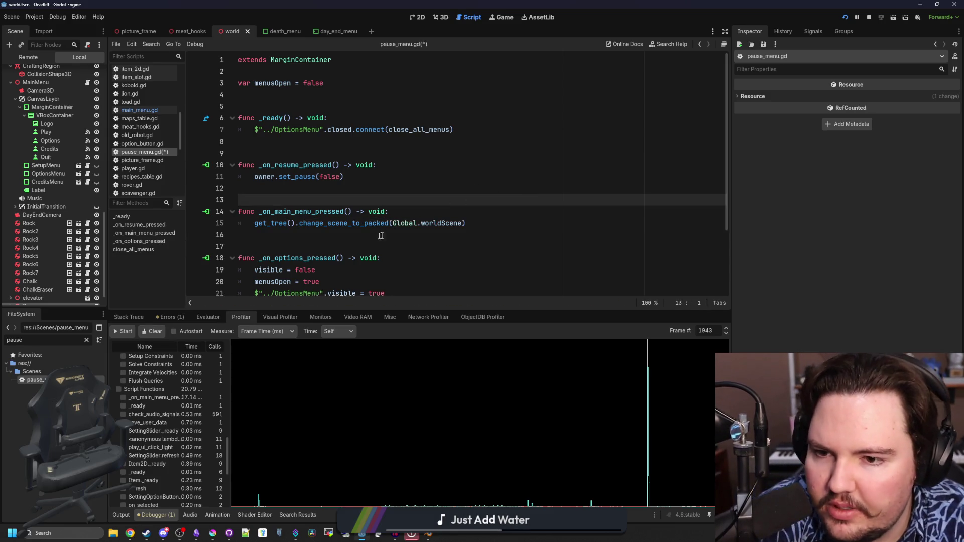
Step: Open global.gd and add blank lines below the mainMenu variable
left_click(406, 224, "ctrl")
left_click(280, 141)
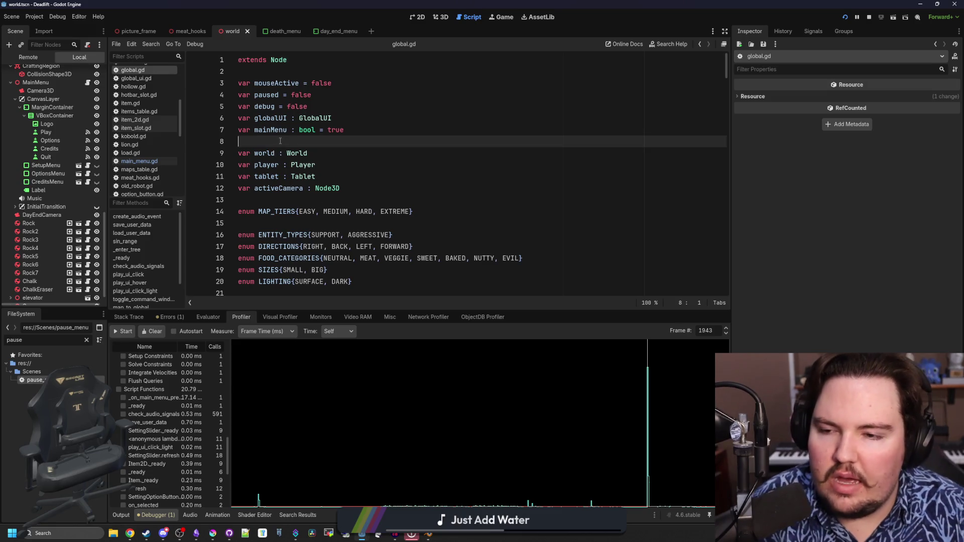
key("Return")
key("Return")
key("Up")
Step: Declare var worldScene = preload("res://Scenes/world.tscn") in global.gd
type("var")
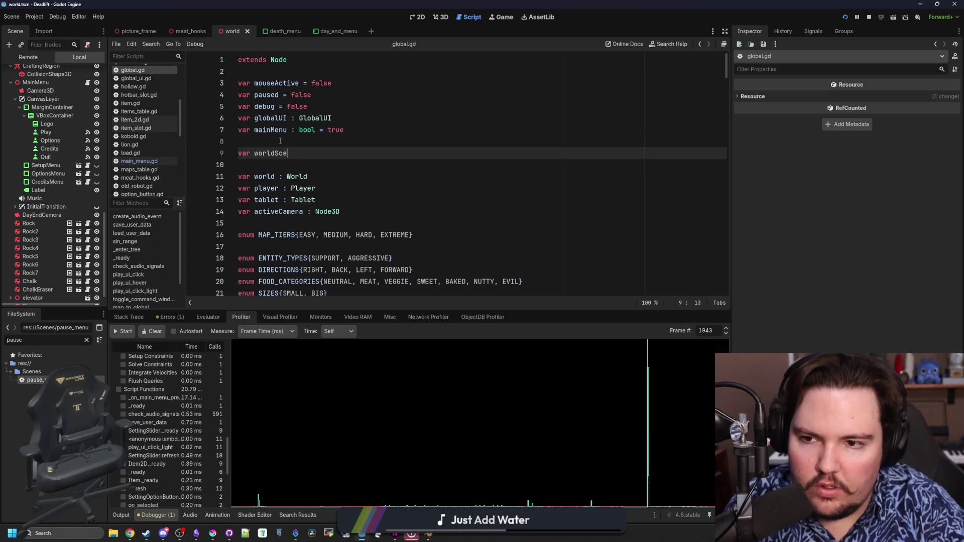
type("preload(\"res://Scenes/world.tscn\")")
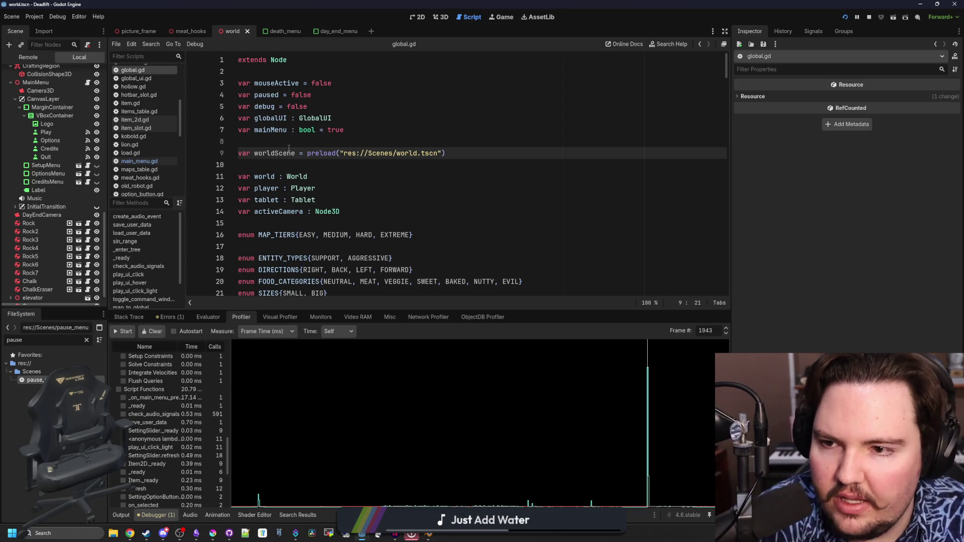
left_click(295, 145)
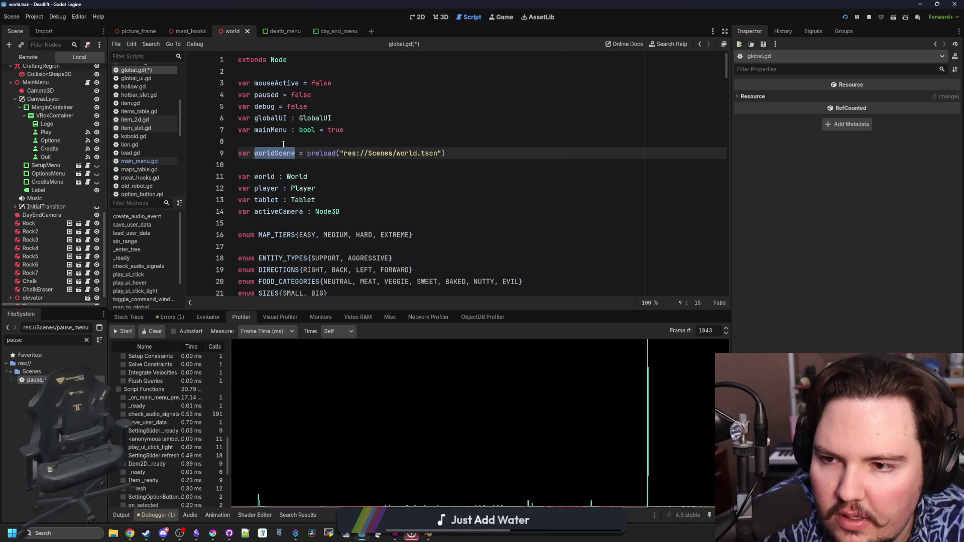
Step: Search global.gd for '_ready', browse down to line 227, then launch Find in Files
key("ctrl+f")
scroll(304, 145, "down", 14)
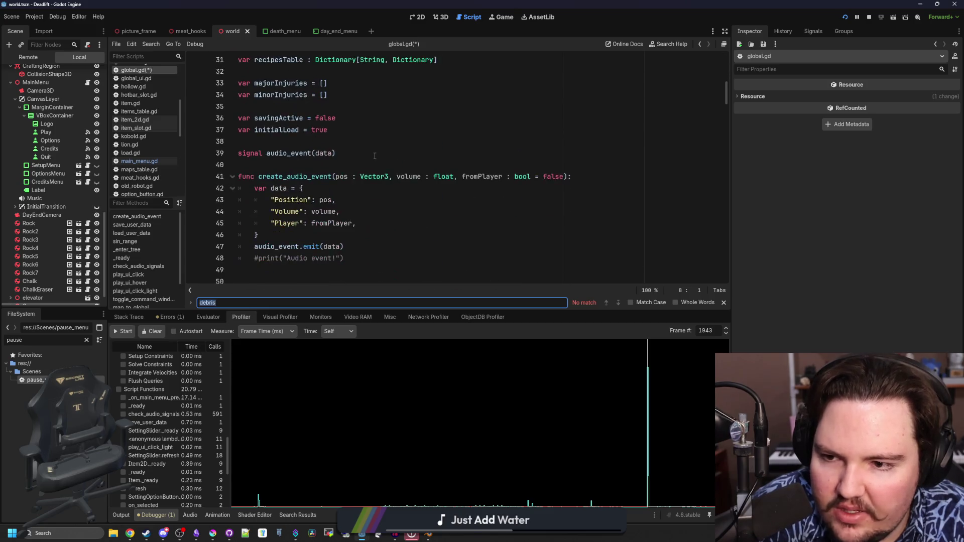
type("_ready")
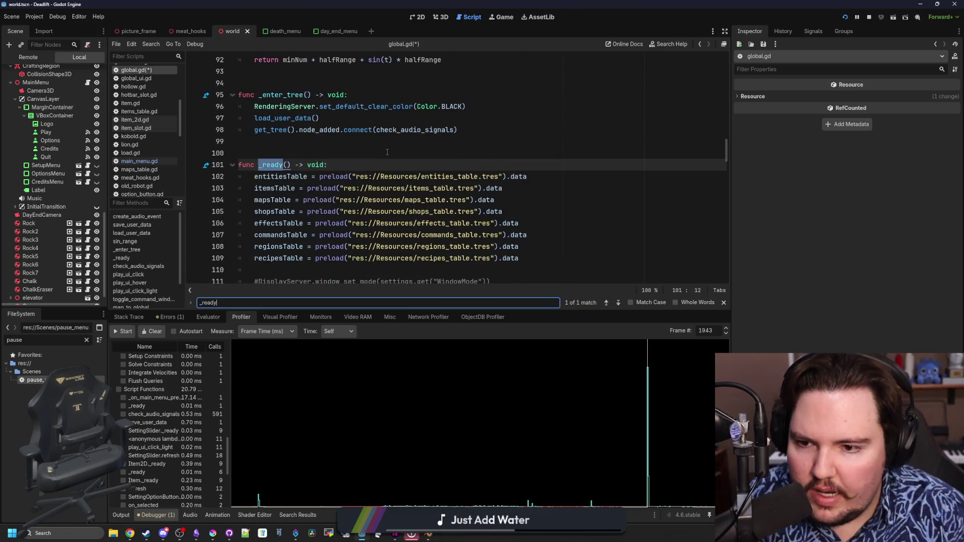
scroll(387, 152, "down", 13)
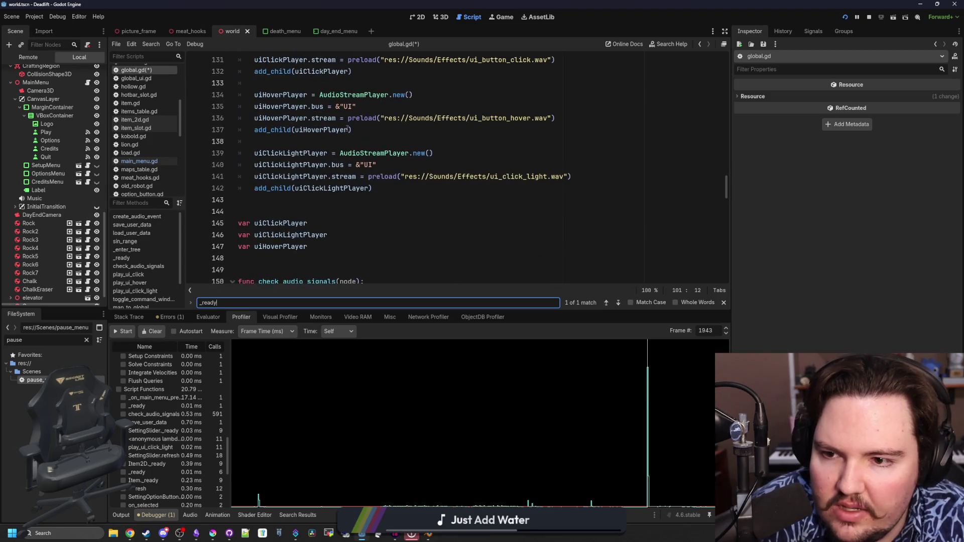
scroll(348, 130, "down", 3)
scroll(356, 193, "up", 10)
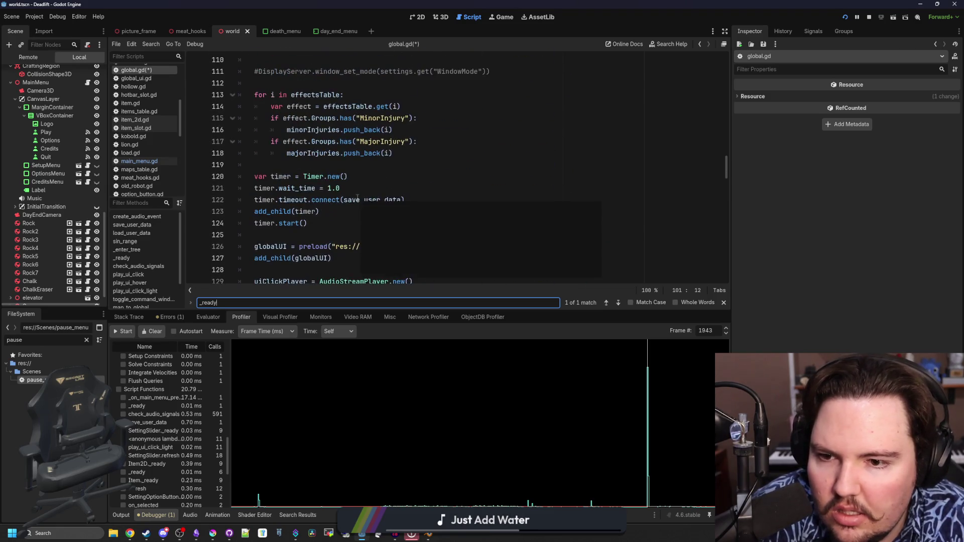
scroll(357, 198, "down", 2)
left_click(421, 162)
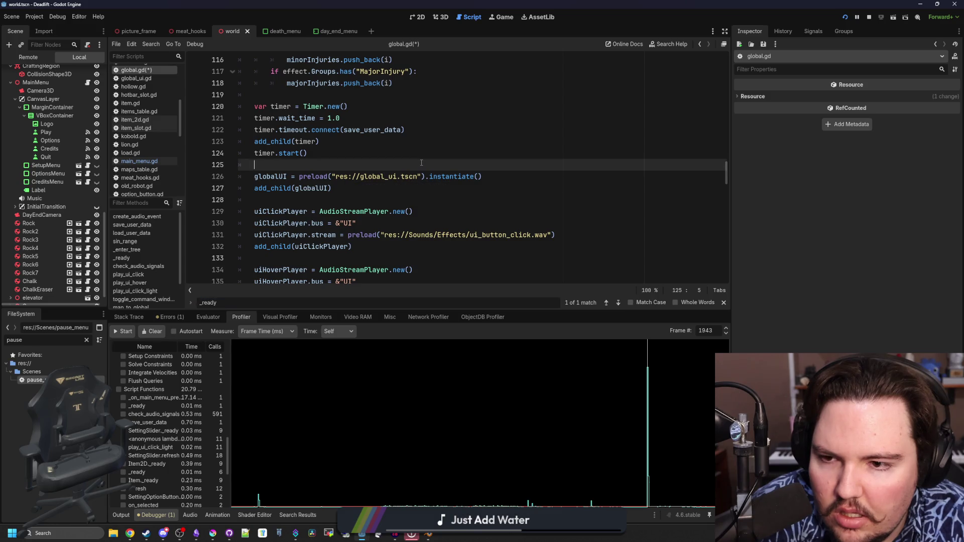
scroll(397, 213, "down", 5)
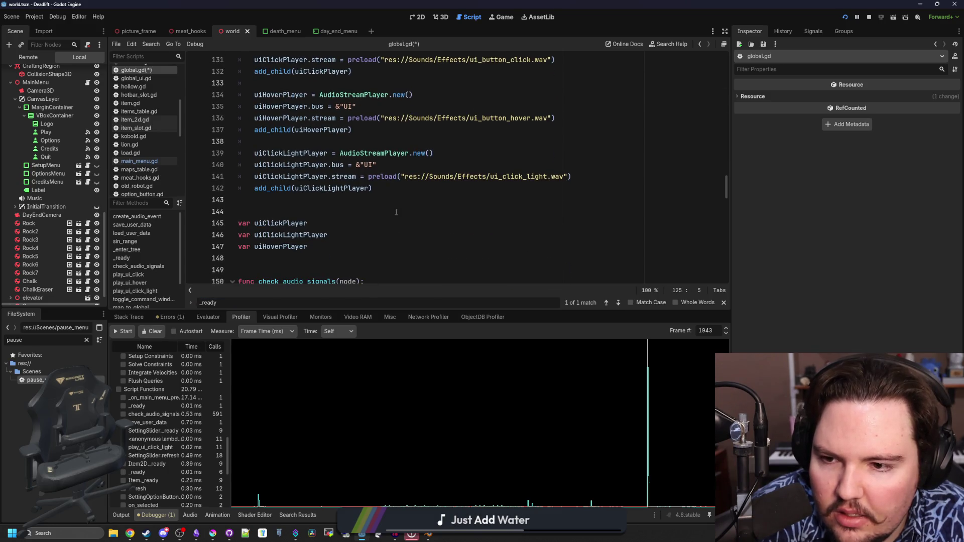
scroll(397, 210, "down", 13)
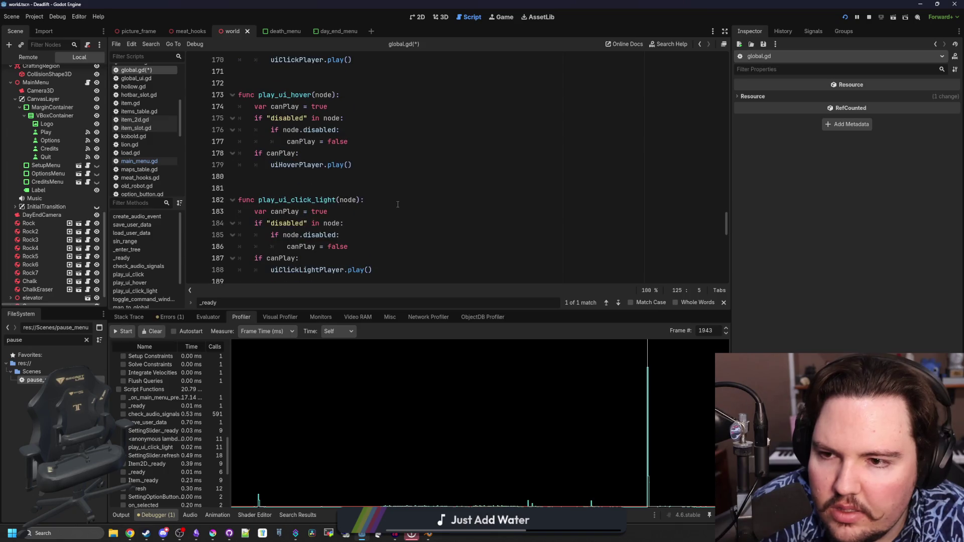
scroll(398, 204, "down", 16)
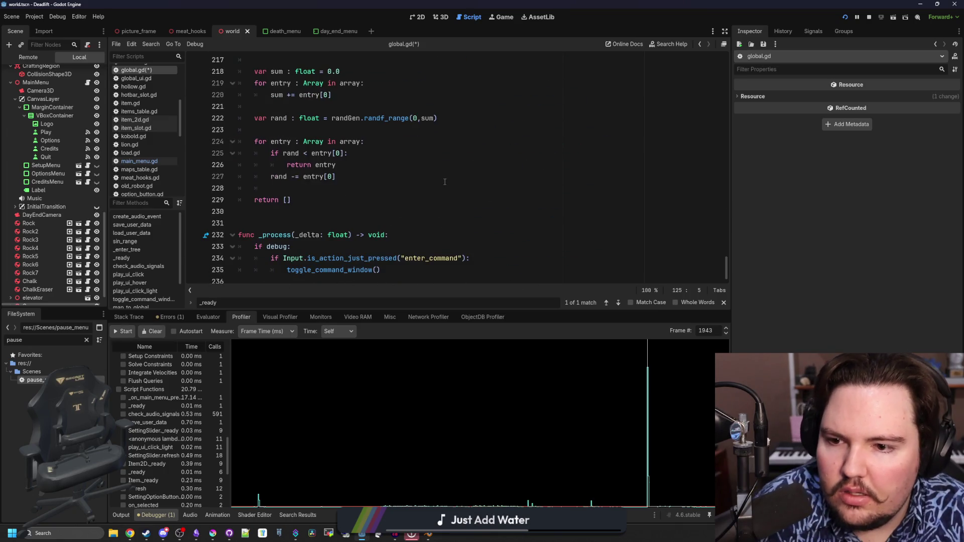
left_click(445, 181)
key("ctrl+shift+f")
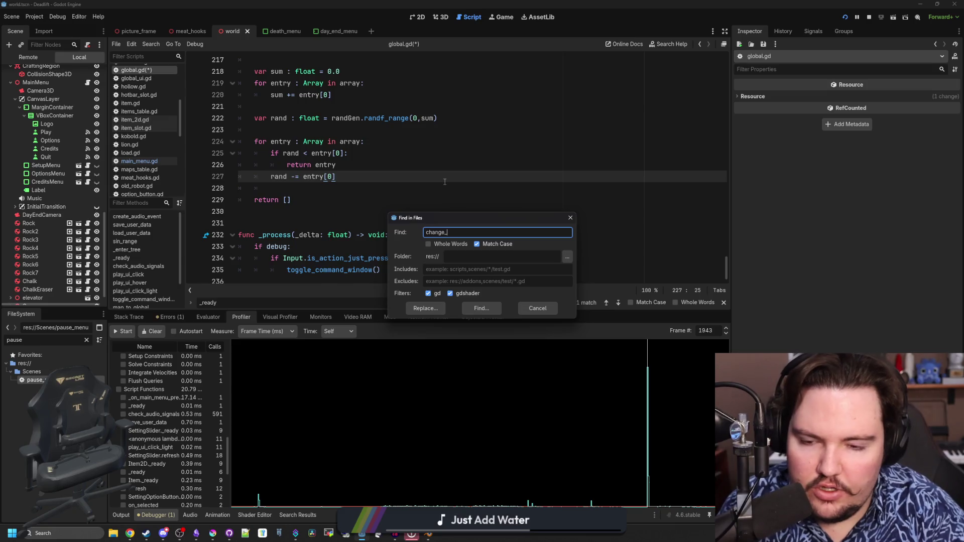
Step: Search project scripts for 'change_' and select Global.worldScene in pause_menu.gd
type("en")
key("Return")
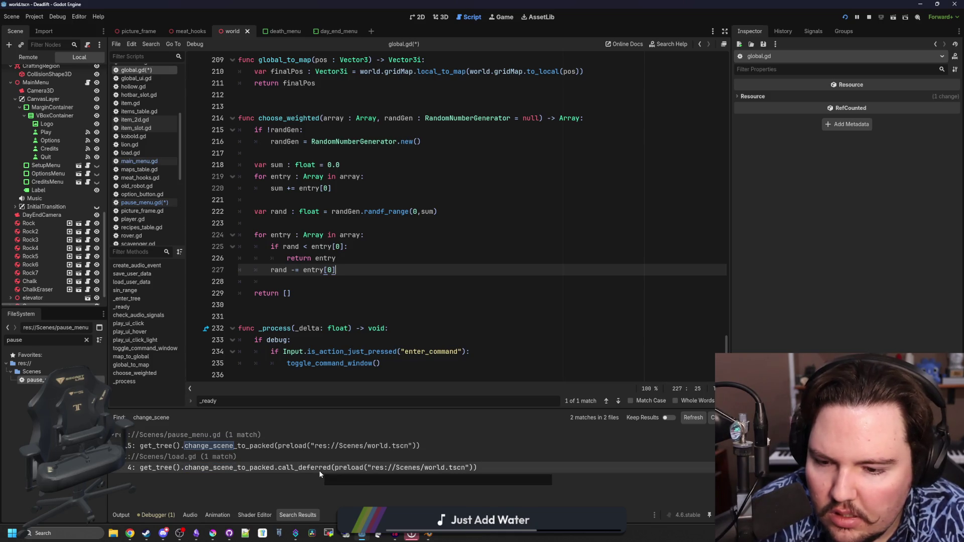
left_click(339, 448)
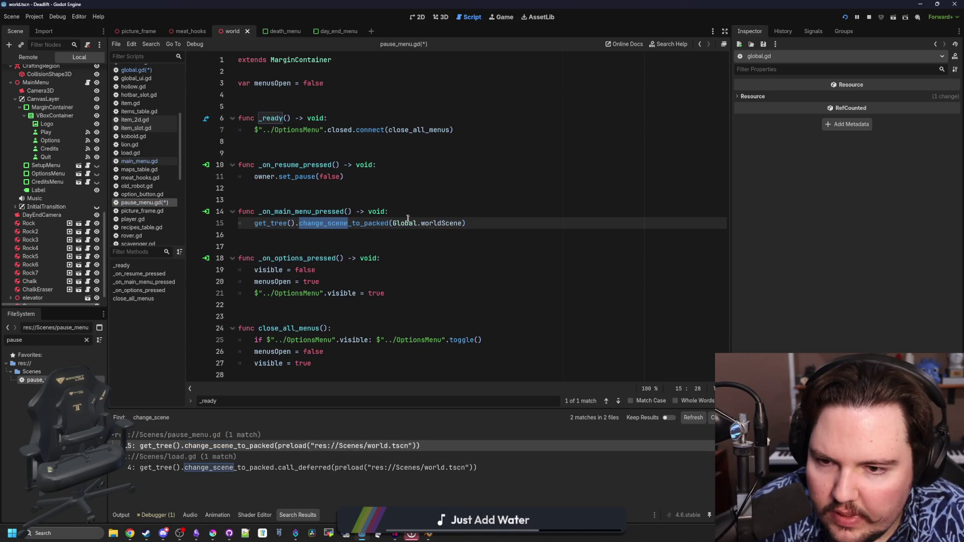
left_click(432, 255)
left_click(461, 223)
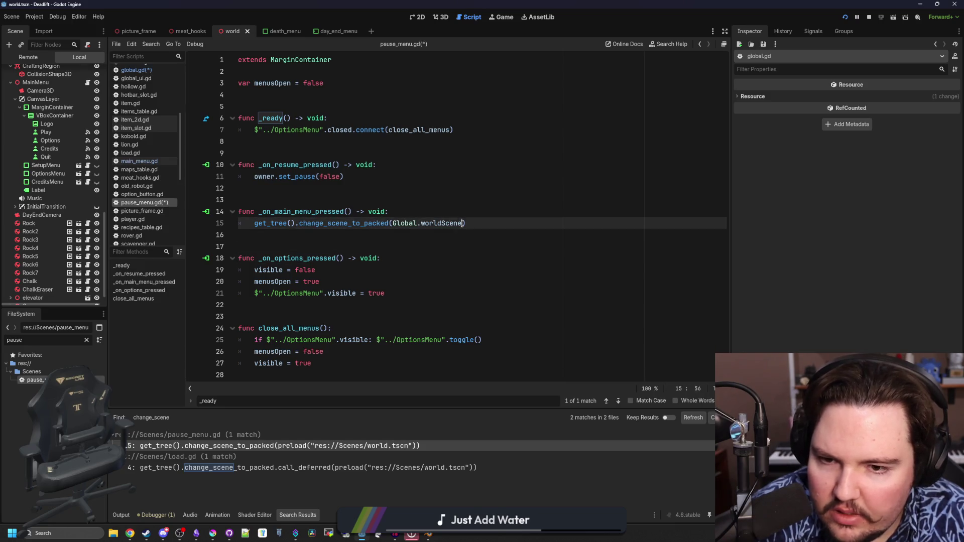
left_click_drag(461, 223, 395, 224)
key("ctrl+c")
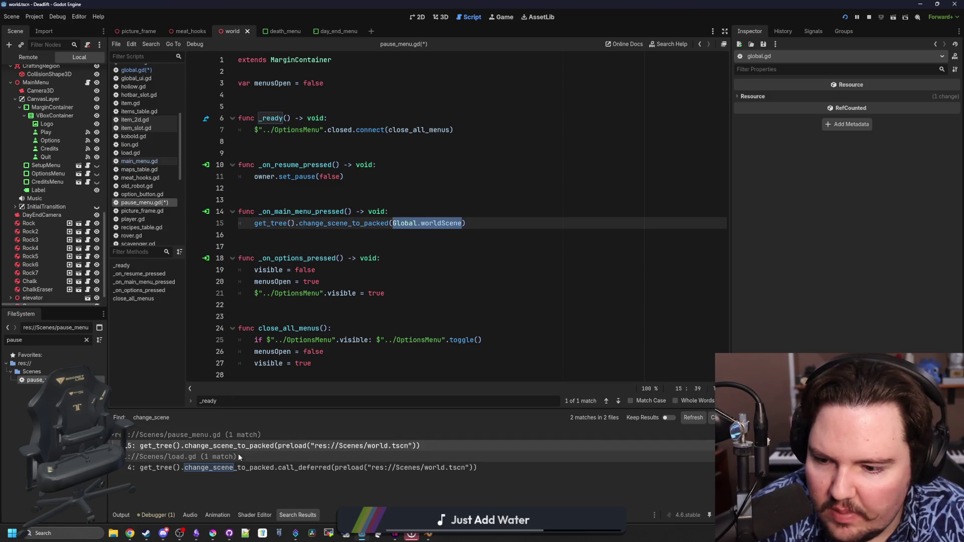
Step: Replace load.gd's world.tscn preload with Global.worldScene and save the scripts
left_click(236, 467)
left_click(426, 112)
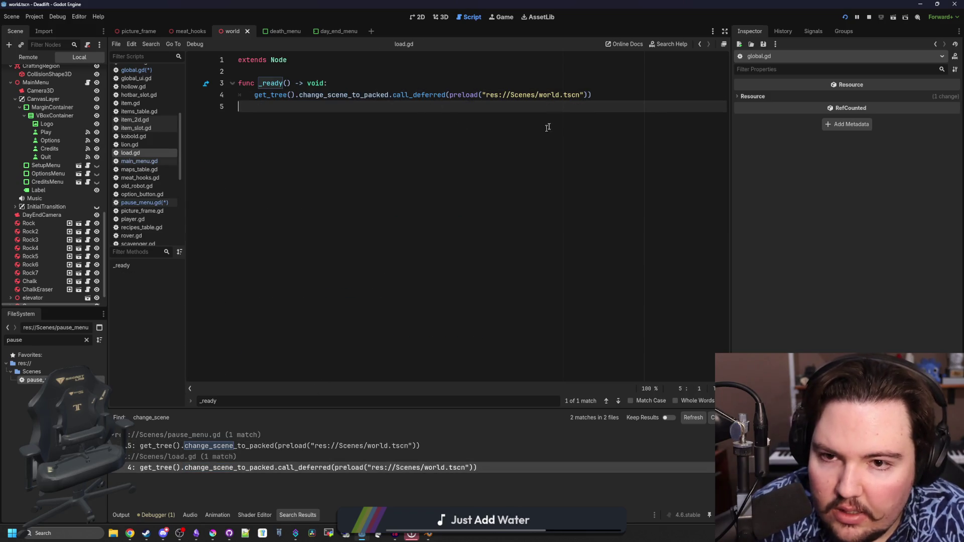
left_click_drag(589, 95, 450, 95)
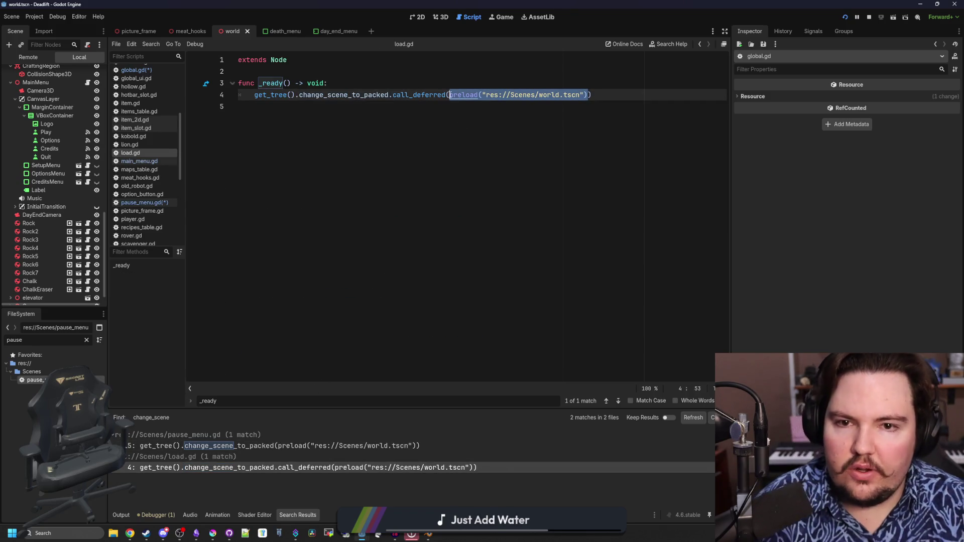
key("ctrl+v")
key("Up")
key("ctrl+s")
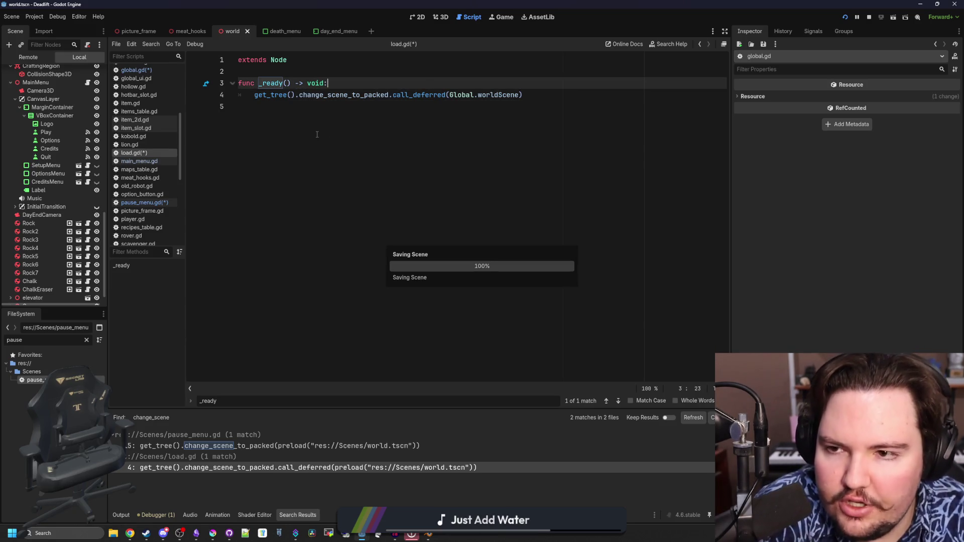
key("Down")
key("Down")
key("Up")
key("Up")
key("Up")
key("ctrl+s")
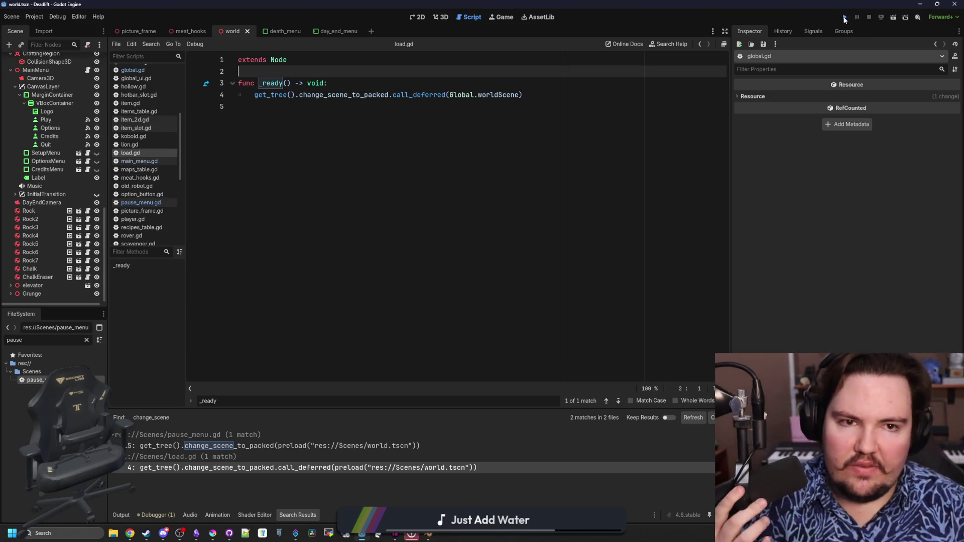
Step: Launch the game, begin a run with default setup, then pause back to the main menu
left_click(845, 17)
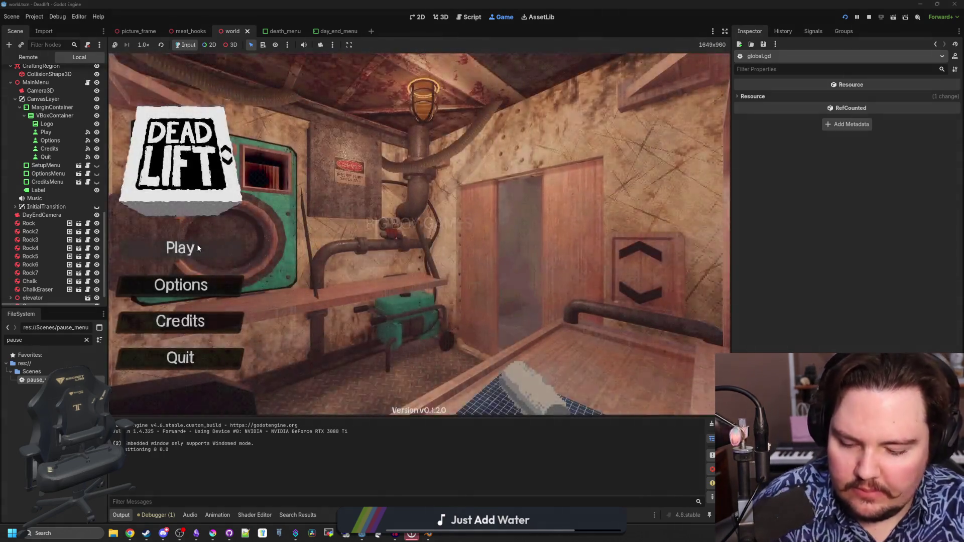
type("dwasdwa")
left_click(197, 244)
left_click(439, 276)
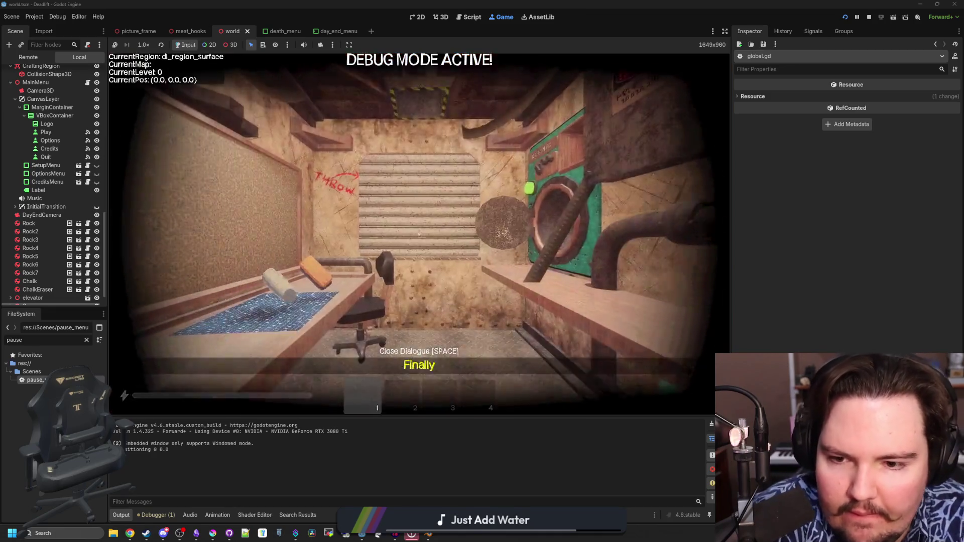
key("Escape")
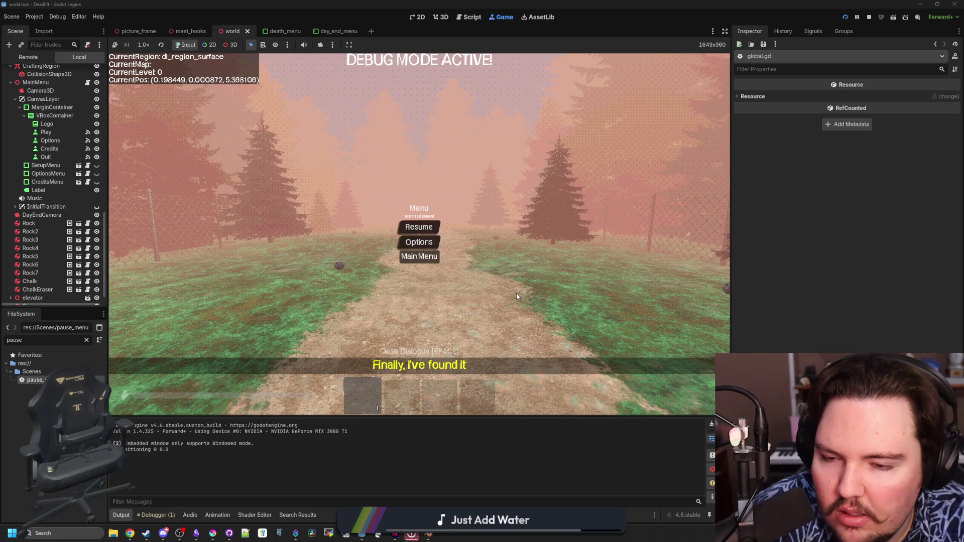
left_click(420, 256)
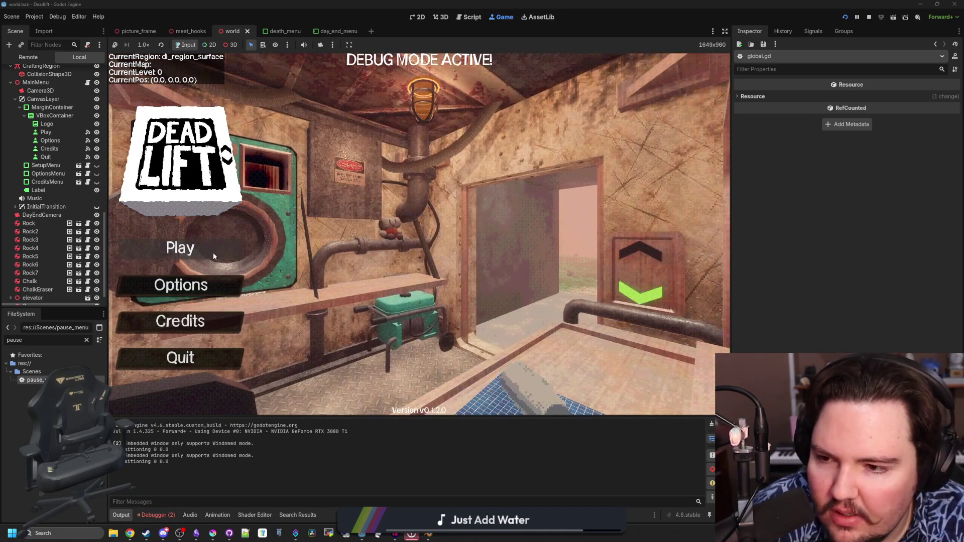
Step: Start two more runs, returning to the main menu after each
left_click(210, 254)
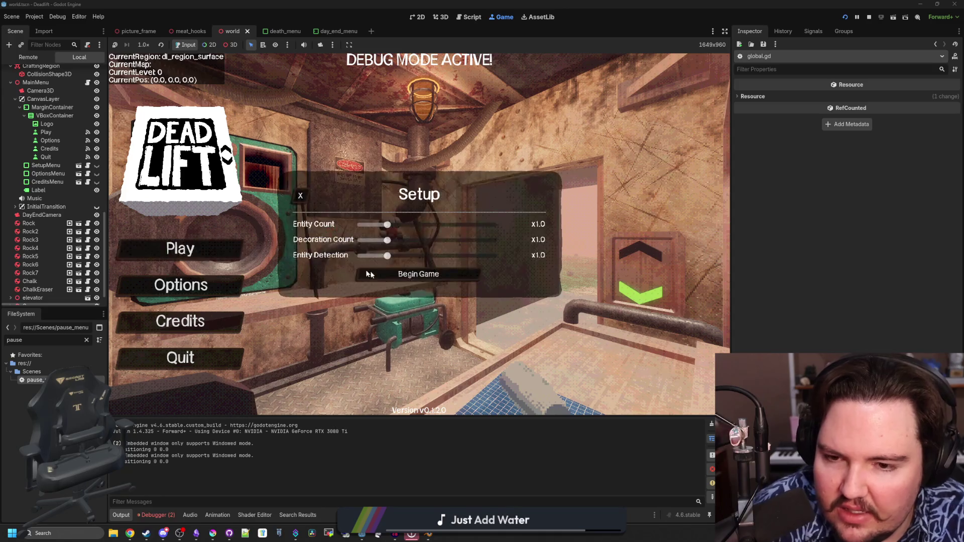
left_click(369, 275)
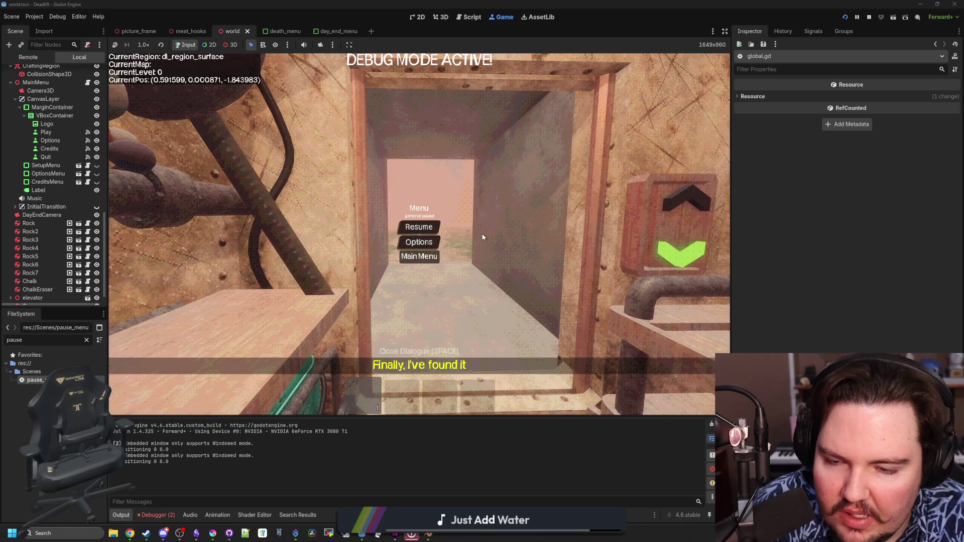
left_click(420, 256)
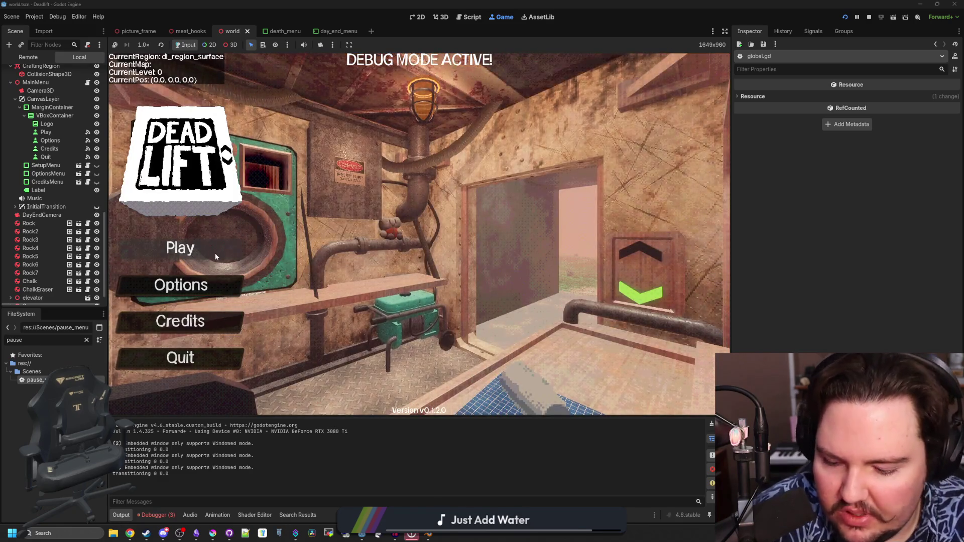
left_click(215, 254)
left_click(448, 277)
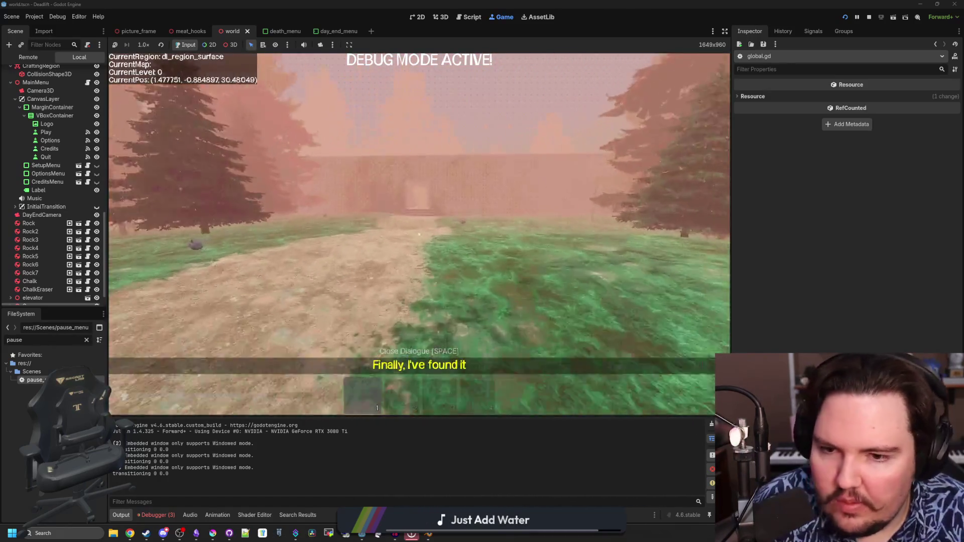
key("Escape")
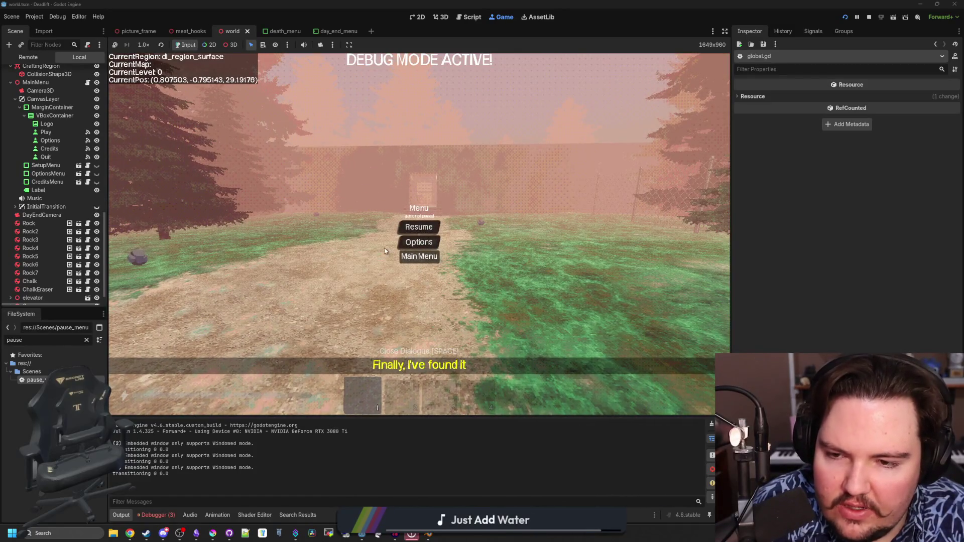
left_click(419, 257)
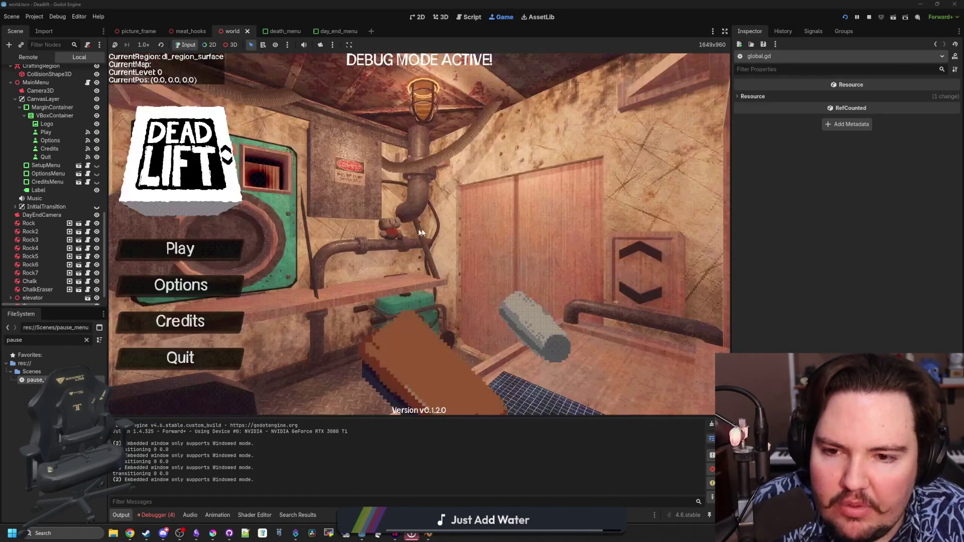
Step: Glance at the debugger's profiler and output log, then begin a fresh run
left_click(153, 516)
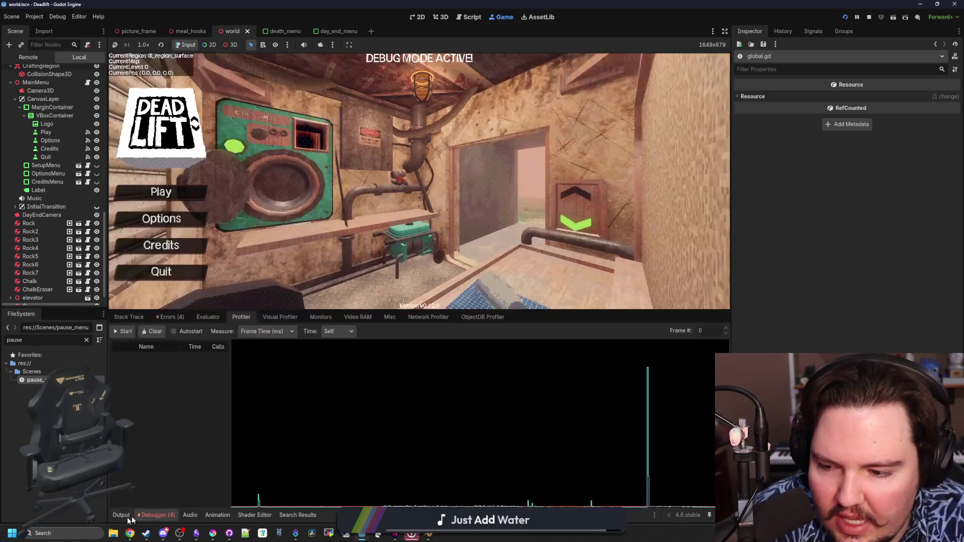
left_click(123, 515)
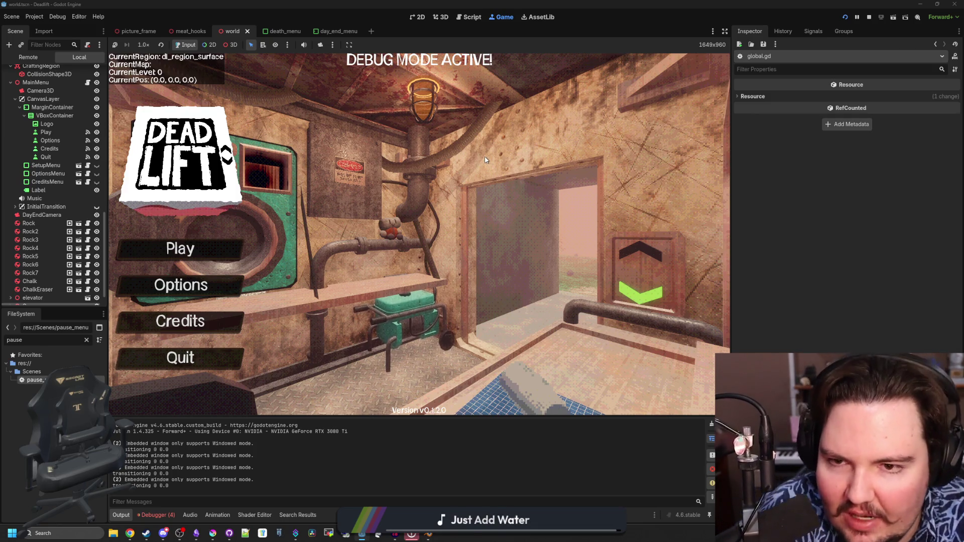
left_click(197, 249)
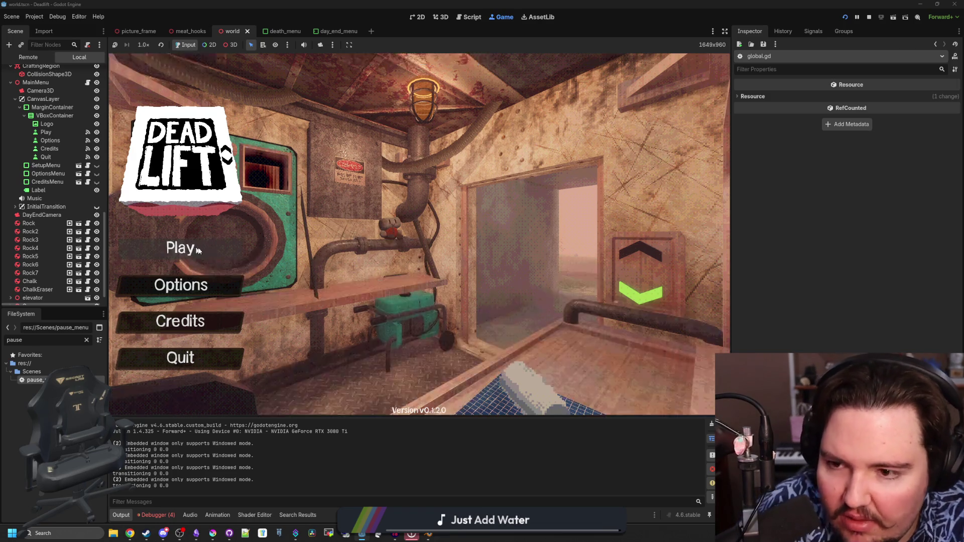
left_click(418, 274)
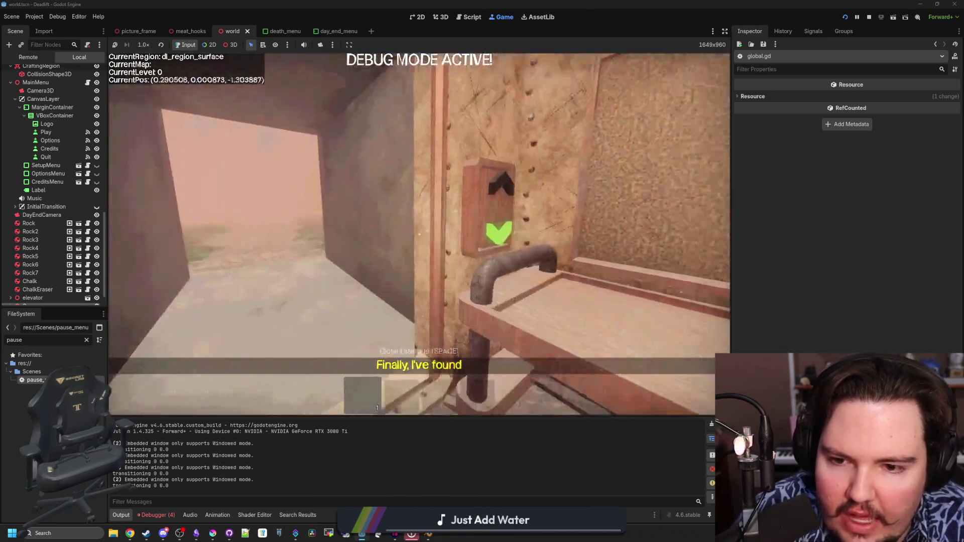
Step: Walk from the elevator through the breakroom and back, skipping eating and drinking
key("e")
key("w")
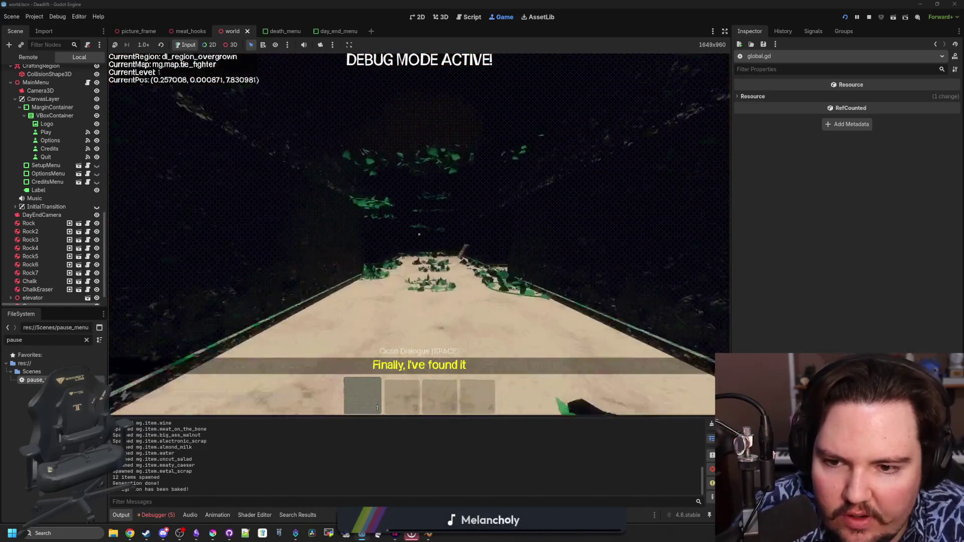
key("w")
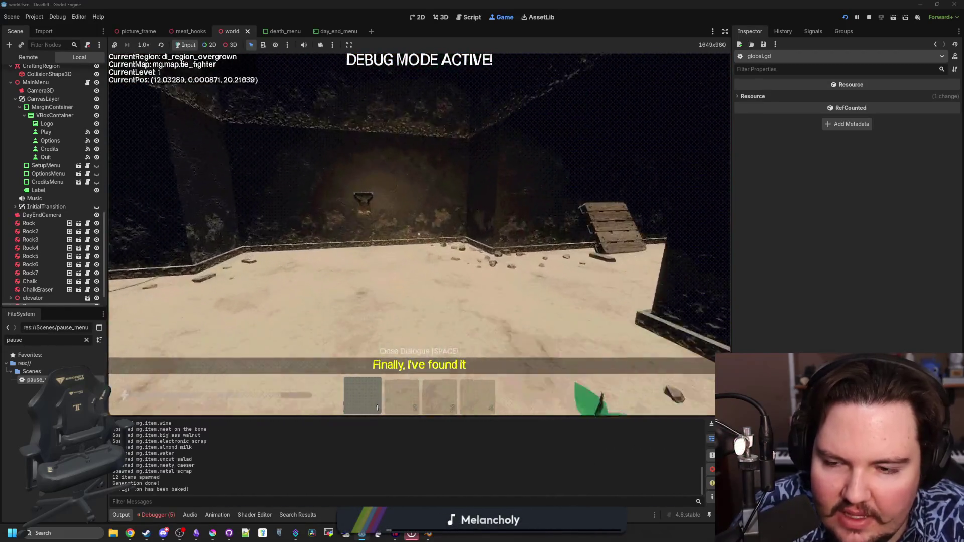
key("w")
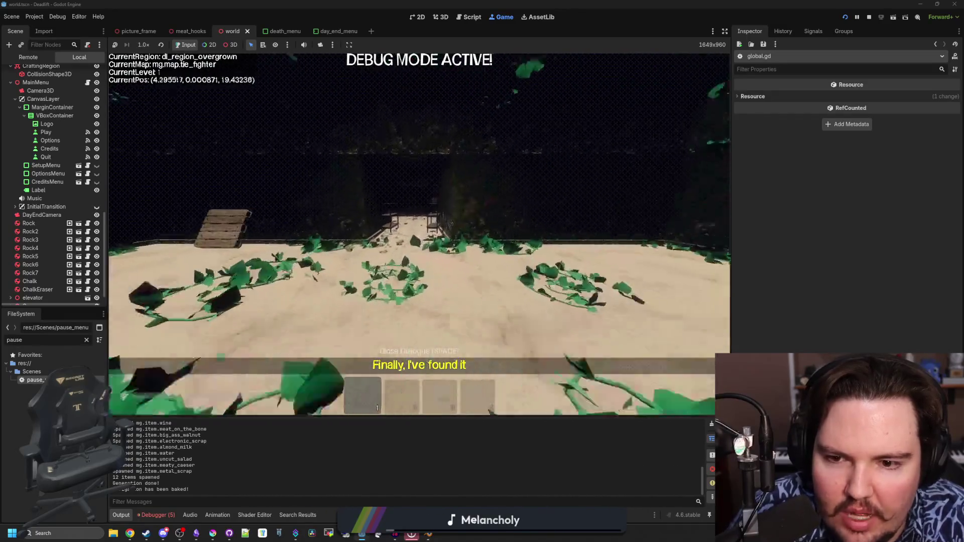
key("w")
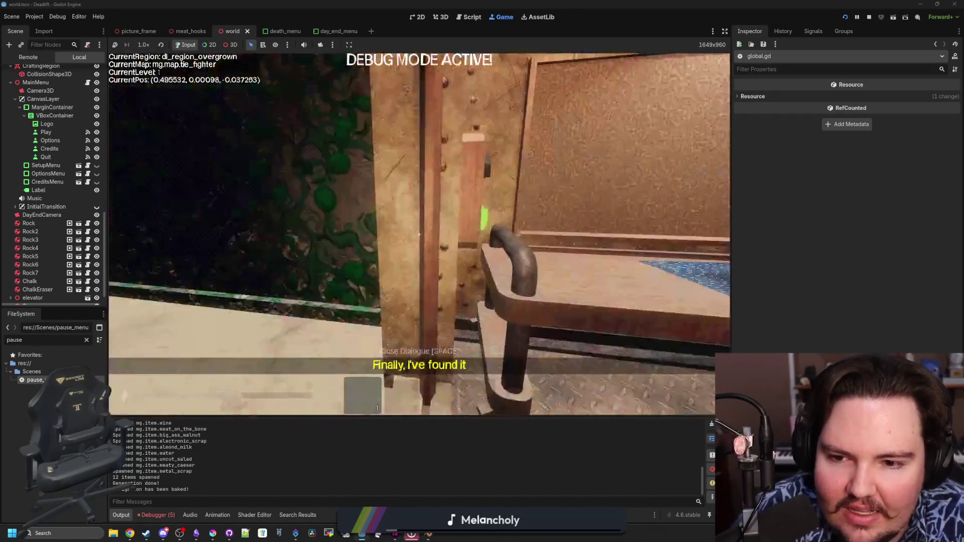
key("e")
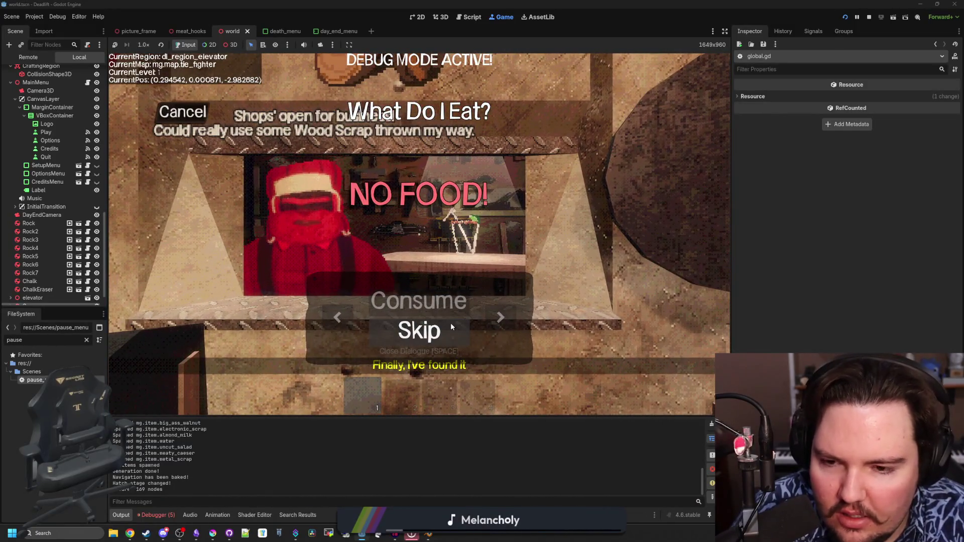
left_click(442, 326)
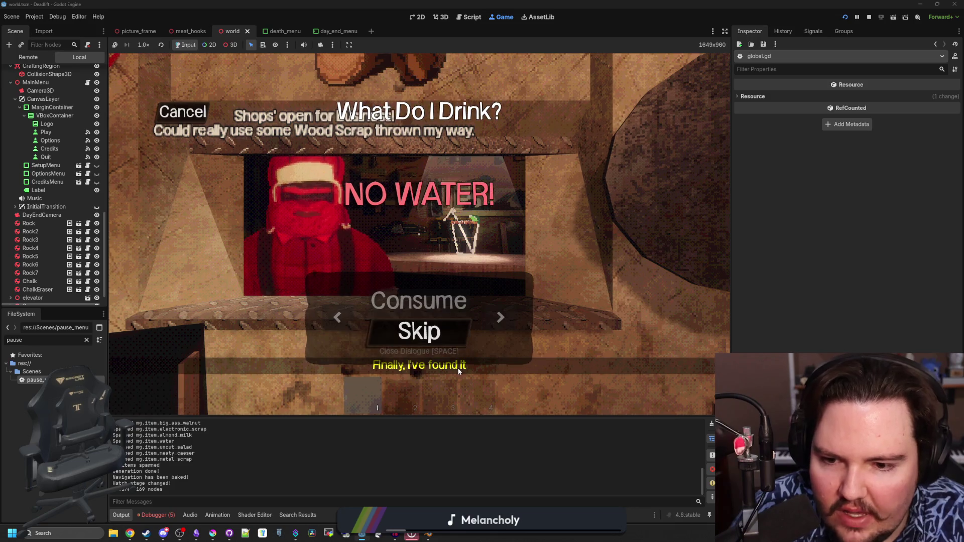
left_click(442, 326)
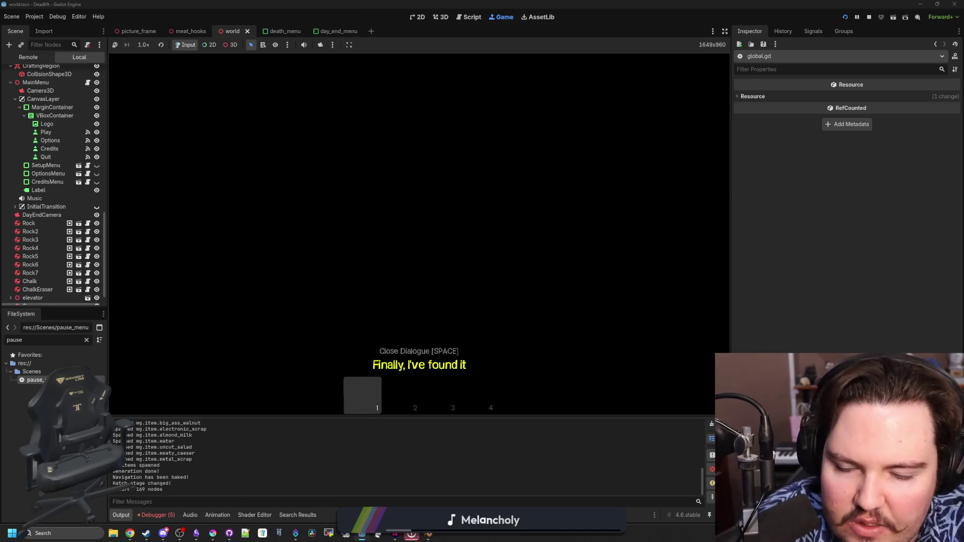
key("space")
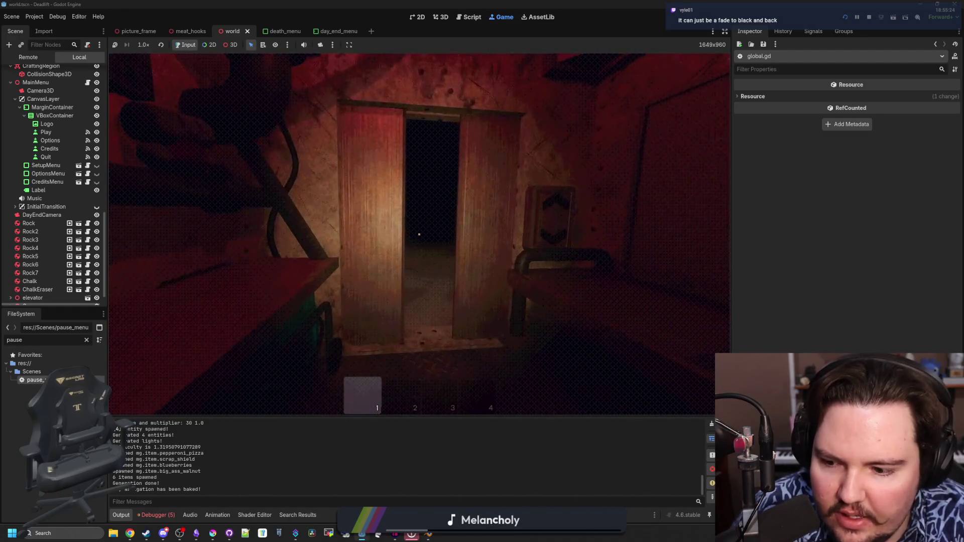
Step: Pause, show Debugger > Errors with the navigation-baking warning, enlarge the game view, and resume
key("Escape")
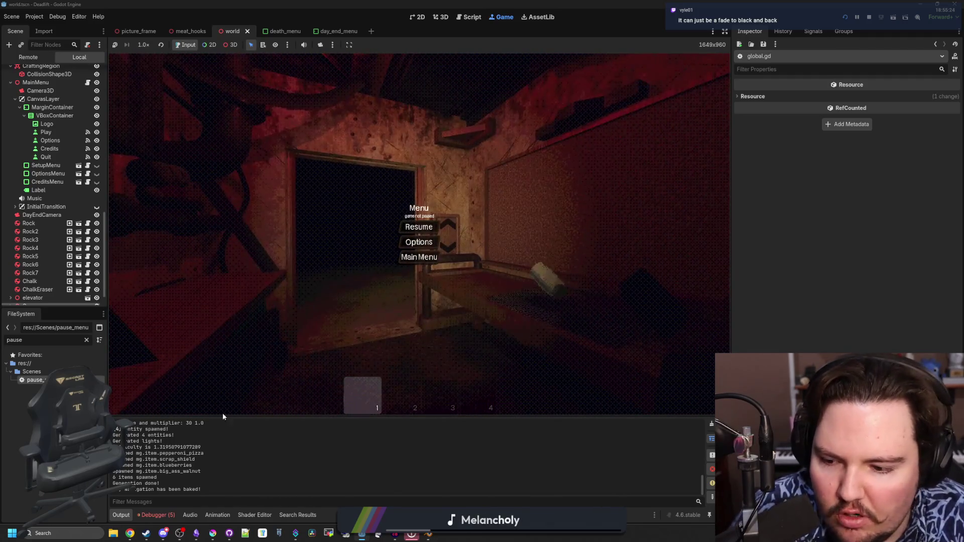
left_click(153, 514)
left_click(170, 317)
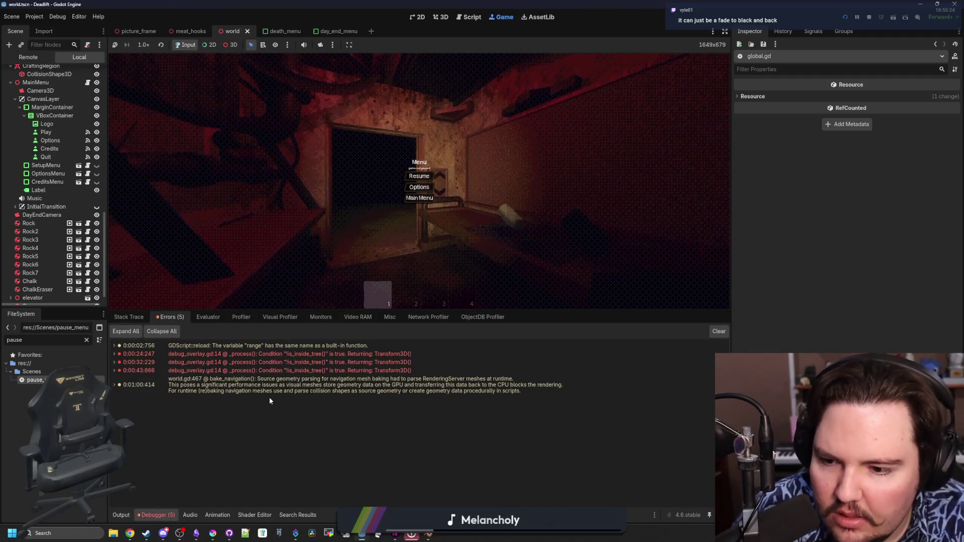
left_click_drag(436, 312, 417, 370)
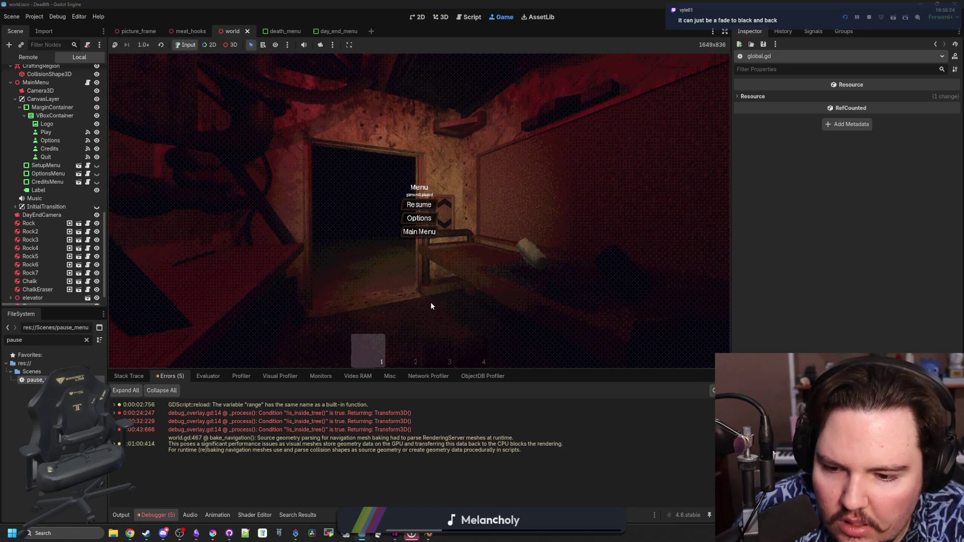
left_click(428, 205)
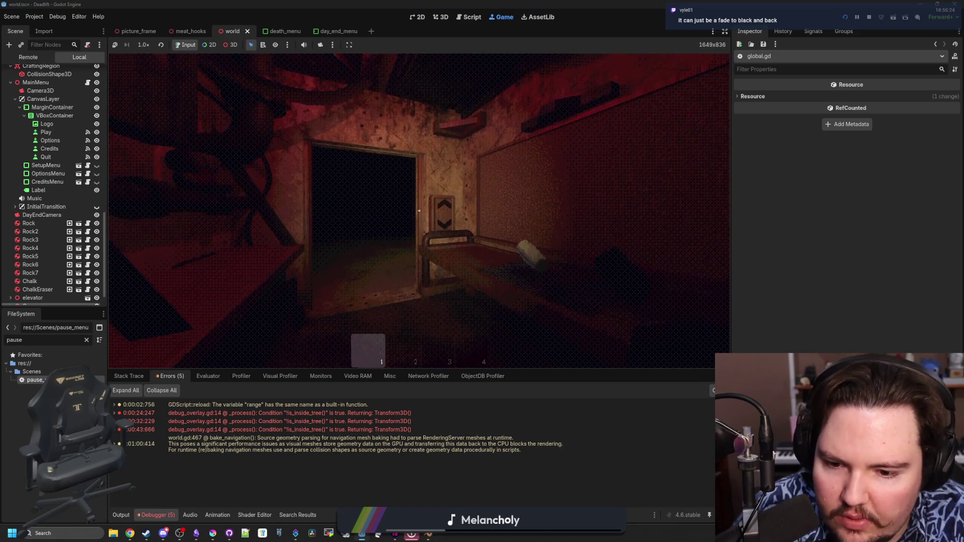
Step: Explore the dark crate room, quit to the main menu, and stop the run
key("w")
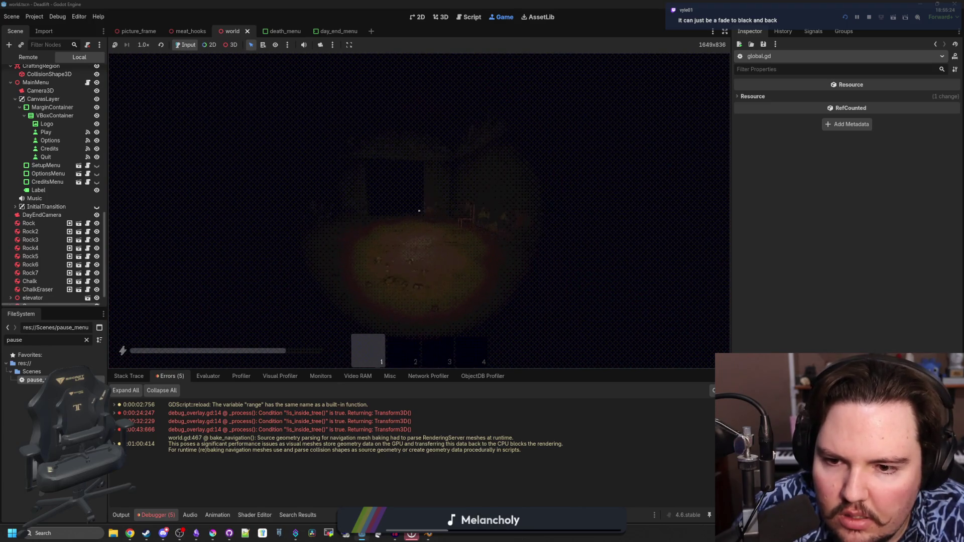
key("w")
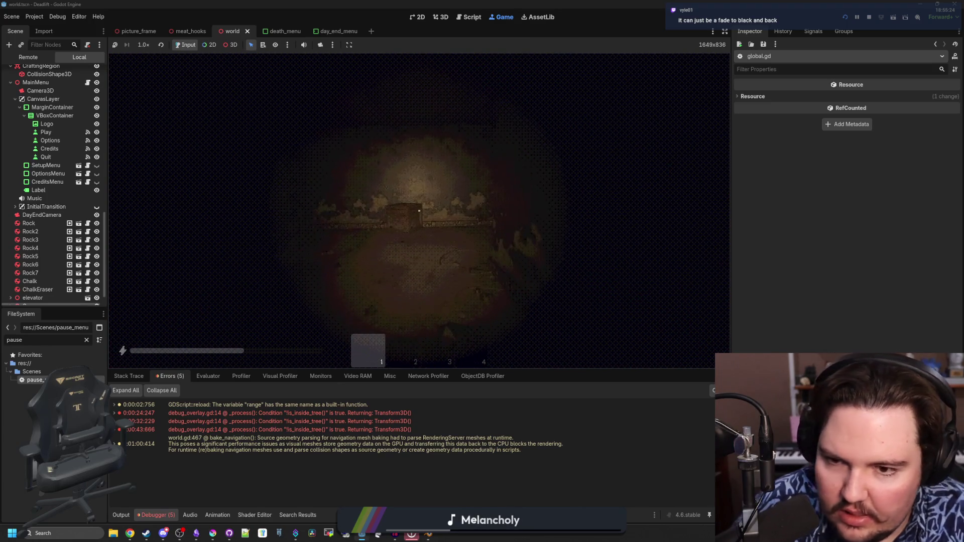
key("w")
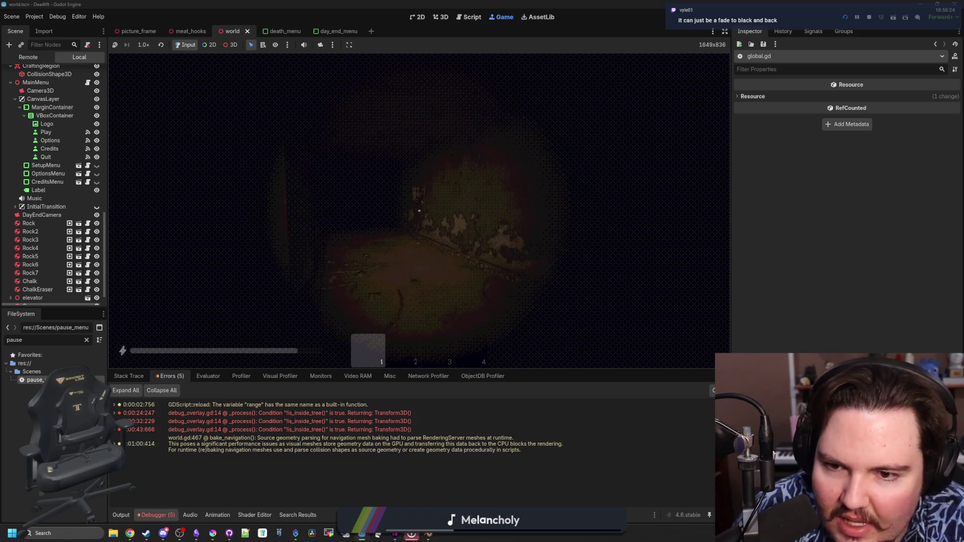
key("w")
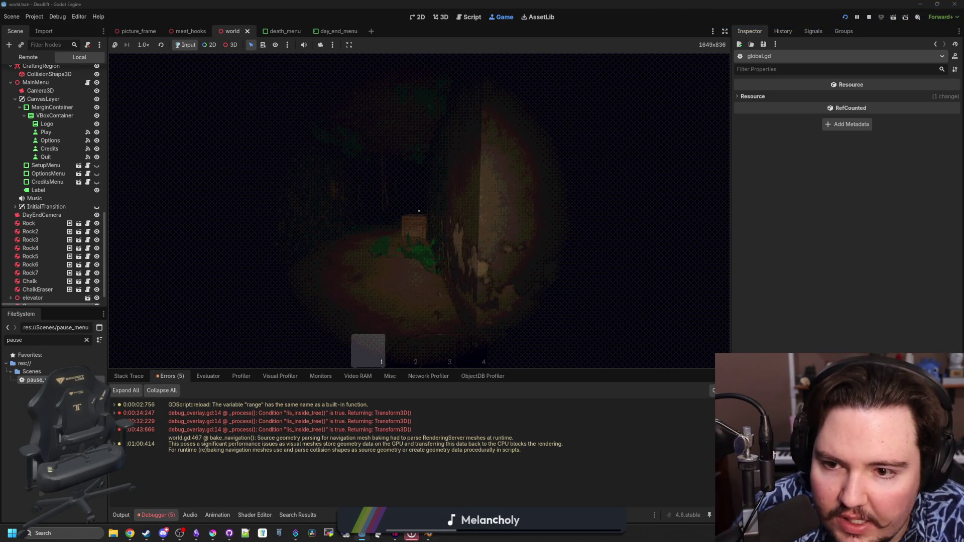
key("w")
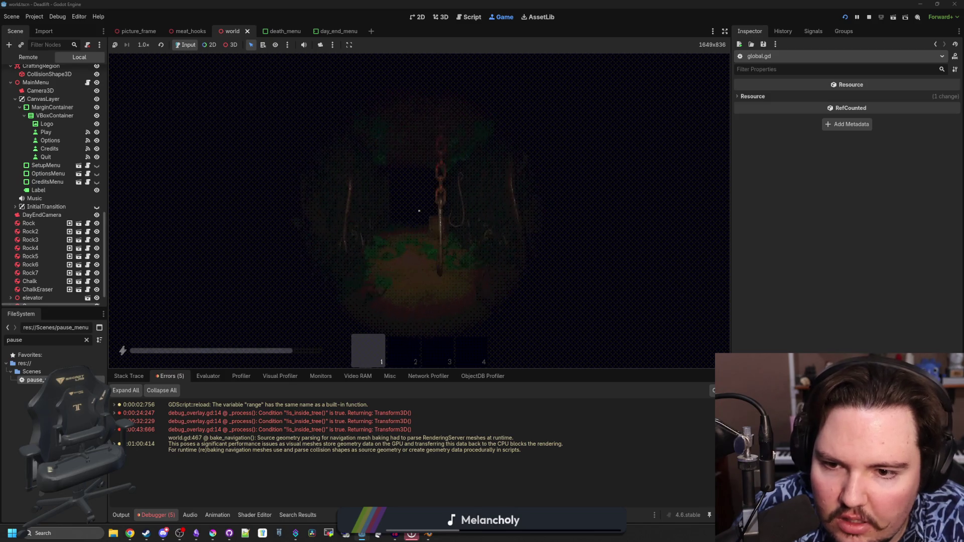
key("w")
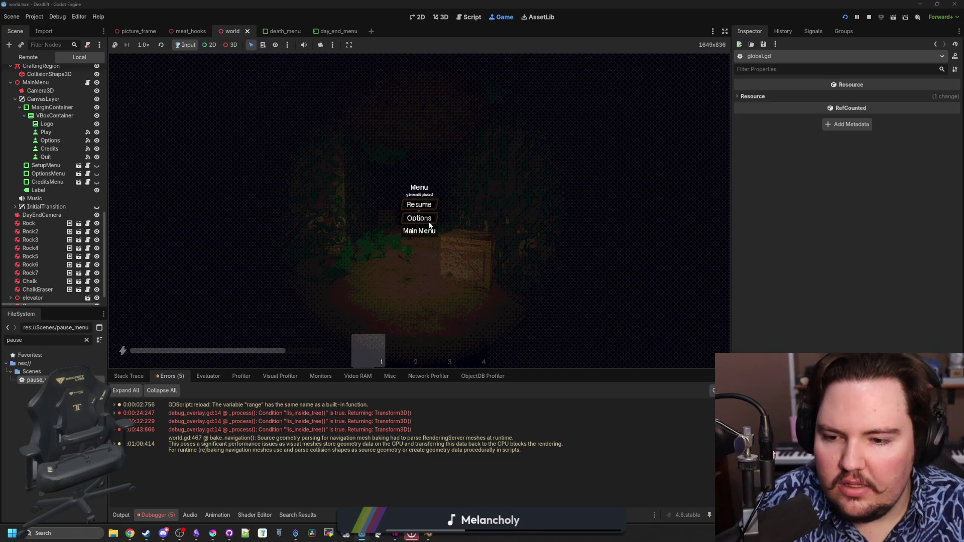
left_click(430, 227)
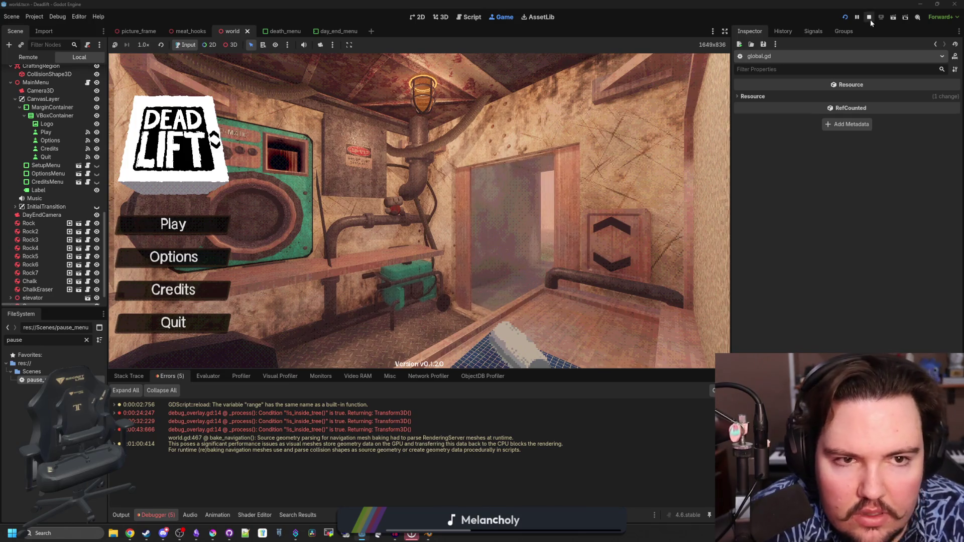
left_click(869, 18)
Step: Save the scene, jump from the warning to bake_navigation in world.gd, and switch to Chrome
left_click(450, 185)
key("ctrl+s")
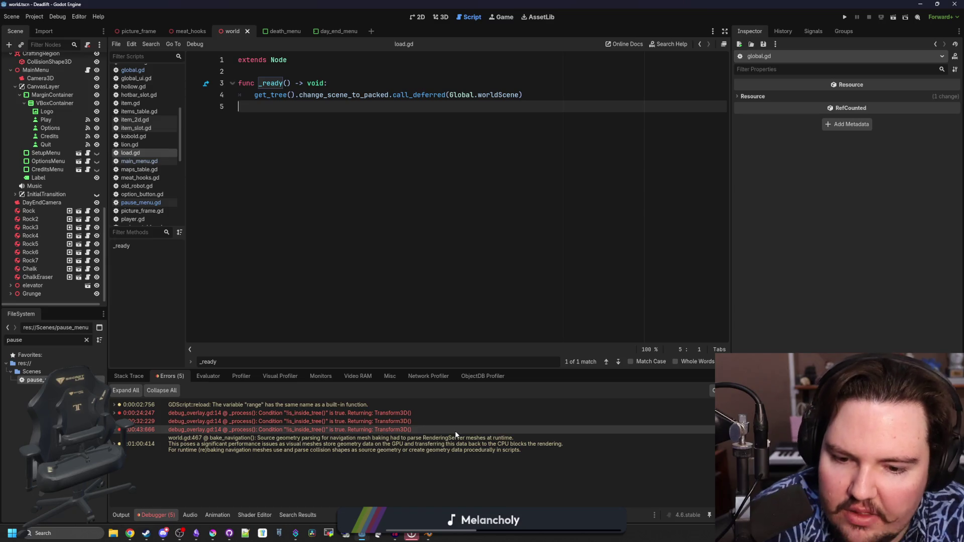
left_click(414, 451)
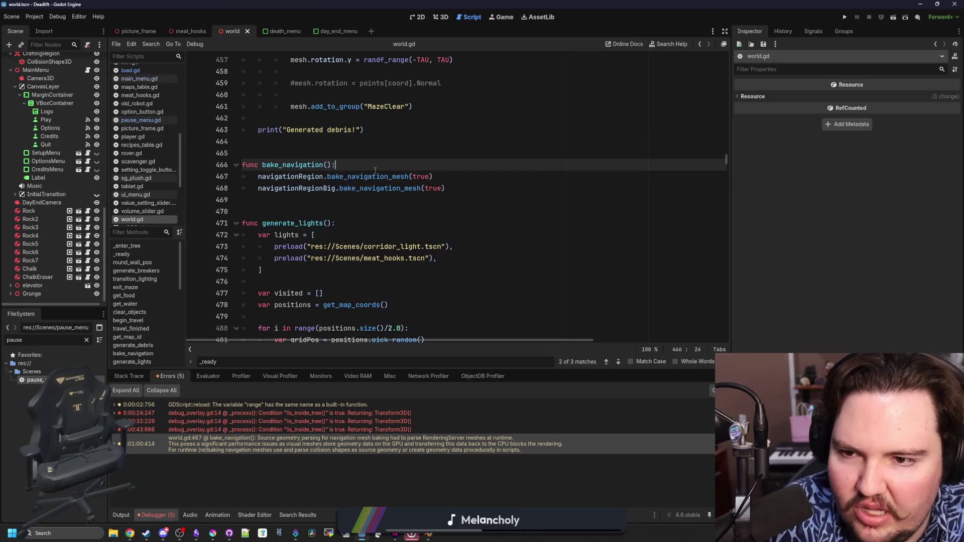
left_click(368, 212)
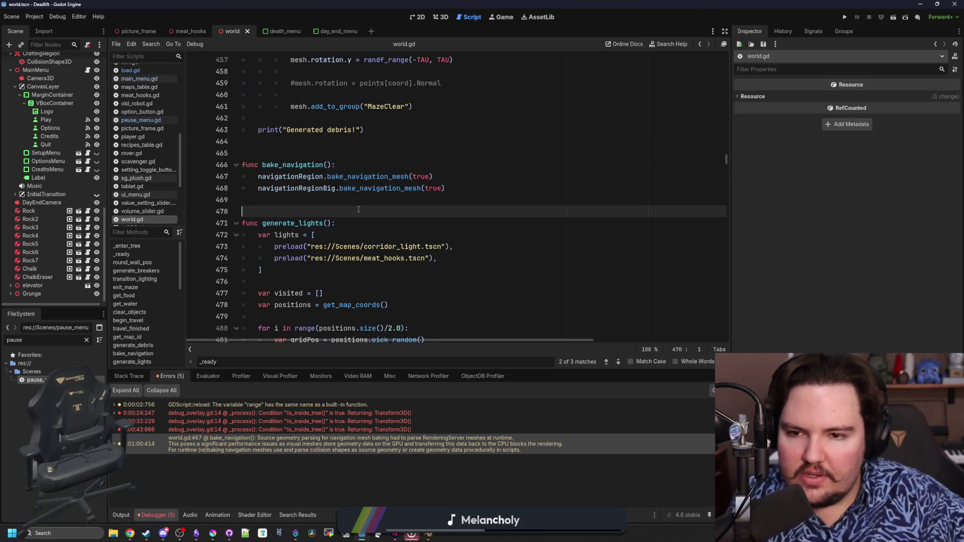
left_click(374, 197)
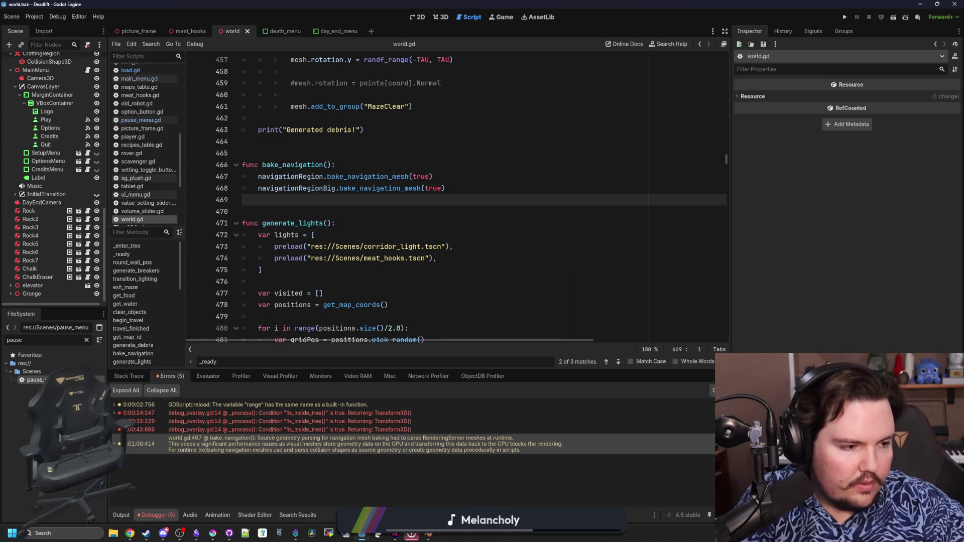
key("alt+Tab")
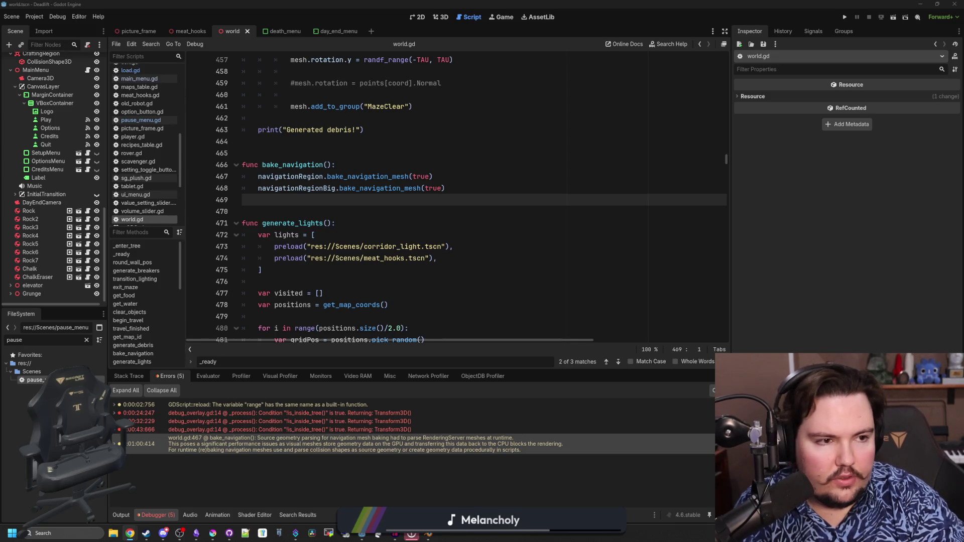
key("alt+Tab")
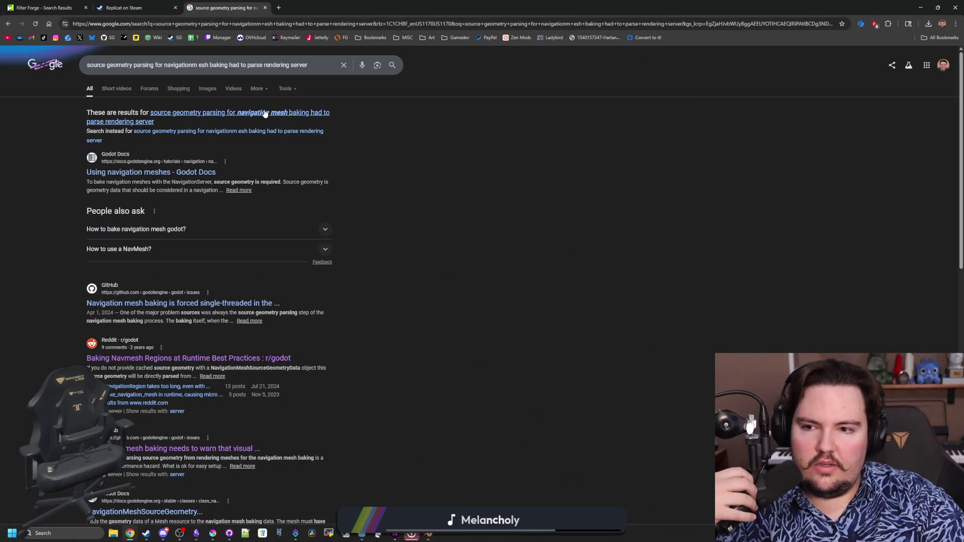
Step: Rerun the corrected search and open r/godot's 'Baking Navmesh Regions at Runtime Best Practices' thread
left_click(264, 110)
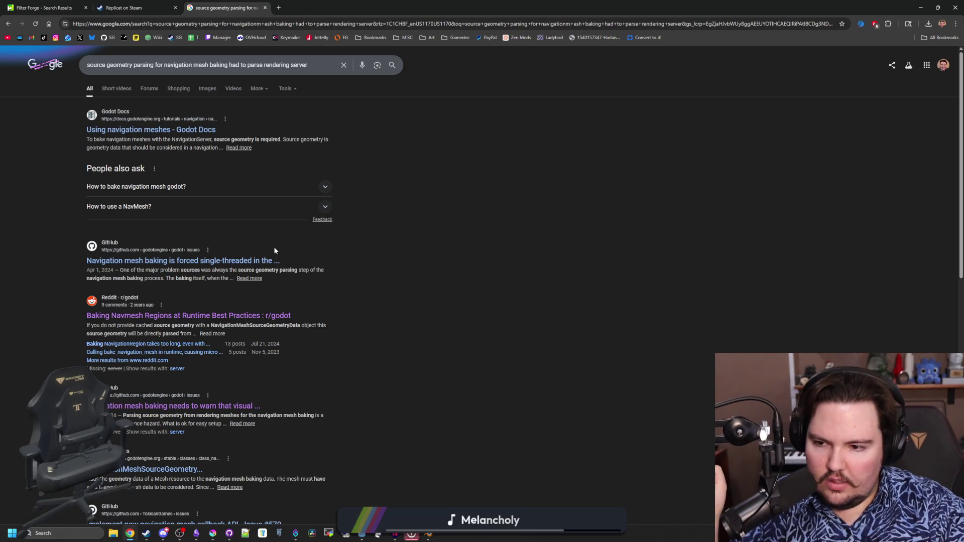
middle_click(201, 316)
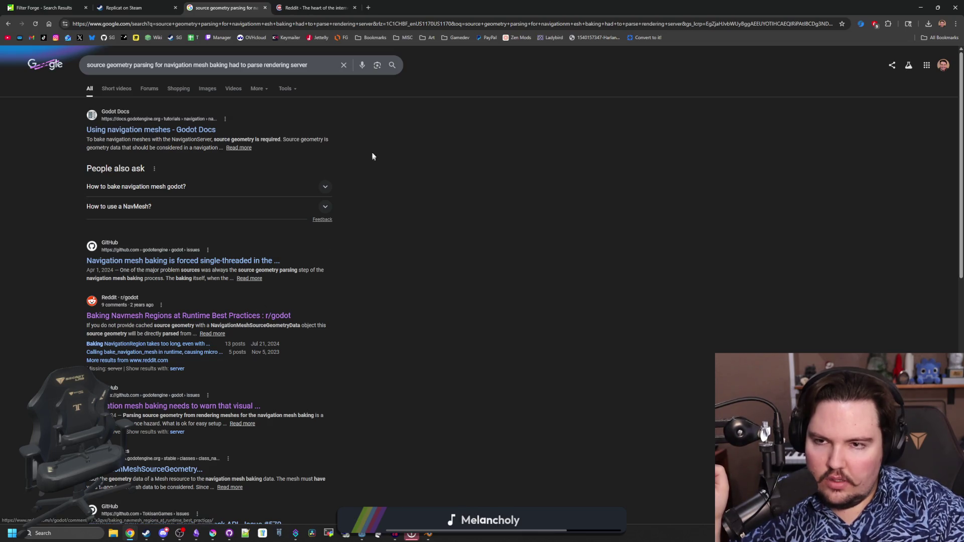
key("ctrl+Tab")
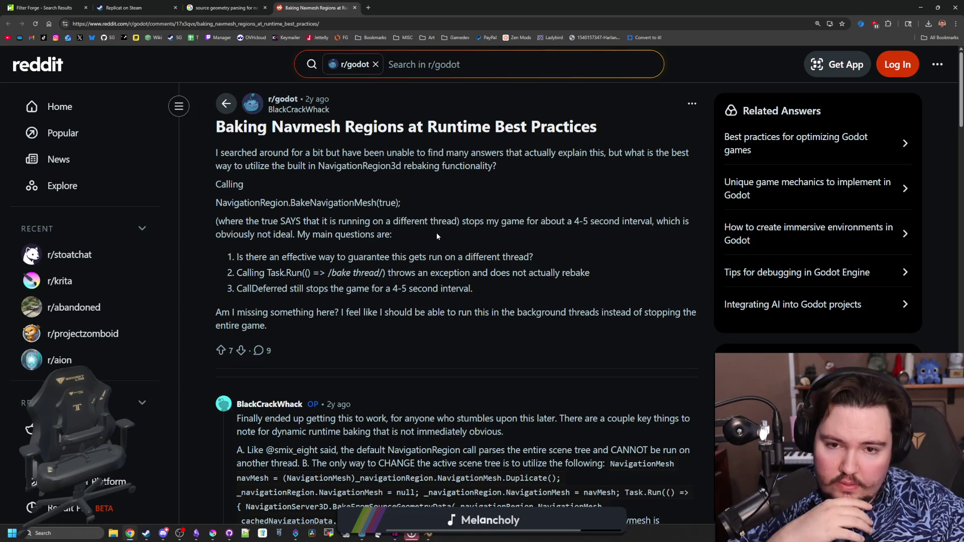
Step: Read the replies, highlighting the passage blaming the 4-5 second stall on parsing source geometry
scroll(437, 236, "down", 3)
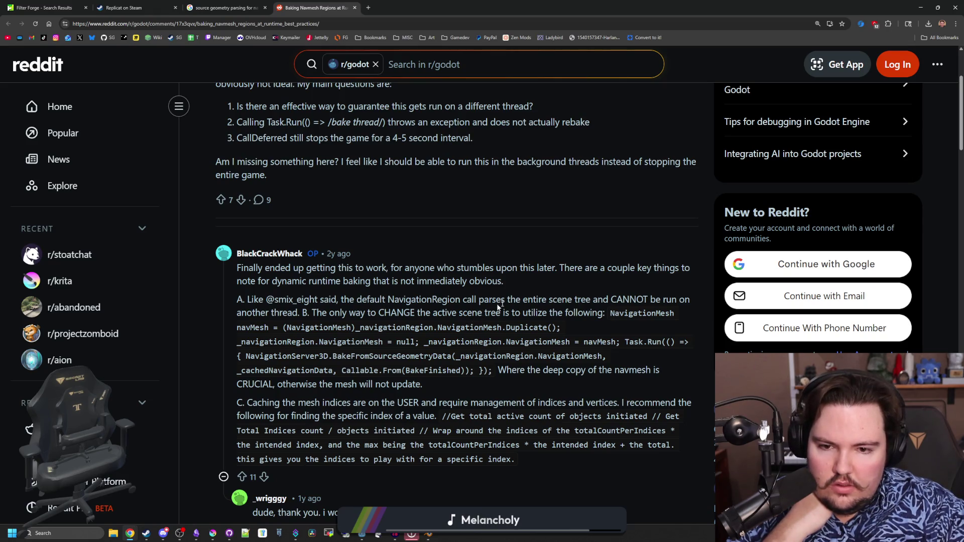
scroll(448, 330, "down", 7)
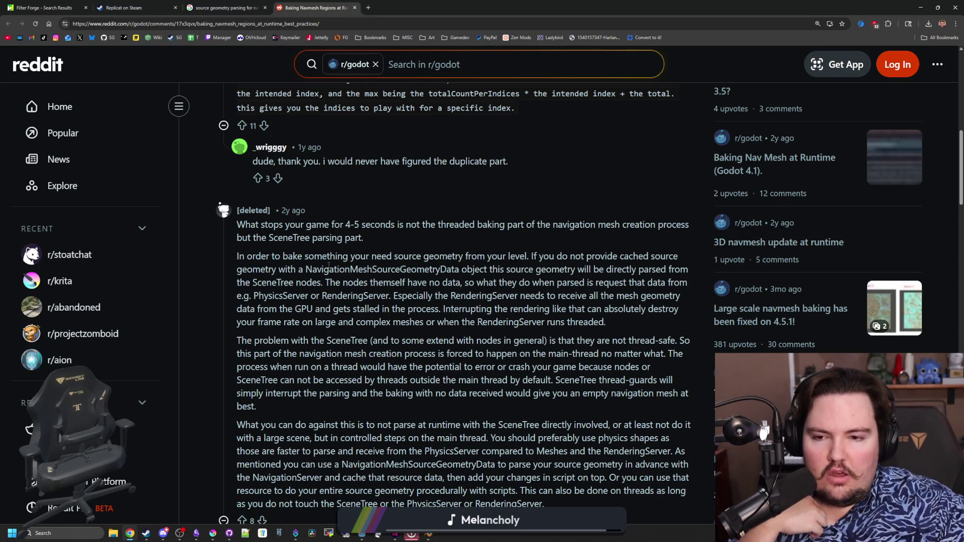
mouse_move(317, 269)
left_mouse_down()
mouse_move(679, 267)
mouse_move(335, 270)
mouse_move(347, 283)
mouse_move(651, 284)
mouse_move(369, 309)
mouse_move(512, 309)
mouse_move(627, 284)
left_mouse_up()
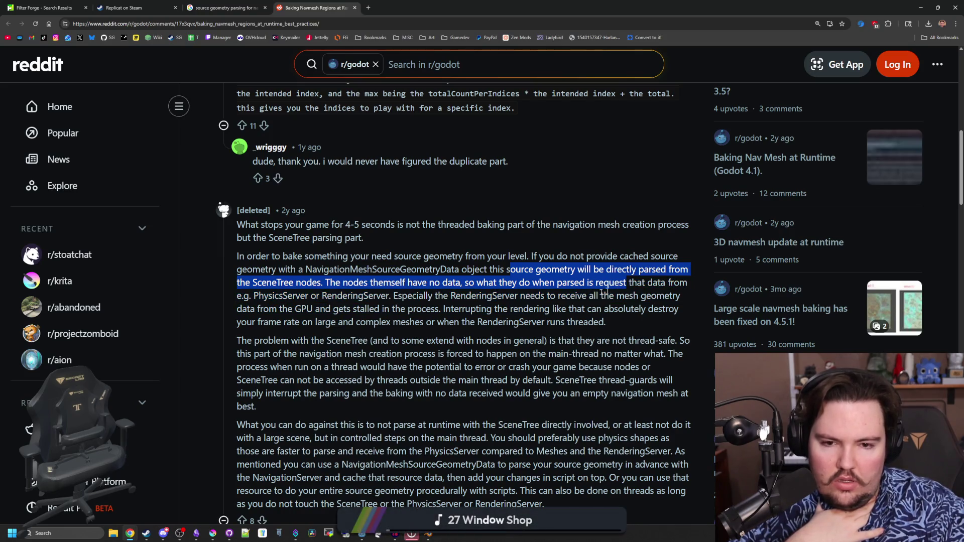
scroll(586, 246, "down", 2)
left_click(591, 216)
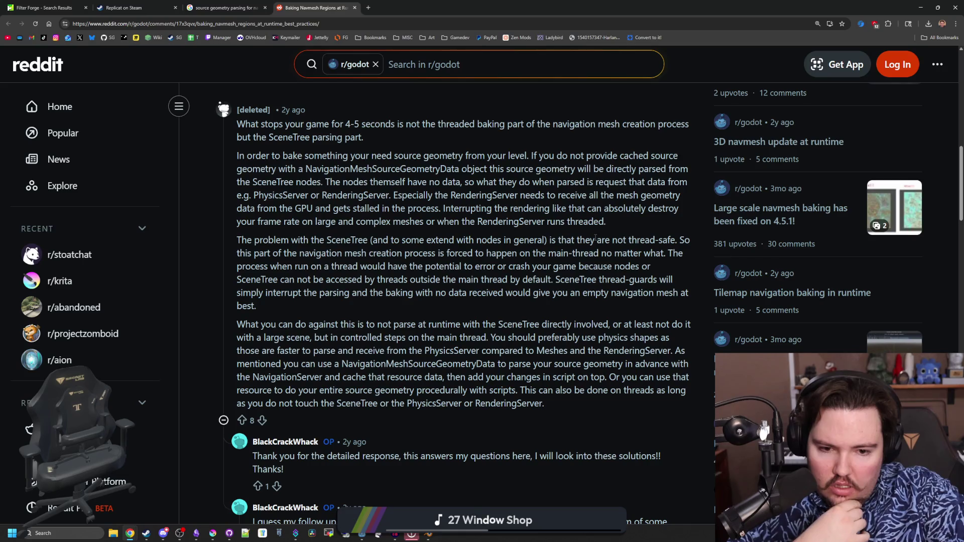
Step: Bring the Godot editor forward and check the bake_navigation_mesh documentation from world.gd
double_click(540, 5)
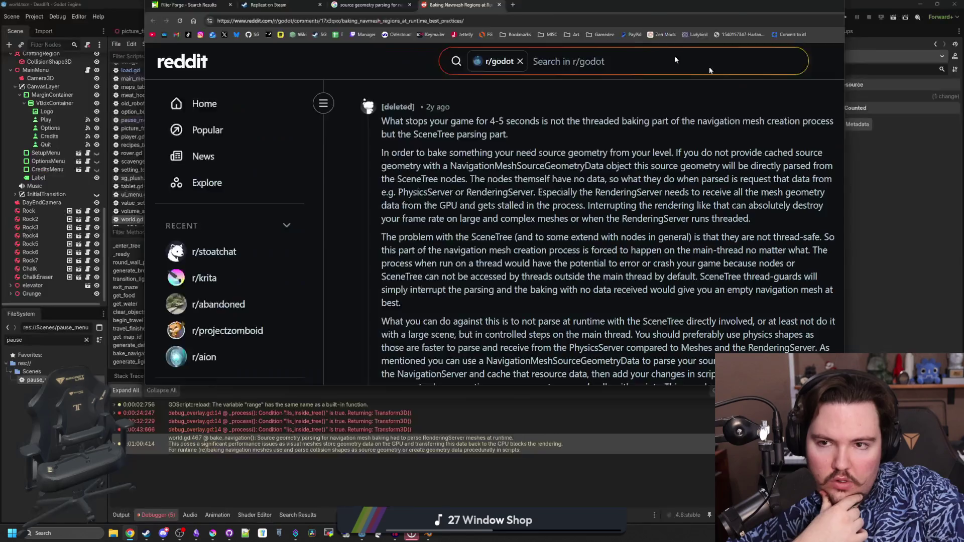
left_click(879, 150)
left_click(453, 235)
left_click(345, 190)
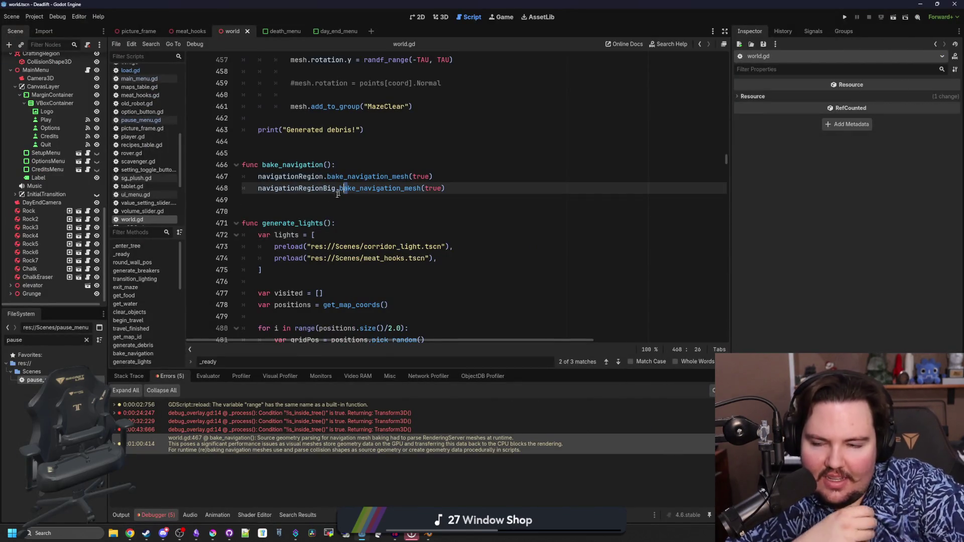
key("Down")
left_click(426, 177)
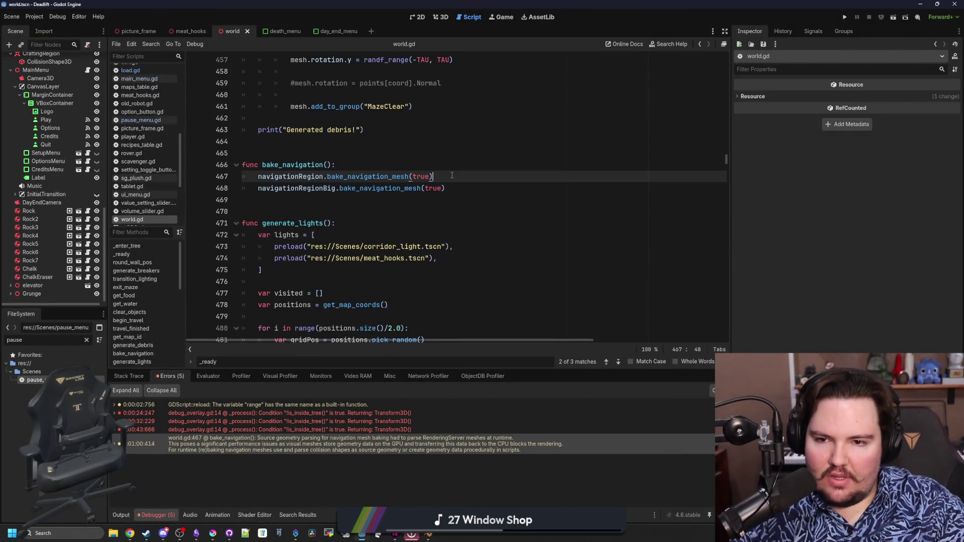
left_click(375, 177, "ctrl")
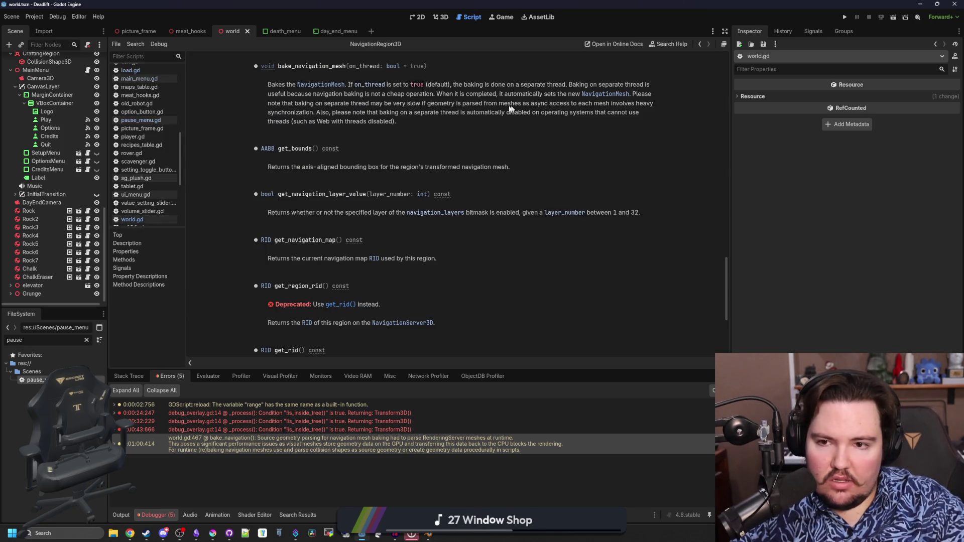
key("alt+Left")
Step: Comment out both bake_navigation_mesh calls on lines 467 and 468 with #
left_click(257, 176)
key("Down")
type("#")
key("Up")
type("#")
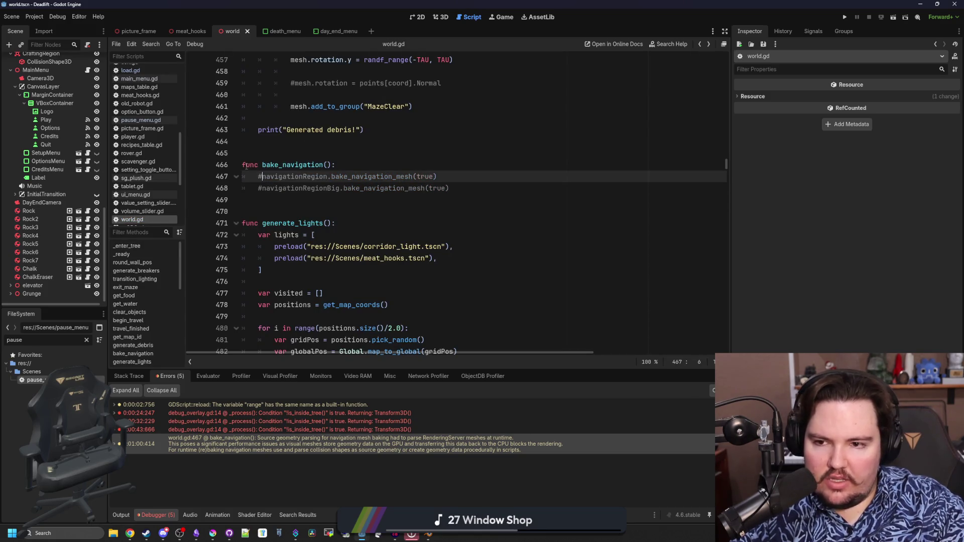
Step: Add pass as bake_navigation's body, save world.gd and run the project
left_click_drag(241, 165, 336, 165)
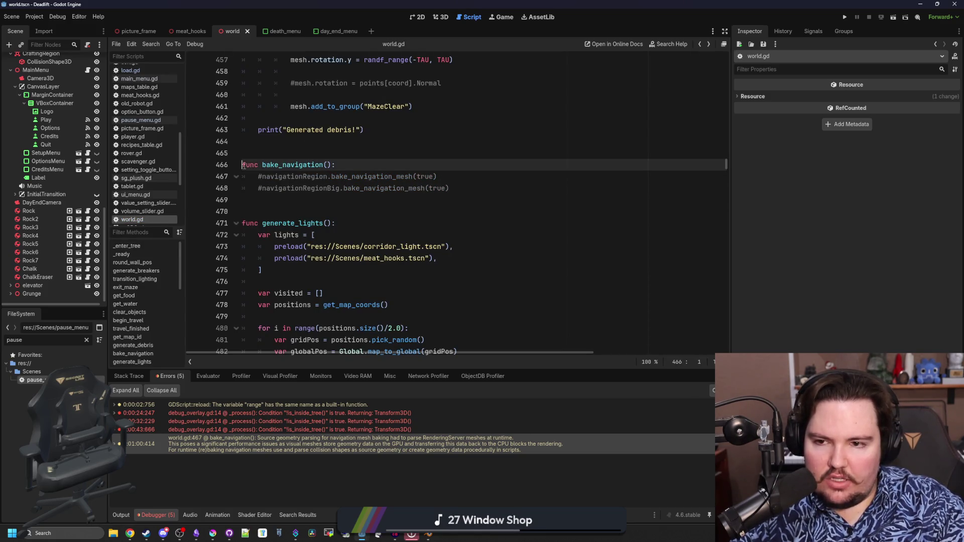
left_click(356, 164)
key("Return")
type("pass")
key("Up")
key("End")
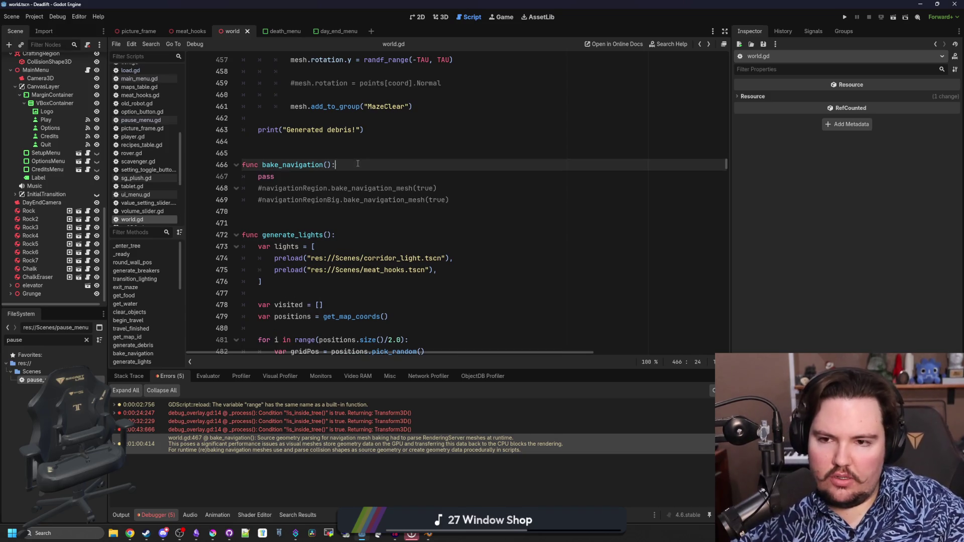
key("ctrl+s")
left_click(845, 17)
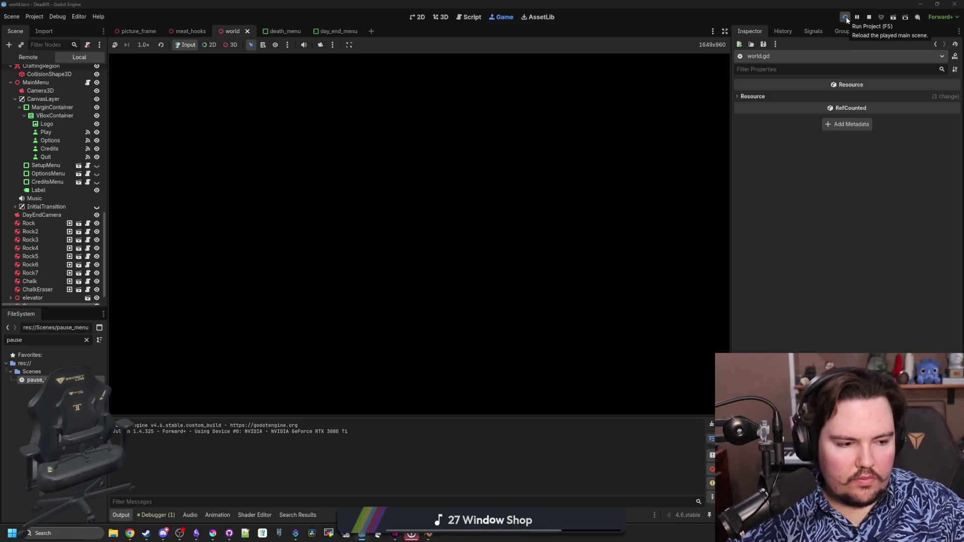
Step: Launch the game, enter the dwasdwa debug cheat and begin a new game
left_click(847, 18)
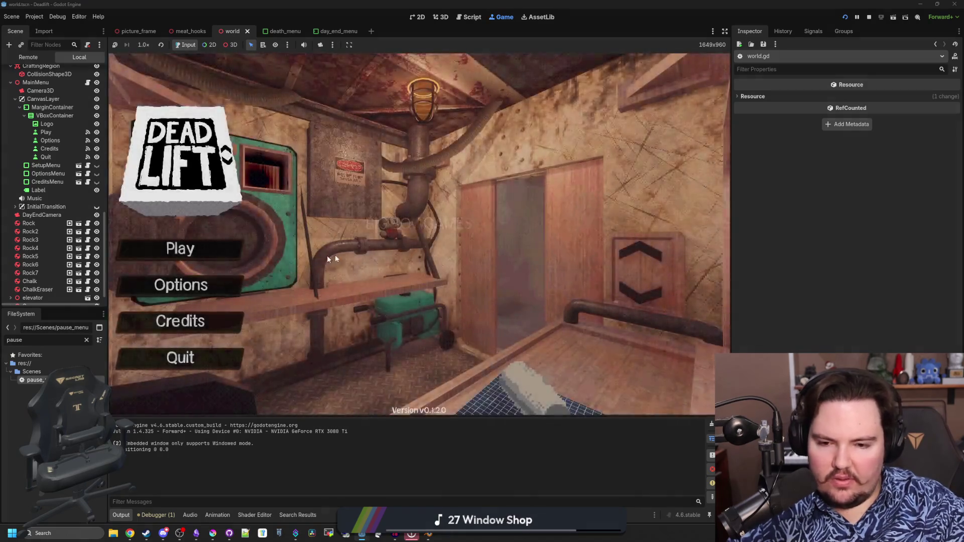
type("dwasdwa")
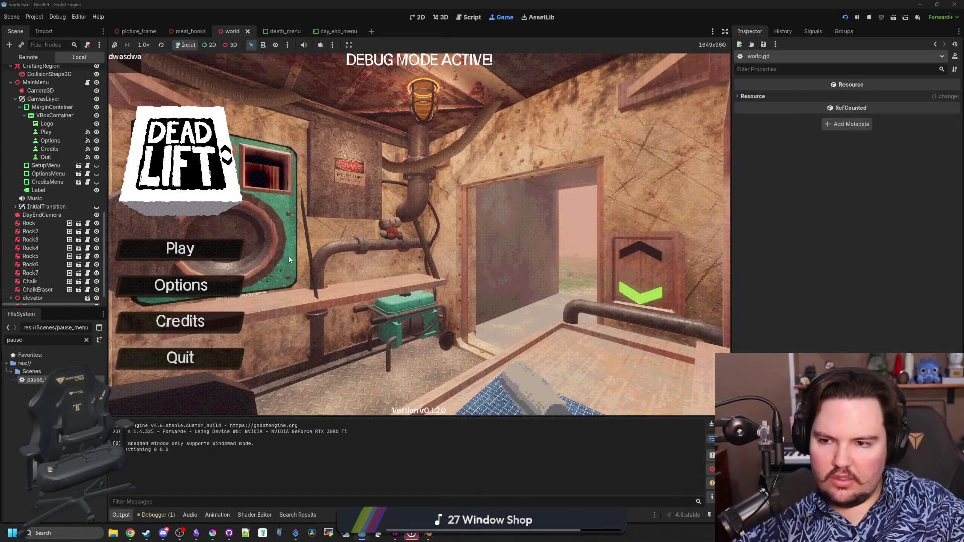
left_click(206, 251)
left_click(446, 273)
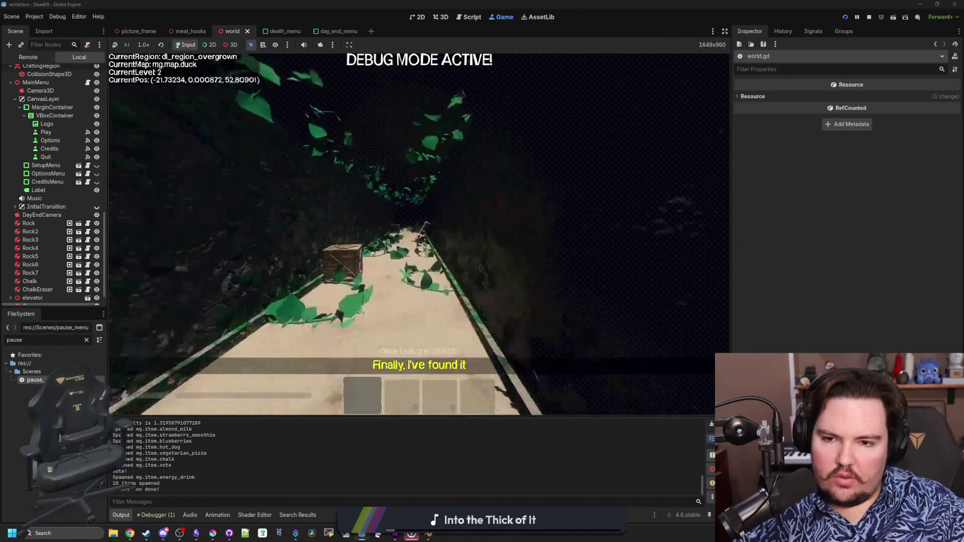
Step: Walk through the corridors into the elevator, then open the pause menu
key("w")
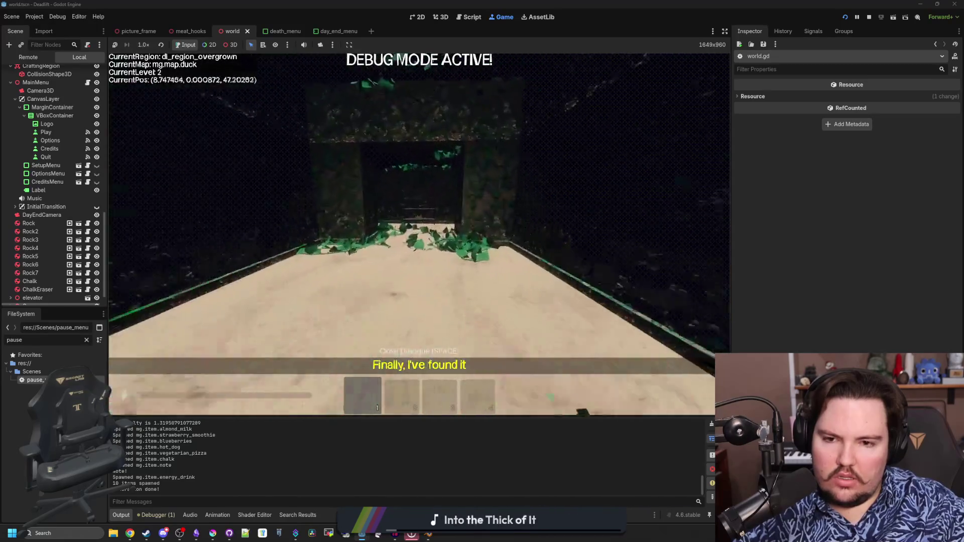
key("w")
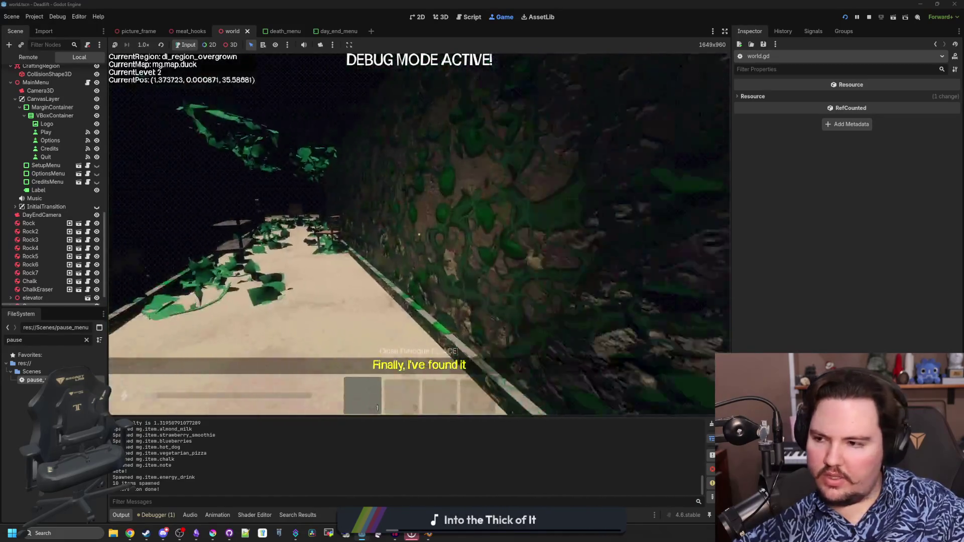
key("w")
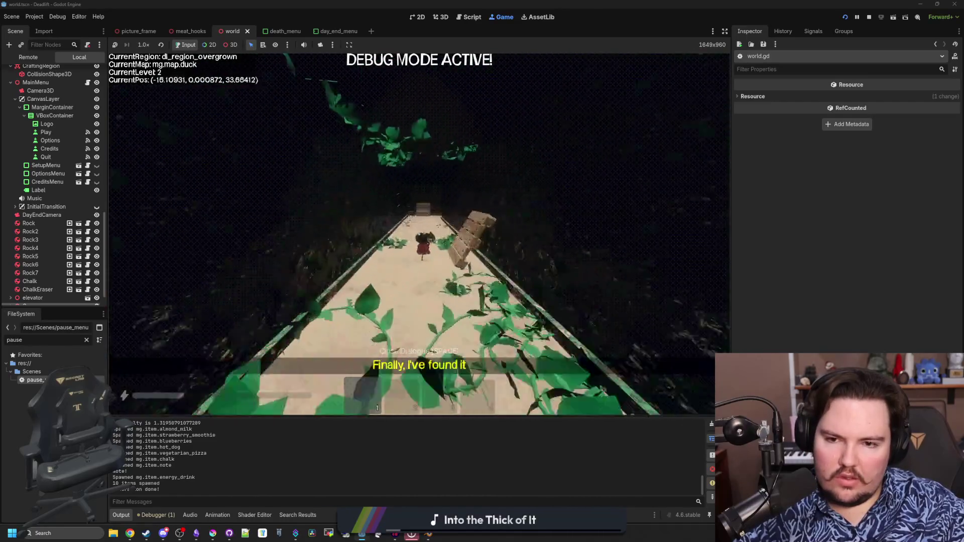
key("w")
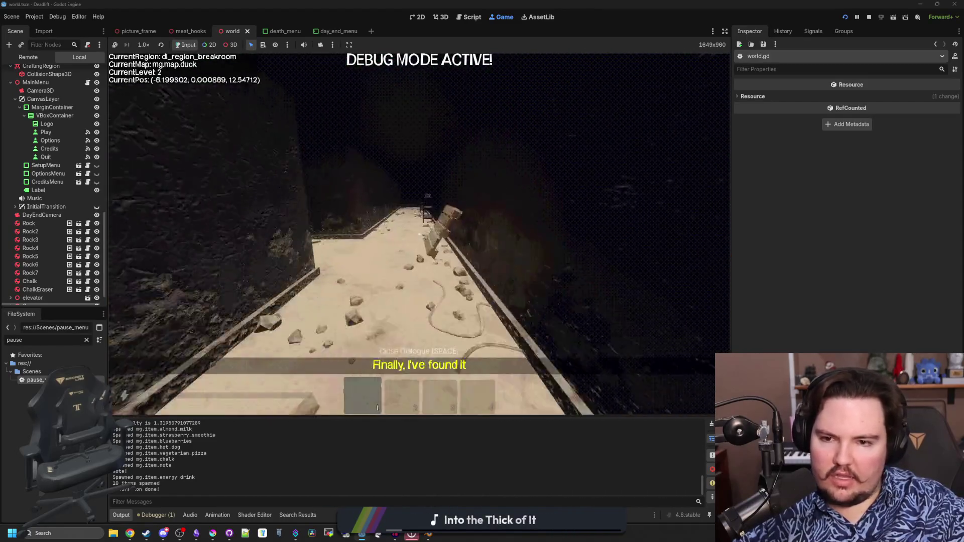
key("w")
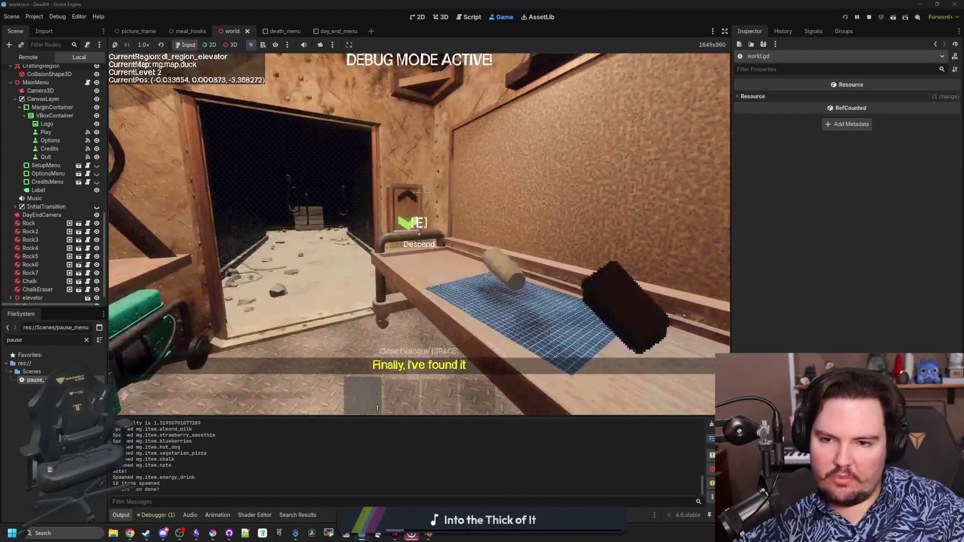
key("Escape")
Step: Stop the game, return to world.gd and search 'bake_n' to step through bake_navigation matches
left_click(869, 17)
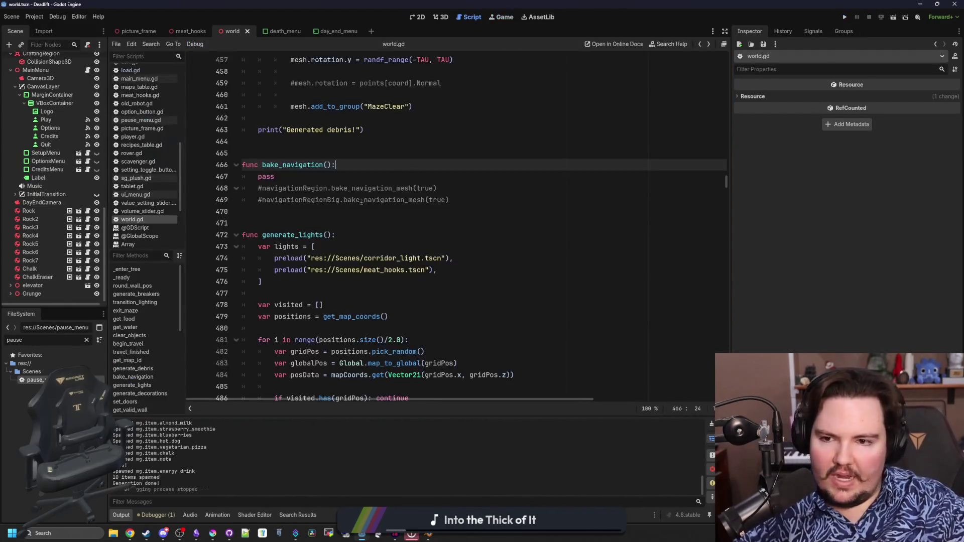
left_click(357, 163)
scroll(357, 164, "up", 2)
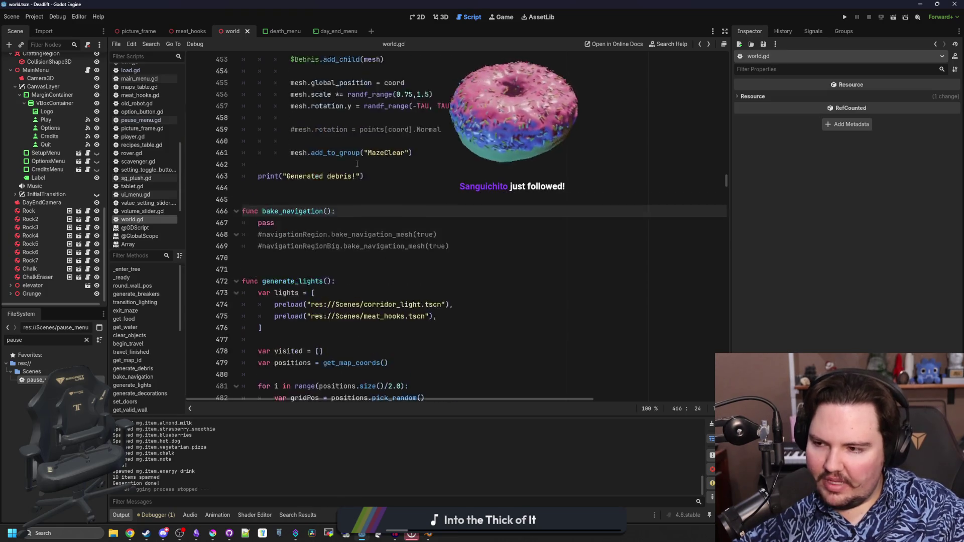
left_click(377, 201)
key("ctrl+f")
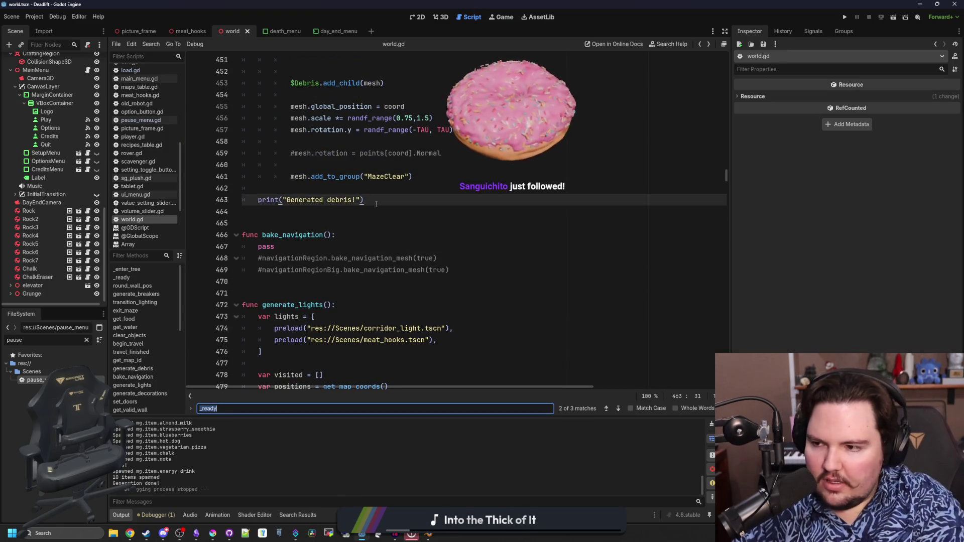
type("bake_nba")
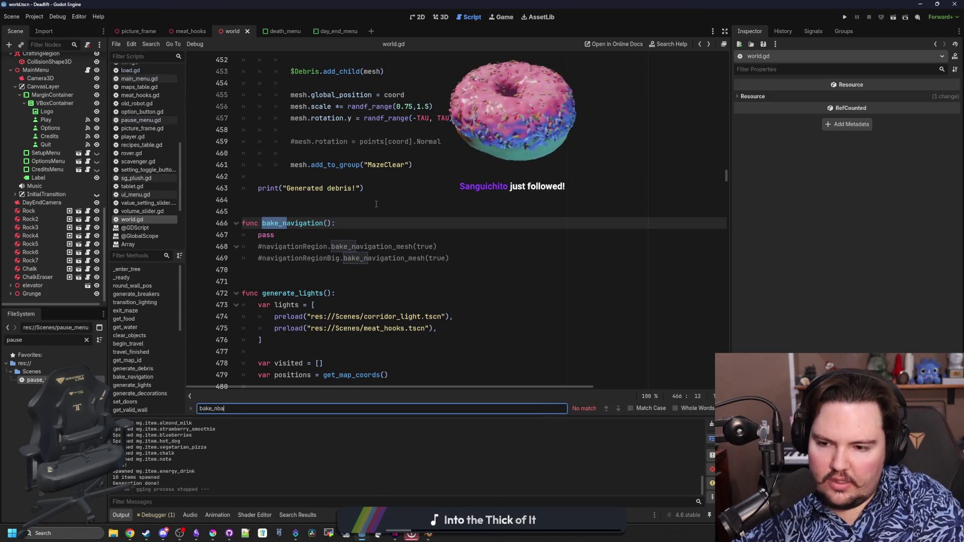
key("Return")
key("Return")
key("Return")
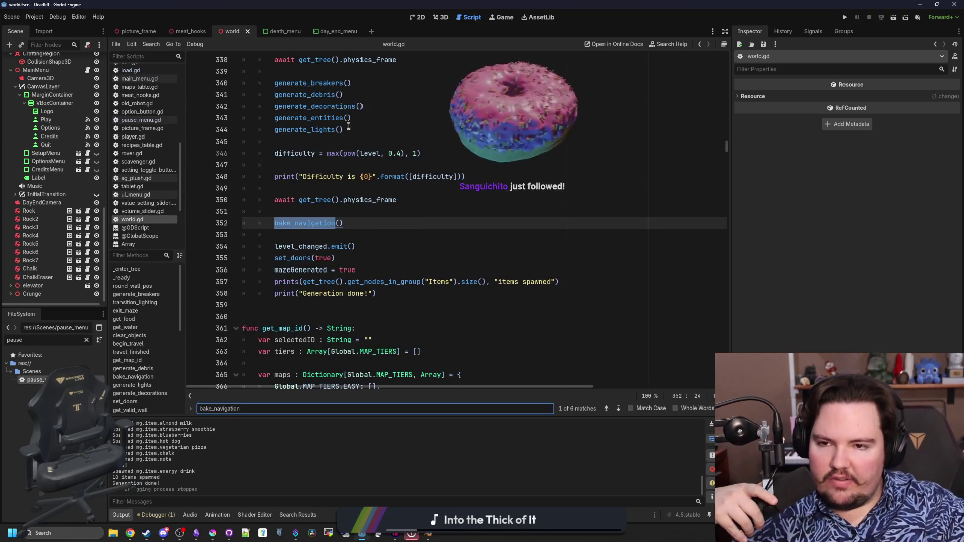
Step: Type NavigationMeshSourceGeometryData3D on a new line in bake_navigation via autocomplete and open its docs
left_click(311, 234)
key("Up")
key("Up")
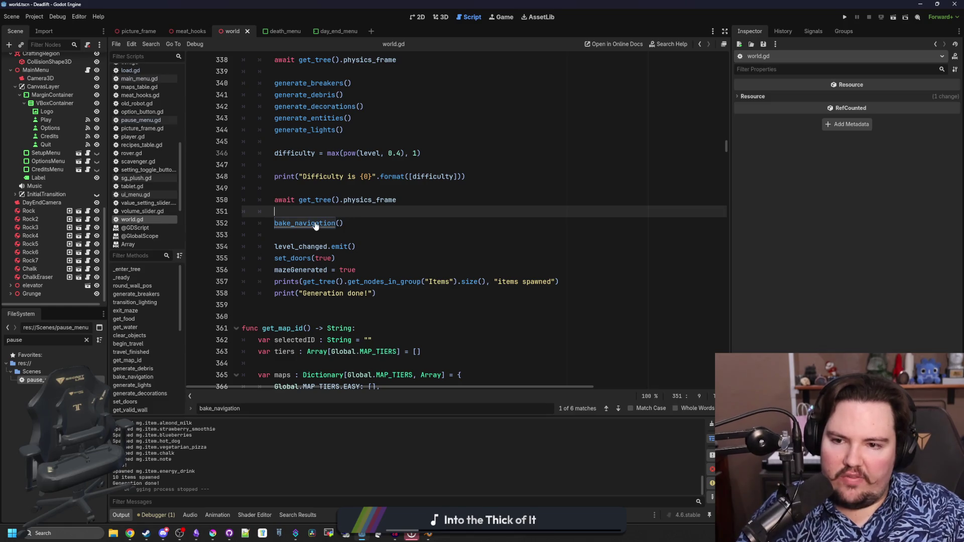
left_click(315, 225, "ctrl")
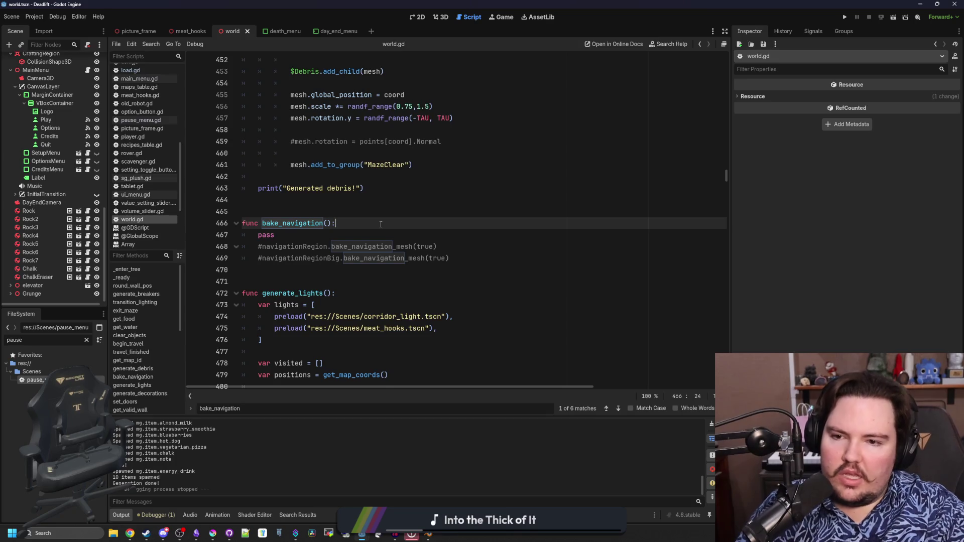
key("Return")
key("Return")
key("Up")
type("Navigation")
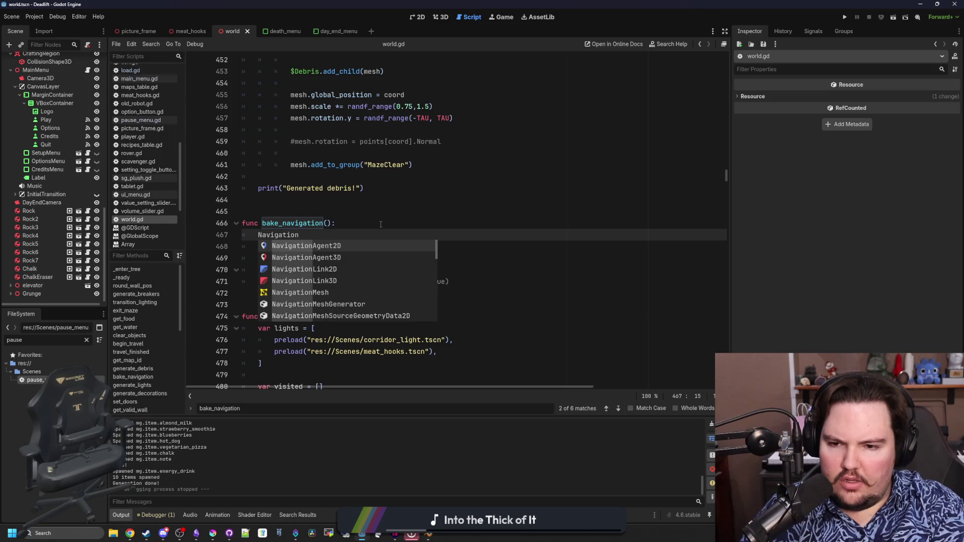
key("Down")
key("Down")
key("Down")
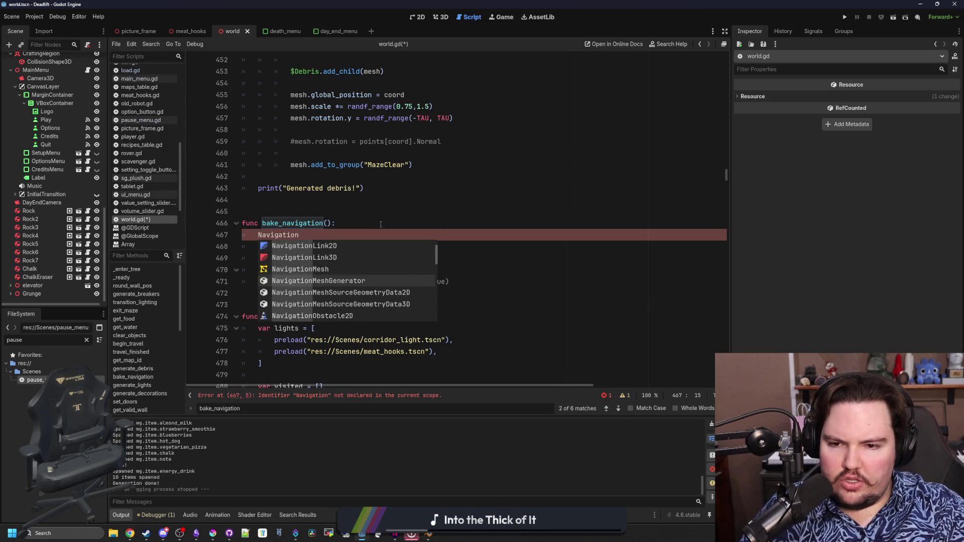
key("Return")
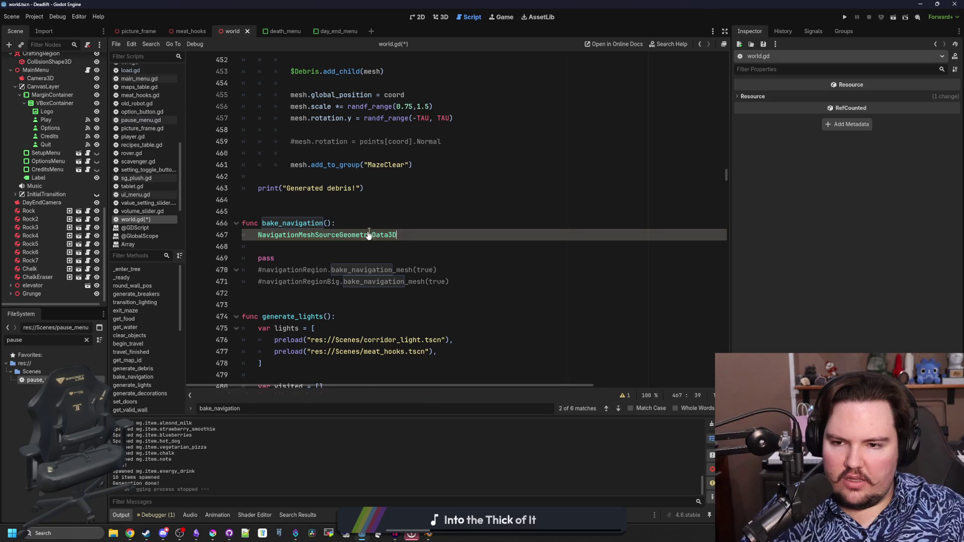
left_click(367, 235, "ctrl")
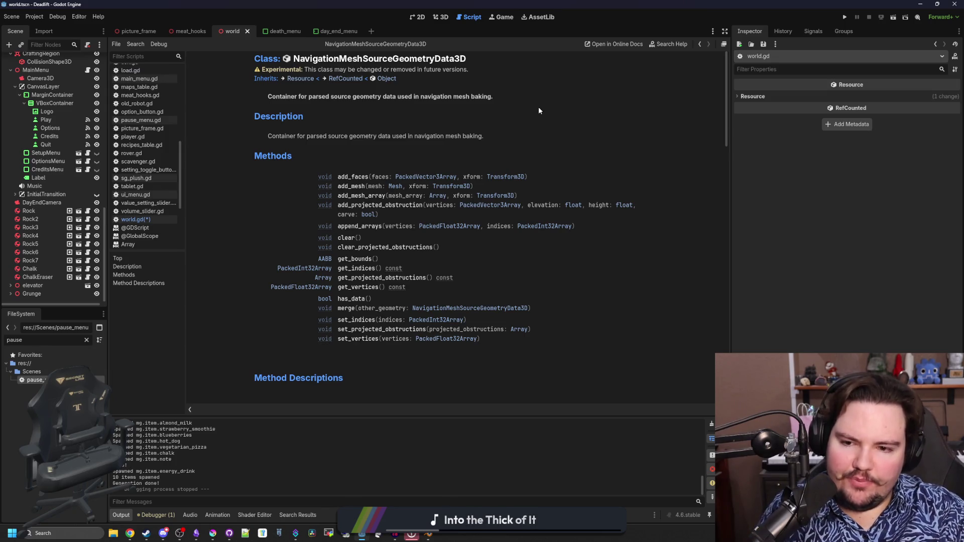
scroll(518, 254, "down", 3)
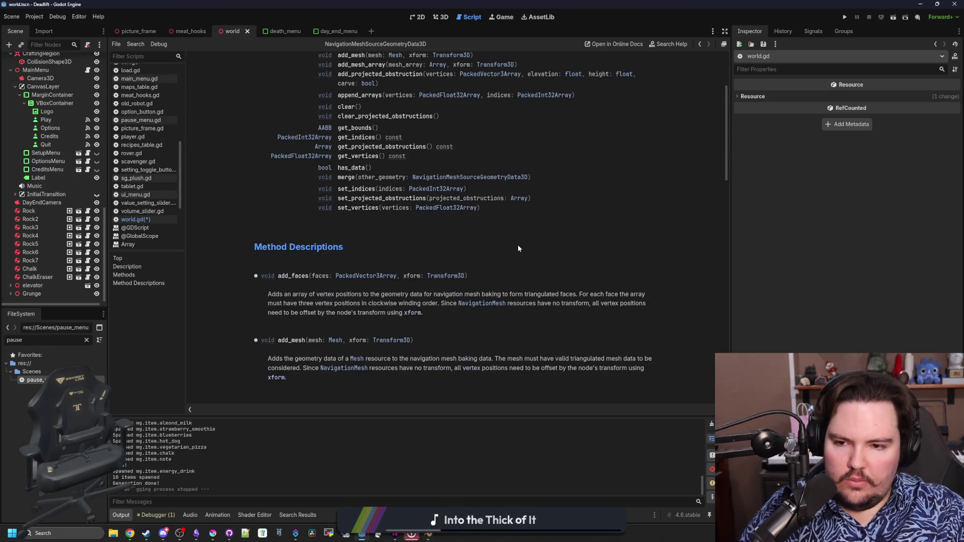
scroll(518, 248, "down", 1)
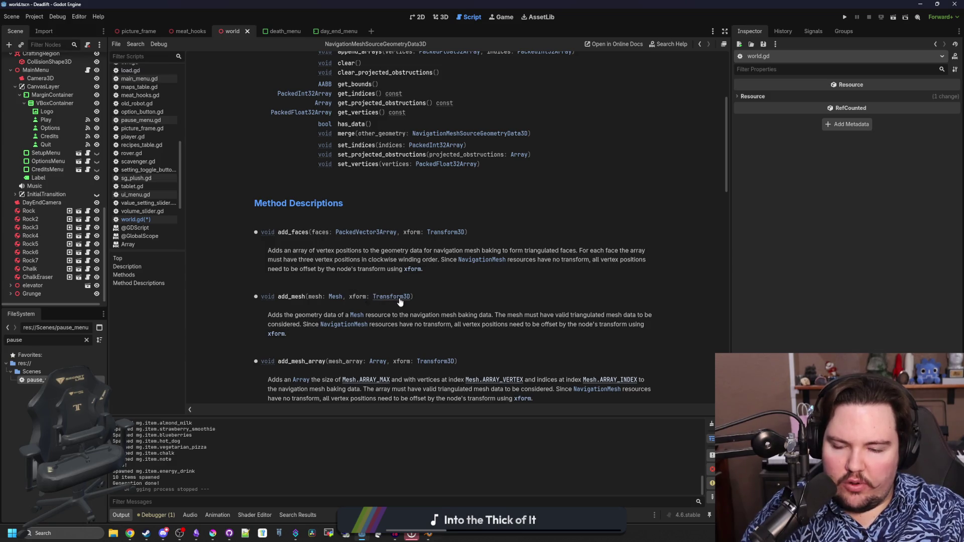
mouse_move(552, 314)
left_mouse_down()
mouse_move(648, 316)
mouse_move(641, 323)
left_mouse_up()
left_click(640, 324)
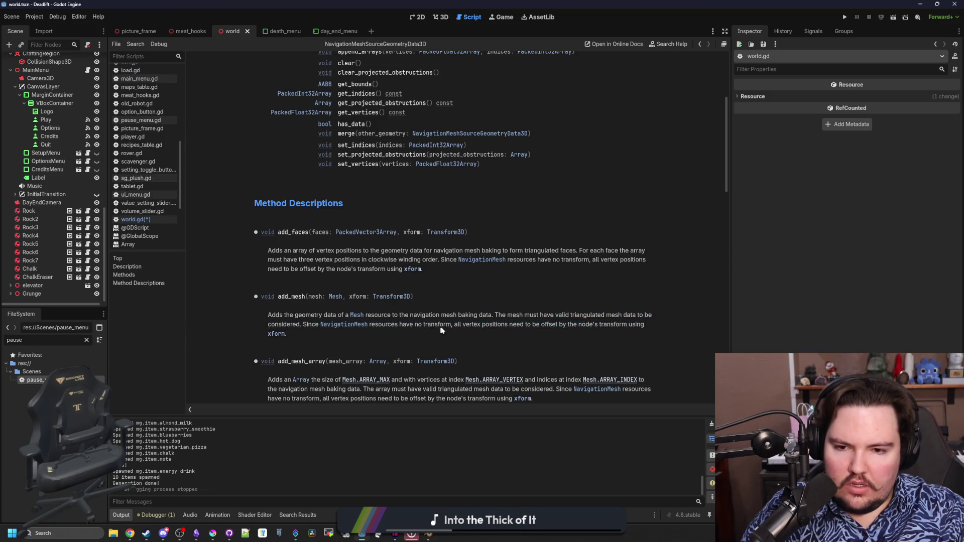
left_click_drag(501, 325, 644, 324)
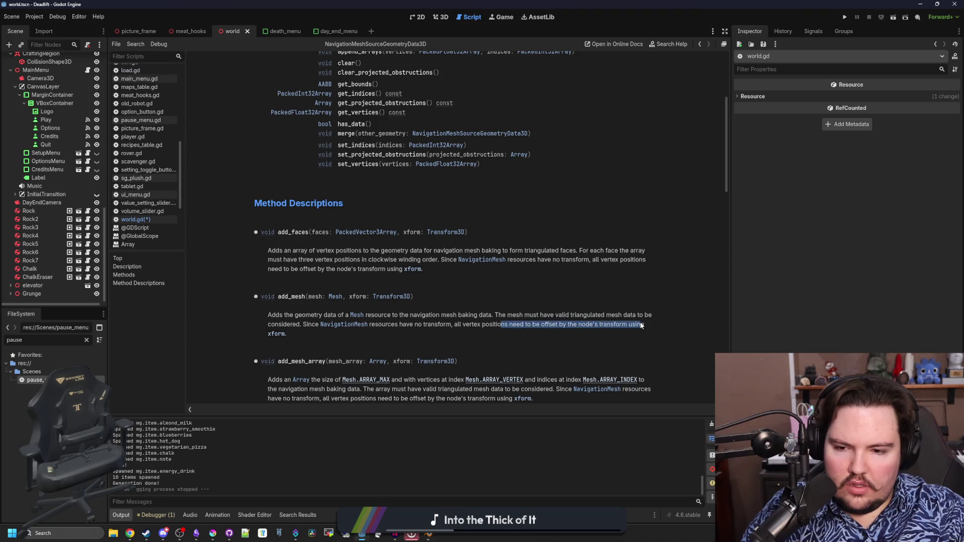
left_click(643, 324)
scroll(471, 288, "down", 1)
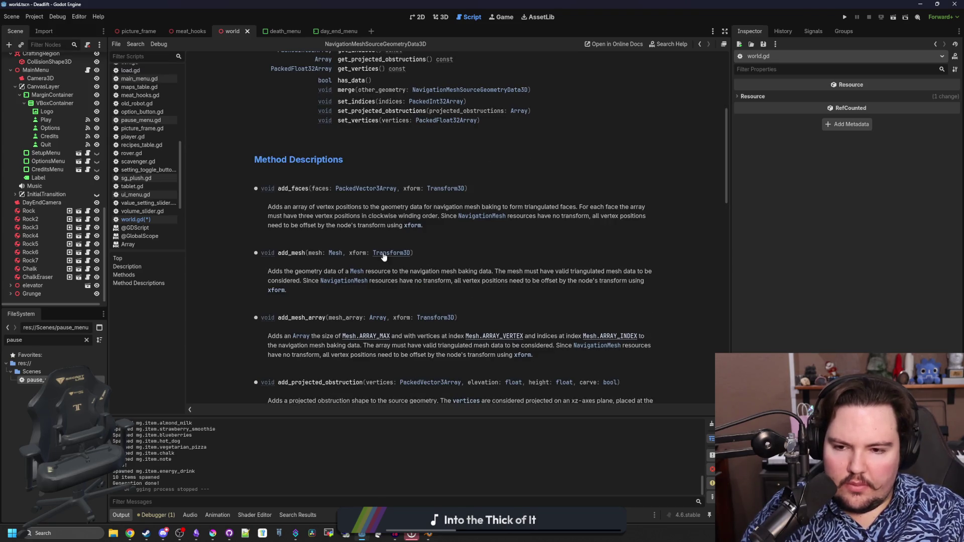
scroll(384, 257, "down", 2)
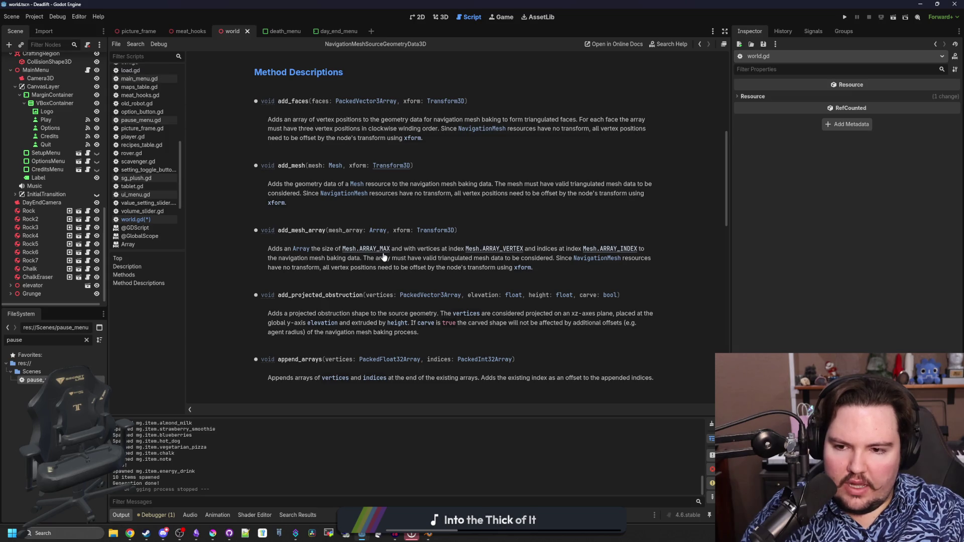
scroll(384, 256, "down", 4)
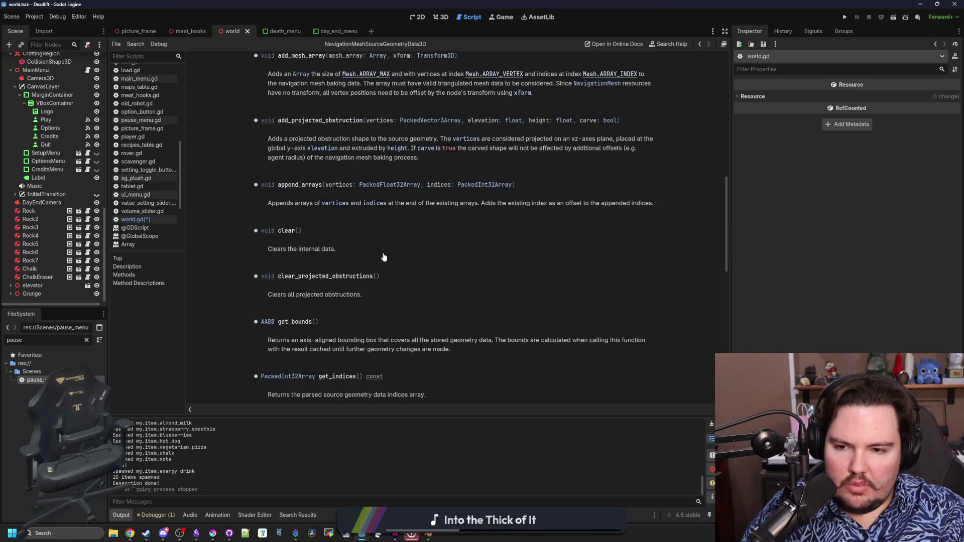
scroll(384, 257, "down", 3)
scroll(383, 256, "down", 4)
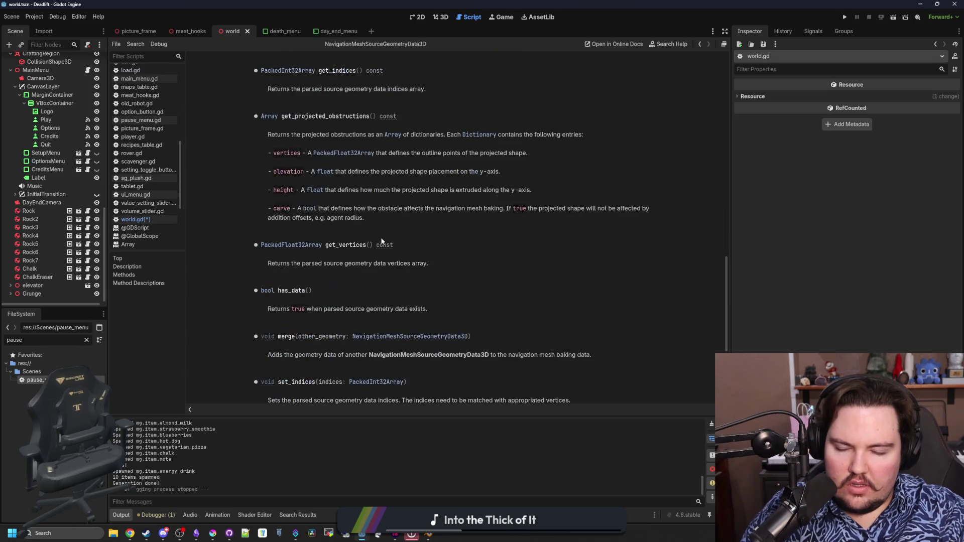
scroll(385, 213, "up", 15)
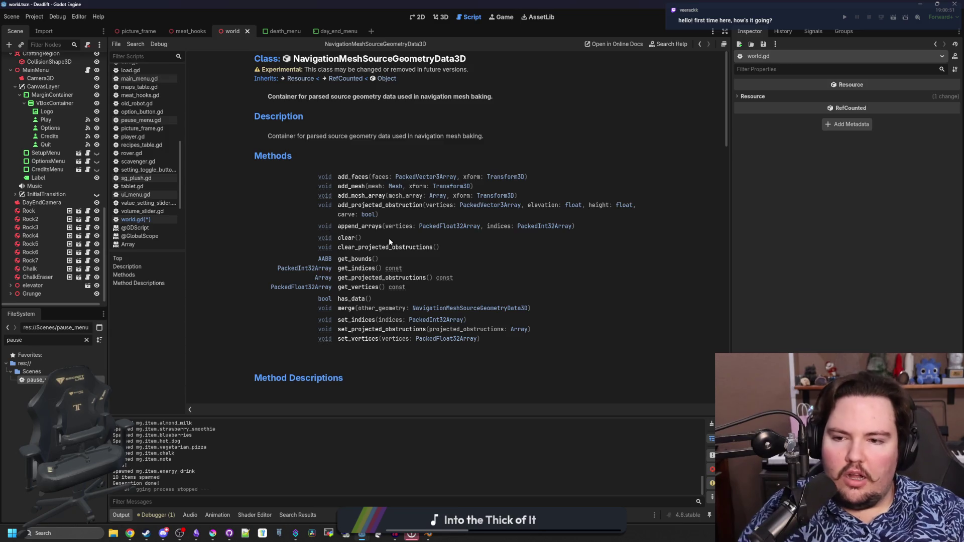
Step: Back in world.gd, insert two blank lines right after the func bake_navigation(): header
key("alt+Left")
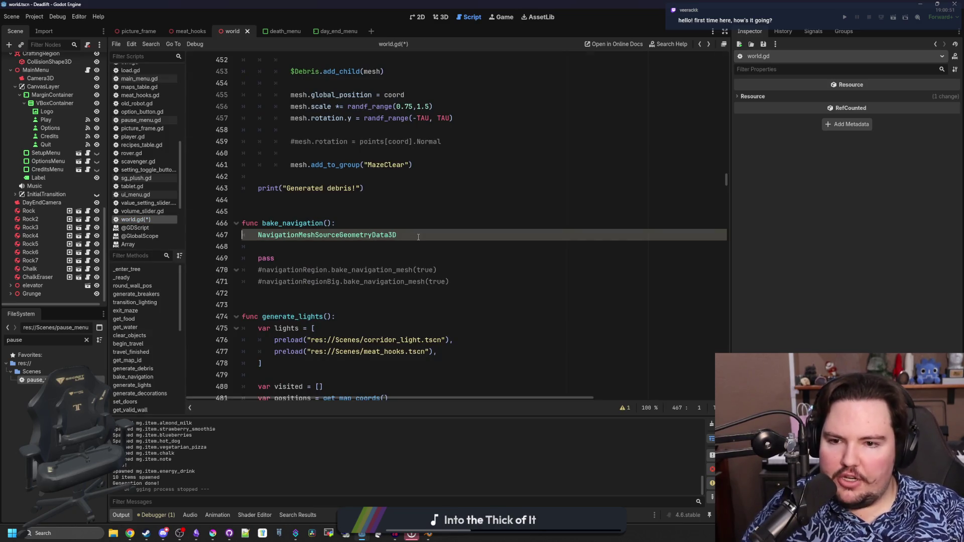
left_click(384, 246)
left_click(382, 224)
key("Return")
key("Return")
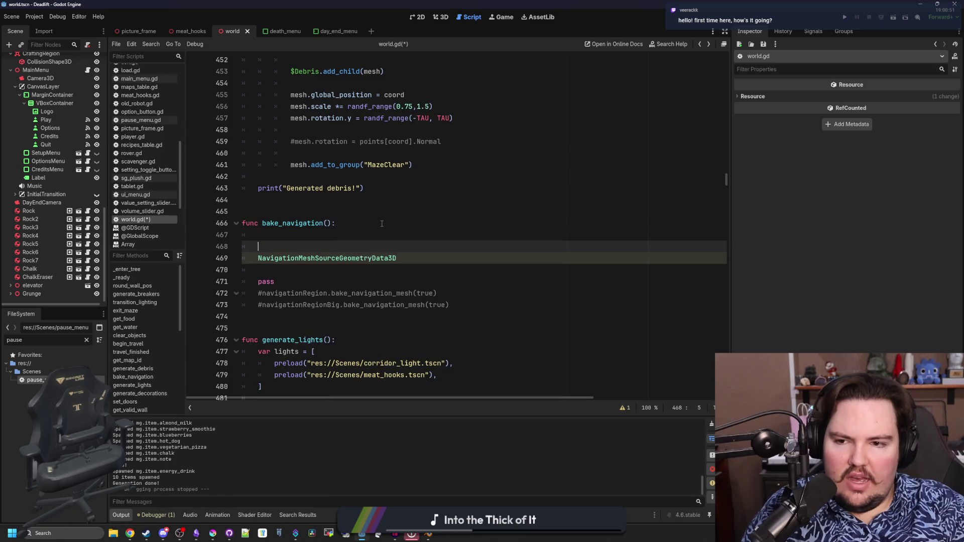
key("Up")
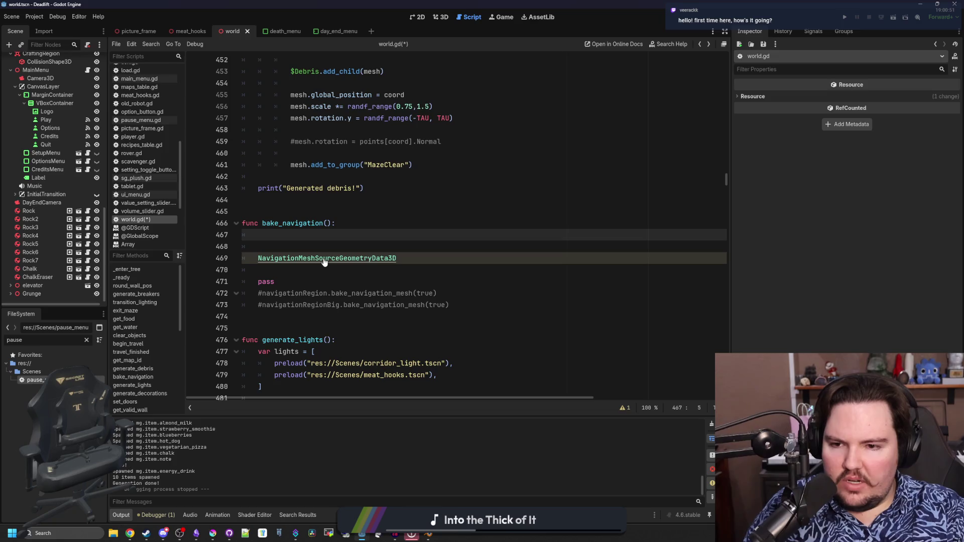
scroll(56, 203, "up", 5)
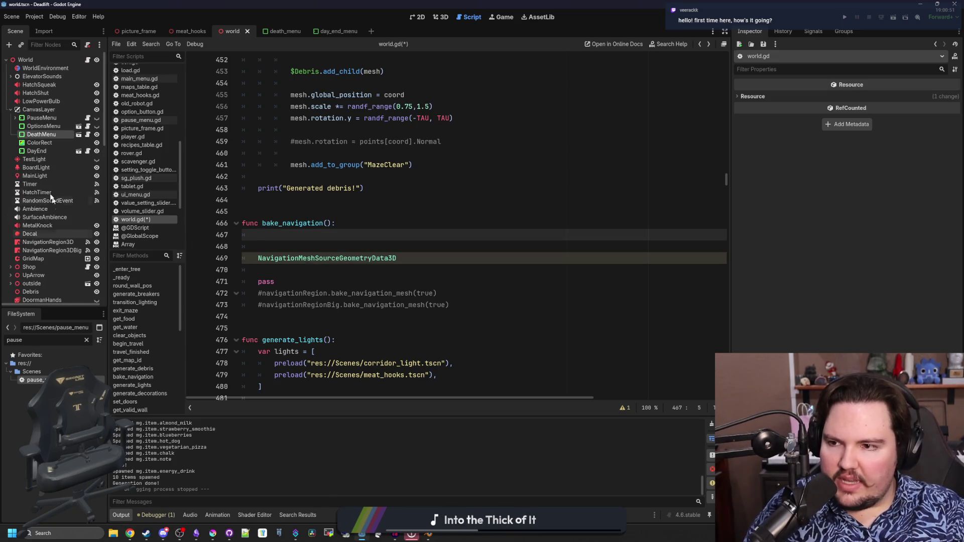
scroll(35, 118, "down", 10)
scroll(35, 118, "up", 10)
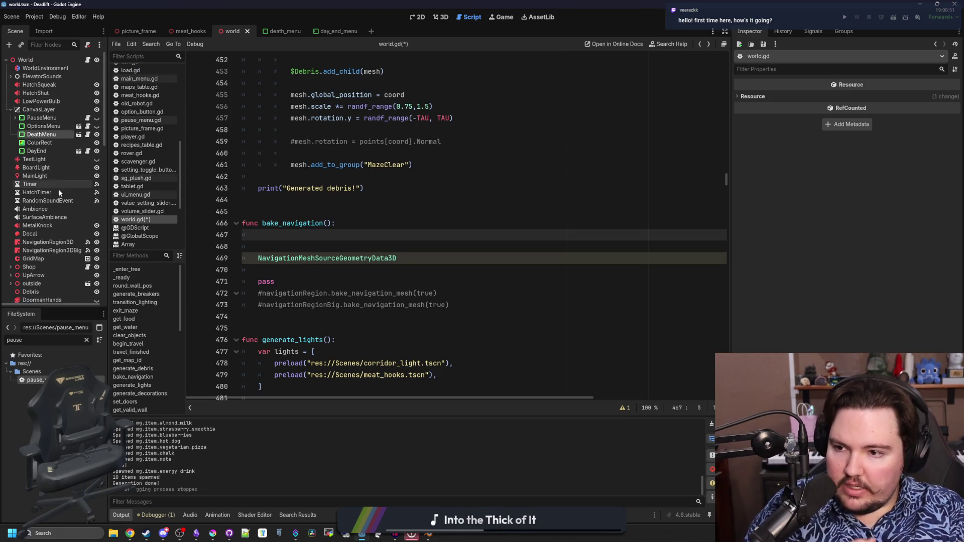
Step: Select NavigationRegion3D and open the NavigationMesh class reference, scrolling down to its enumerations
left_click(55, 243)
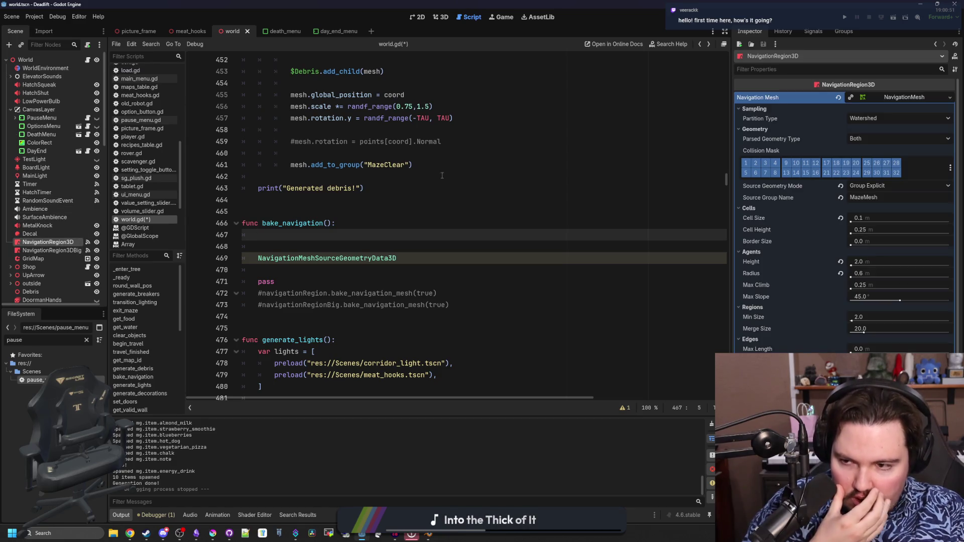
left_click(921, 98)
left_click(917, 102)
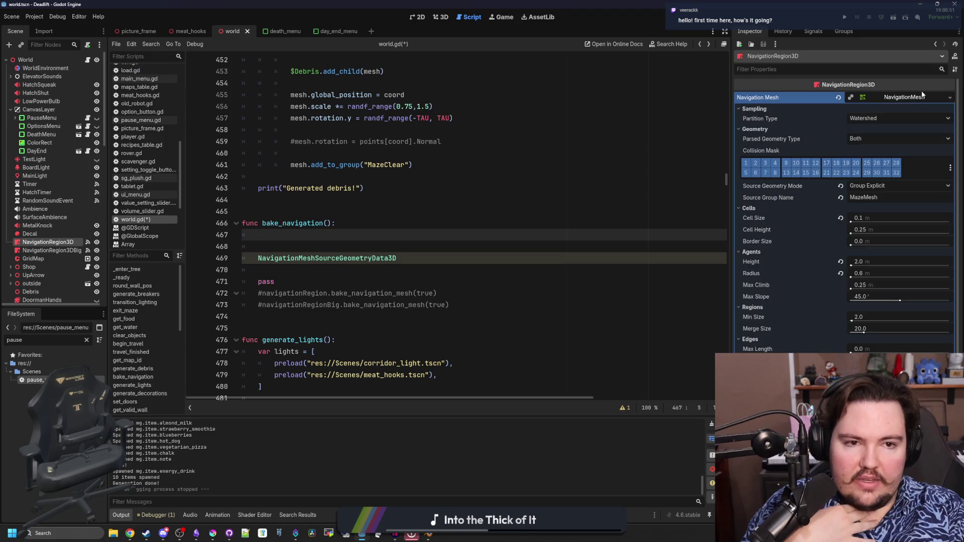
left_click(956, 57)
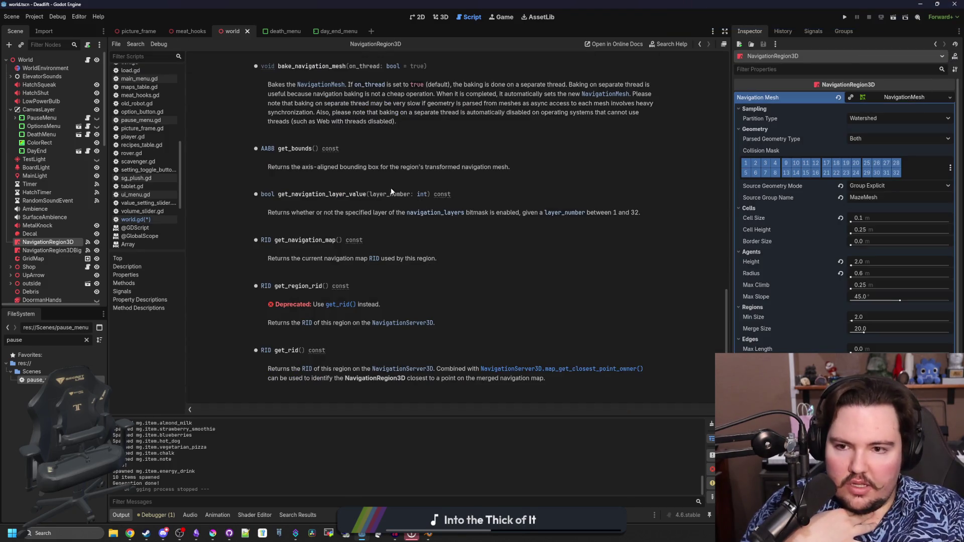
scroll(321, 243, "down", 3)
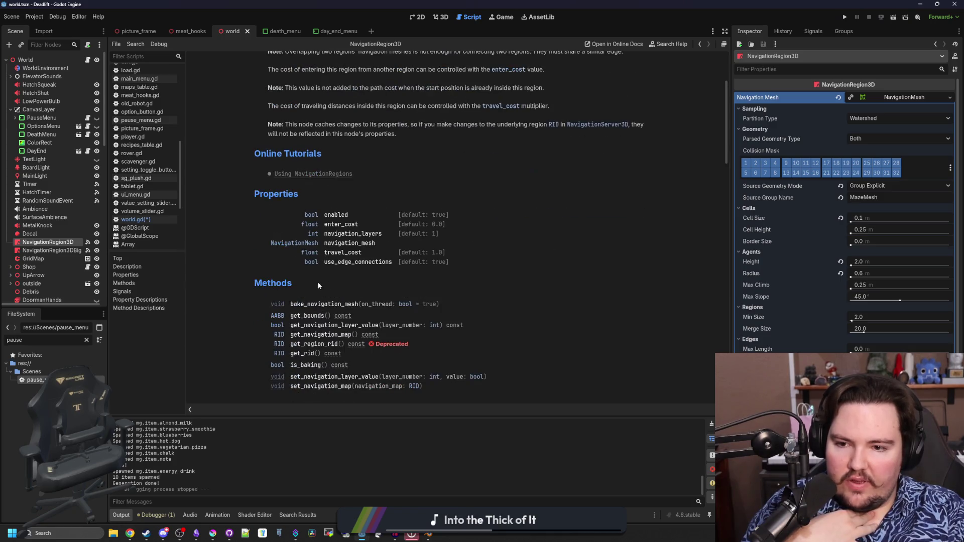
left_click(296, 243)
scroll(415, 230, "down", 2)
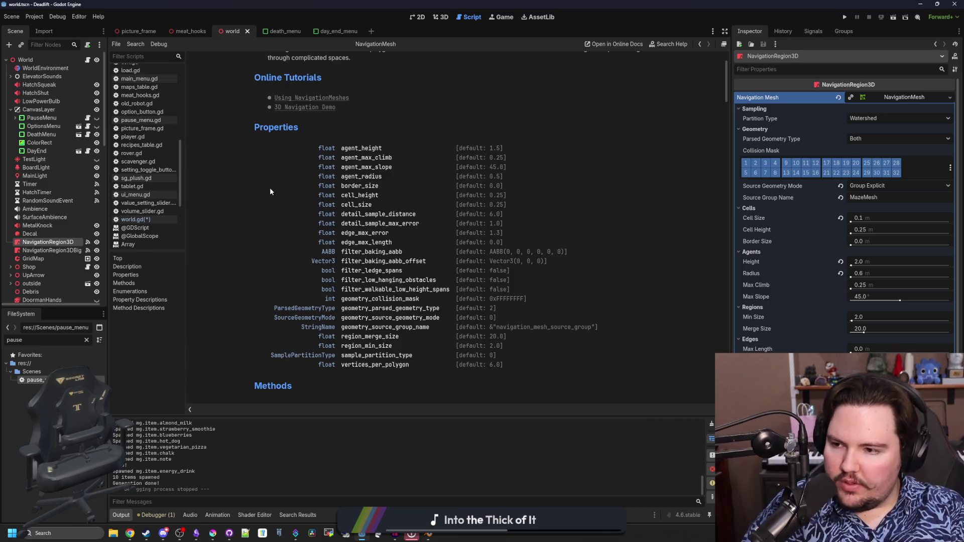
scroll(257, 216, "down", 5)
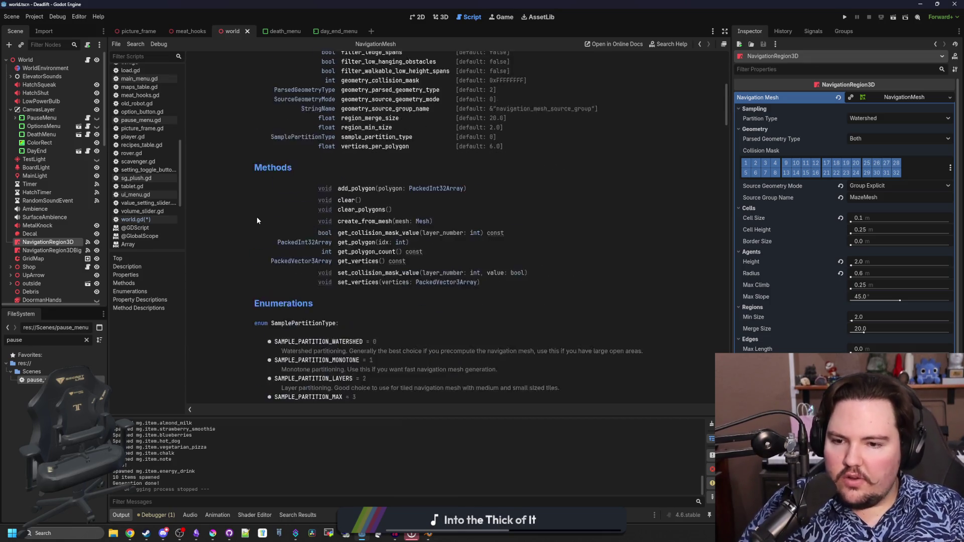
scroll(300, 222, "down", 3)
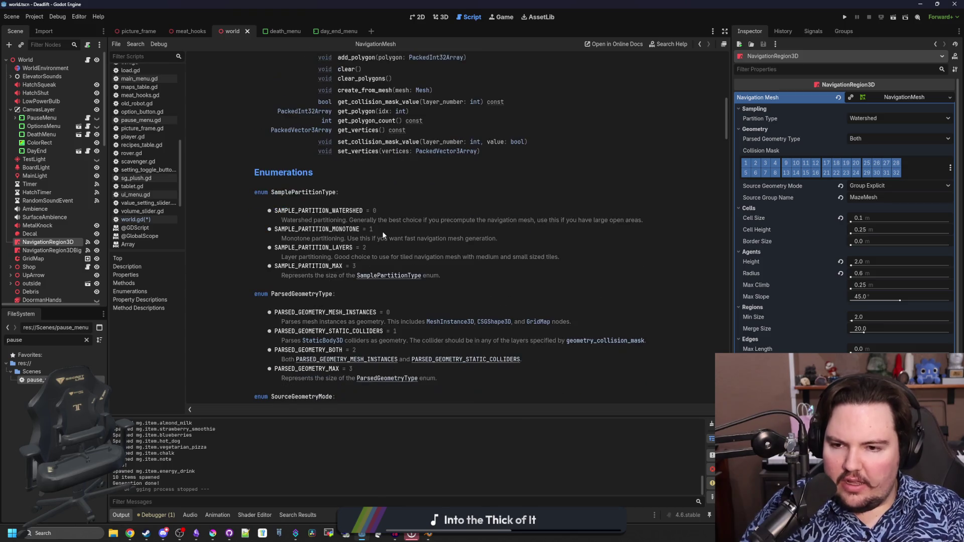
scroll(450, 242, "down", 2)
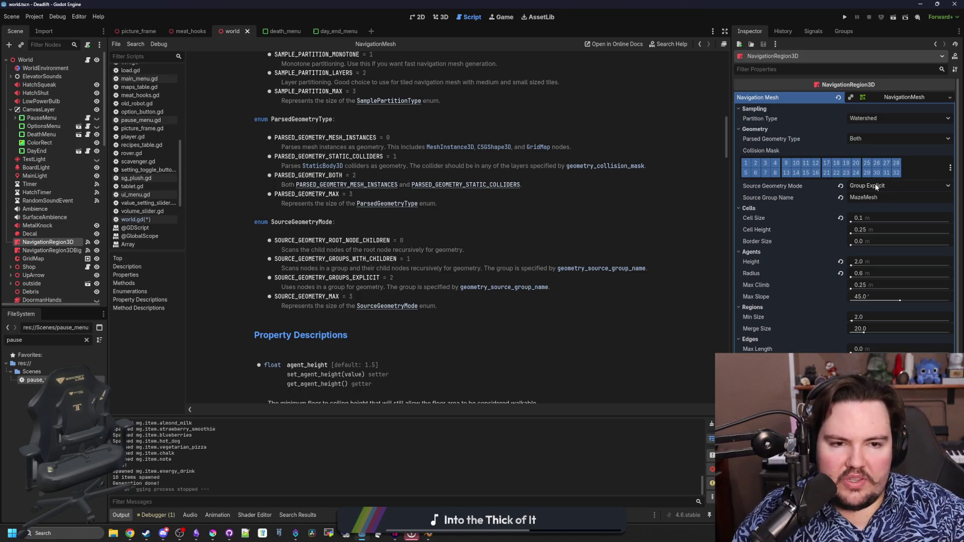
Step: Keep Source Geometry Mode at Group Explicit with group MazeMesh and show the Parsed Geometry Type choices
left_click_drag(878, 197, 864, 198)
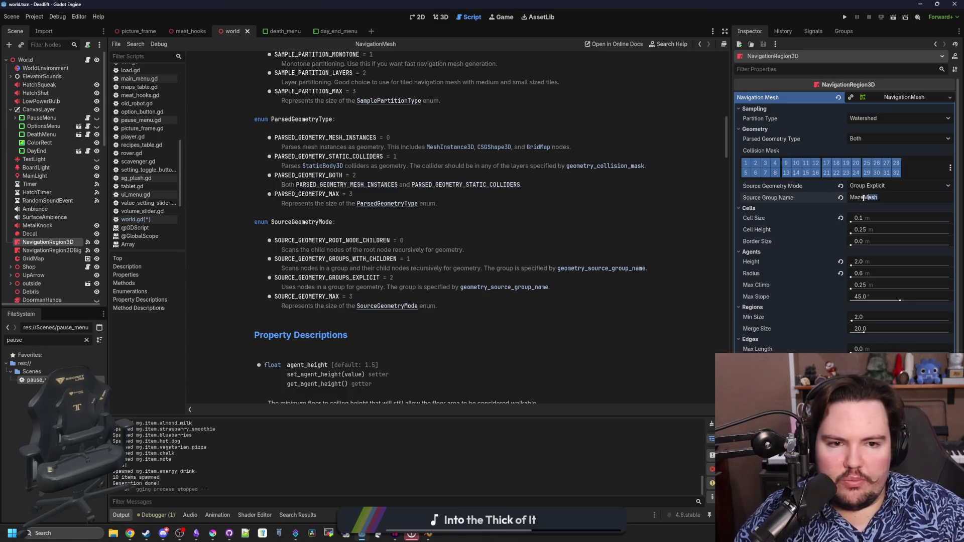
left_click(863, 198)
left_click(869, 188)
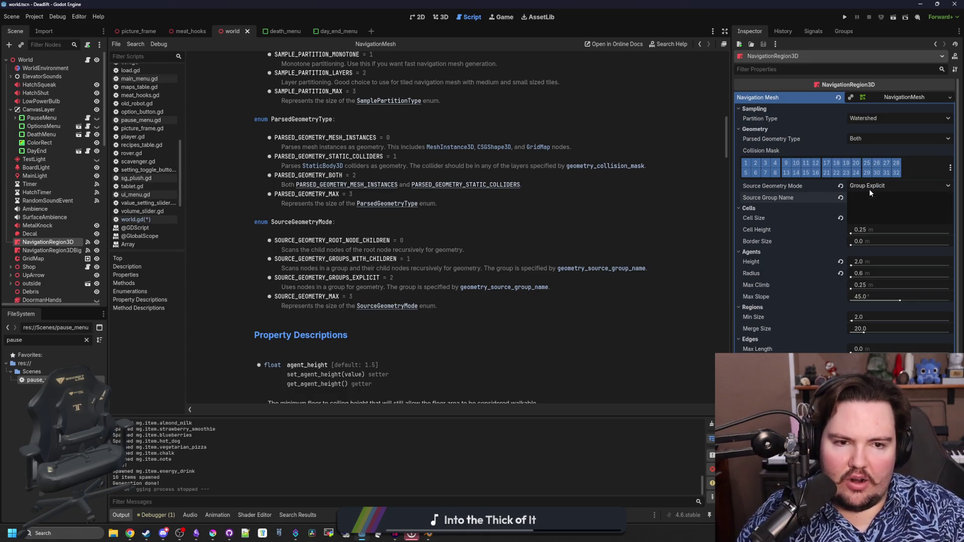
left_click(876, 188)
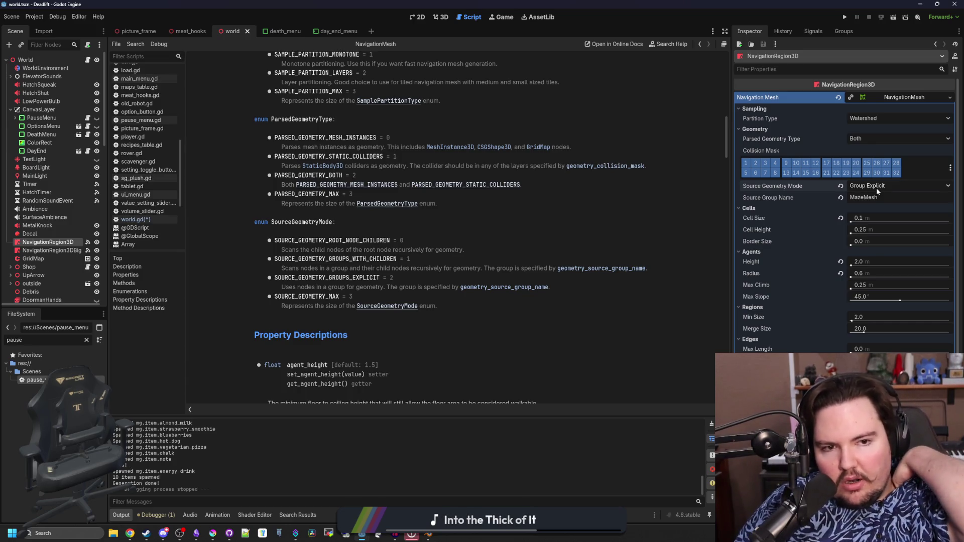
left_click(878, 136)
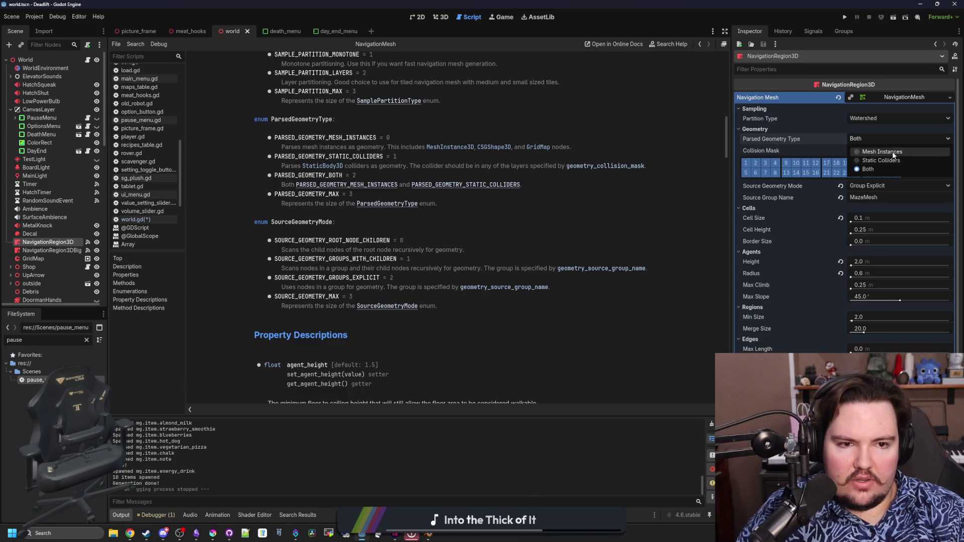
Step: Change Parsed Geometry Type from Both to Static Colliders and save the world scene
left_click(900, 161)
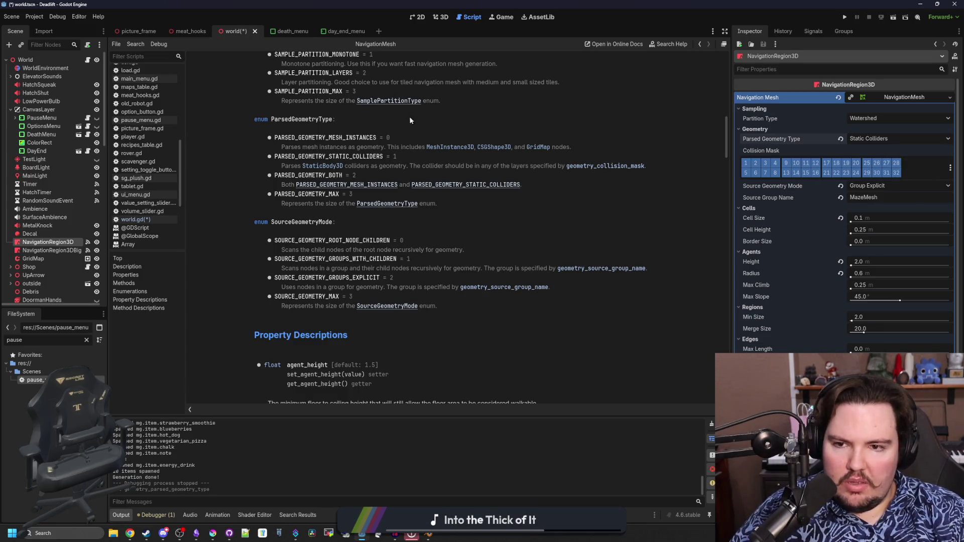
key("ctrl+s")
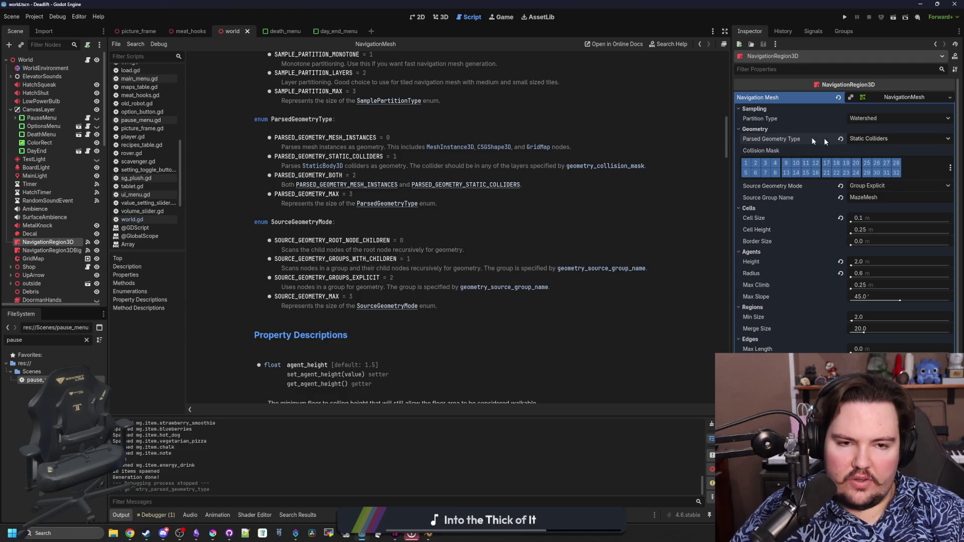
mouse_move(780, 139)
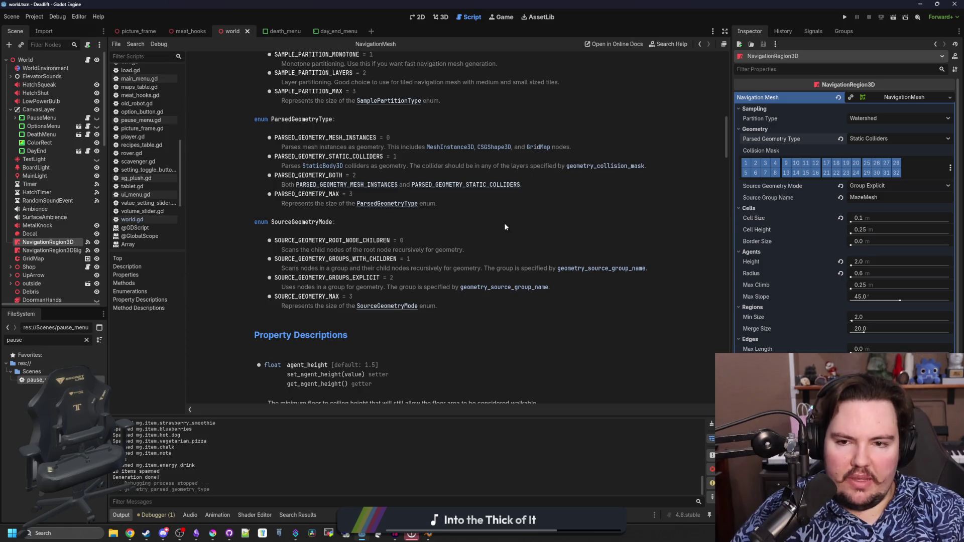
Step: In world.gd, comment out the NavigationMeshSourceGeometryData3D and pass lines and uncomment both bake_navigation_mesh calls
left_click(140, 221)
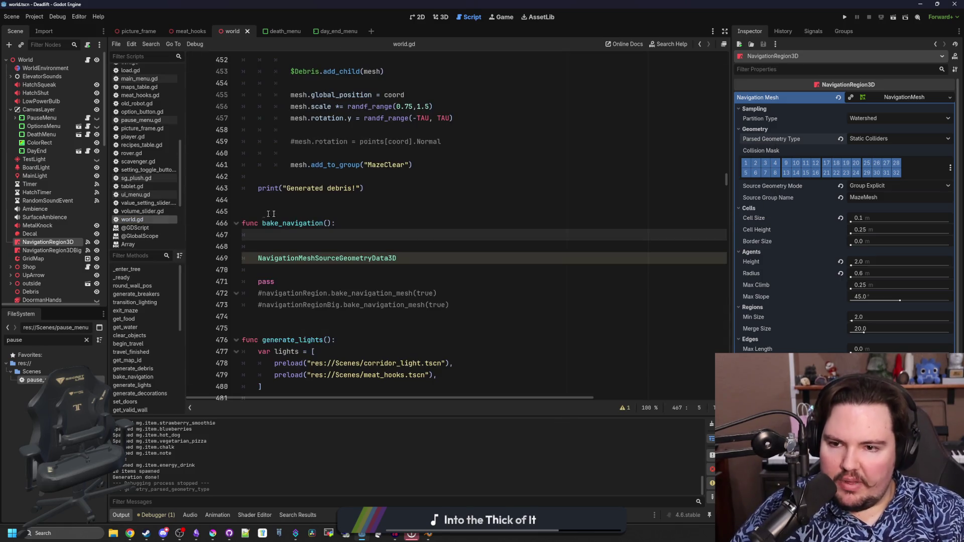
left_click(312, 257)
key("ctrl+k")
left_click(271, 282)
key("ctrl+k")
left_click(265, 295)
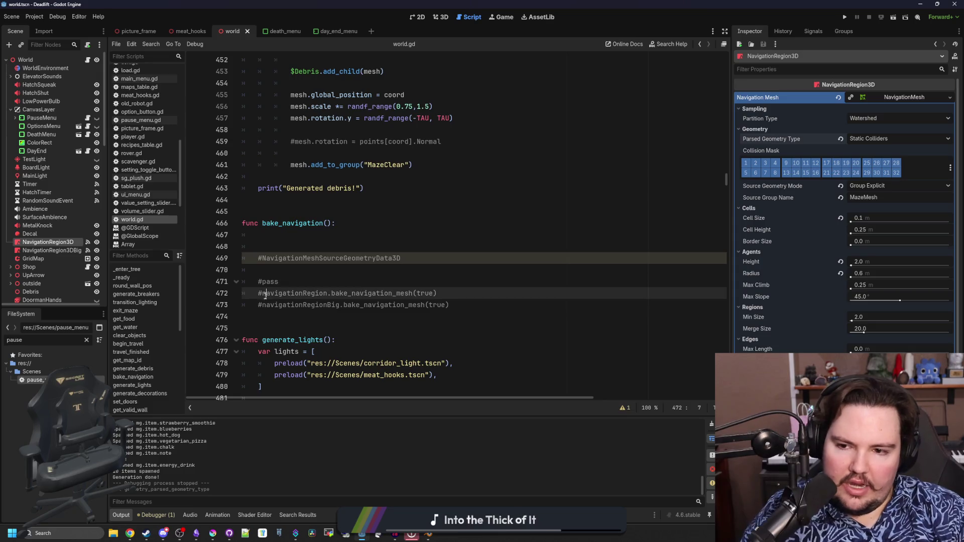
key("ctrl+k")
left_click(265, 307)
key("ctrl+k")
Step: Save the scene and world.gd, then launch the game
left_click(309, 271)
left_click(319, 238)
key("ctrl+s")
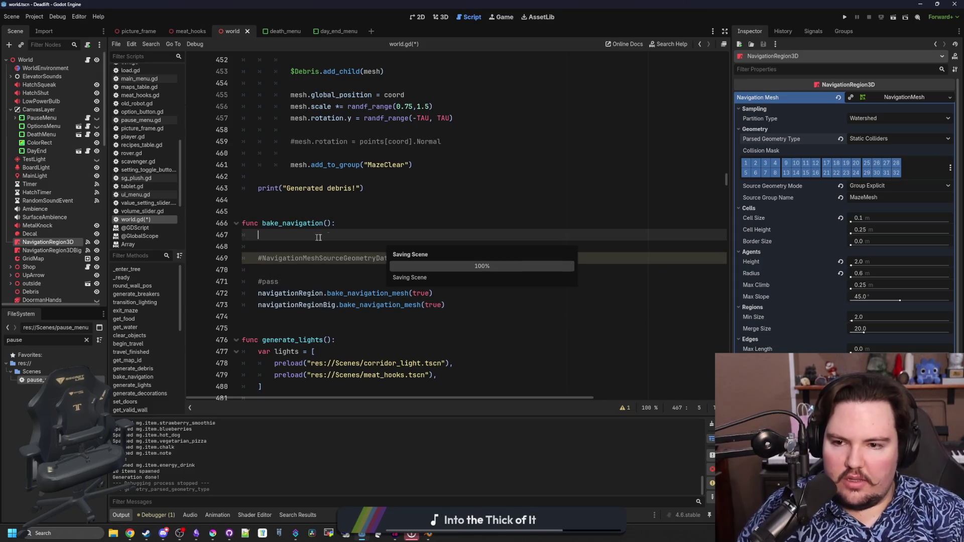
key("ctrl+s")
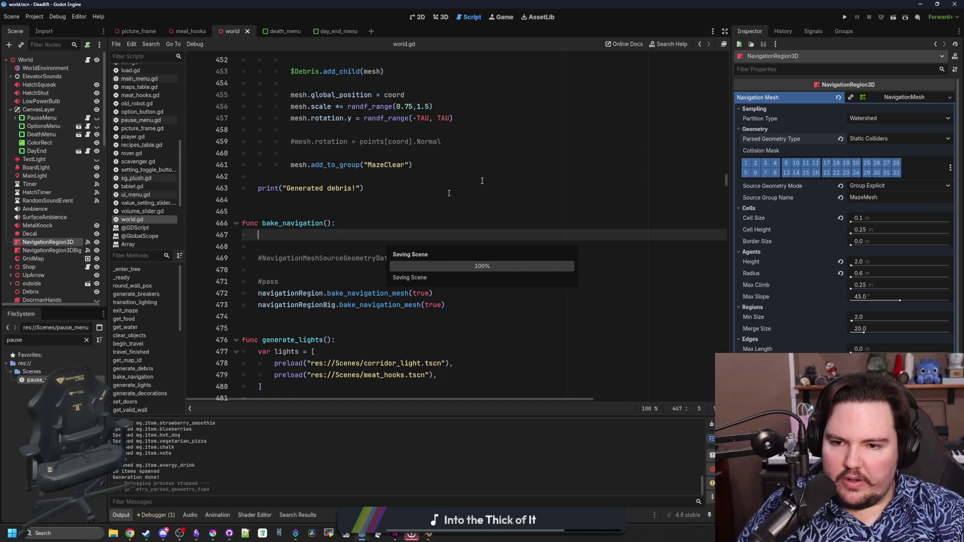
left_click(846, 18)
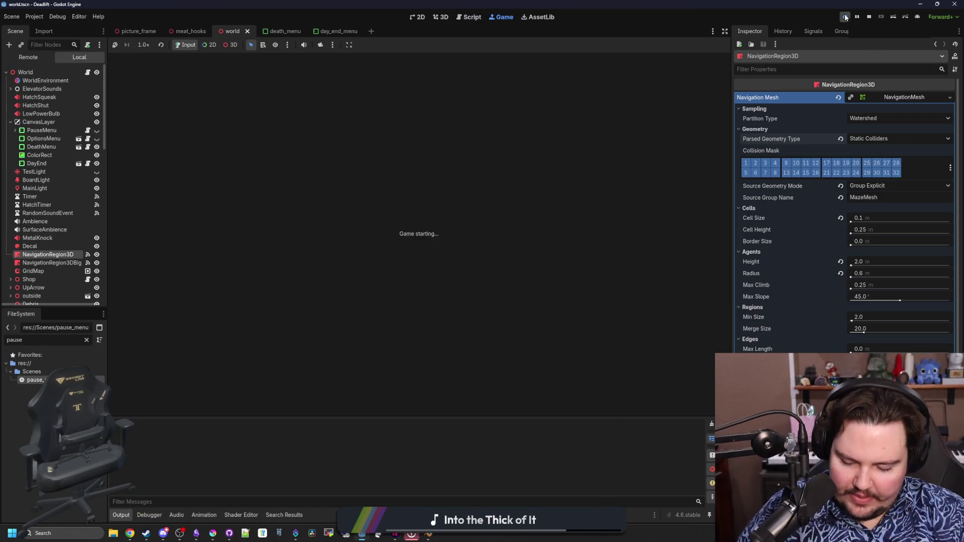
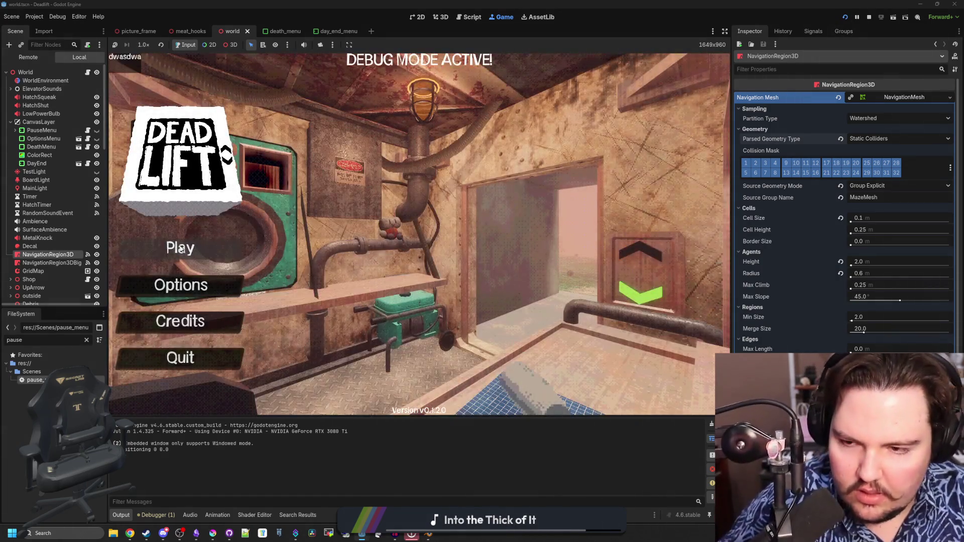
Step: Begin a game with the default setup, walk into the corridor, pause, and view the Debugger errors
left_click(181, 248)
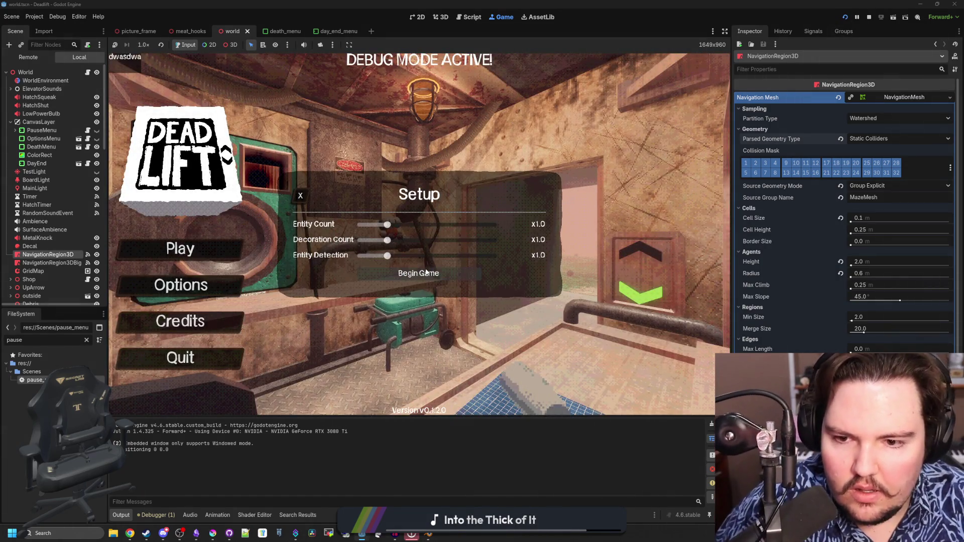
left_click(381, 275)
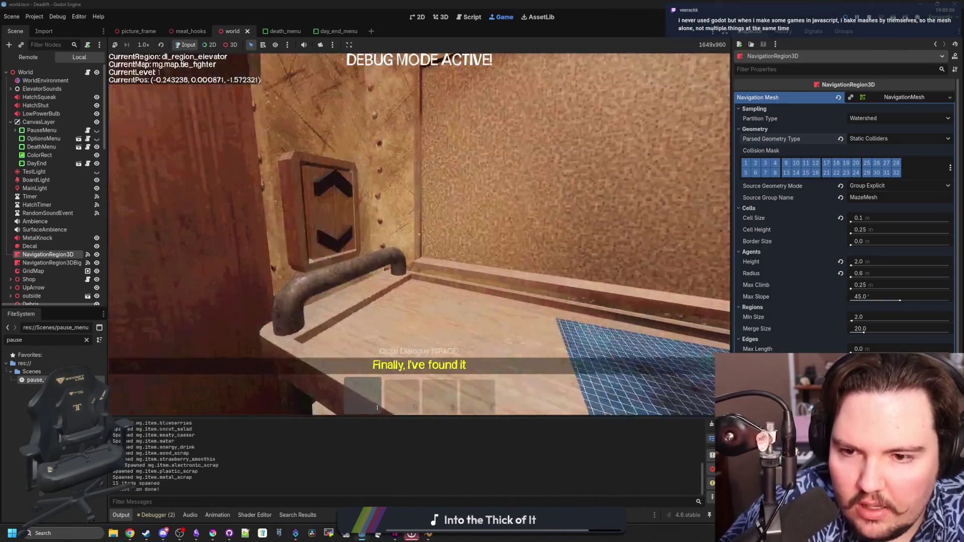
key("w")
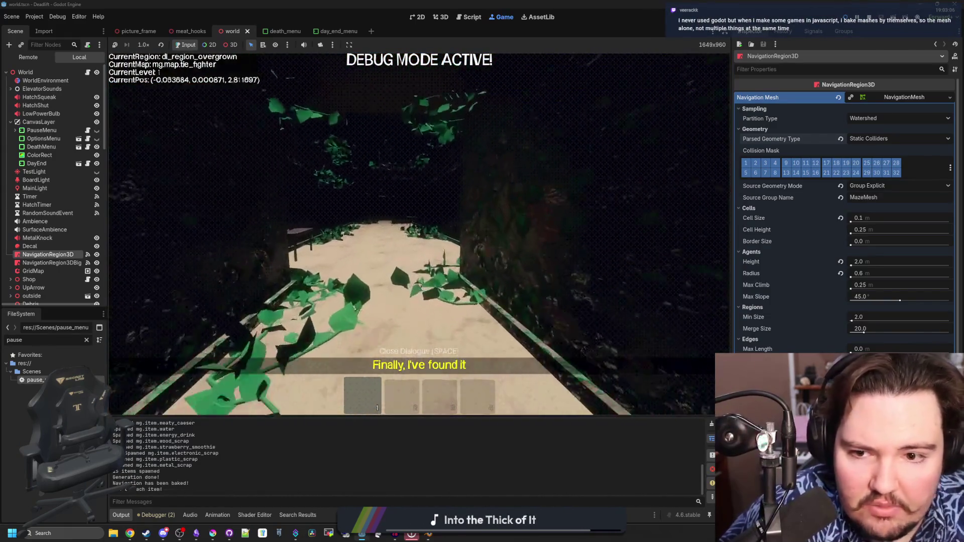
key("Escape")
left_click(155, 515)
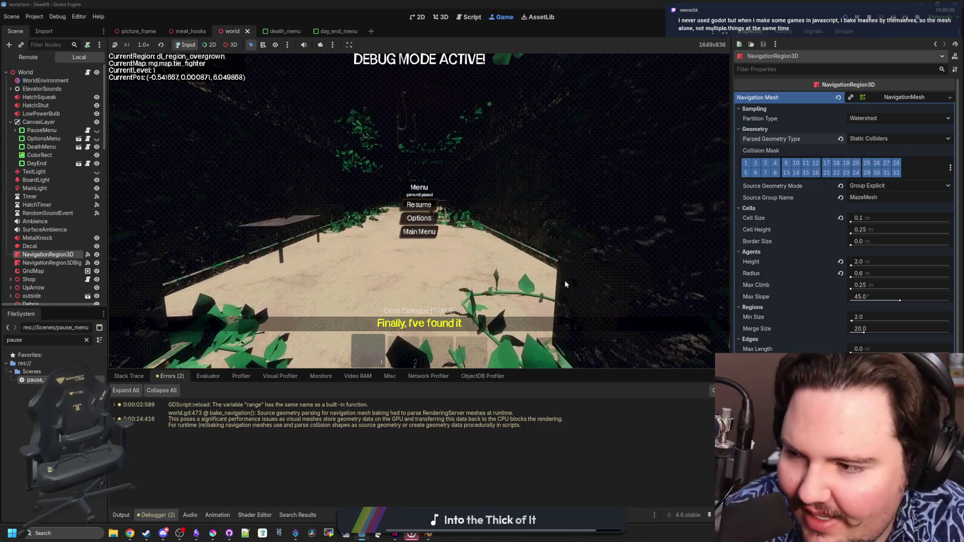
mouse_move(383, 423)
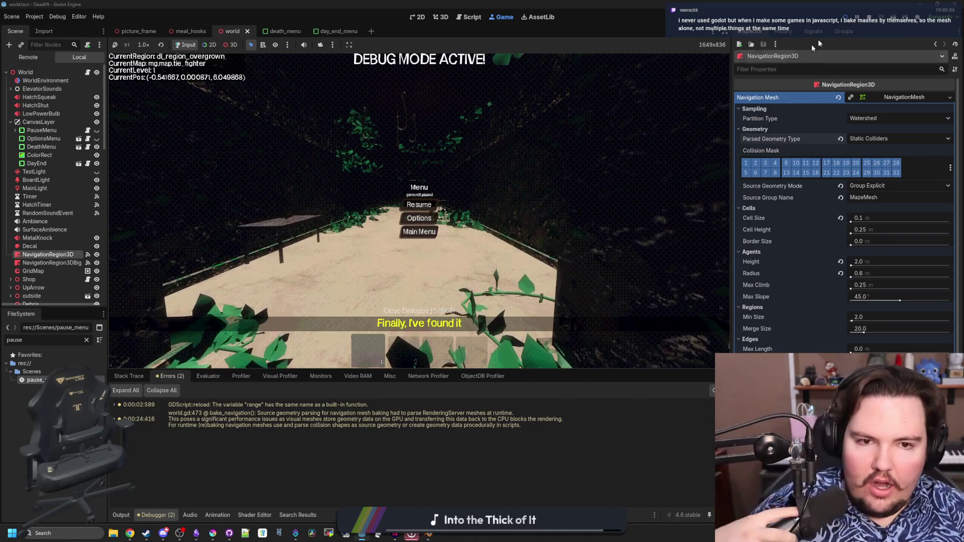
Step: Set NavigationRegion3DBig's Parsed Geometry Type to Static Colliders, save the scene, and rerun the game
left_click(56, 262)
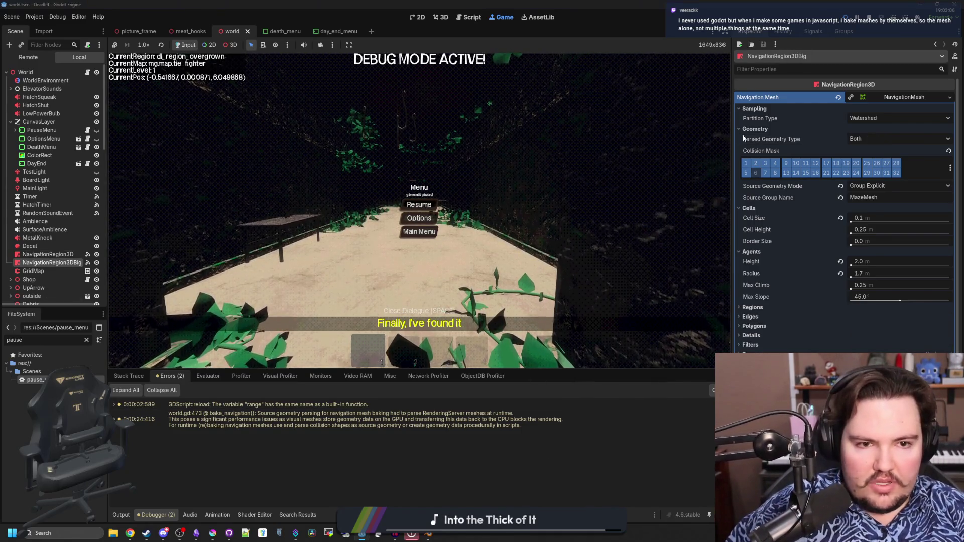
left_click(872, 131)
left_click(871, 131)
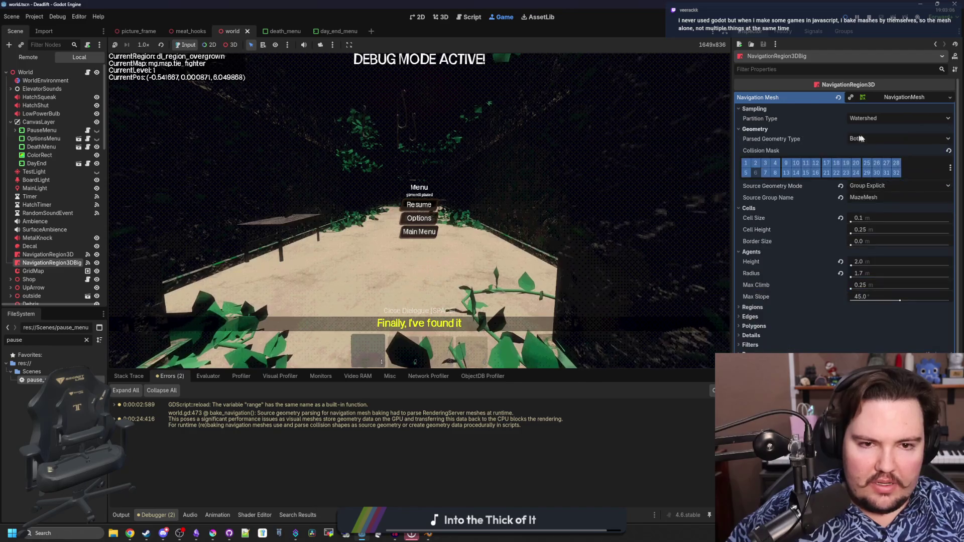
left_click(871, 136)
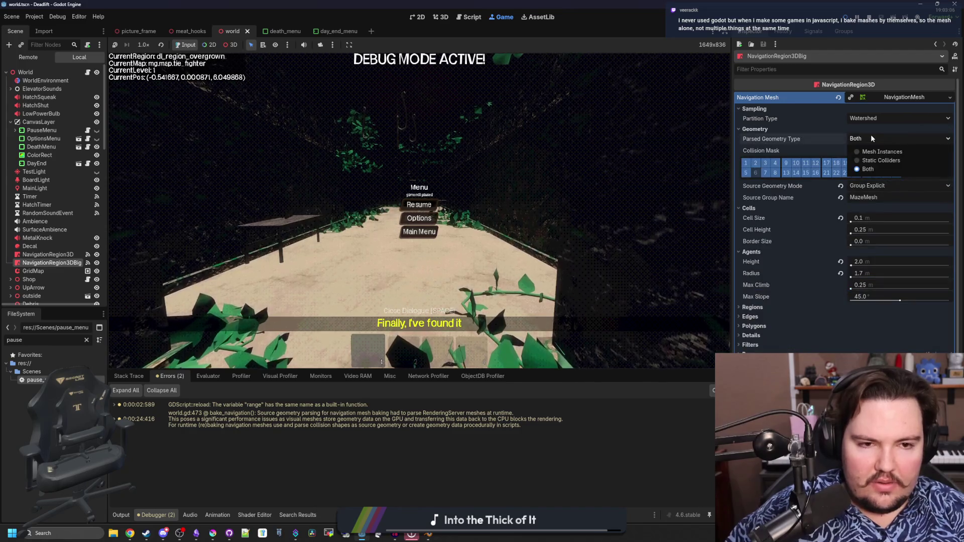
left_click(883, 160)
key("ctrl+s")
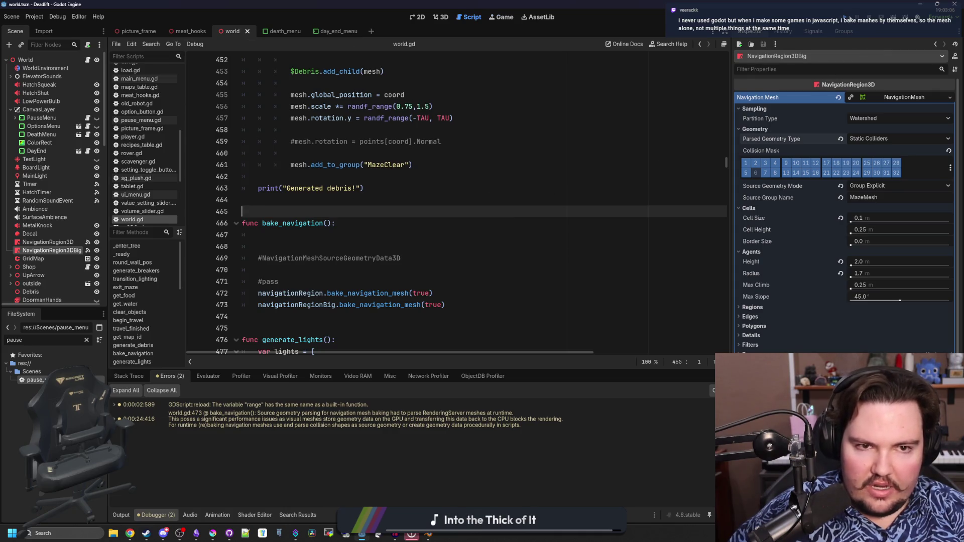
left_click(849, 18)
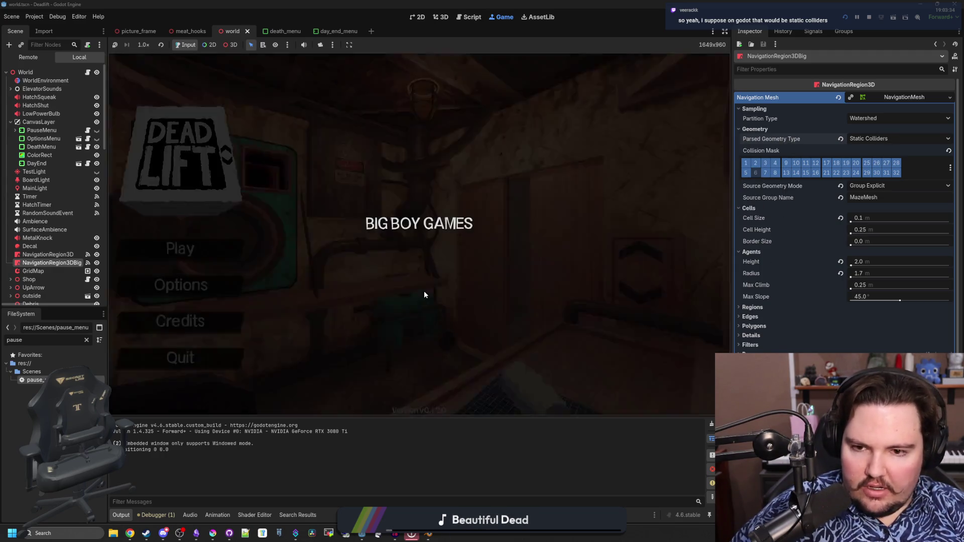
Step: Begin the game, ride the elevator down, pause, and check the Debugger errors list
type("dwasdwa")
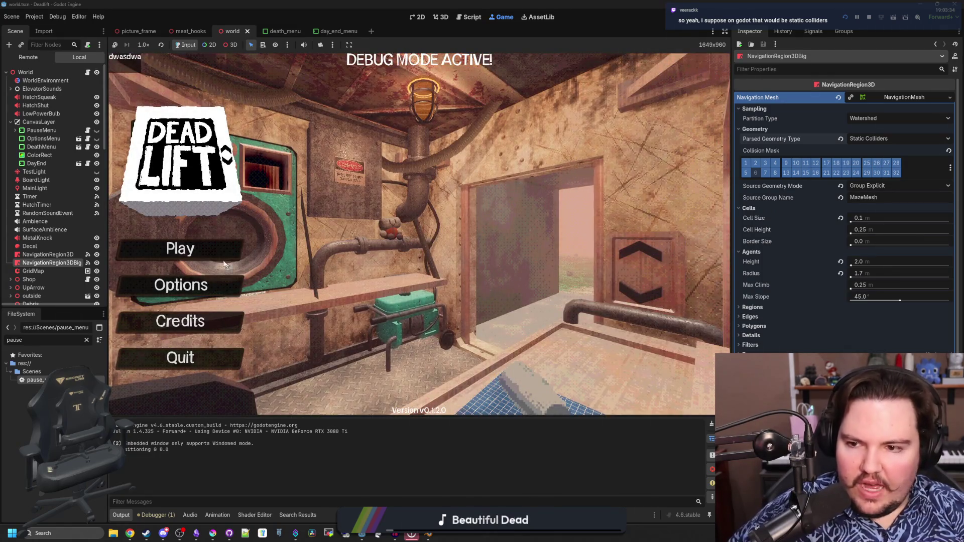
left_click(228, 252)
left_click(442, 284)
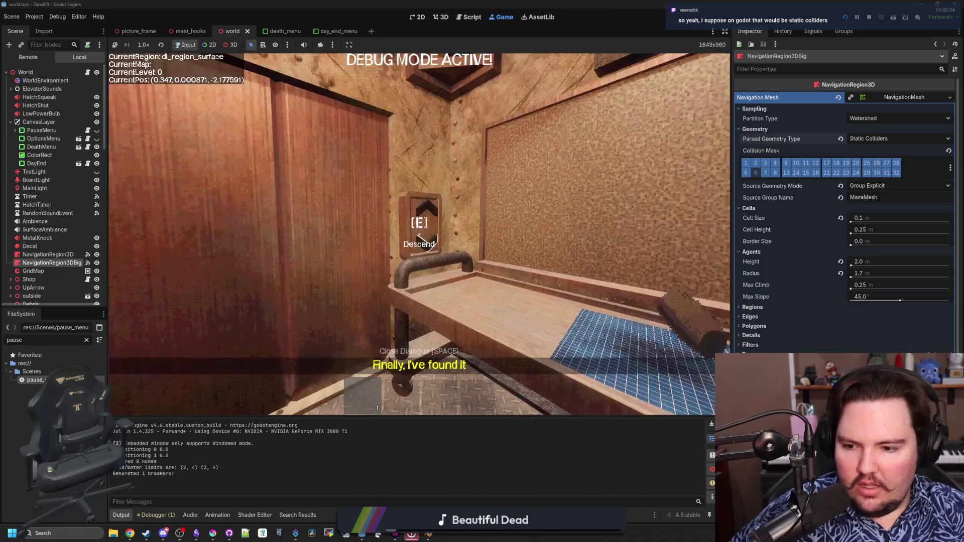
key("e")
key("Escape")
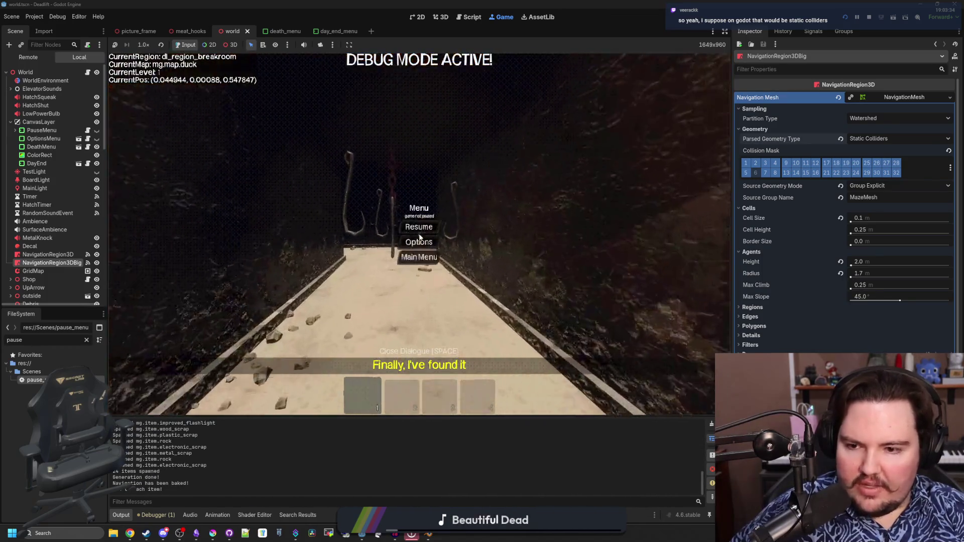
left_click(156, 515)
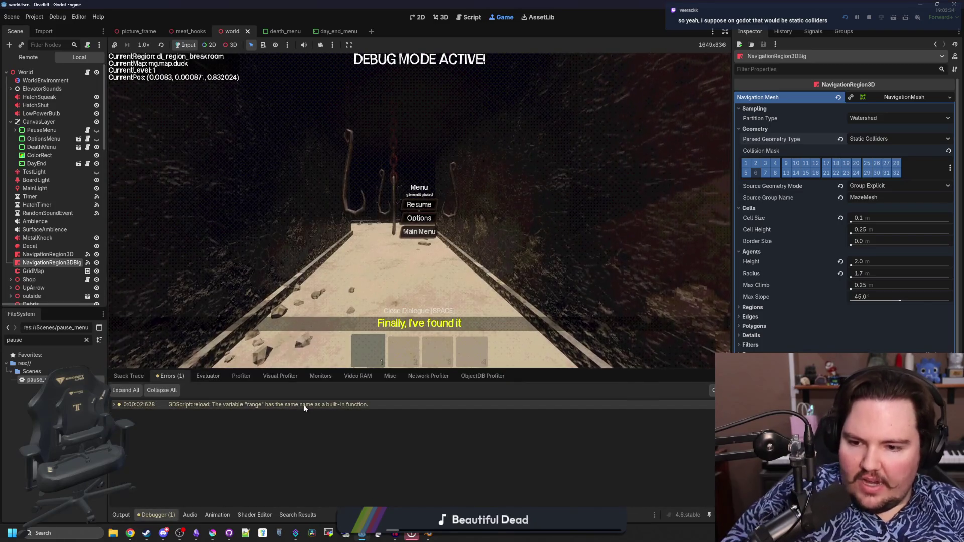
Step: Resume and walk through the breakroom into the overgrown corridor
left_click(429, 205)
key("w")
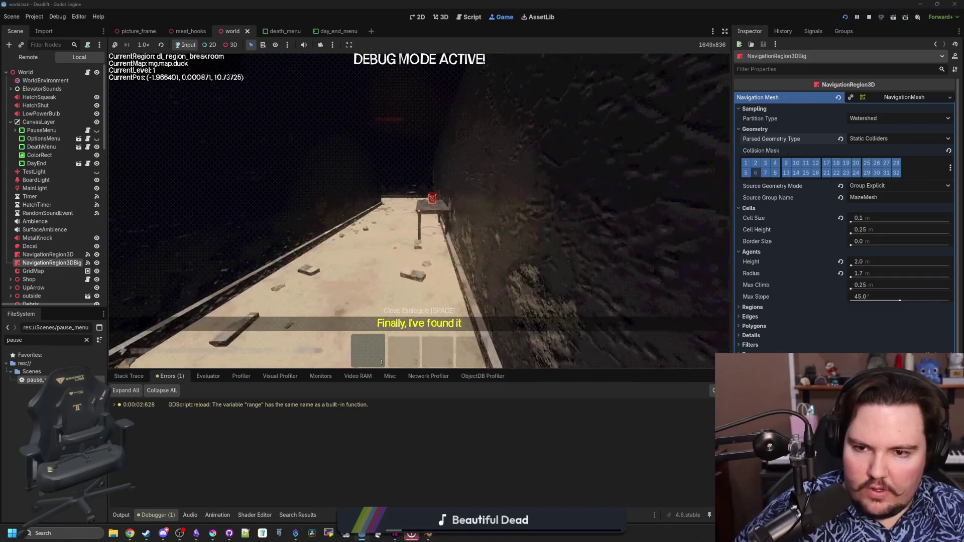
key("w")
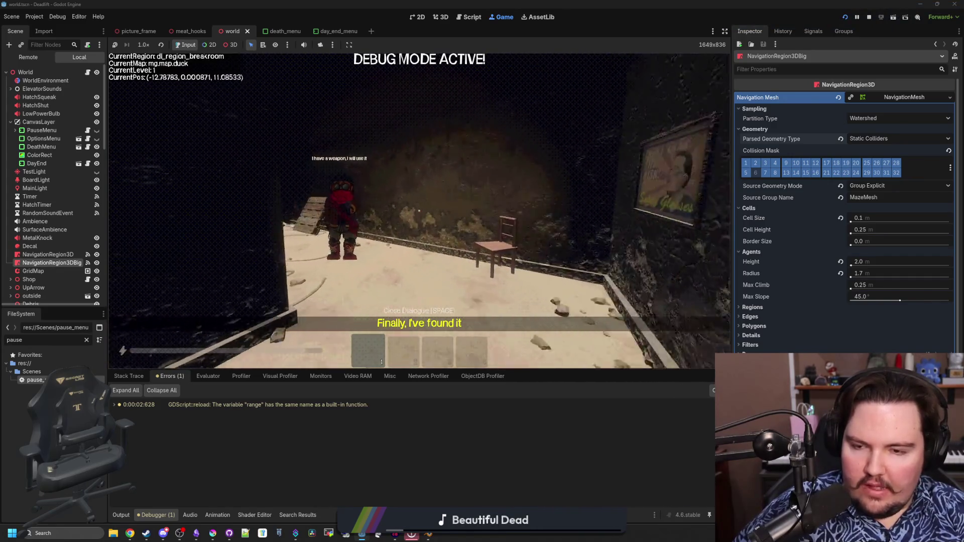
key("w")
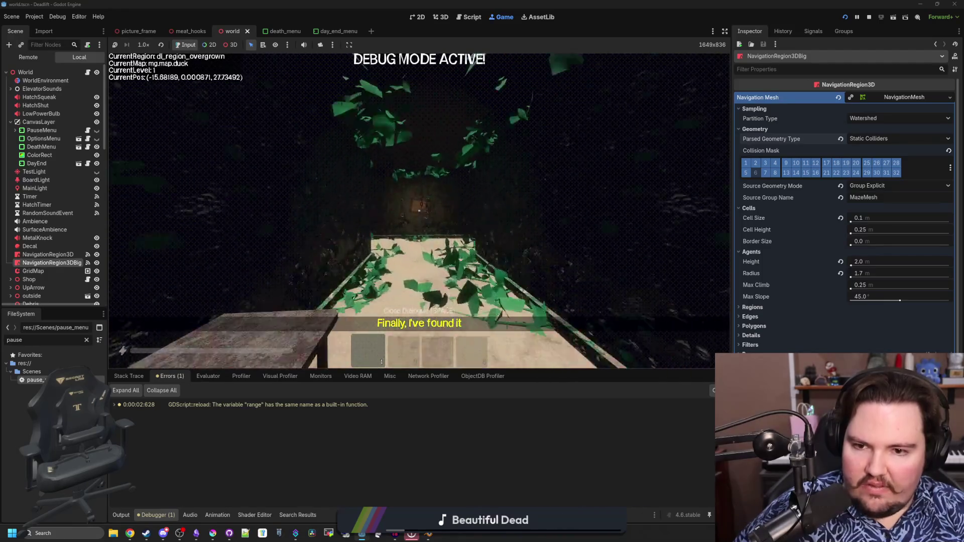
key("w")
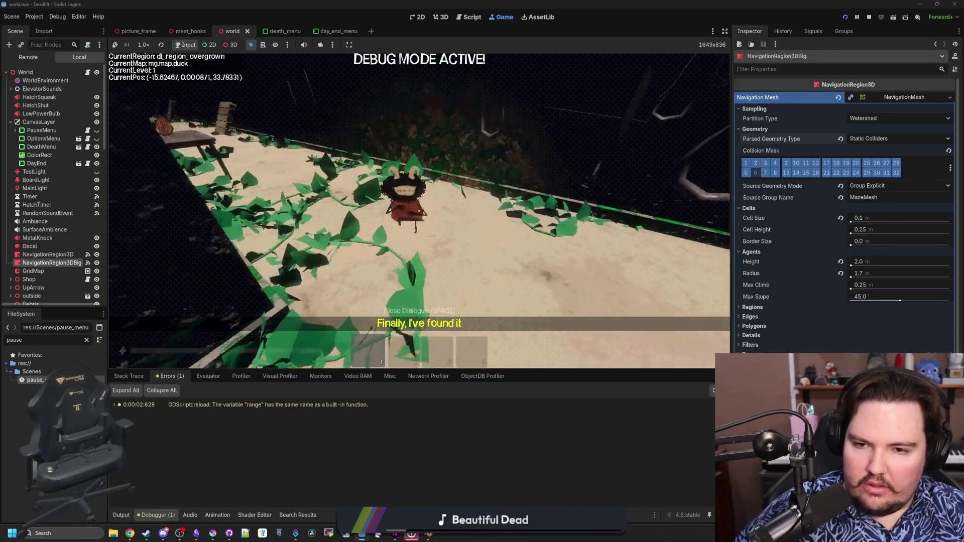
key("w")
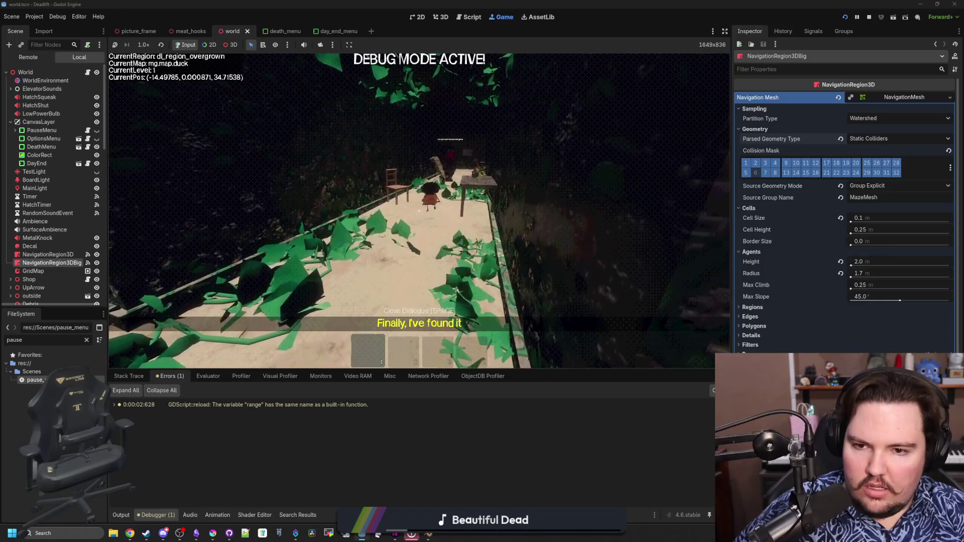
key("w")
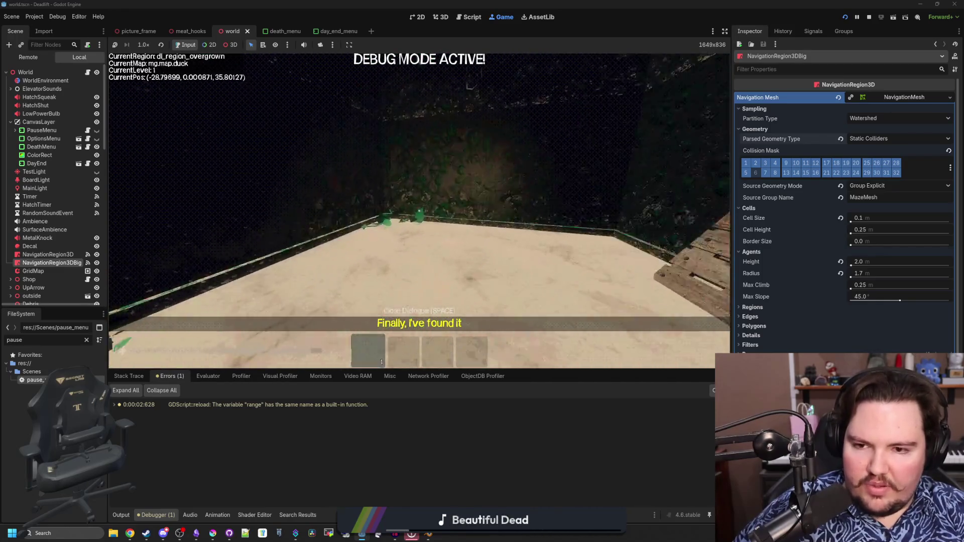
Step: Stop the game and select the leftover commented lines in world.gd's bake_navigation
key("Escape")
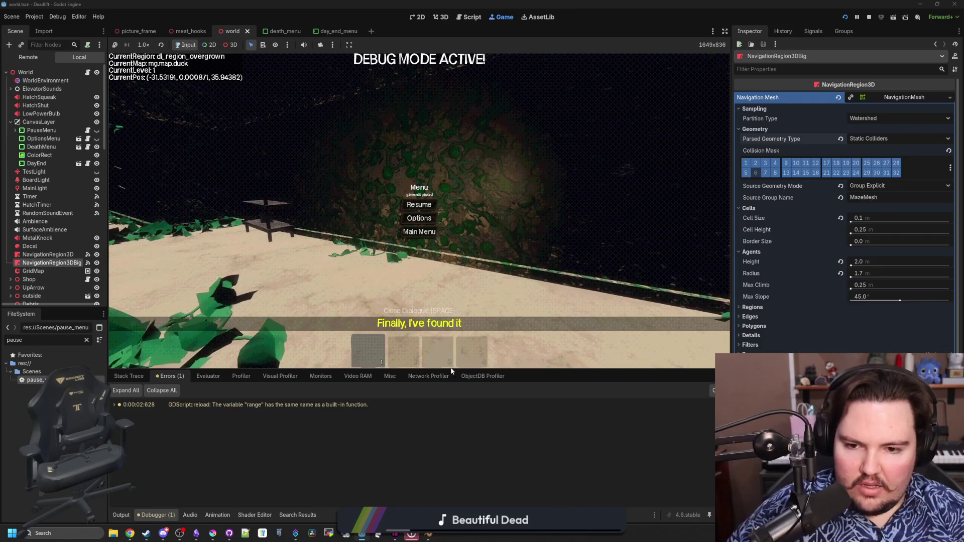
left_click_drag(451, 371, 451, 416)
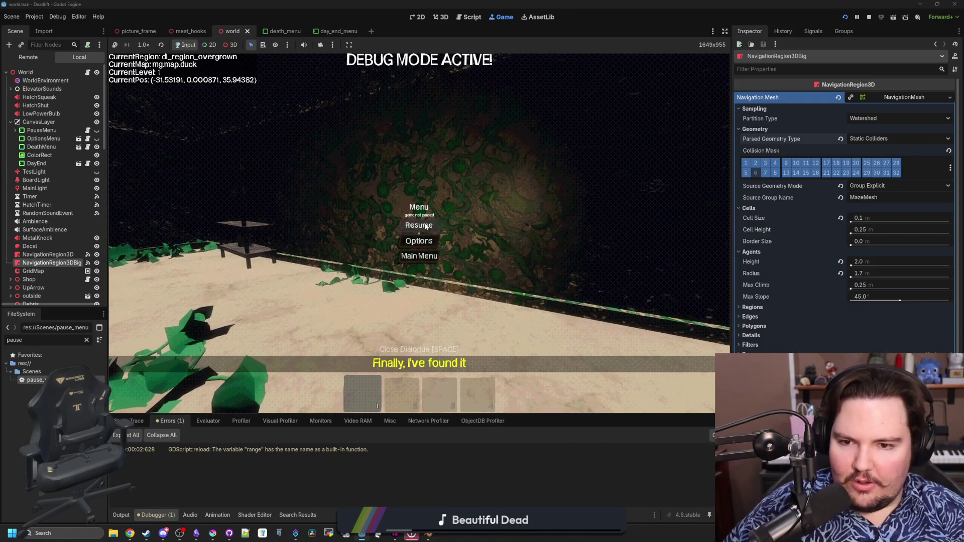
left_click(426, 227)
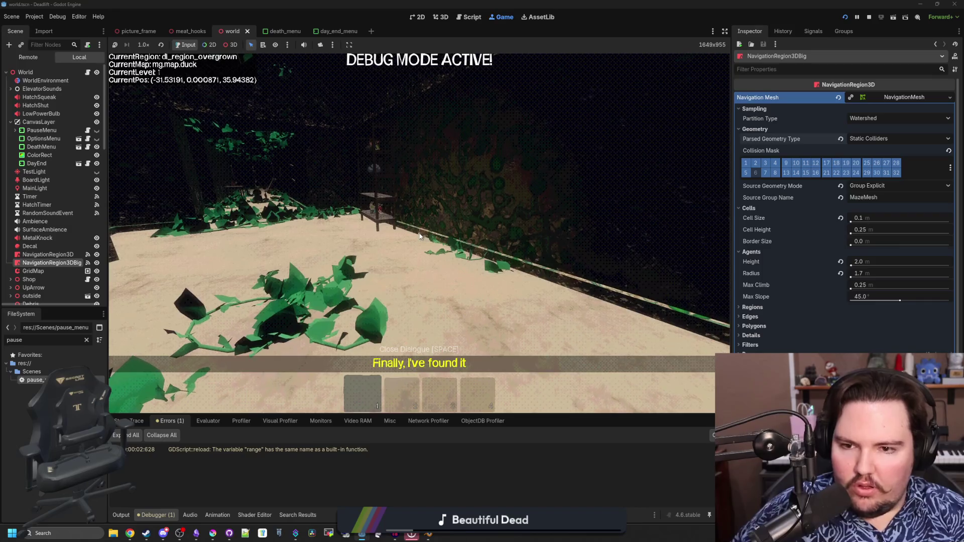
key("Escape")
left_click(871, 17)
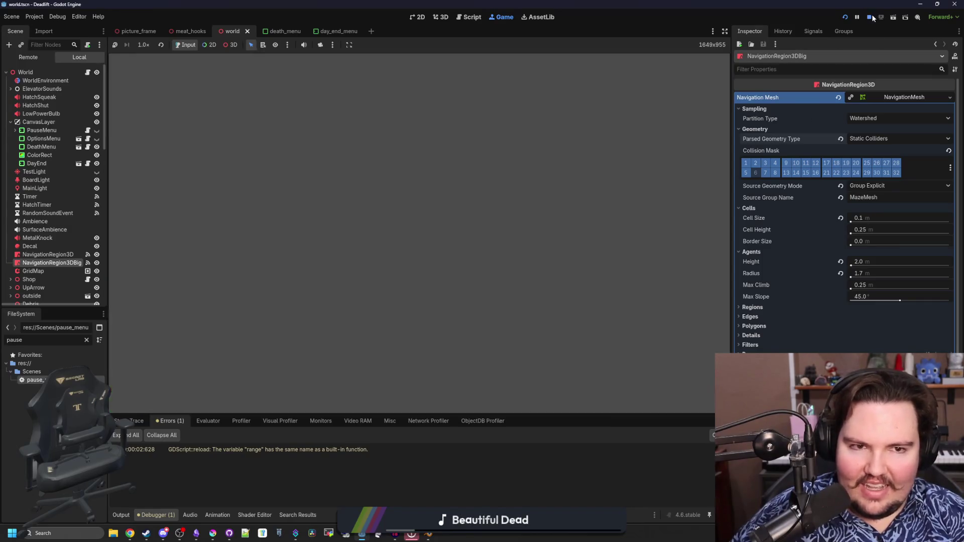
left_click(336, 202)
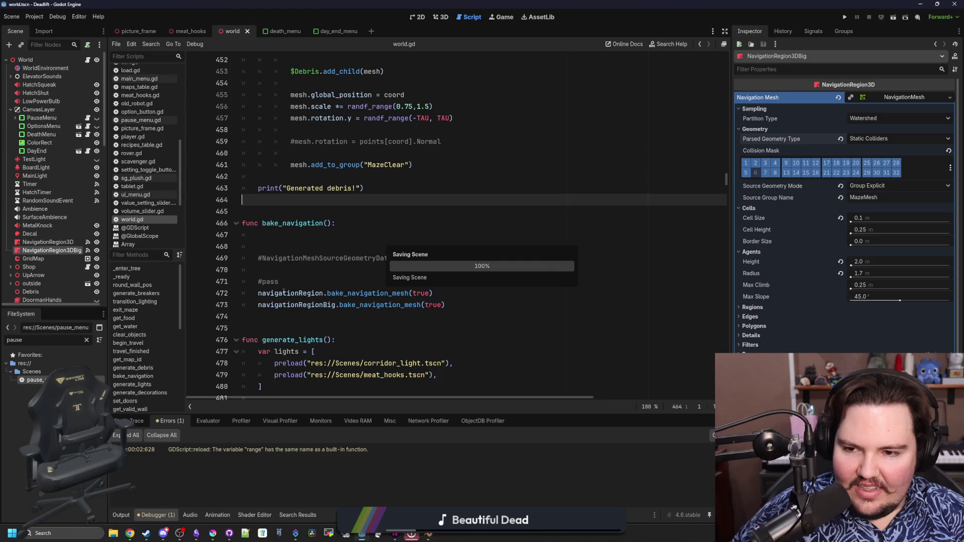
mouse_move(297, 282)
left_mouse_down()
mouse_move(302, 246)
mouse_move(352, 223)
left_mouse_up()
Step: Delete the leftover commented lines, save world.gd, and read the Parsed Geometry Type tooltip
key("BackSpace")
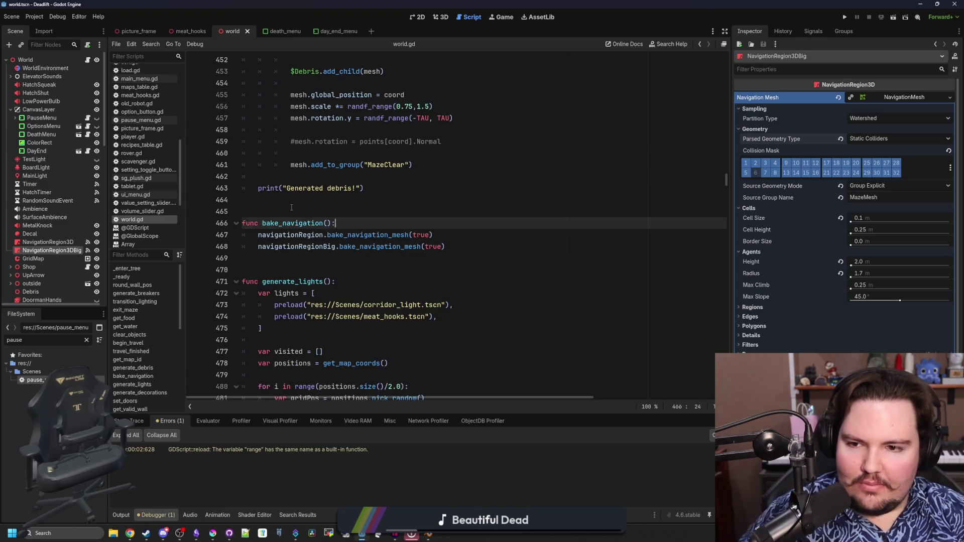
left_click(306, 206)
key("ctrl+s")
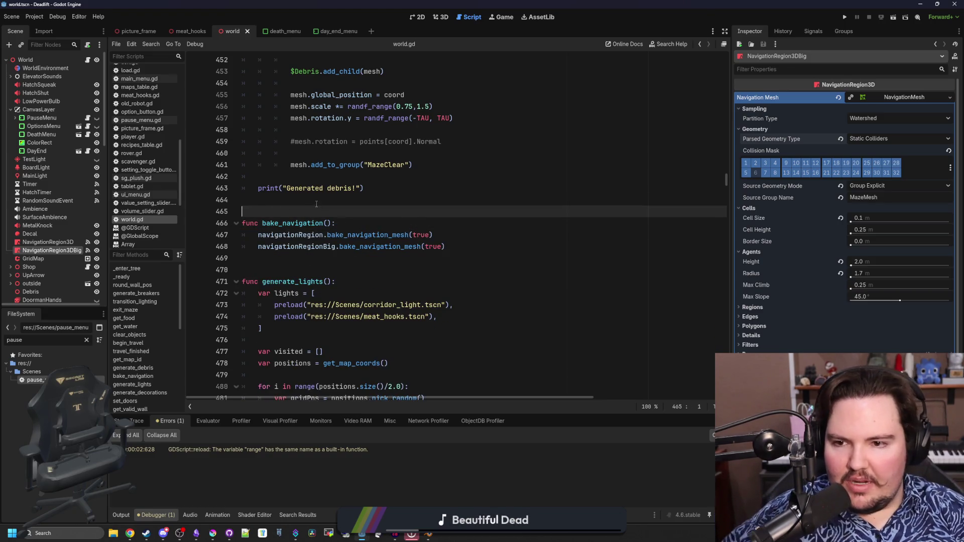
left_click(316, 204)
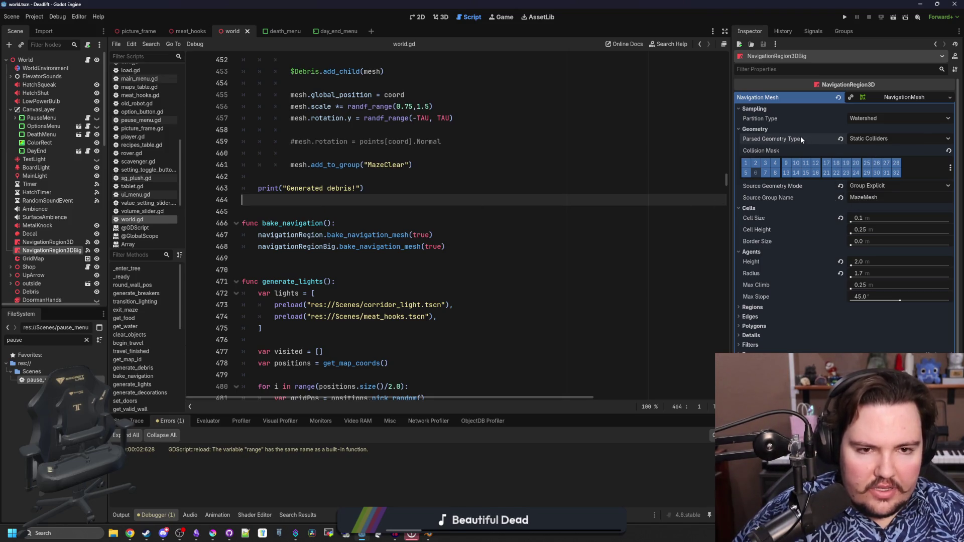
mouse_move(801, 139)
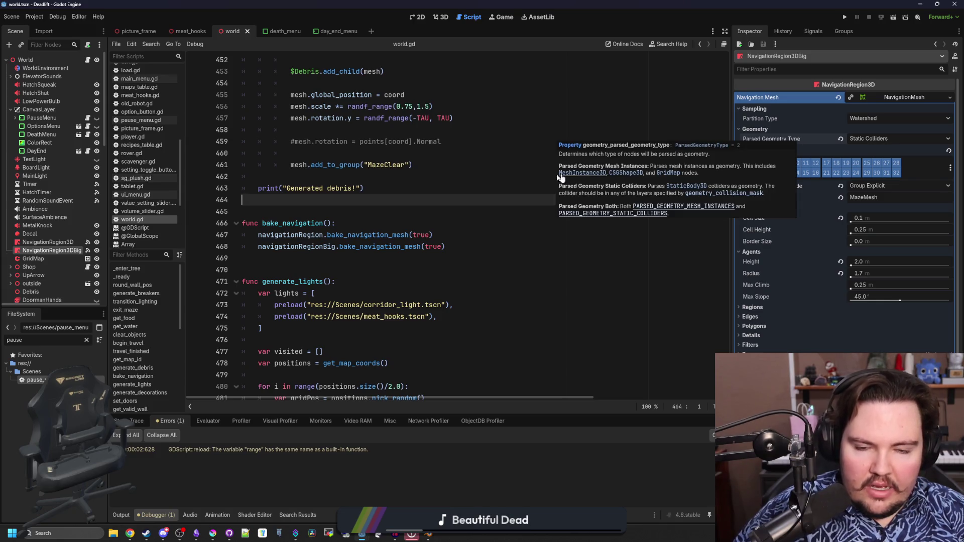
left_click(878, 17)
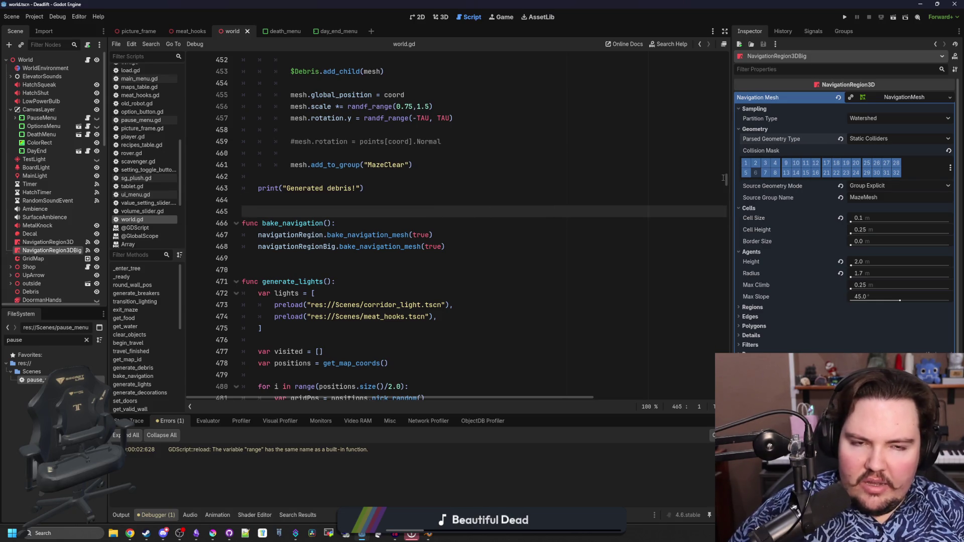
Step: Launch the DeadLift game and begin a new run from the main menu
left_click(844, 18)
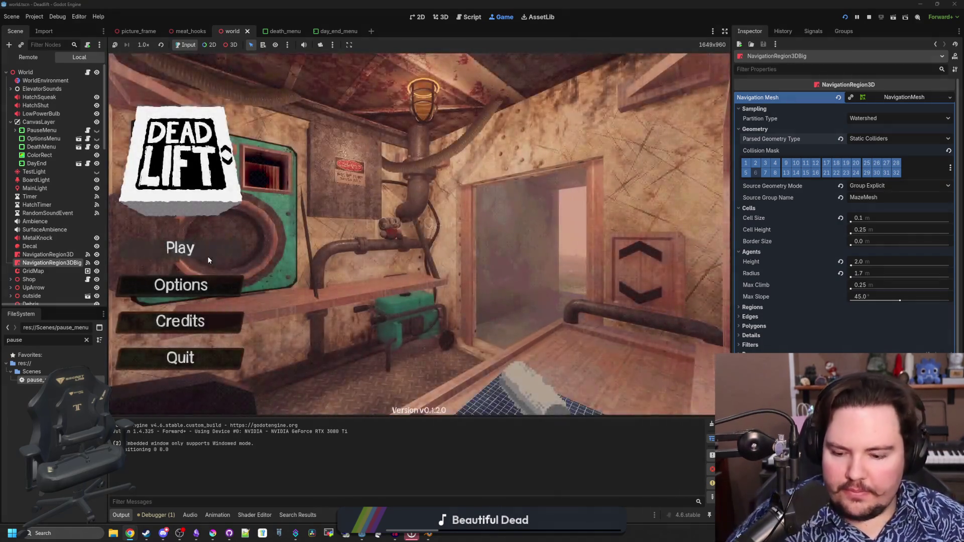
type("dwasdwa")
left_click(208, 258)
left_click(408, 273)
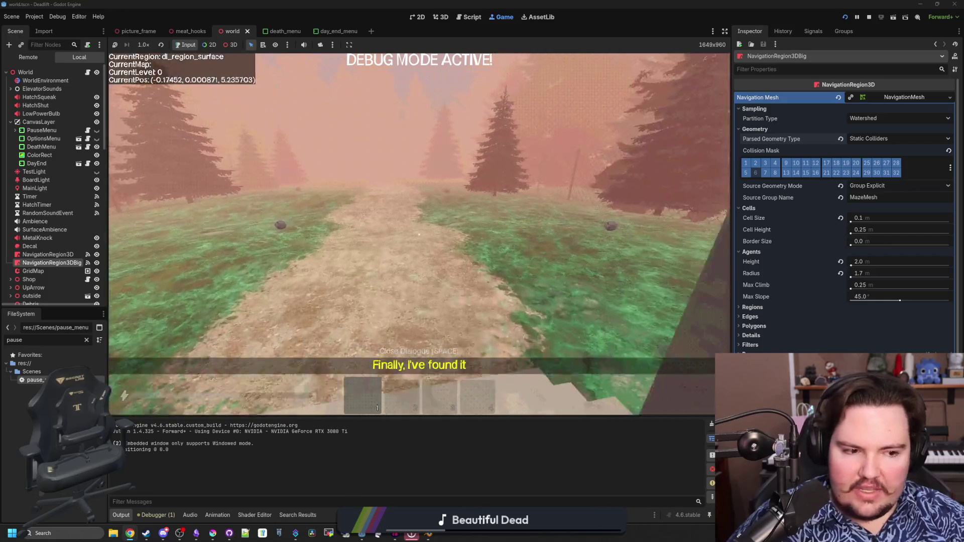
Step: Pause to widen the Inspector and heighten the Output panel, then resume into the elevator
key("Escape")
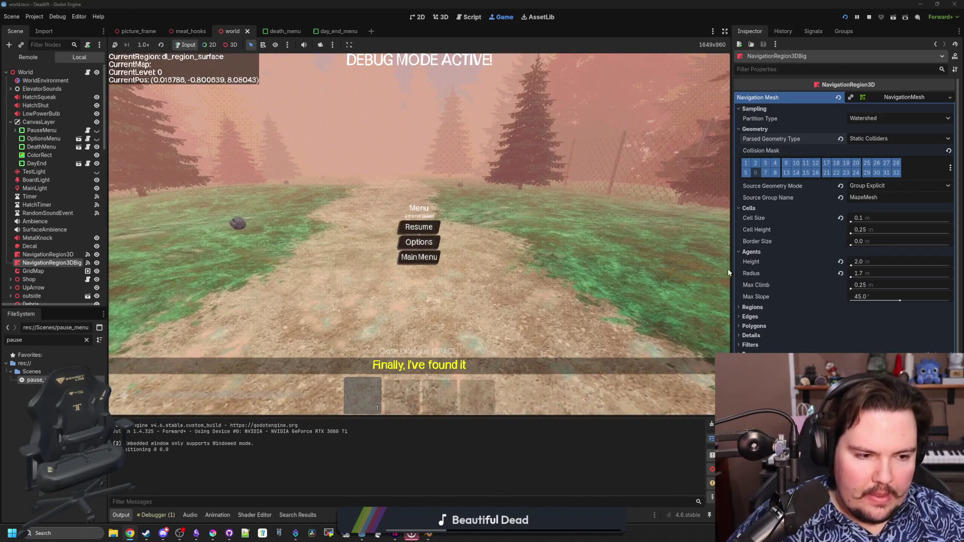
left_click_drag(729, 268, 709, 268)
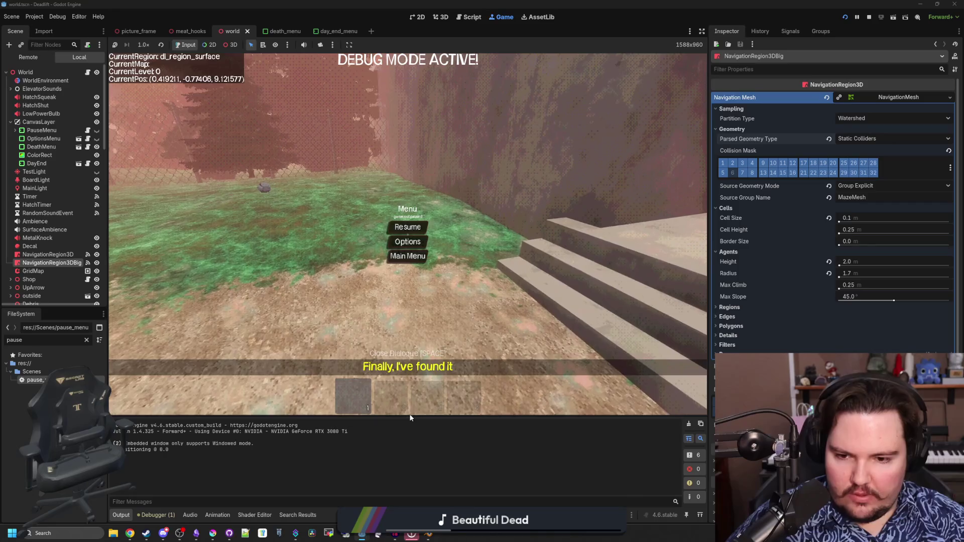
mouse_move(400, 417)
left_mouse_down()
mouse_move(402, 306)
mouse_move(396, 361)
left_mouse_up()
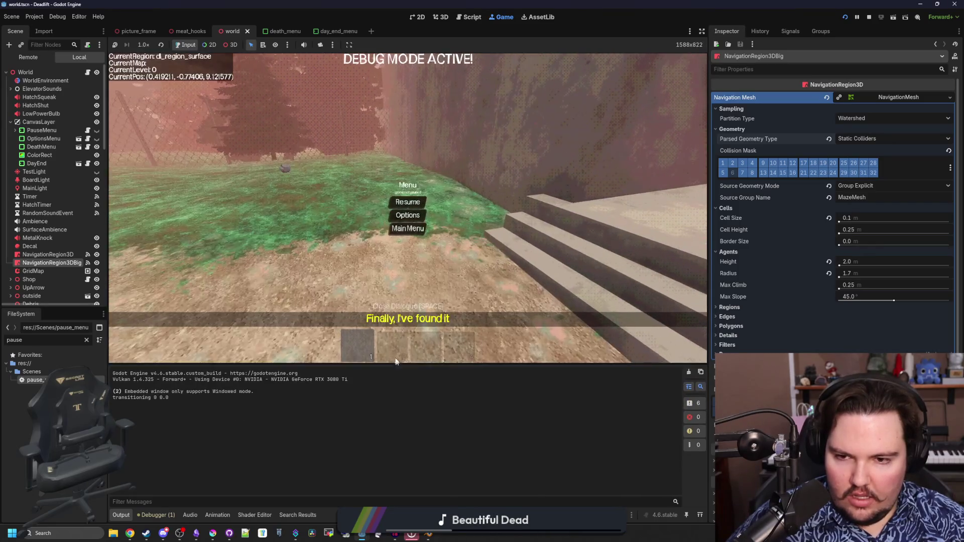
left_click(407, 202)
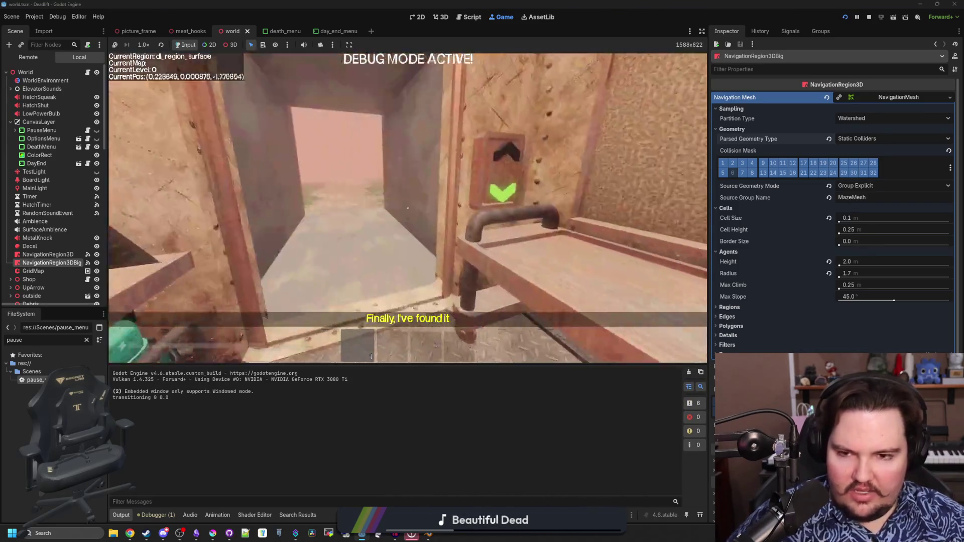
Step: Descend to level 1 in the elevator, then pause and resize the game view
key("e")
key("Escape")
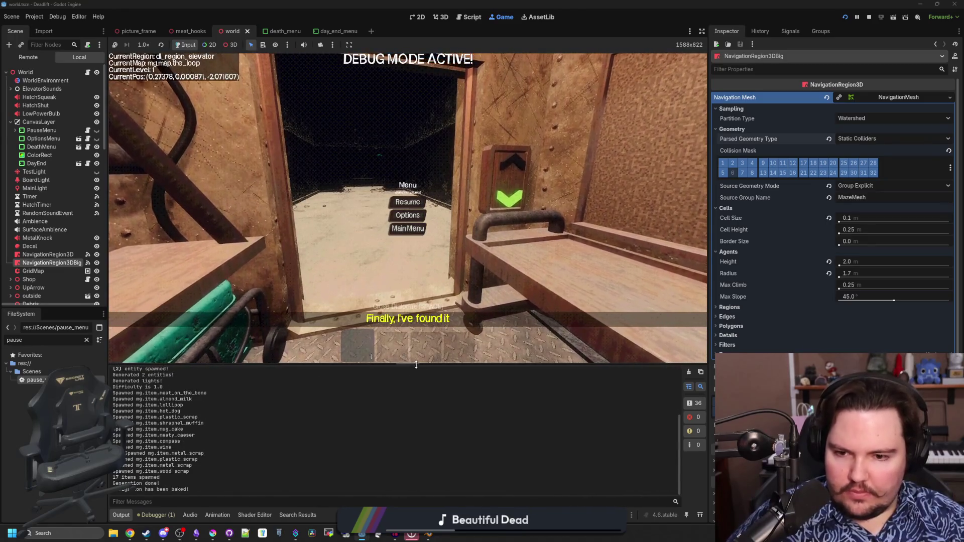
left_click_drag(401, 365, 400, 415)
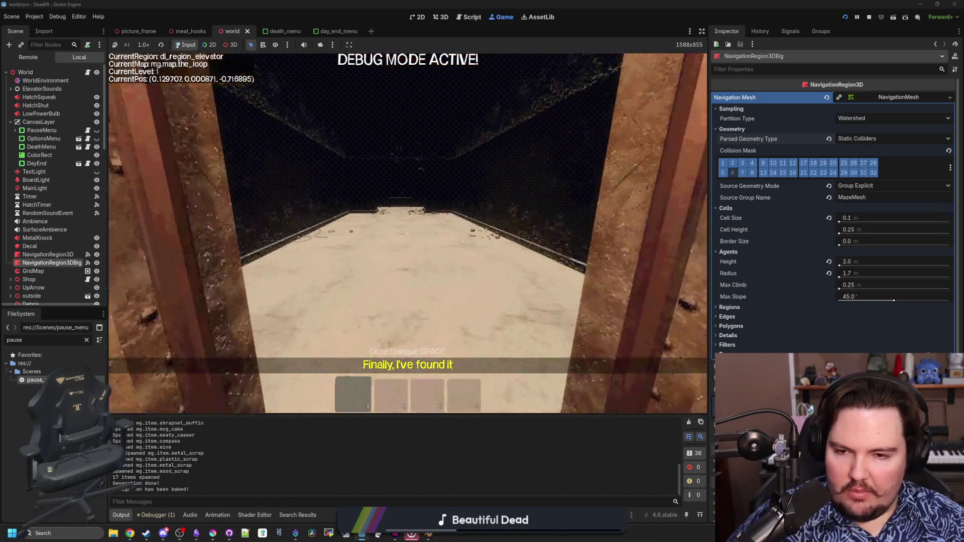
mouse_move(708, 233)
left_mouse_down()
mouse_move(557, 233)
mouse_move(710, 233)
mouse_move(674, 233)
left_mouse_up()
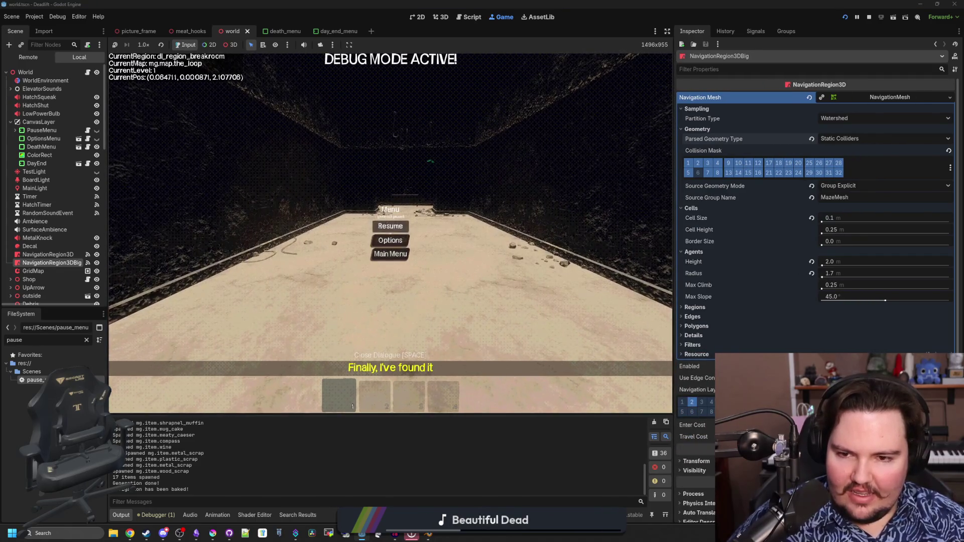
Step: Walk around the breakroom, enlarging the Output log to see the navigation-baked message
key("w")
key("Escape")
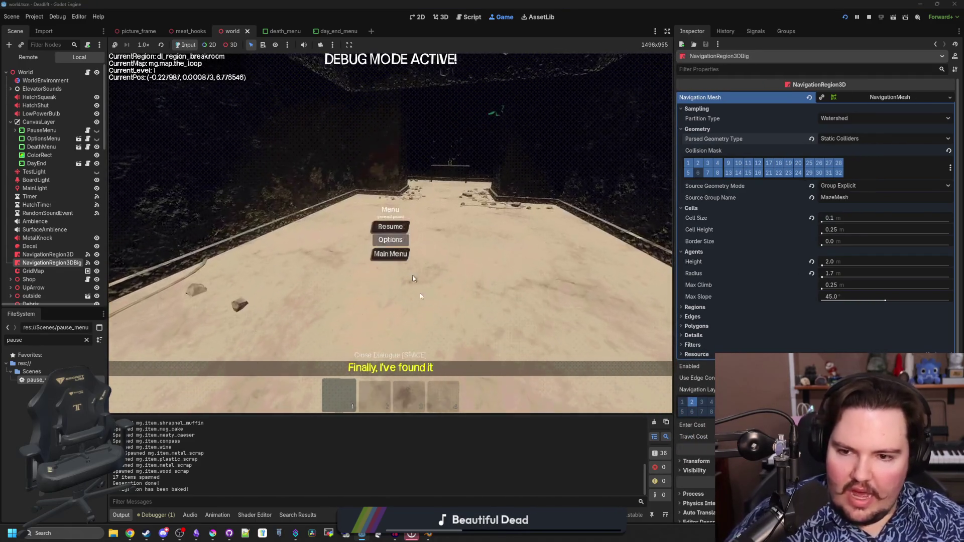
mouse_move(470, 407)
left_mouse_down()
mouse_move(470, 382)
mouse_move(426, 428)
mouse_move(417, 304)
left_mouse_up()
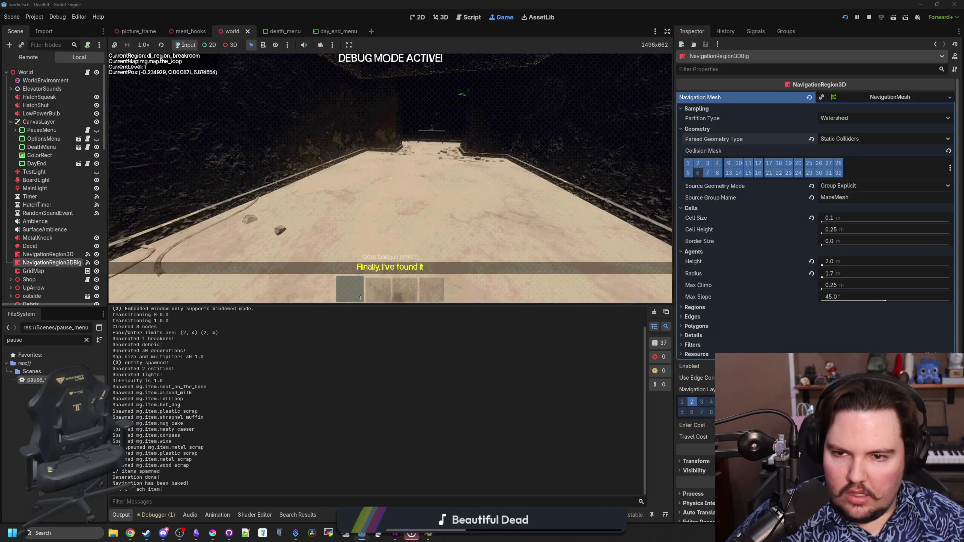
key("w")
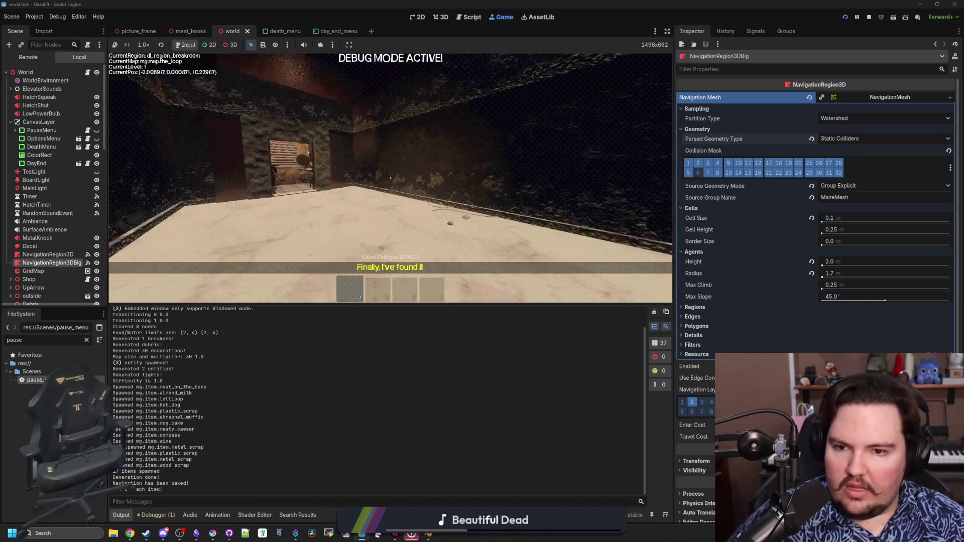
key("w")
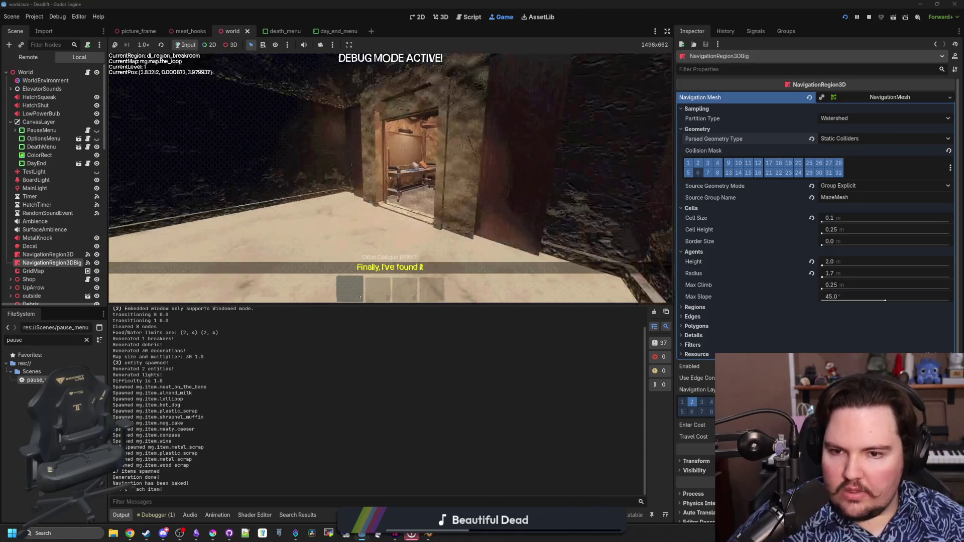
key("w")
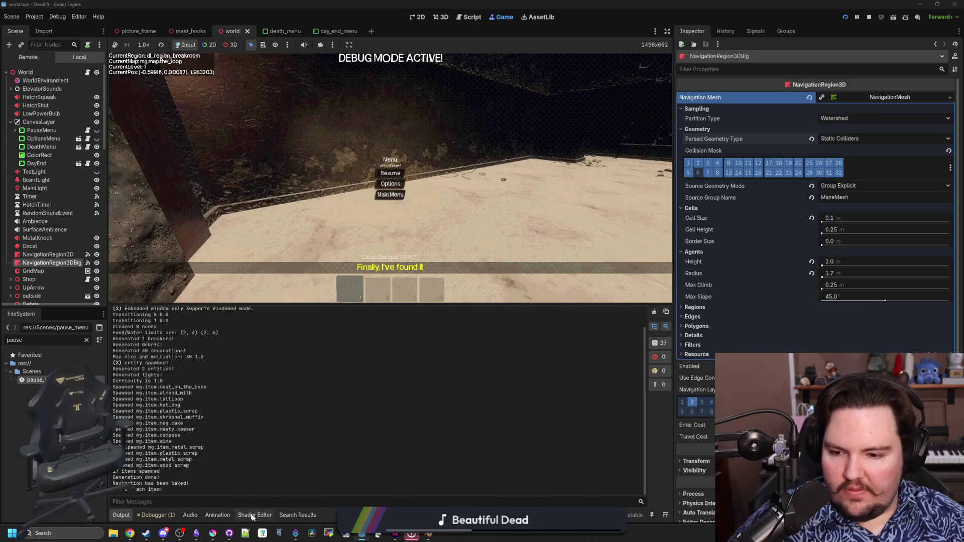
Step: Check the Debugger errors list, showing only the 'range' variable warning, while walking the breakroom
left_click(166, 517)
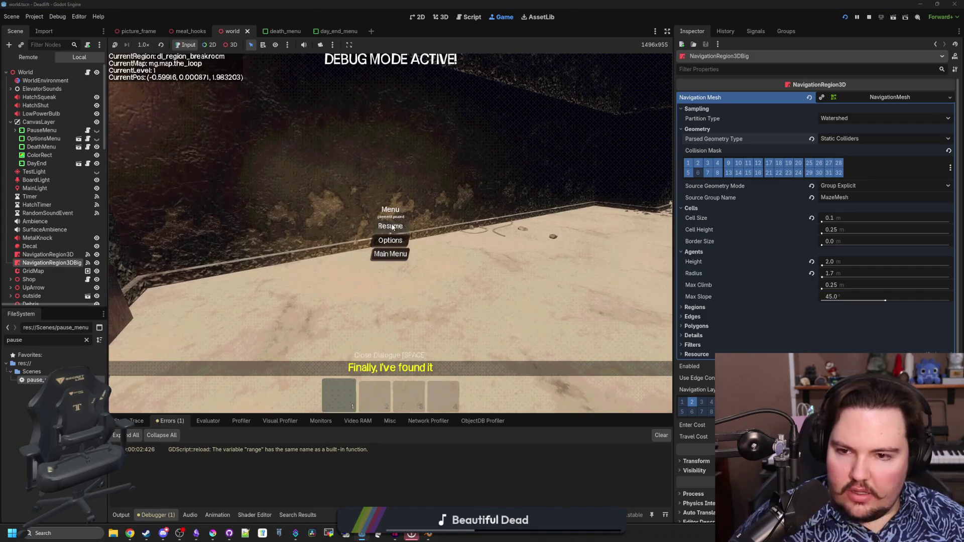
left_click(392, 227)
key("w")
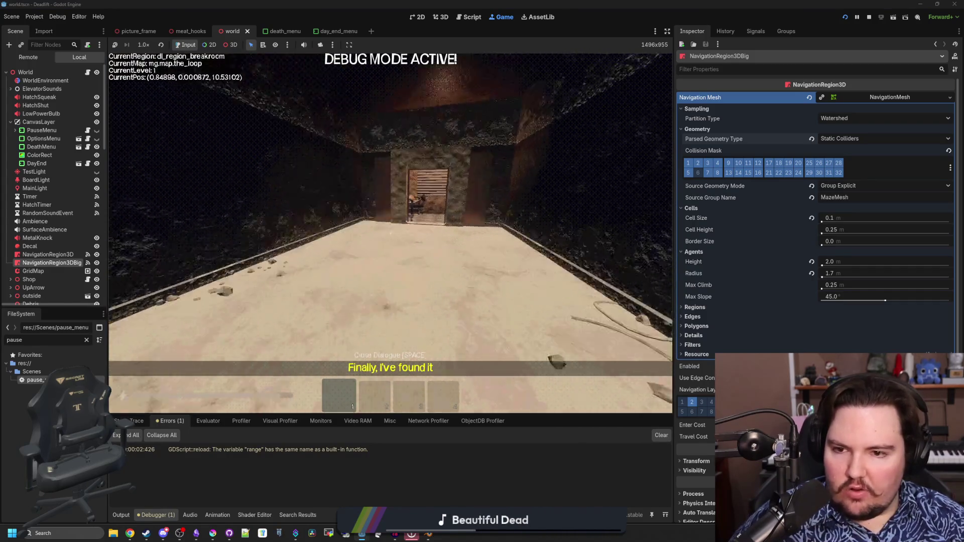
key("Escape")
Step: Start the Visual Profiler recording frame timings and make its panel taller
left_click(284, 422)
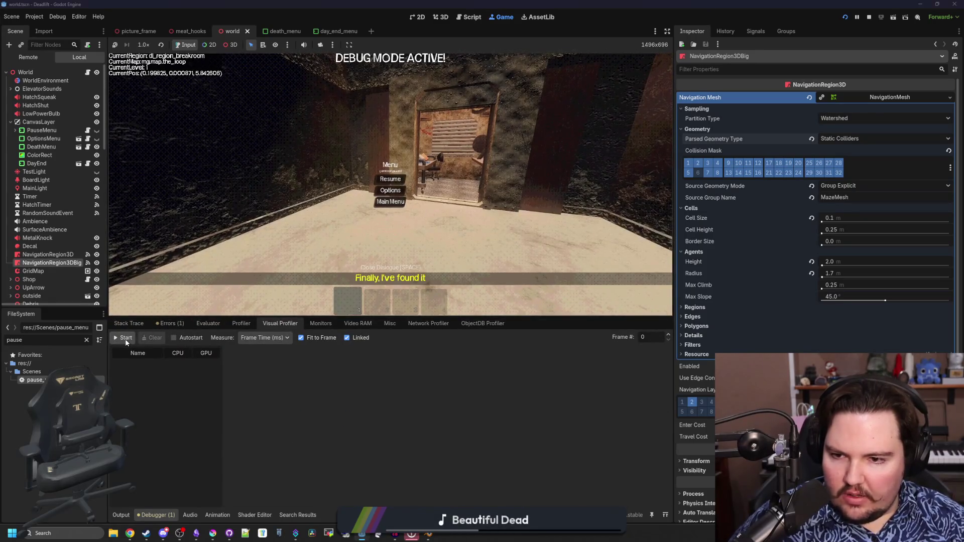
left_click(126, 343)
mouse_move(378, 318)
left_mouse_down()
mouse_move(378, 234)
mouse_move(373, 384)
mouse_move(407, 179)
mouse_move(368, 466)
left_mouse_up()
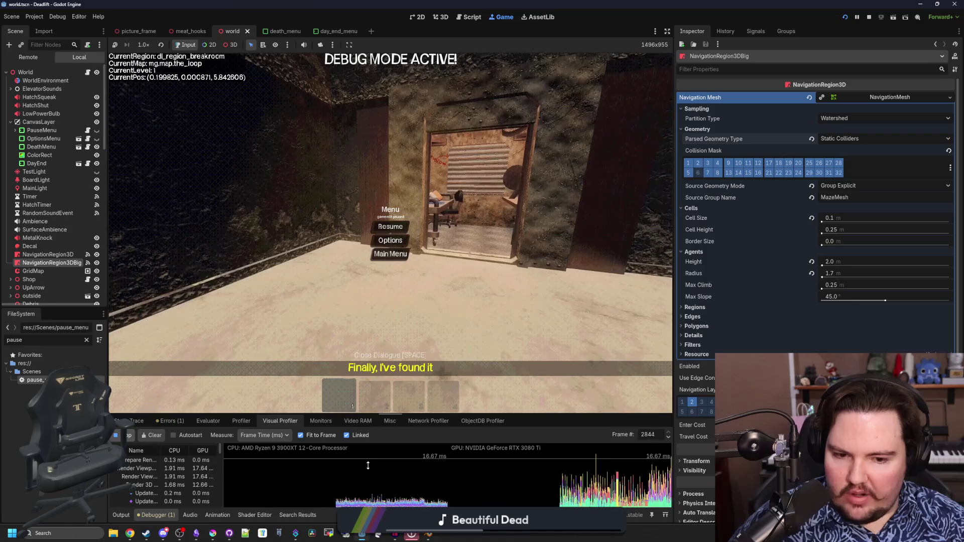
Step: Let the game run briefly for CPU/GPU timings, then enlarge the profiler graphs and Inspector
key("Escape")
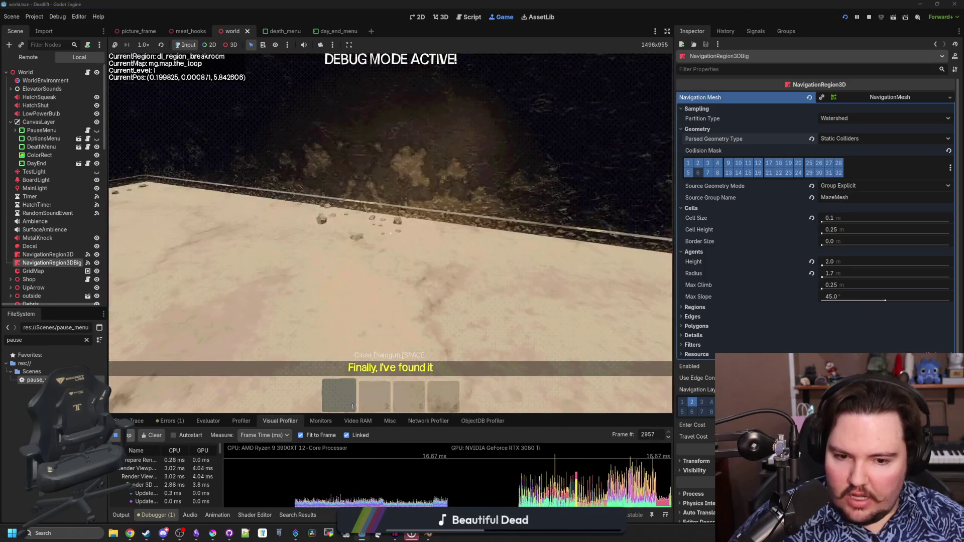
key("Escape")
mouse_move(438, 413)
left_mouse_down()
mouse_move(440, 374)
mouse_move(443, 405)
left_mouse_up()
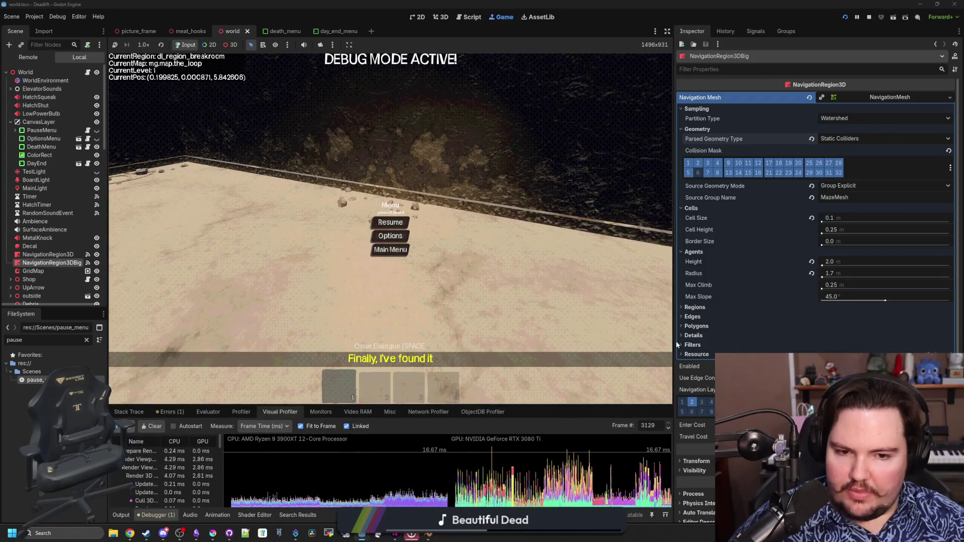
left_click_drag(677, 345, 220, 367)
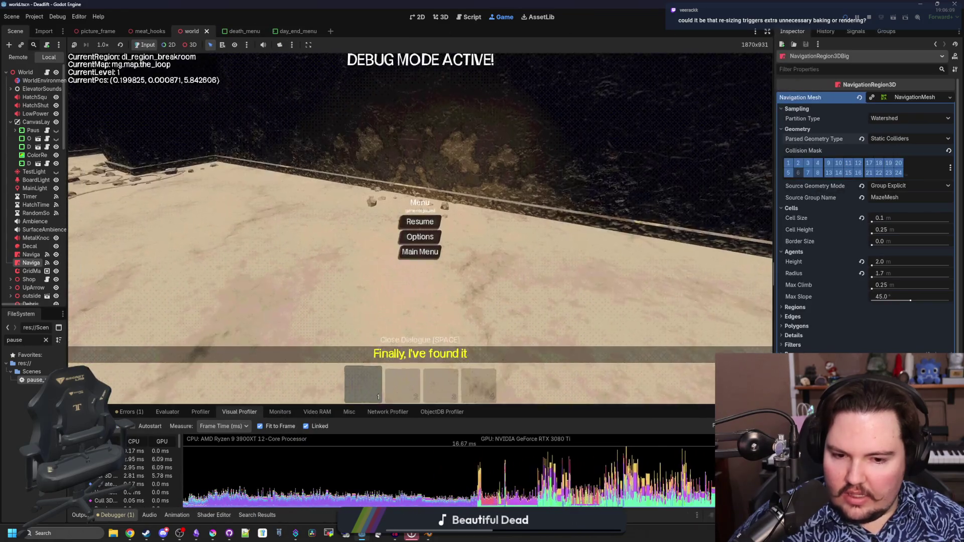